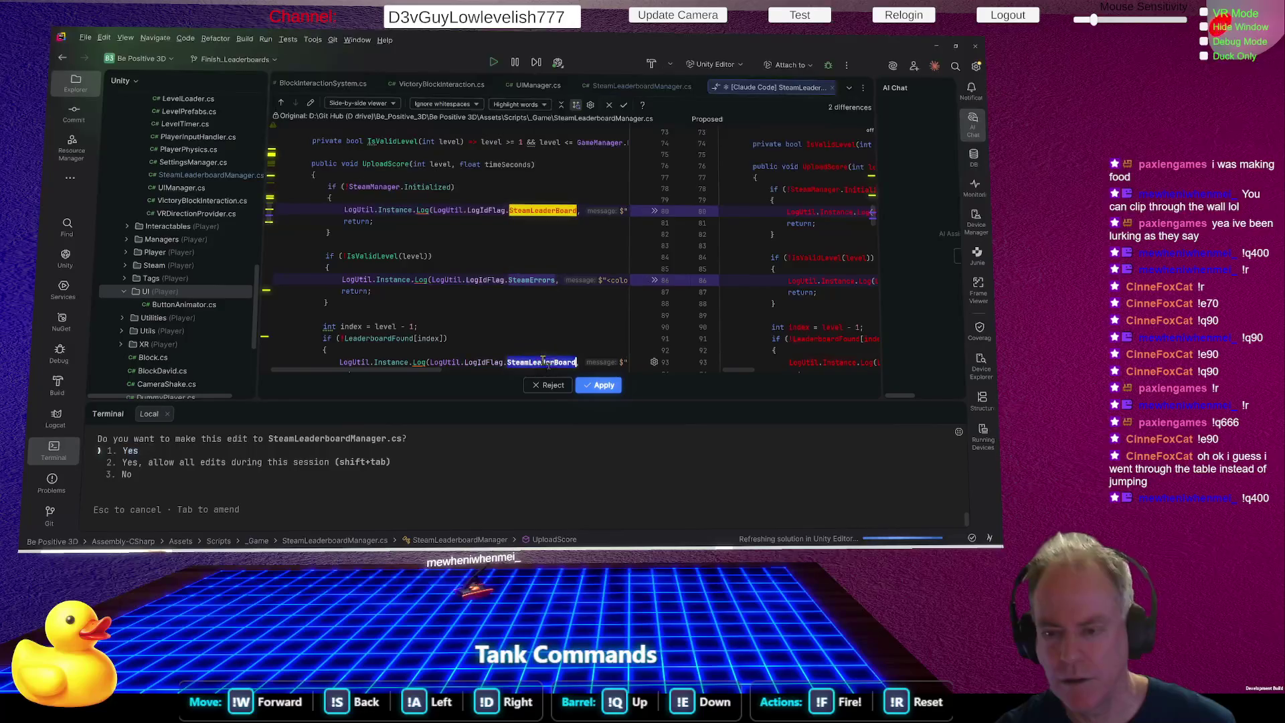
# Review the SteamLeaderboardManager.cs diff and accept the UploadScore LogUtil edit with the SteamLeaderboard flag.
pyautogui.scroll(-4, 569, 301)
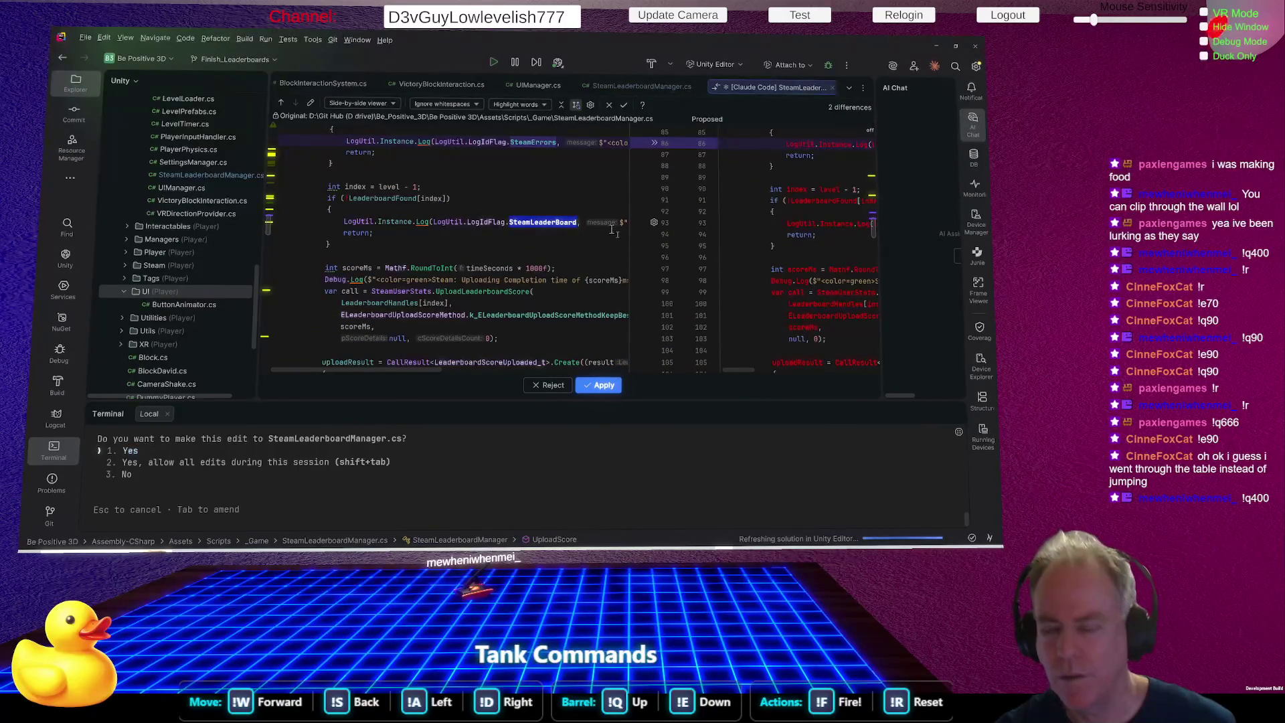
pyautogui.scroll(-4, 574, 275)
pyautogui.scroll(-2, 577, 255)
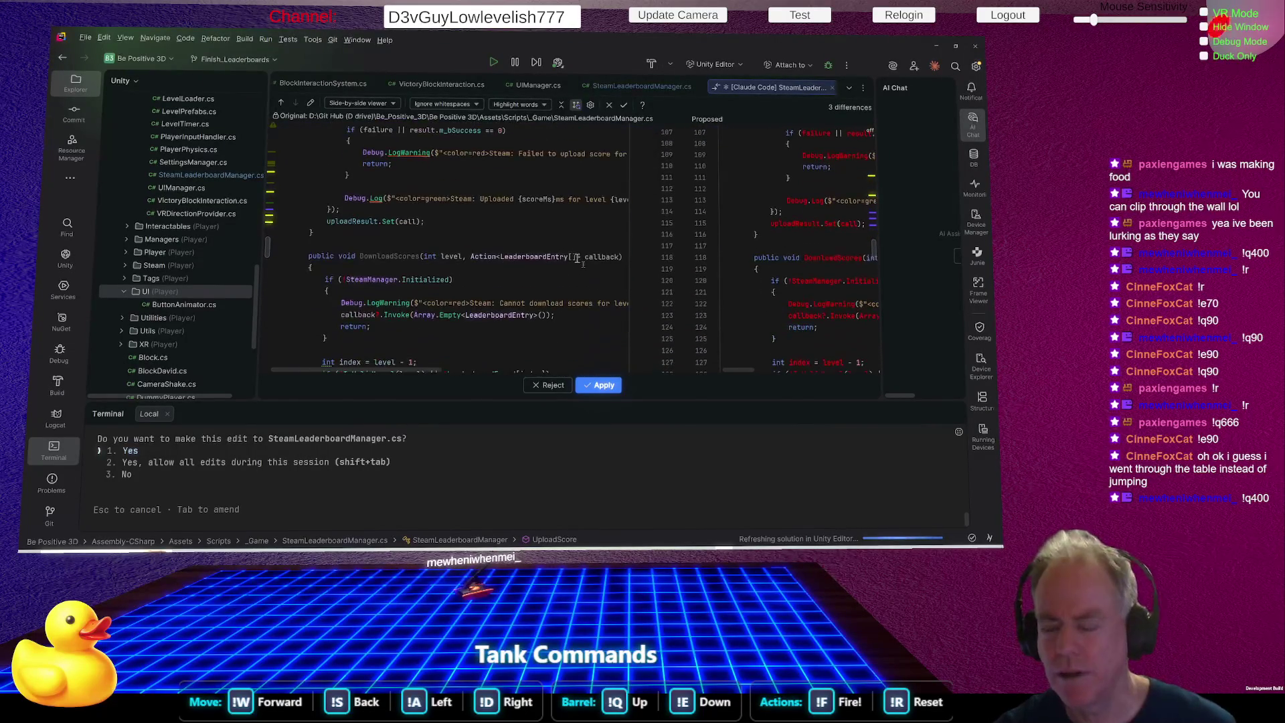
pyautogui.click(599, 385)
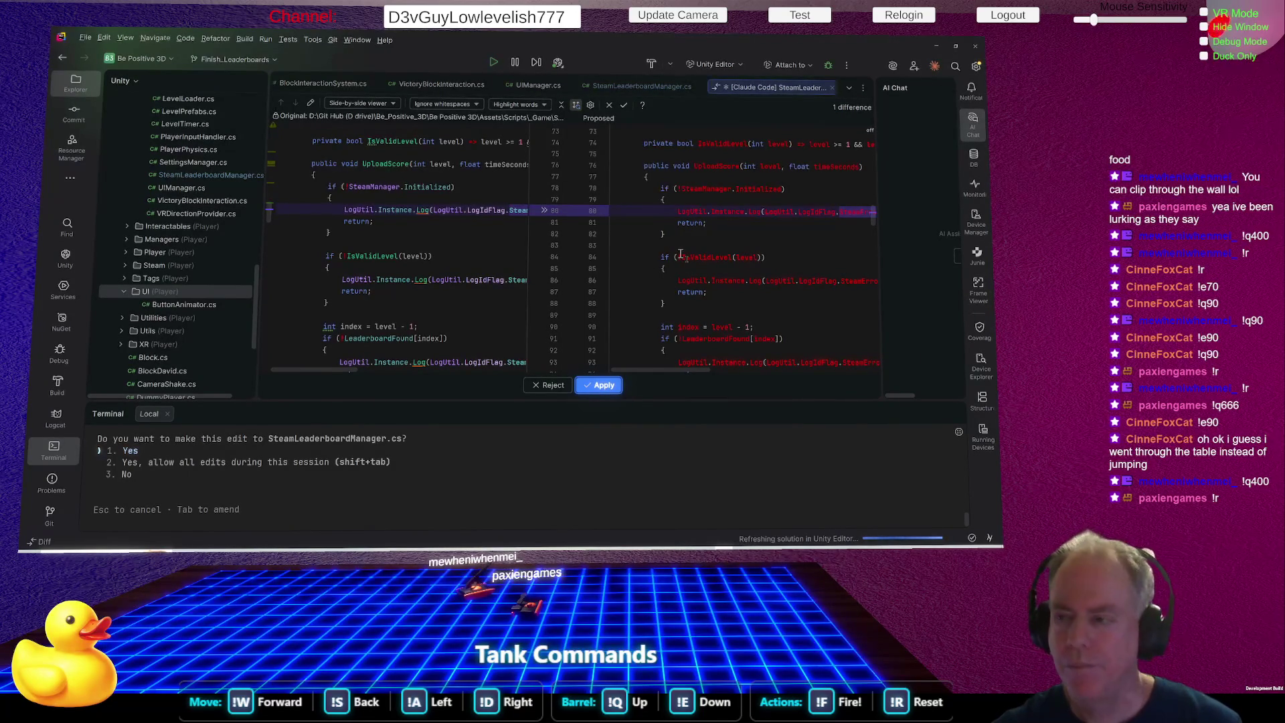
# Accept the UploadScore, DownloadPlayerScore warning and FindLeaderboards warning LogUtil edits in SteamLeaderboardManager.cs.
pyautogui.moveTo(564, 285)
pyautogui.mouseDown()
pyautogui.moveTo(348, 296)
pyautogui.moveTo(703, 291)
pyautogui.mouseUp()
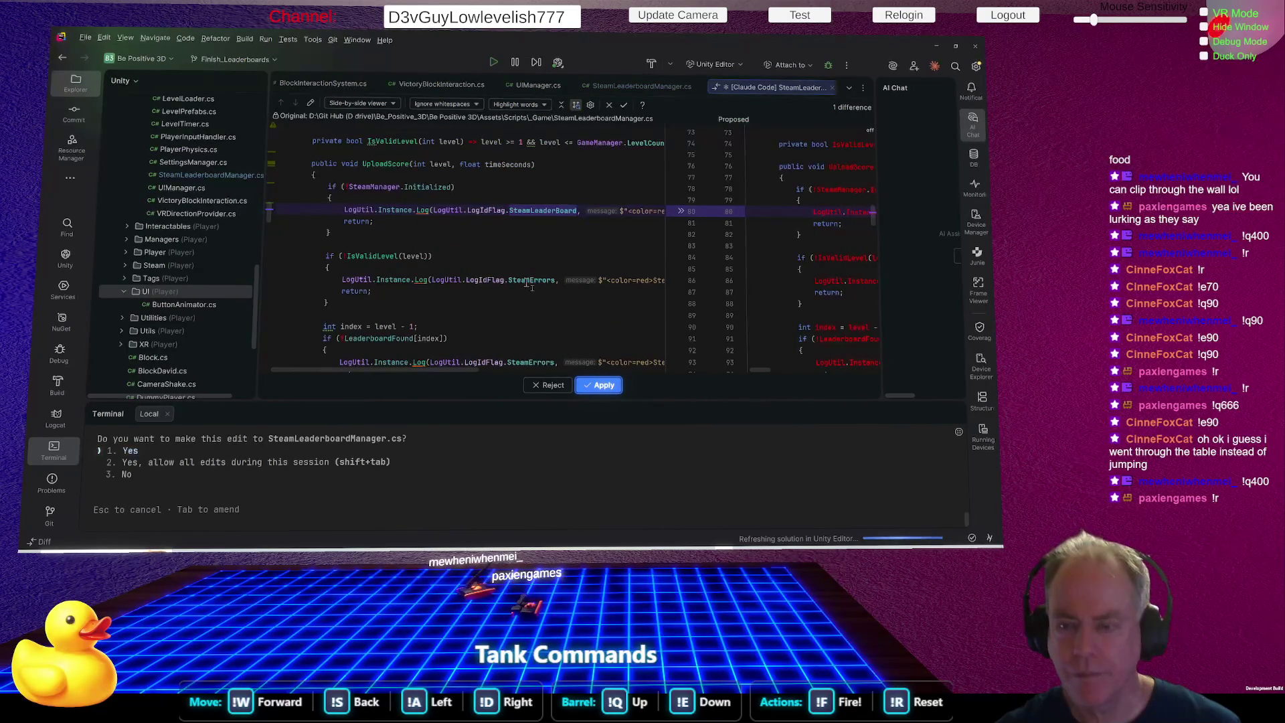
pyautogui.click(605, 386)
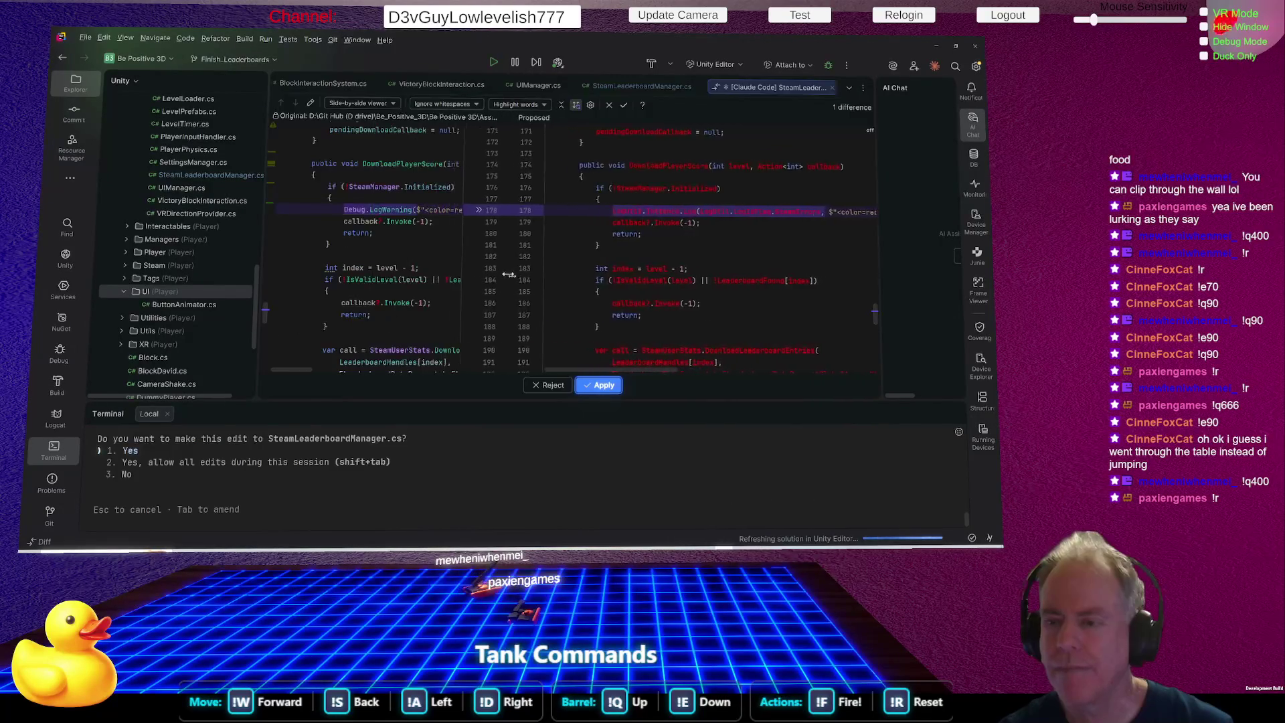
pyautogui.moveTo(506, 275)
pyautogui.mouseDown()
pyautogui.moveTo(269, 291)
pyautogui.moveTo(602, 308)
pyautogui.mouseUp()
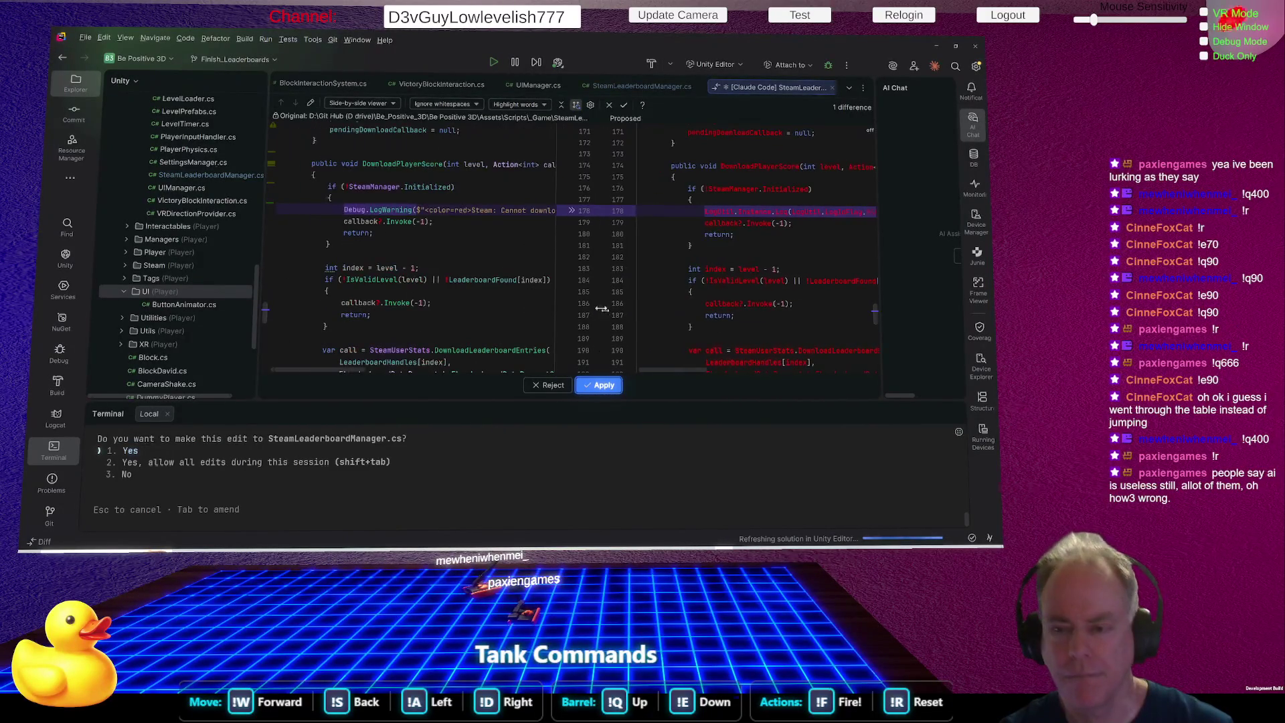
pyautogui.click(615, 391)
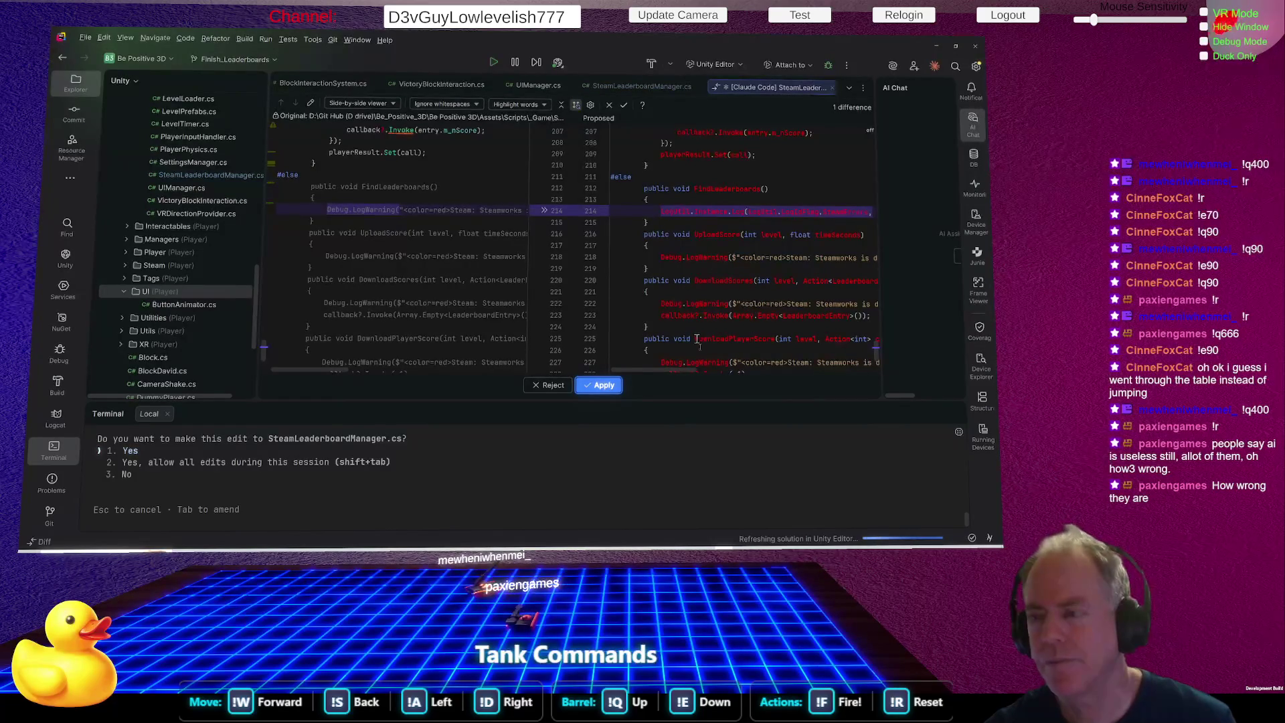
pyautogui.click(599, 386)
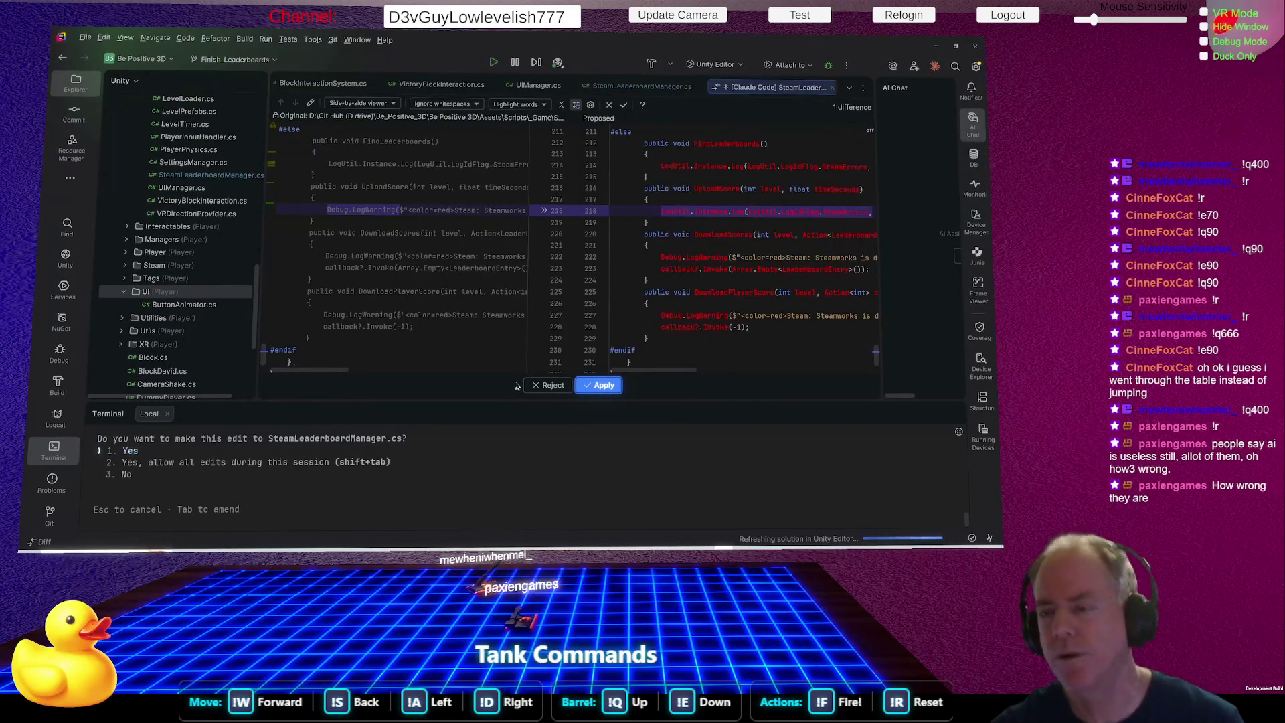
# Accept the LogUtil replacements in the #else UploadScore and DownloadScores stubs.
pyautogui.moveTo(574, 284); pyautogui.dragTo(360, 284)
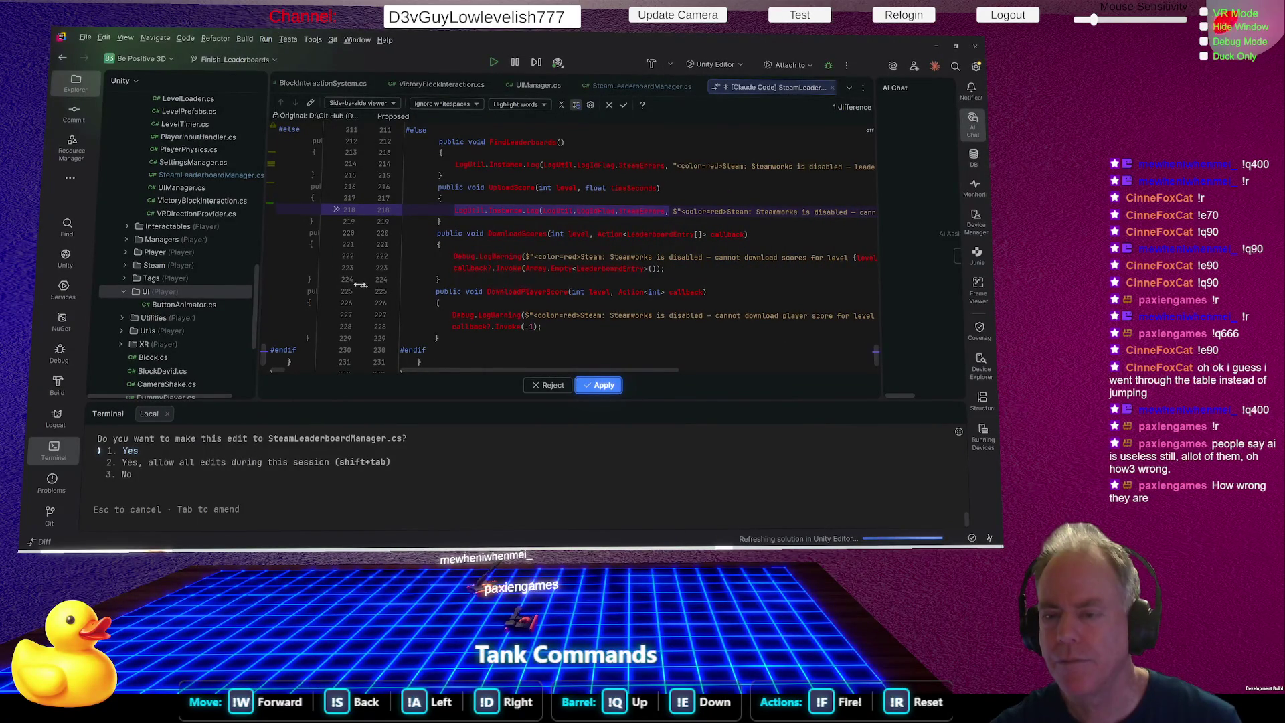
pyautogui.moveTo(360, 284); pyautogui.dragTo(432, 293)
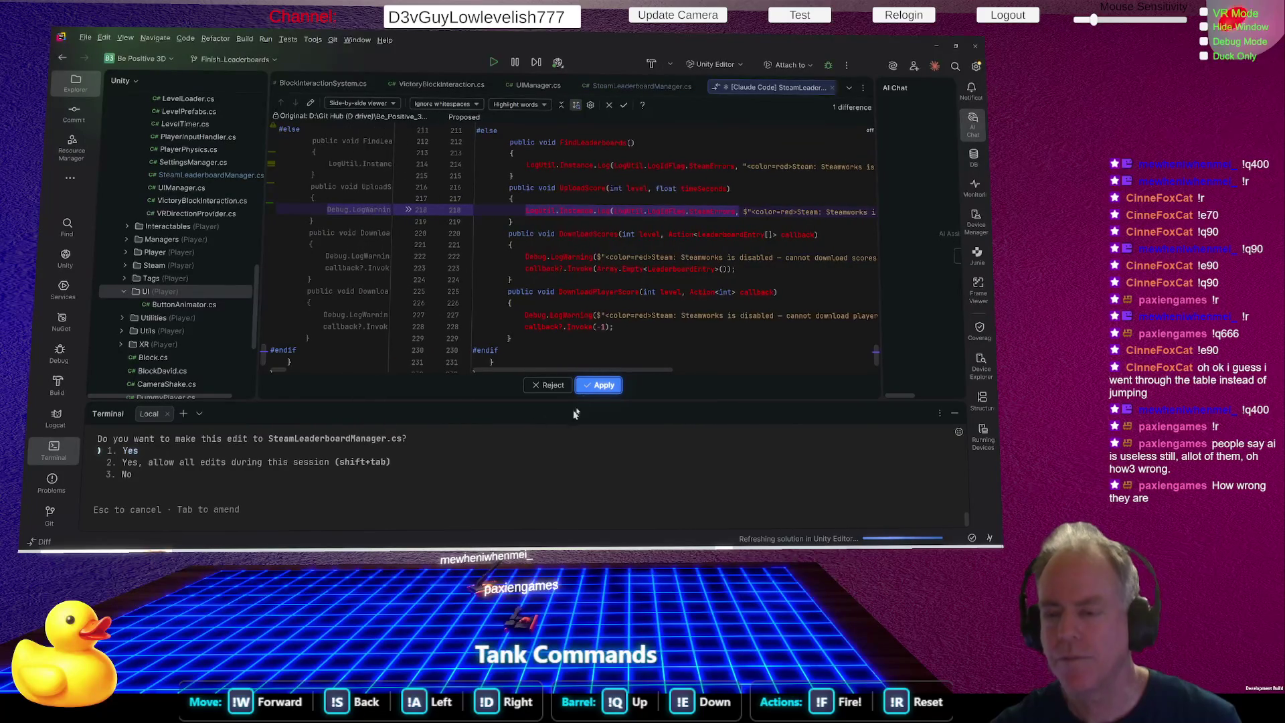
pyautogui.click(616, 386)
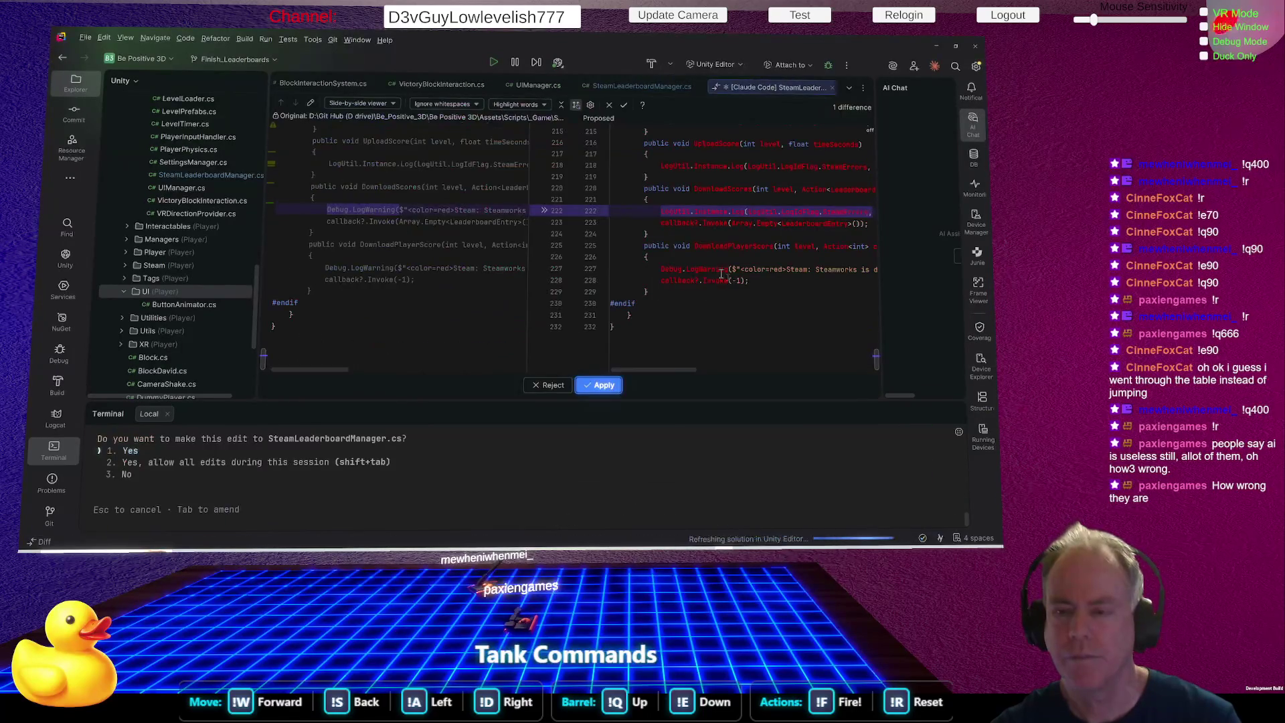
pyautogui.click(602, 386)
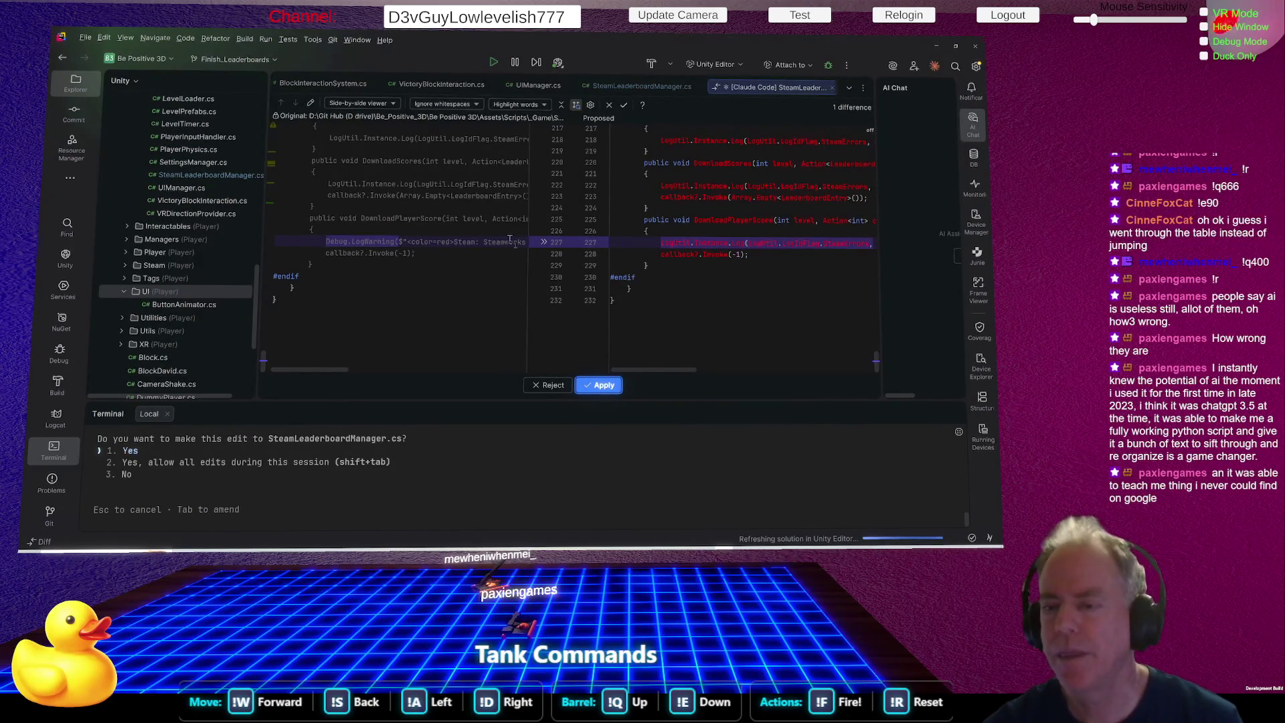
# Widen the Proposed pane and accept the #else DownloadPlayerScore stub's LogUtil change.
pyautogui.moveTo(579, 276)
pyautogui.mouseDown()
pyautogui.moveTo(426, 284)
pyautogui.moveTo(461, 284)
pyautogui.mouseUp()
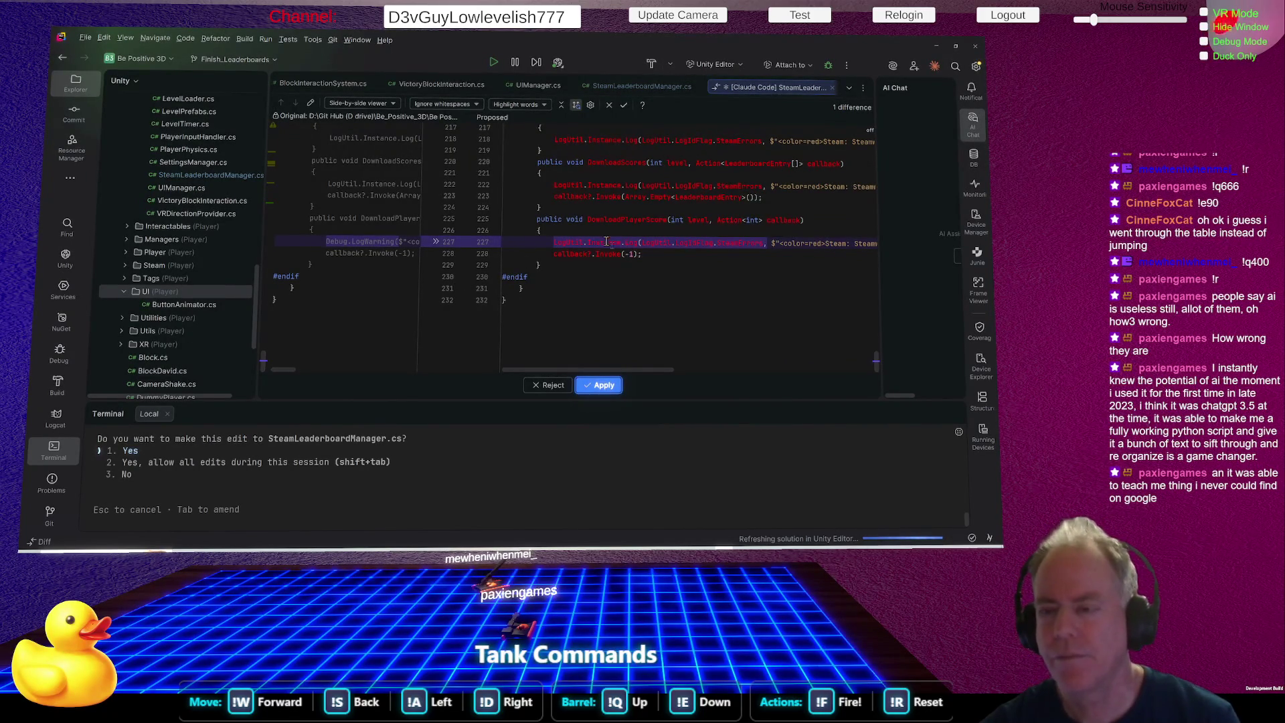
pyautogui.click(605, 384)
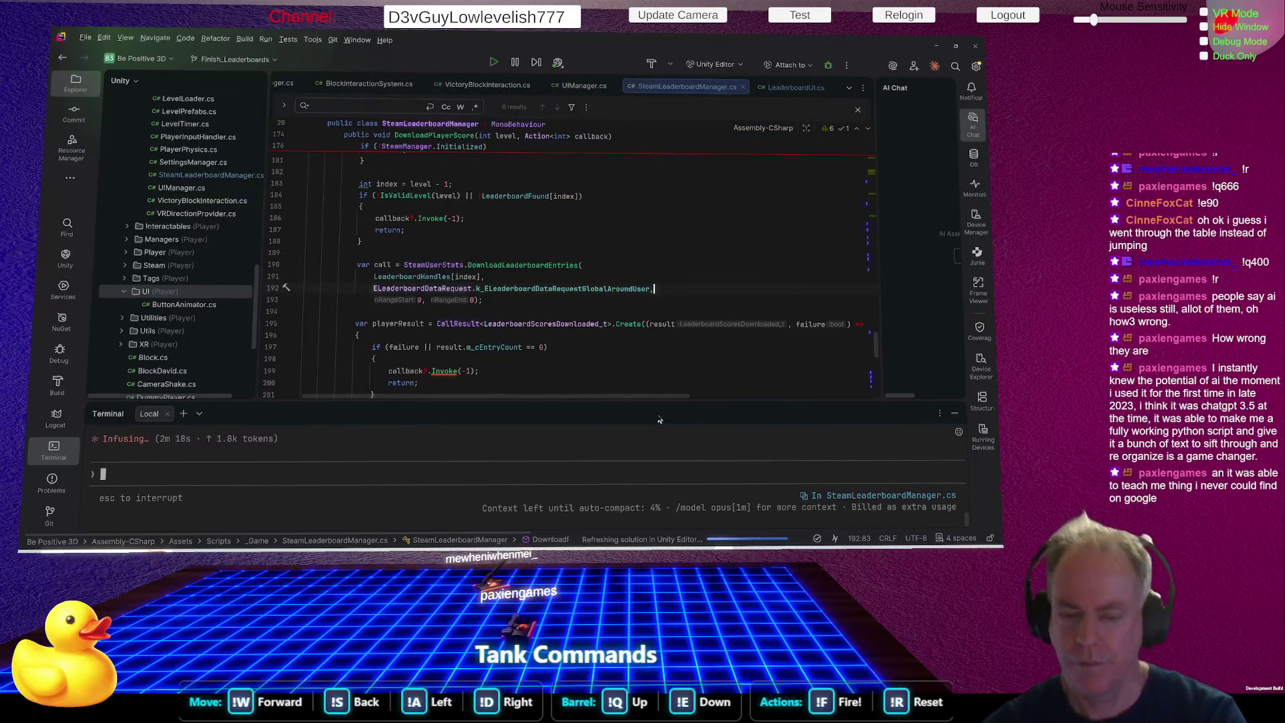
# Make the Terminal tool window taller while the LeaderboardUI.cs diff is prepared.
pyautogui.moveTo(660, 413); pyautogui.dragTo(687, 348)
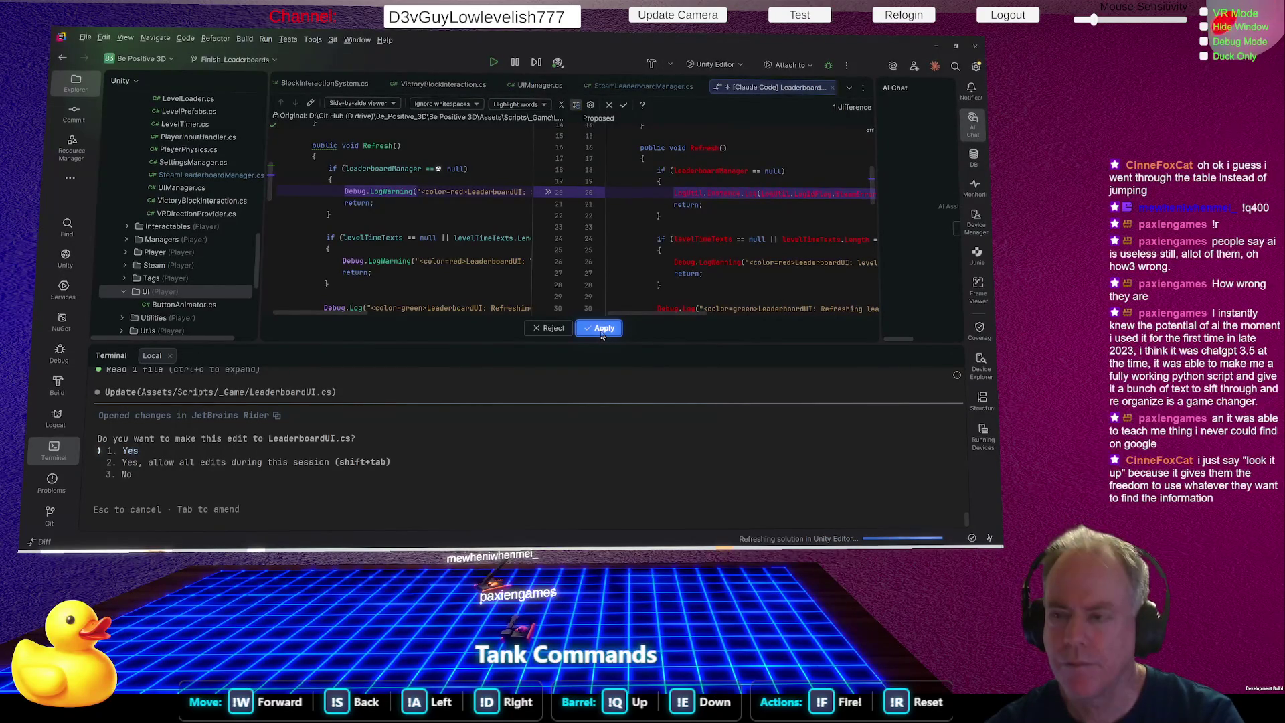
# Accept the LeaderboardUI.cs Refresh edits: missing-manager warning, missing level-text warning, and refreshing-leaderboard log.
pyautogui.click(602, 329)
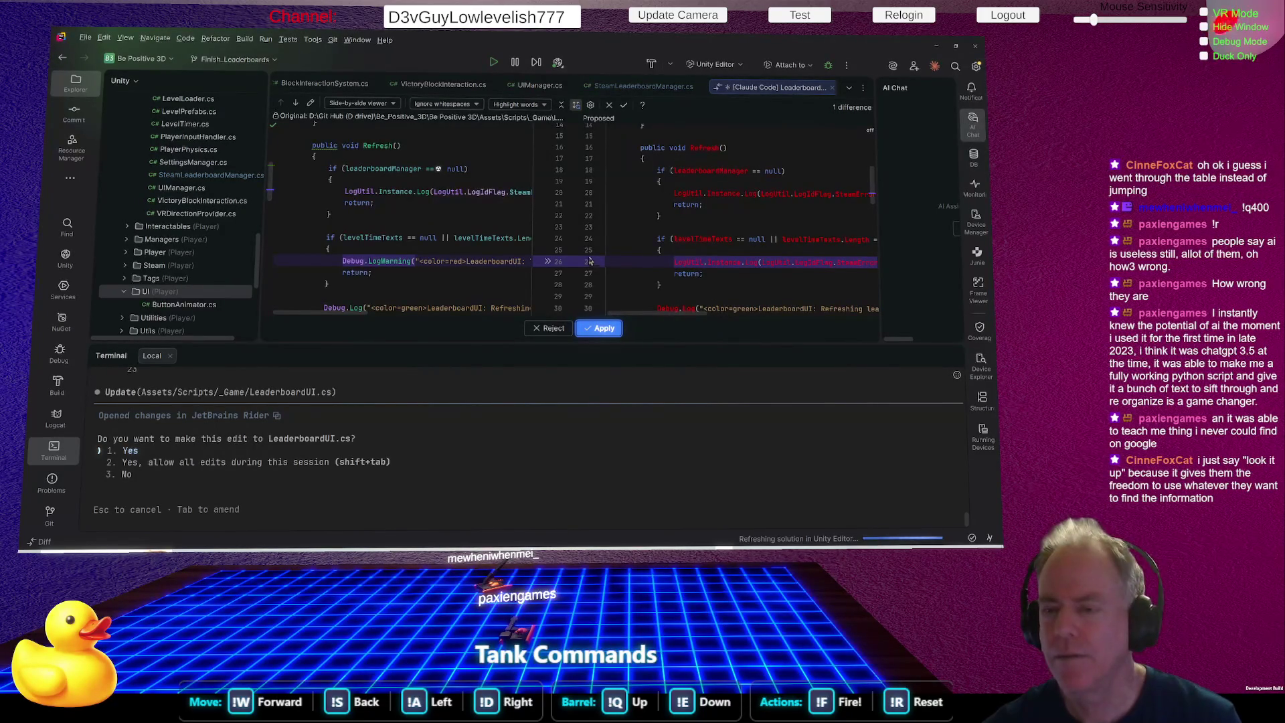
pyautogui.moveTo(569, 261); pyautogui.dragTo(523, 252)
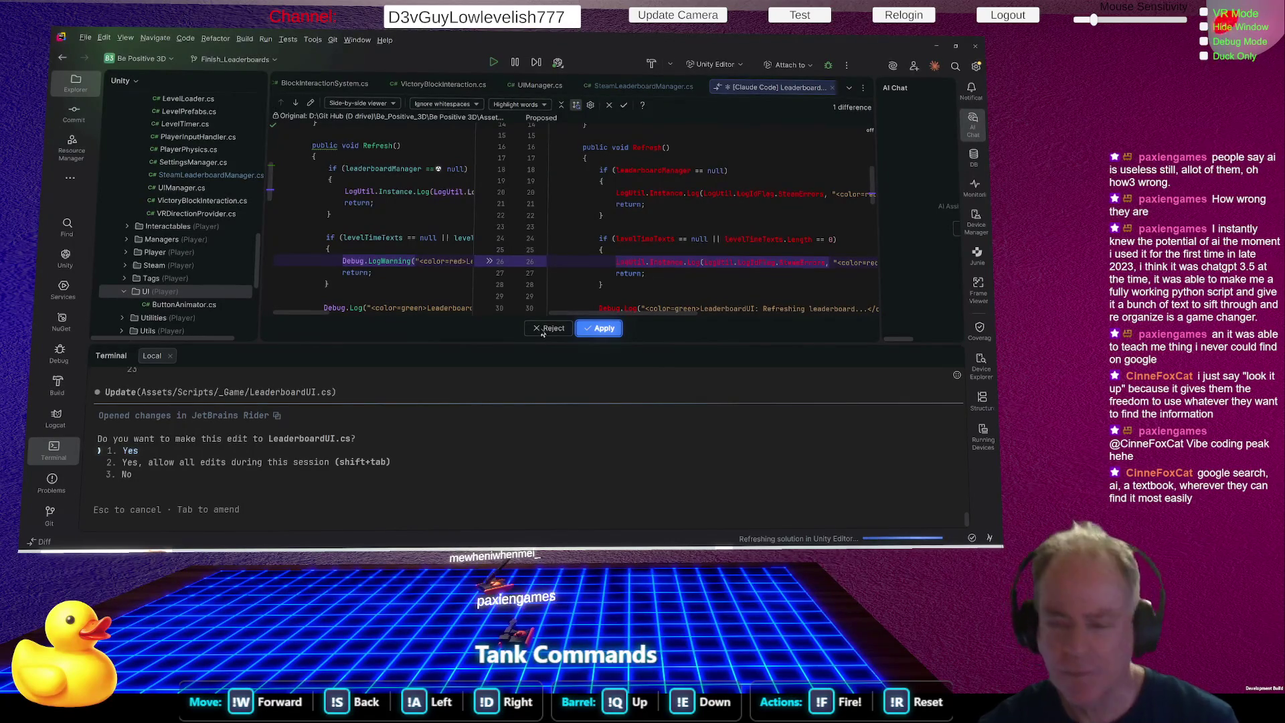
pyautogui.scroll(-3, 720, 272)
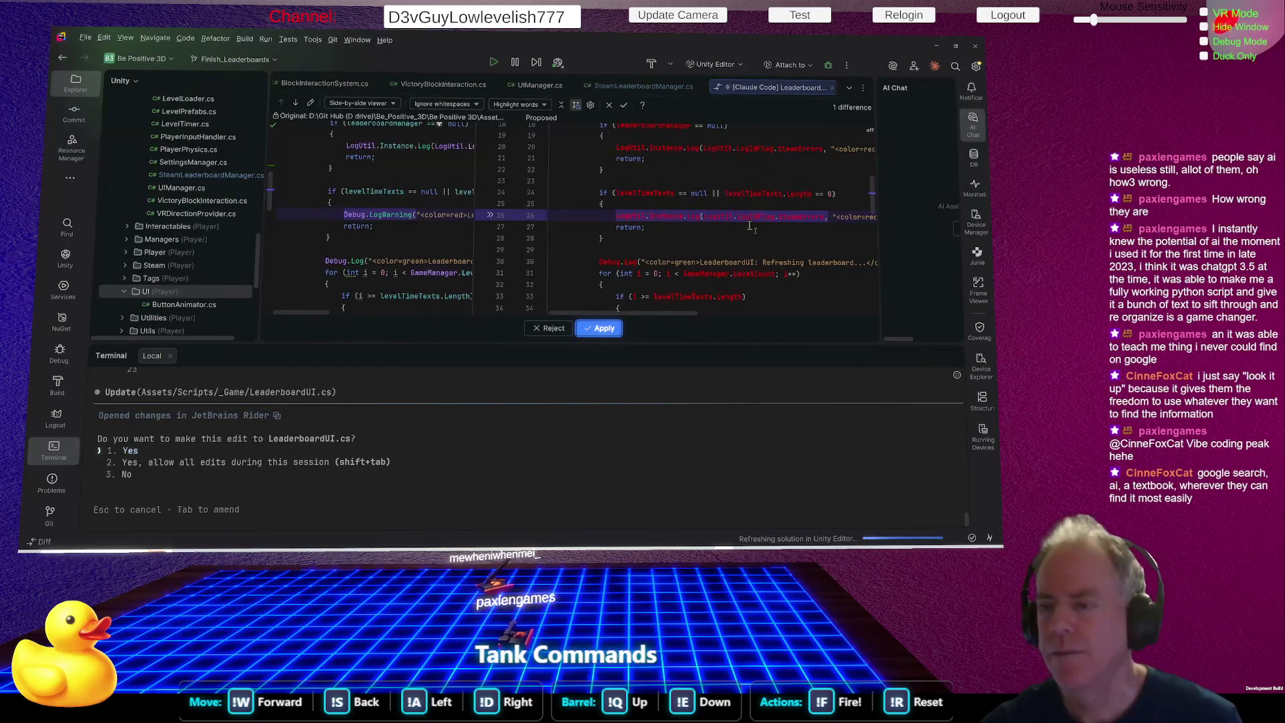
pyautogui.click(608, 332)
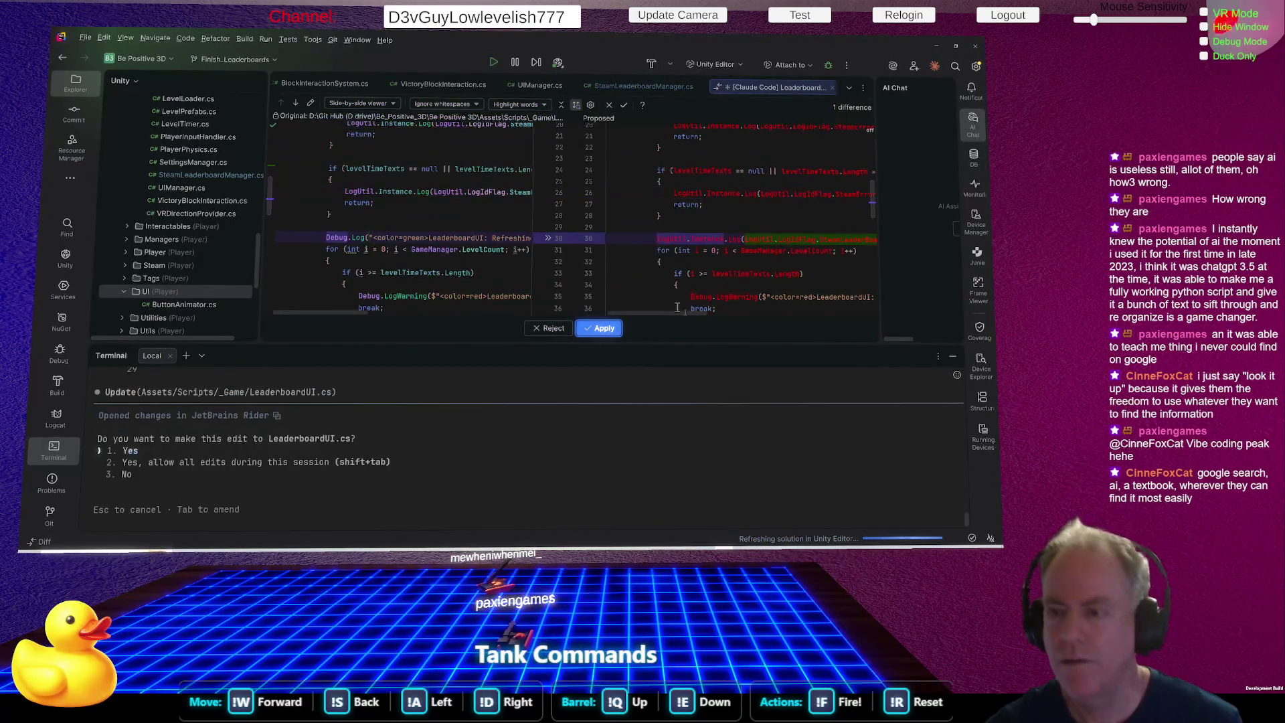
pyautogui.scroll(-1, 733, 274)
pyautogui.scroll(-1, 733, 269)
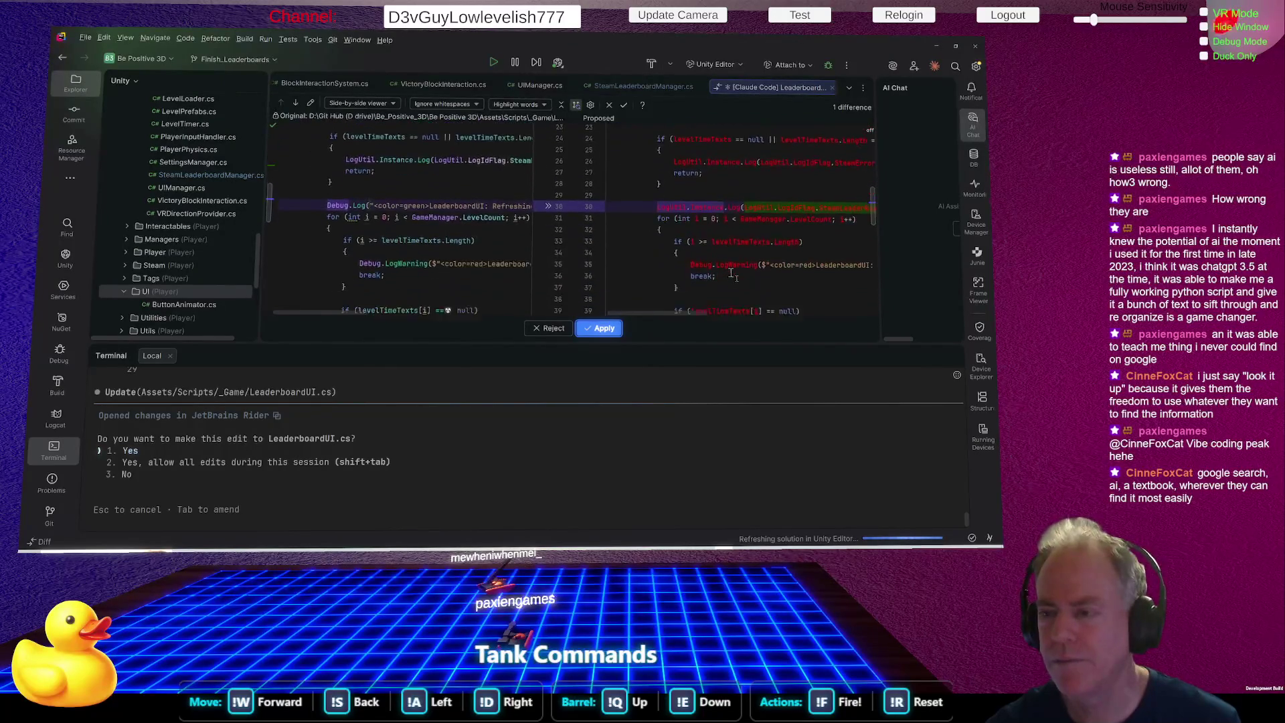
pyautogui.scroll(-1, 737, 276)
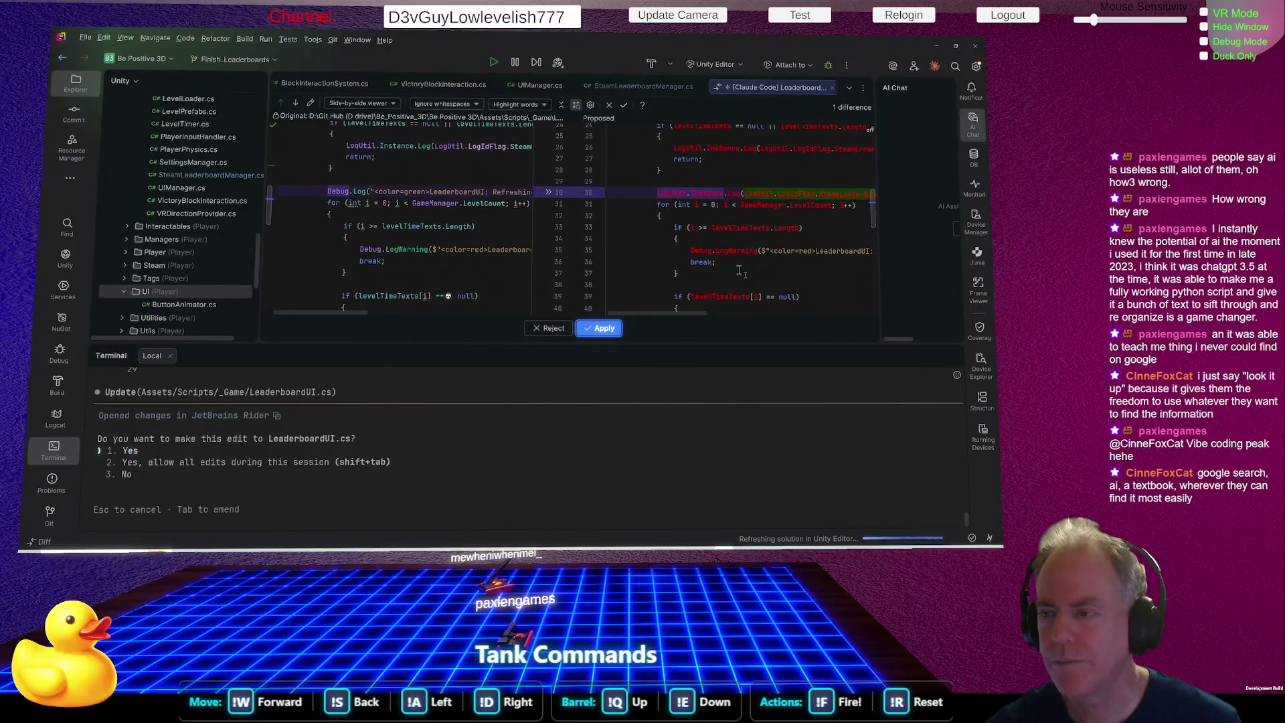
pyautogui.click(609, 332)
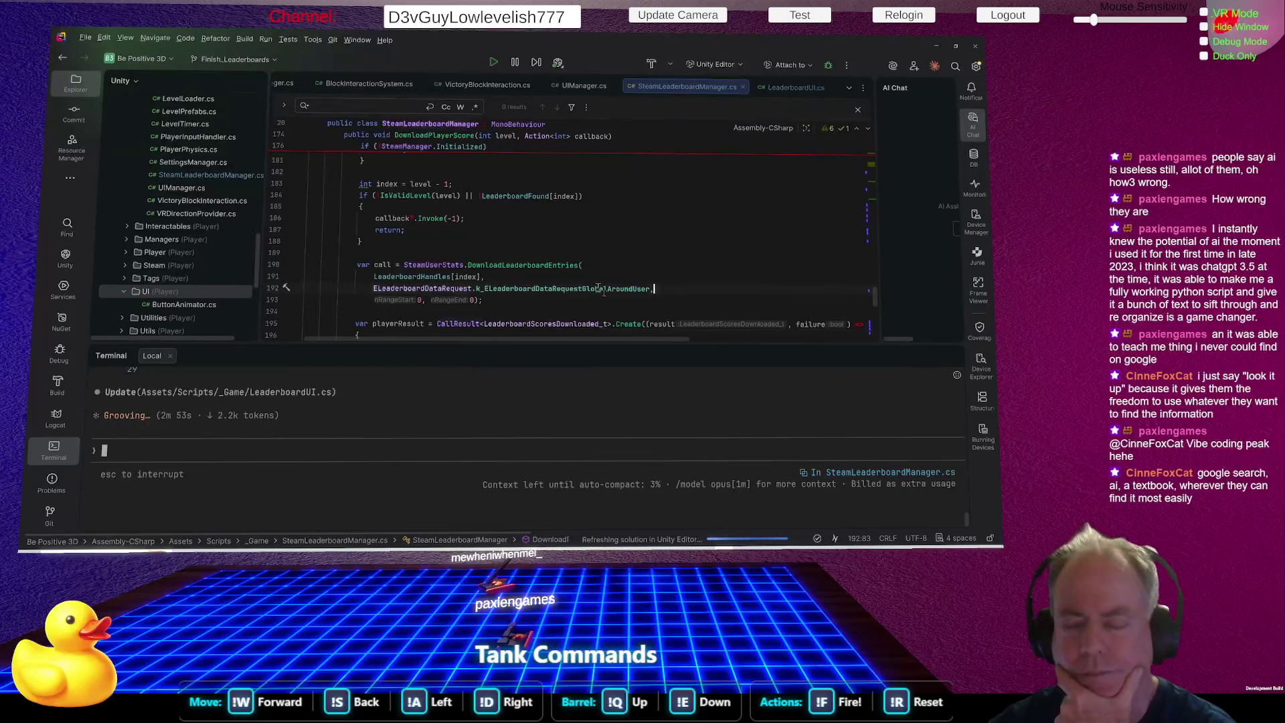
# Bring the Git client showing the Be Positive 3D commit history to the front.
pyautogui.moveTo(599, 293)
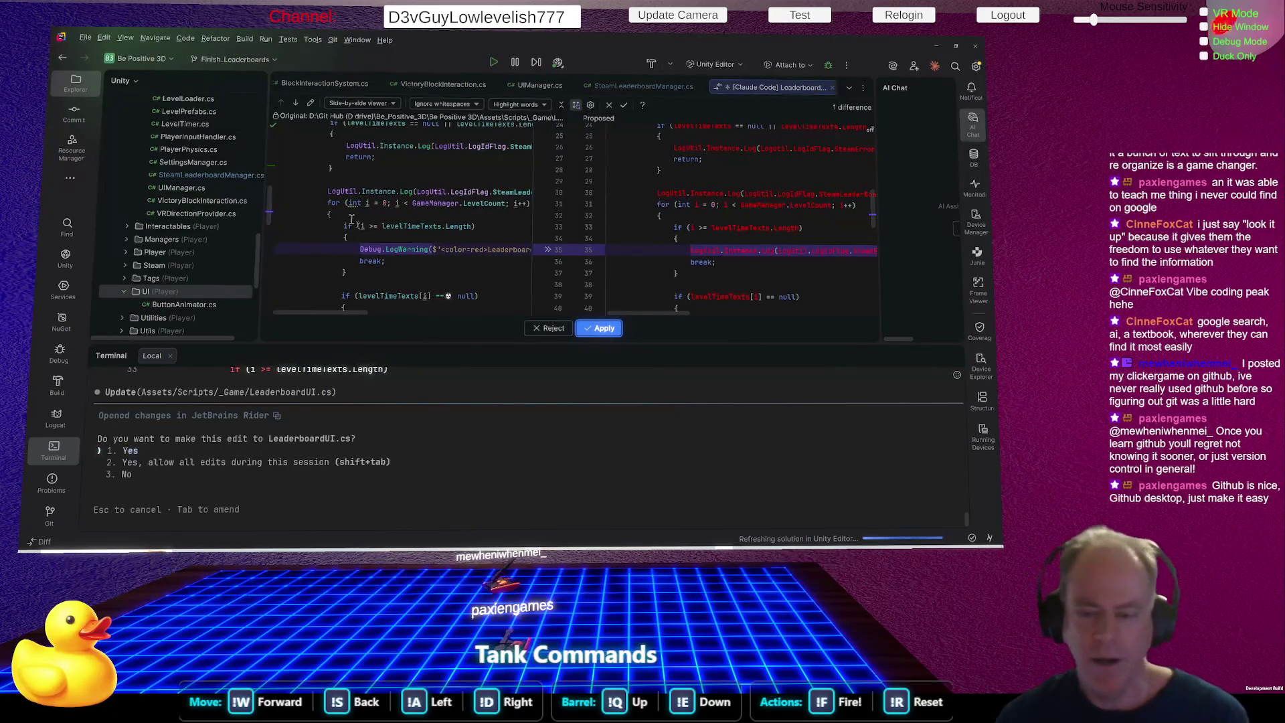
pyautogui.click(582, 548)
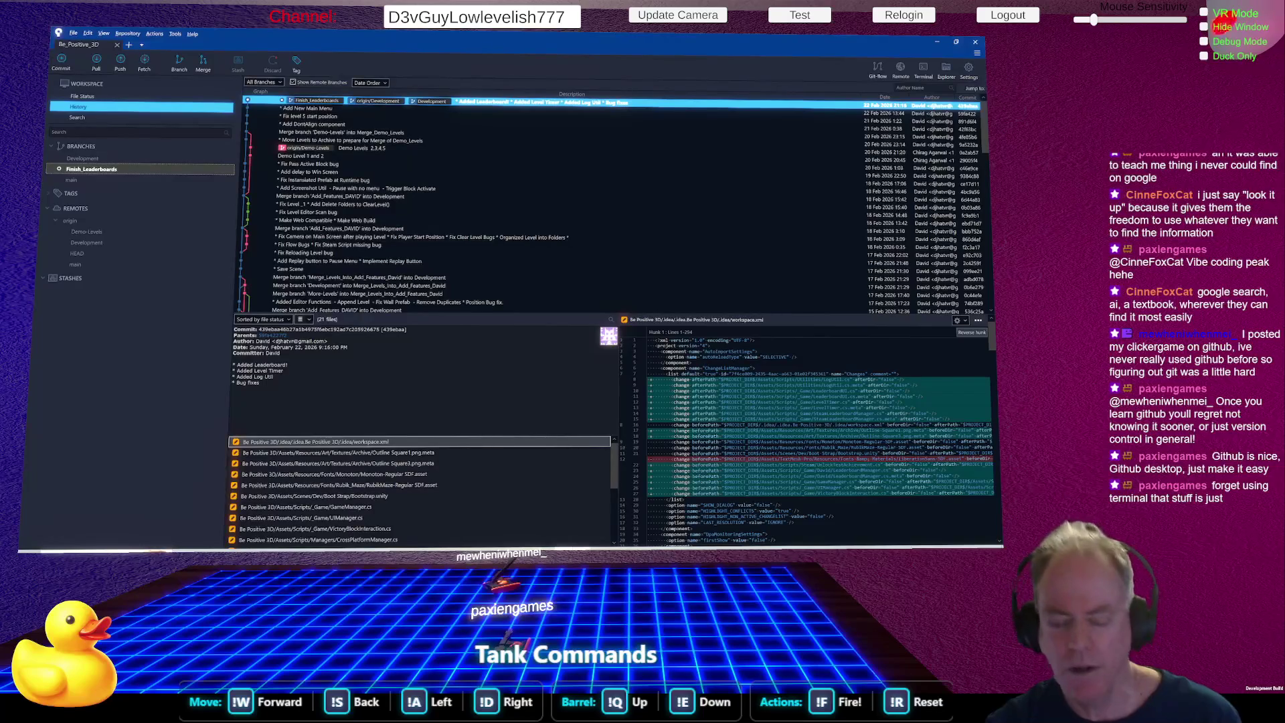
# Show SourceTree's five unstaged files, briefly checking GitHub Desktop before returning.
pyautogui.hotkey('alt', 'Tab')
pyautogui.hotkey('alt', 'Tab')
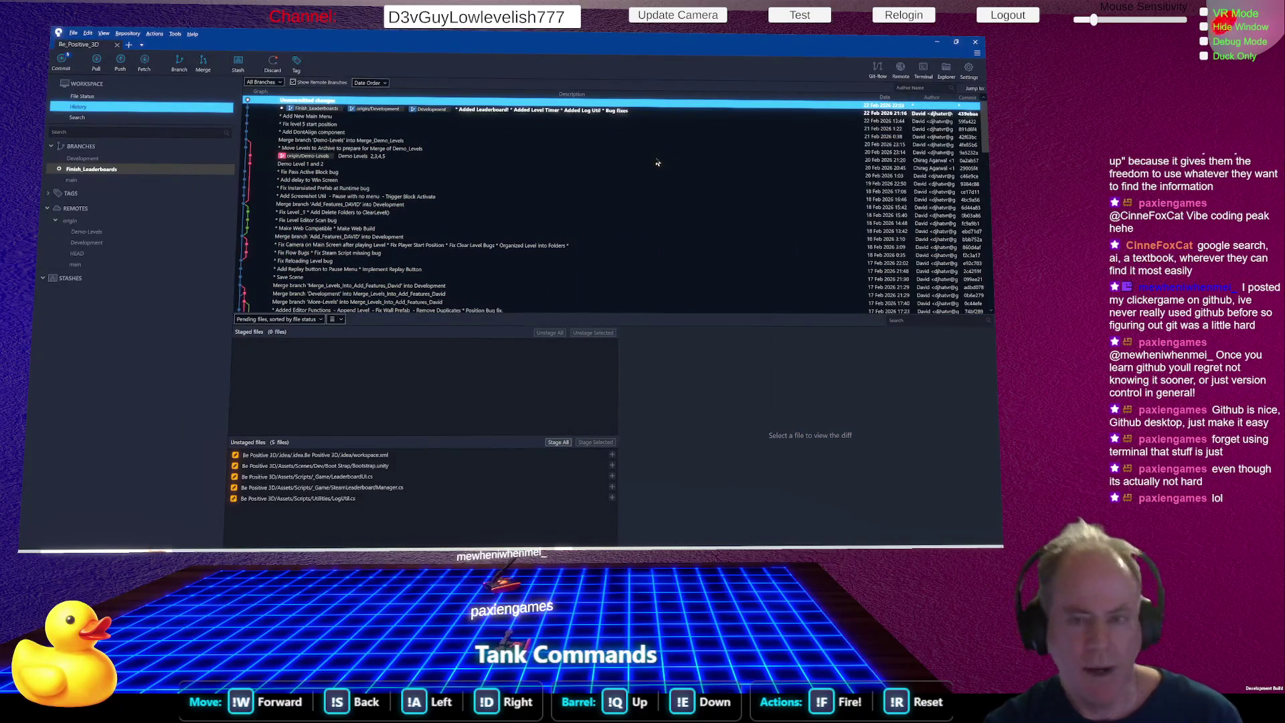
pyautogui.hotkey('alt', 'Tab')
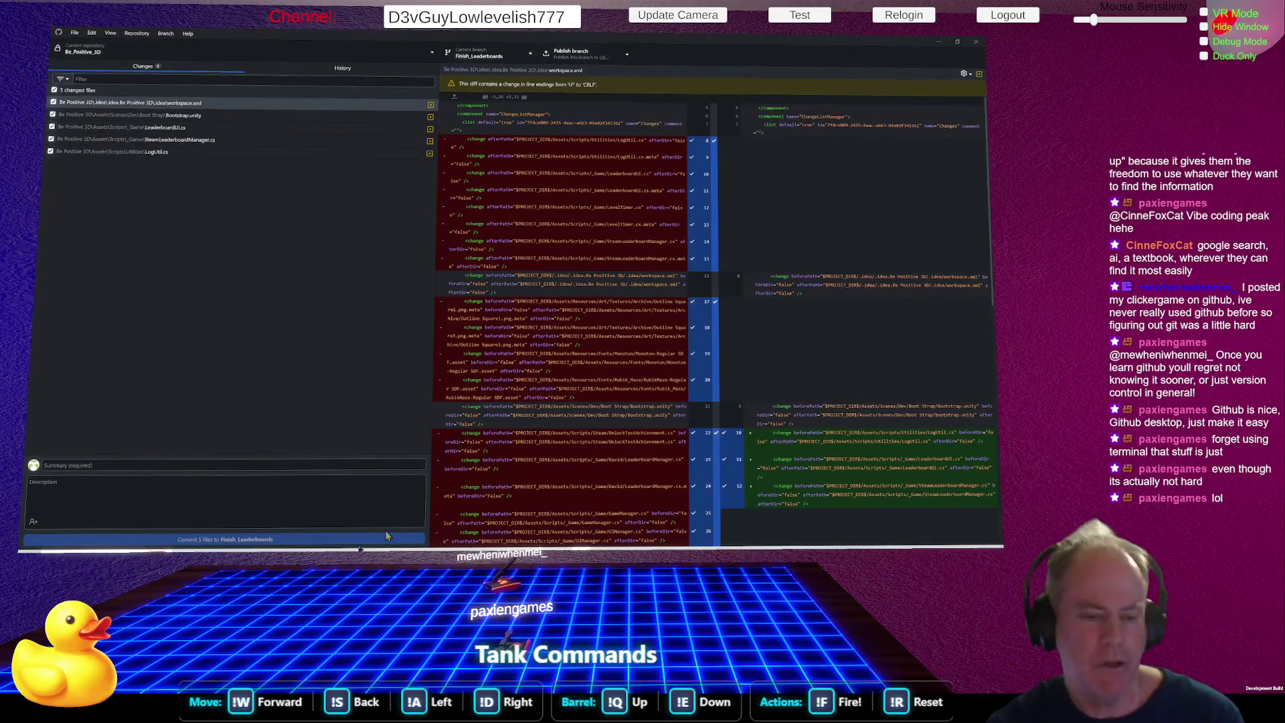
pyautogui.hotkey('alt', 'Tab')
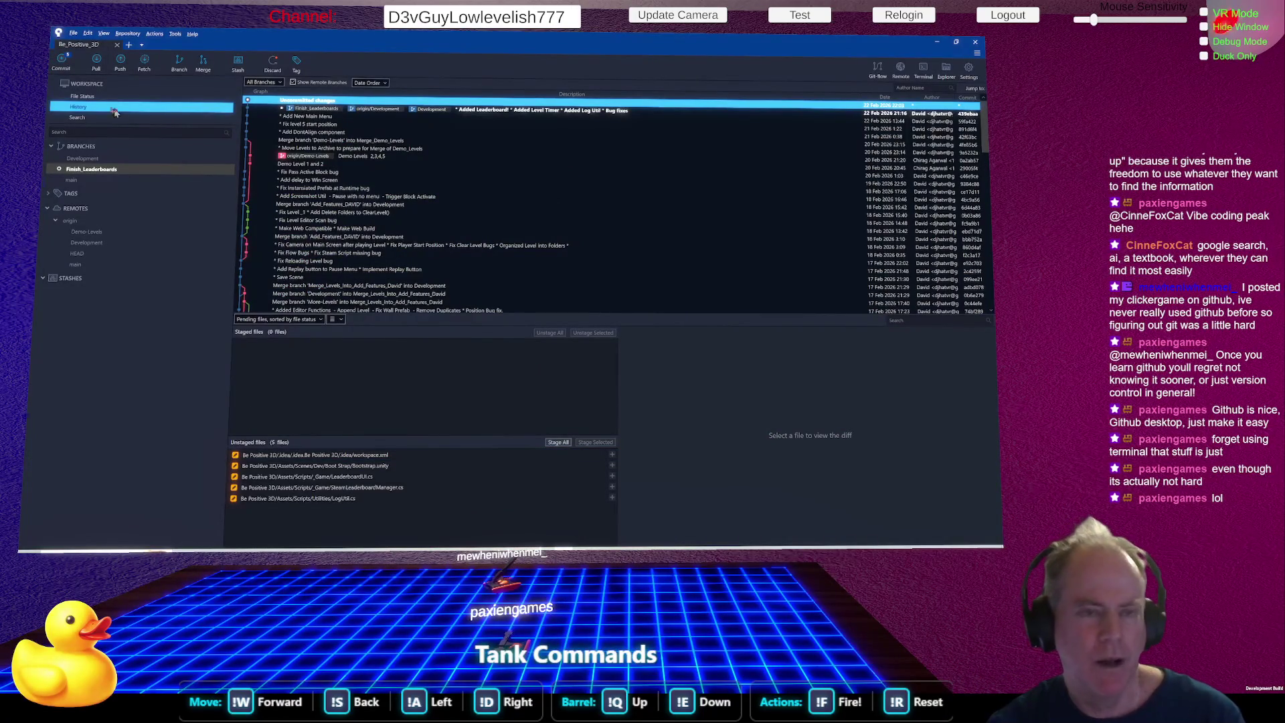
pyautogui.click(87, 97)
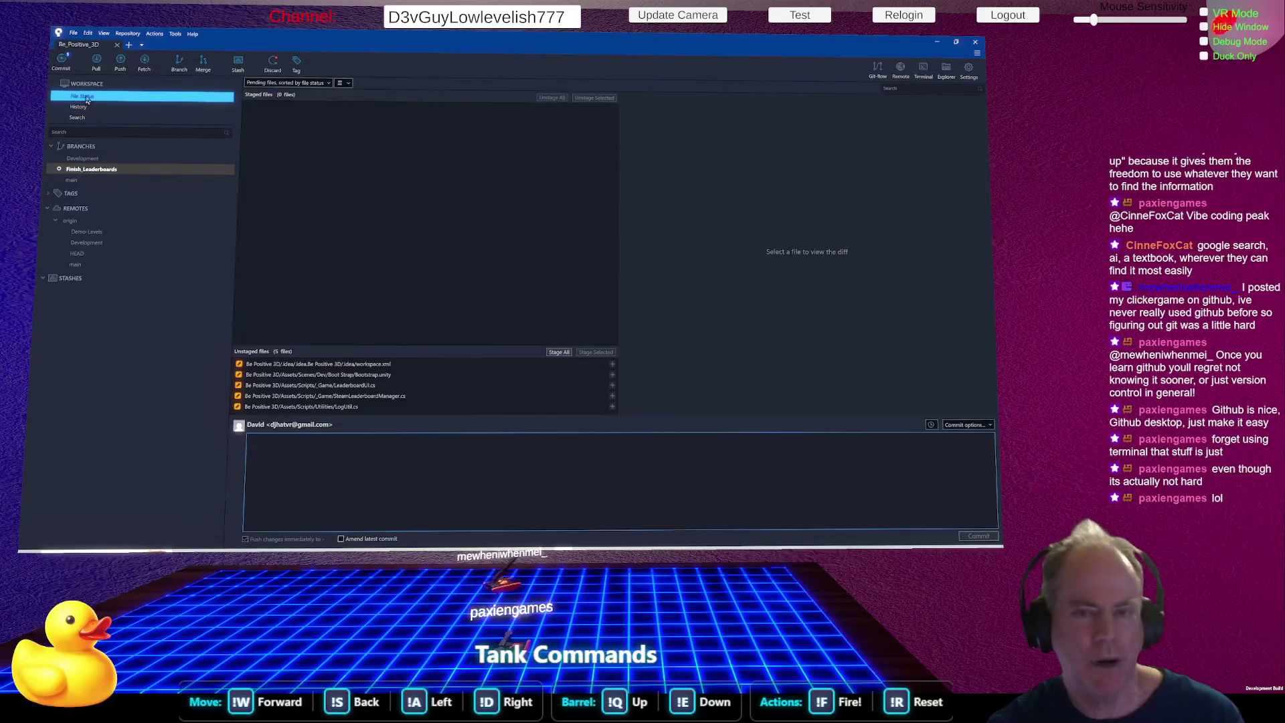
pyautogui.click(79, 107)
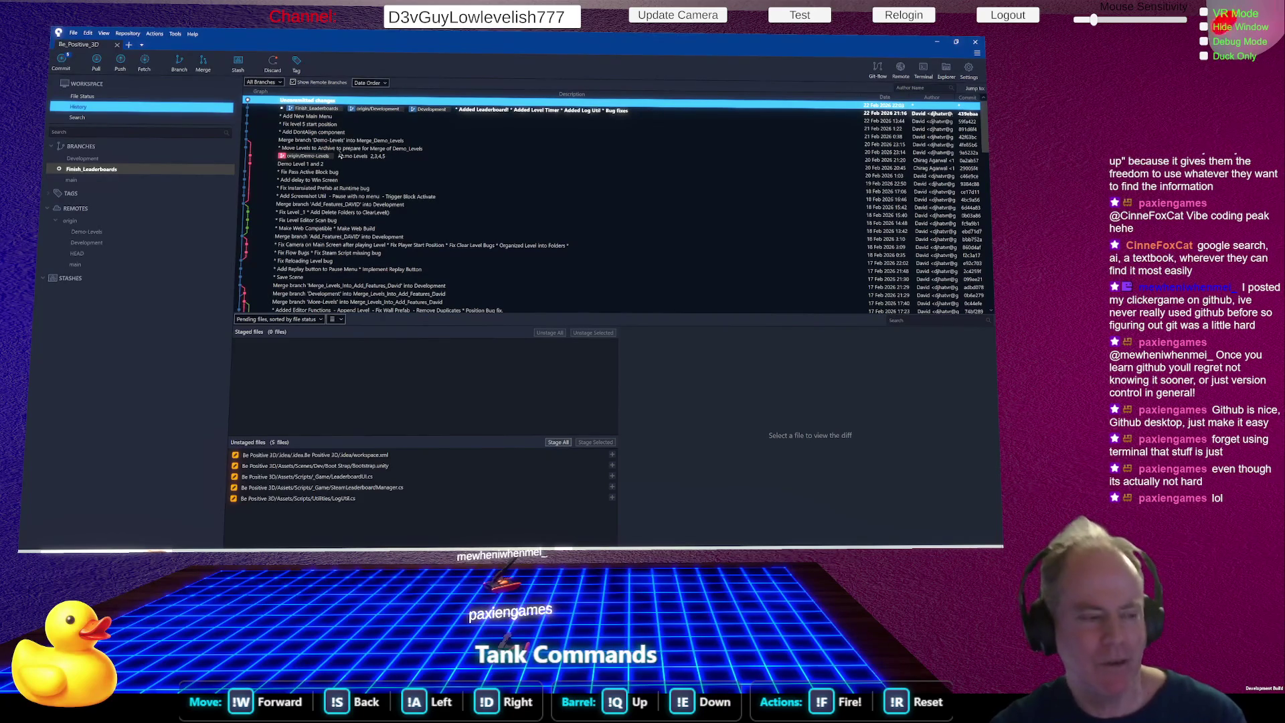
pyautogui.hotkey('alt', 'Tab')
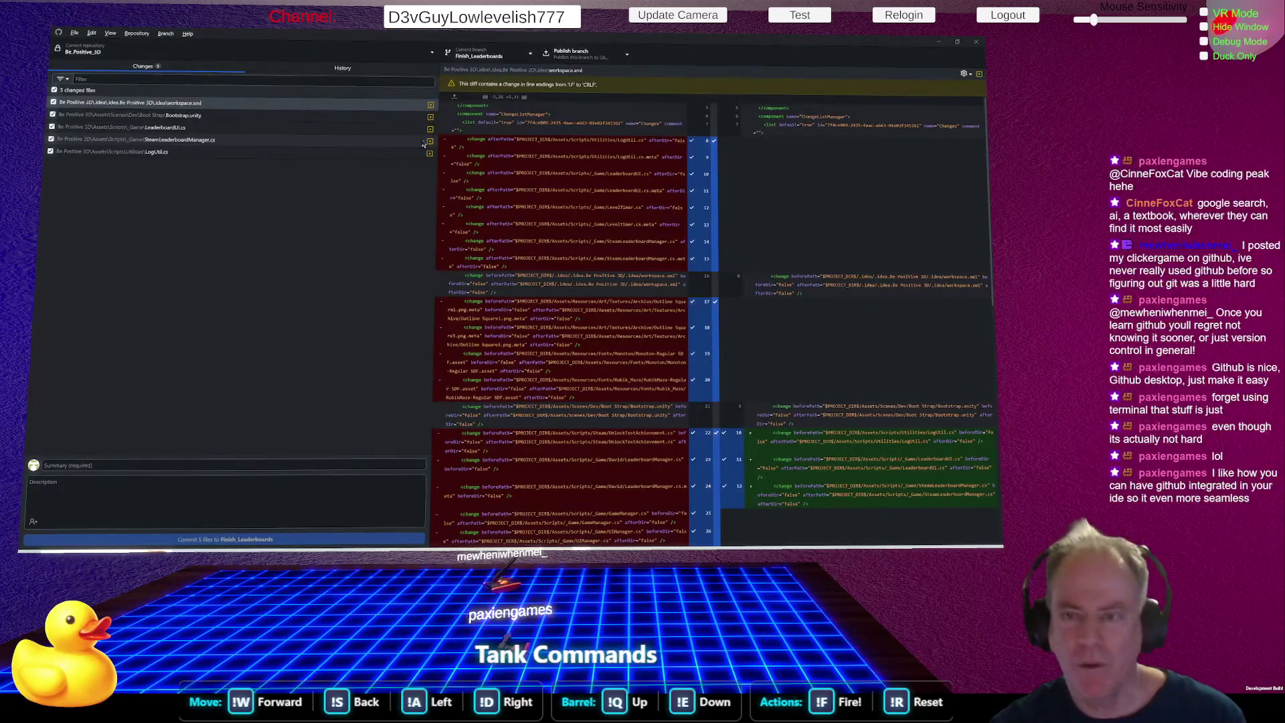
# Return to Rider to view Claude Code's pending LeaderboardUI.cs diff.
pyautogui.hotkey('alt', 'Tab')
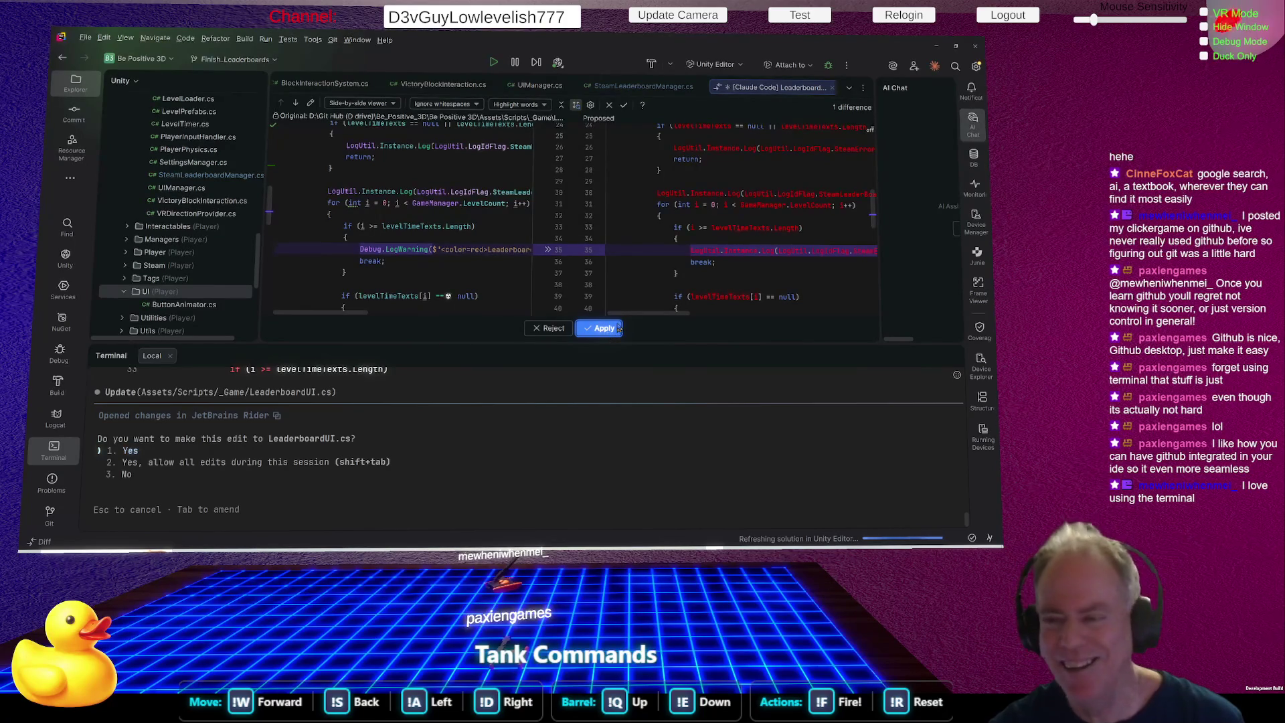
# Read Claude's confirmation prompt and accept the first LeaderboardUI.cs LogUtil edit.
pyautogui.moveTo(587, 272)
pyautogui.mouseDown()
pyautogui.moveTo(410, 272)
pyautogui.moveTo(457, 271)
pyautogui.mouseUp()
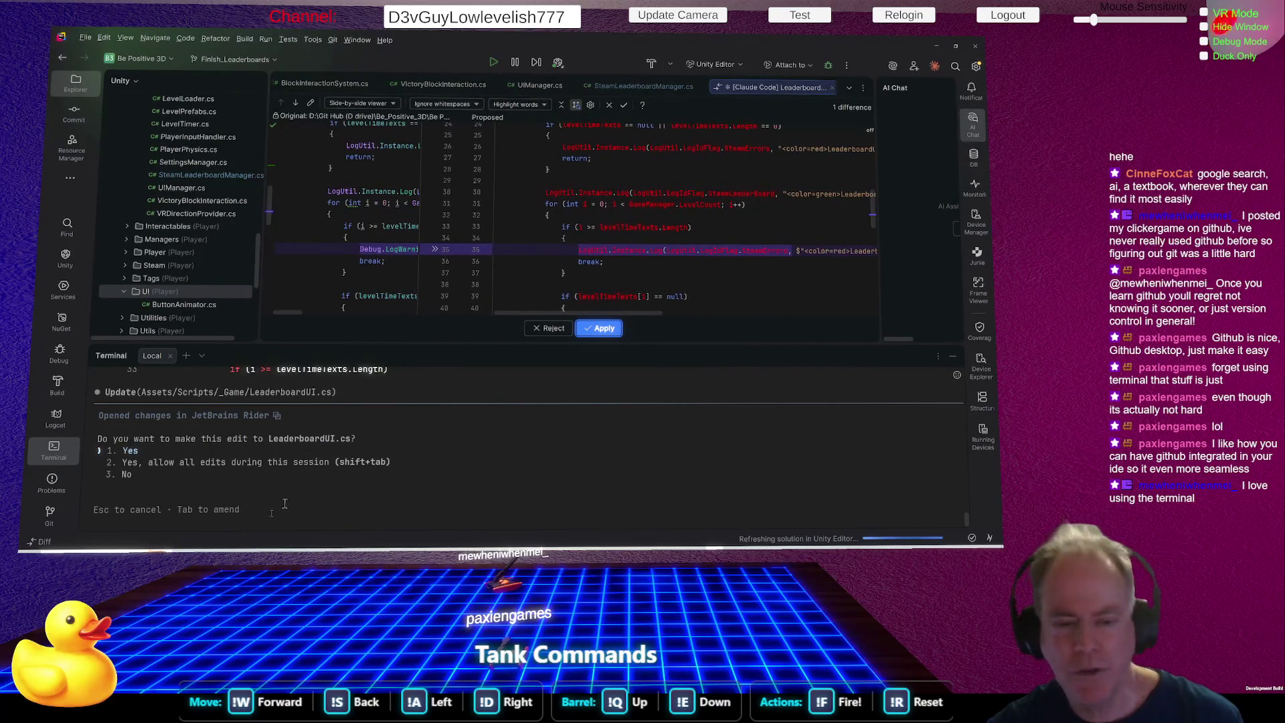
pyautogui.moveTo(133, 438)
pyautogui.mouseDown()
pyautogui.moveTo(434, 494)
pyautogui.moveTo(413, 478)
pyautogui.mouseUp()
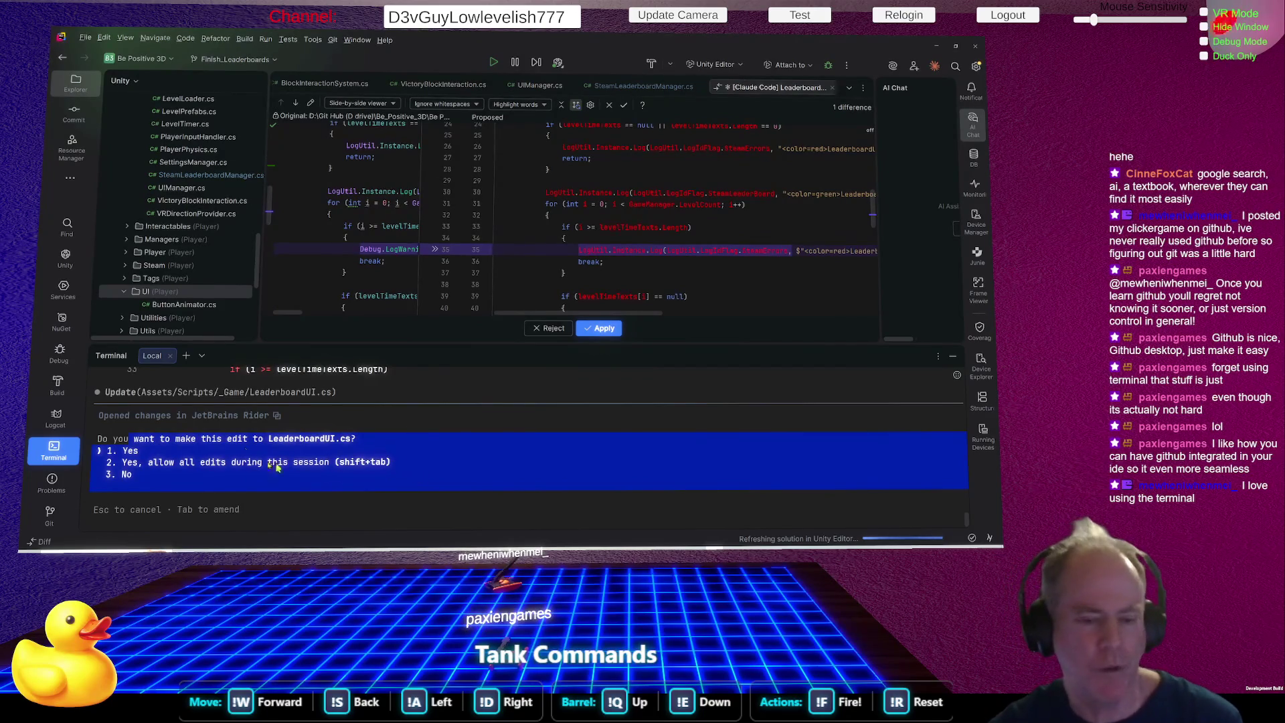
pyautogui.click(170, 455)
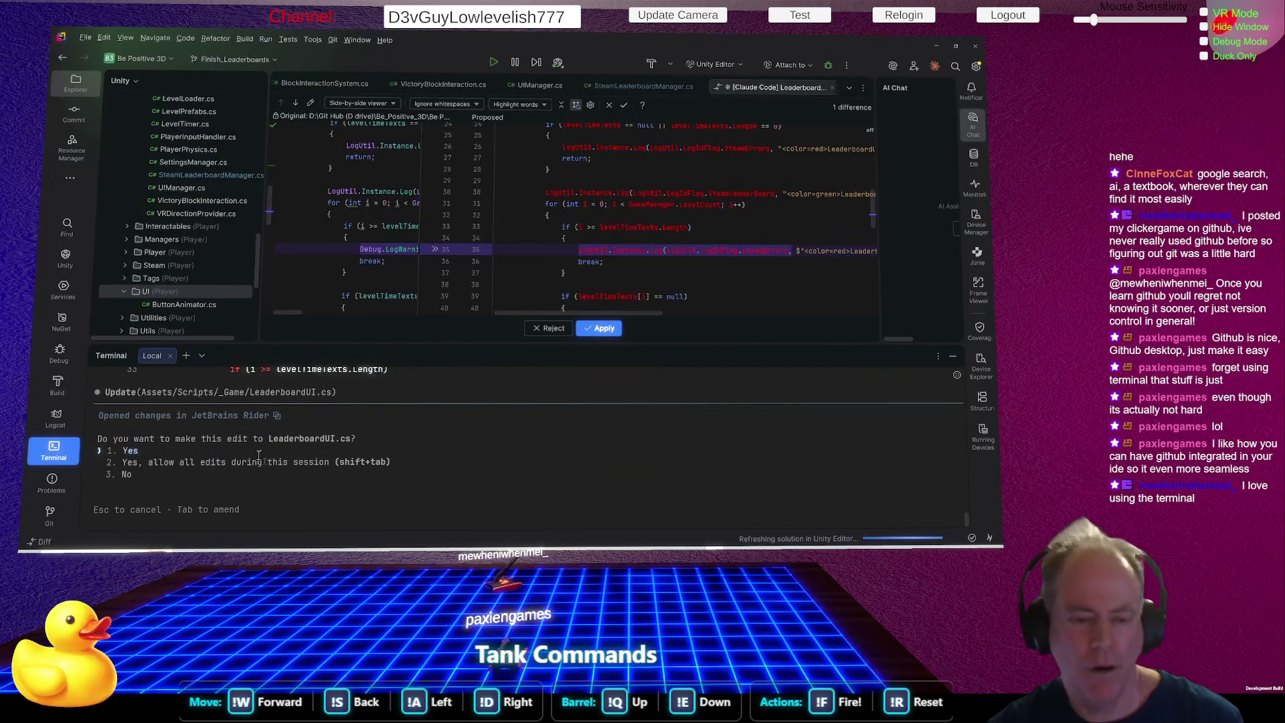
pyautogui.moveTo(170, 450); pyautogui.dragTo(355, 479)
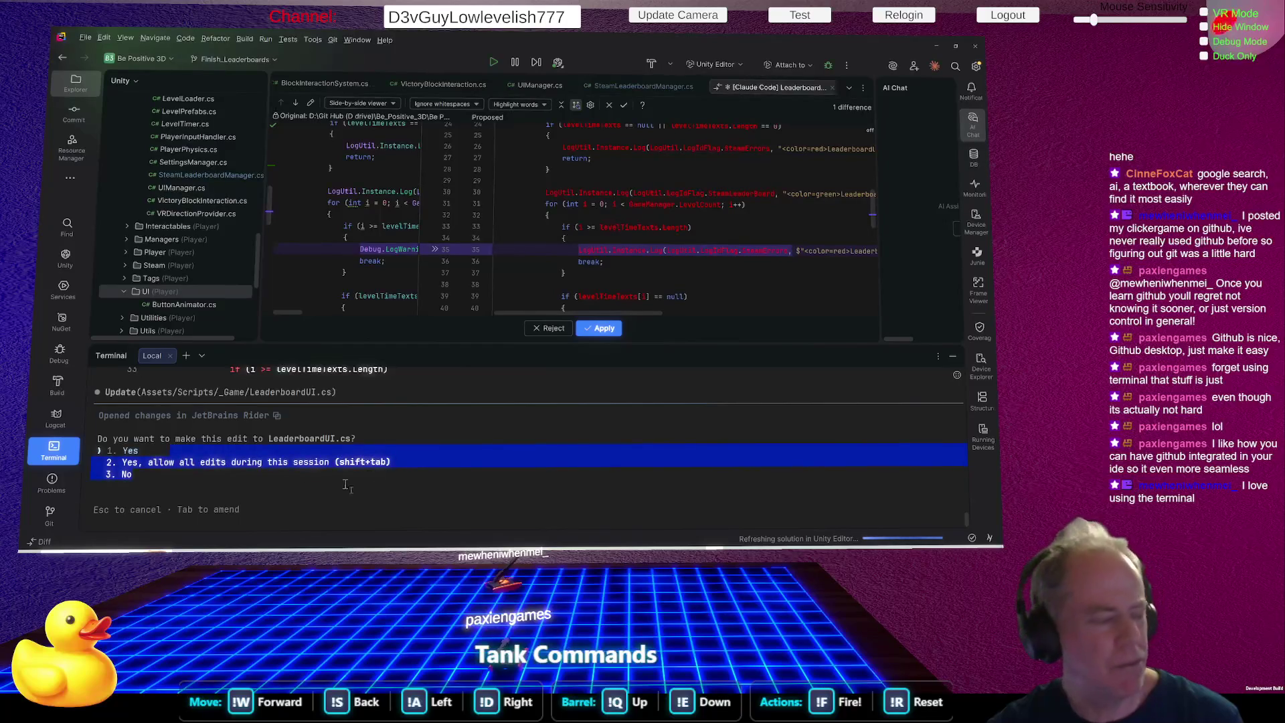
pyautogui.click(214, 480)
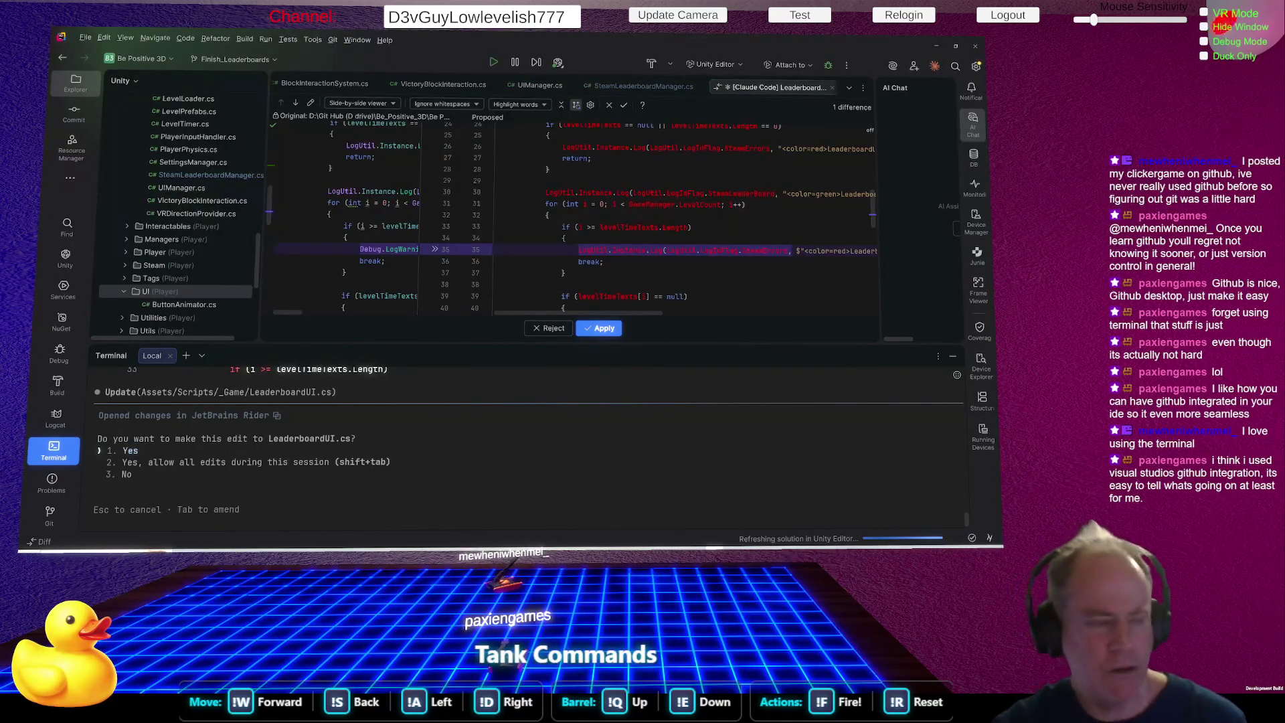
pyautogui.rightClick(230, 402)
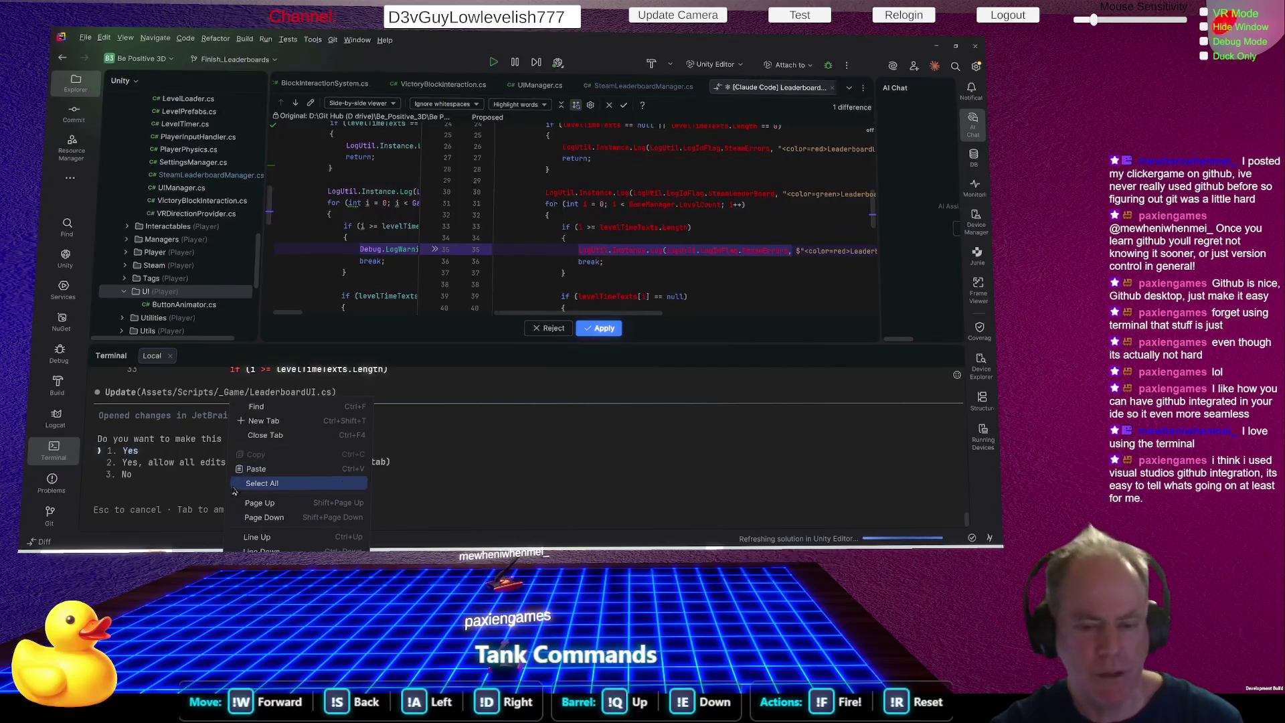
pyautogui.click(469, 456)
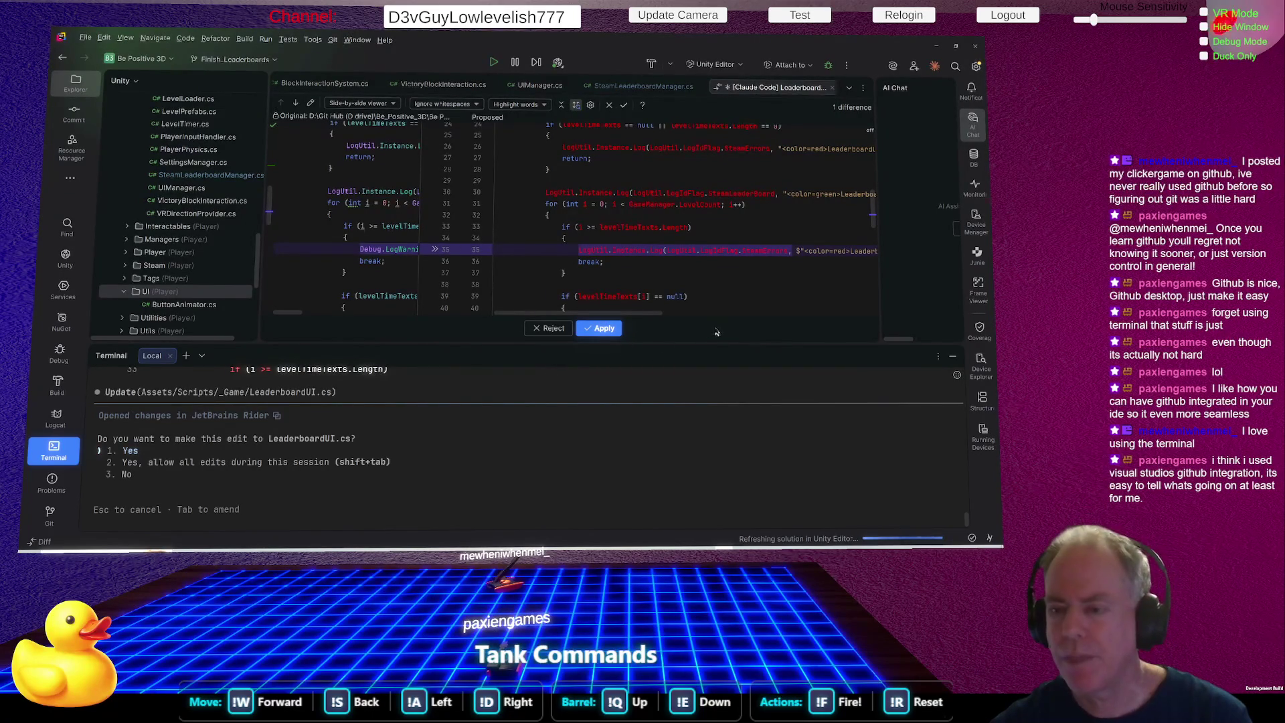
pyautogui.click(602, 328)
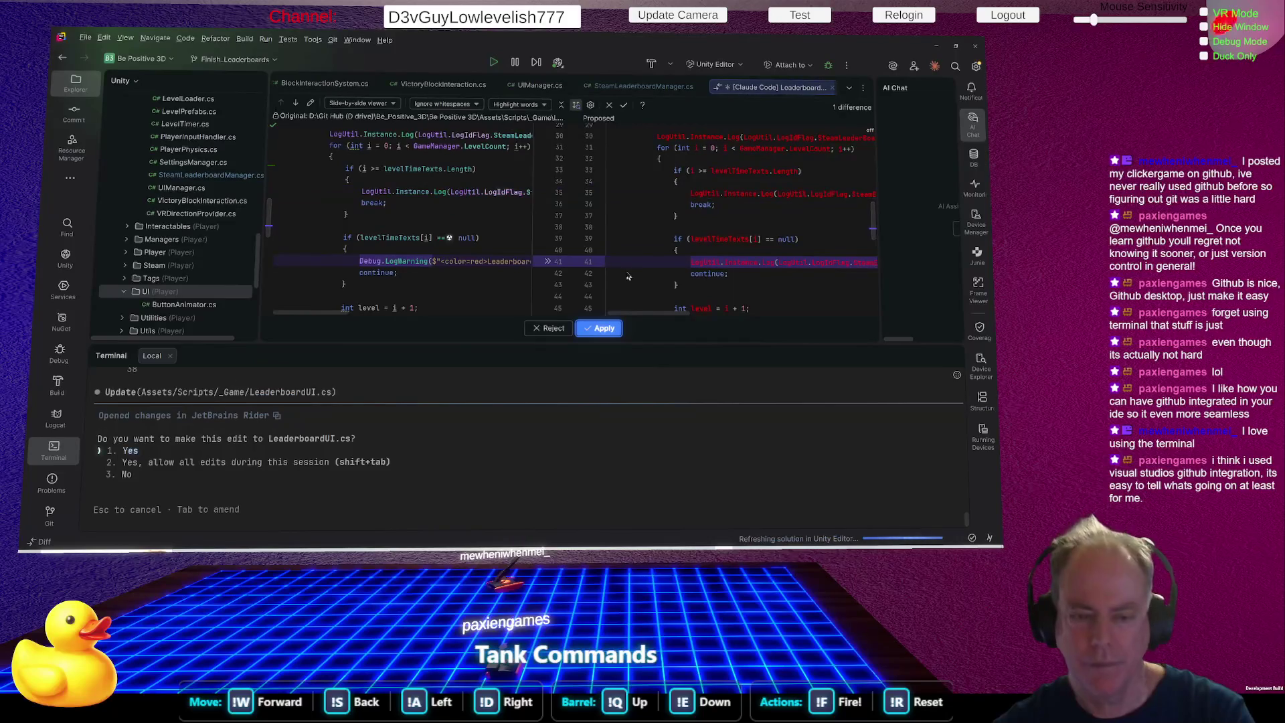
# Enlarge the diff view and accept the remaining two LeaderboardUI.cs logging edits.
pyautogui.scroll(-2, 730, 293)
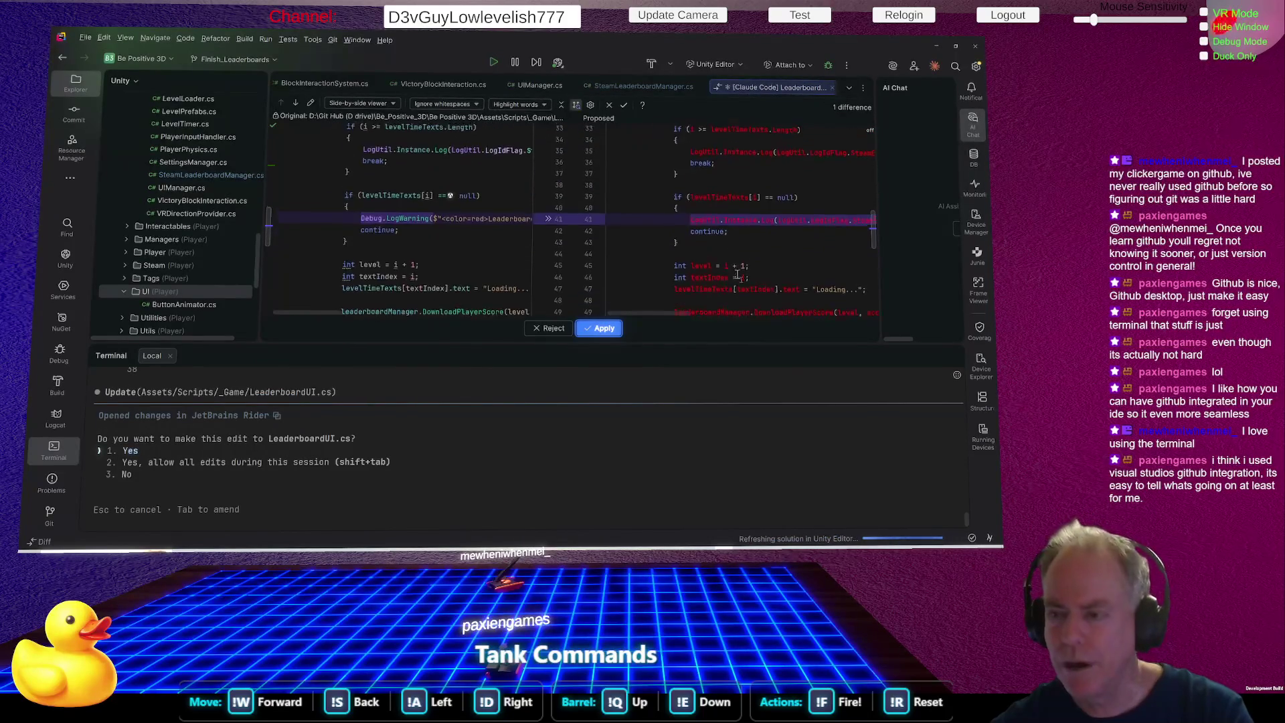
pyautogui.moveTo(740, 344); pyautogui.dragTo(740, 442)
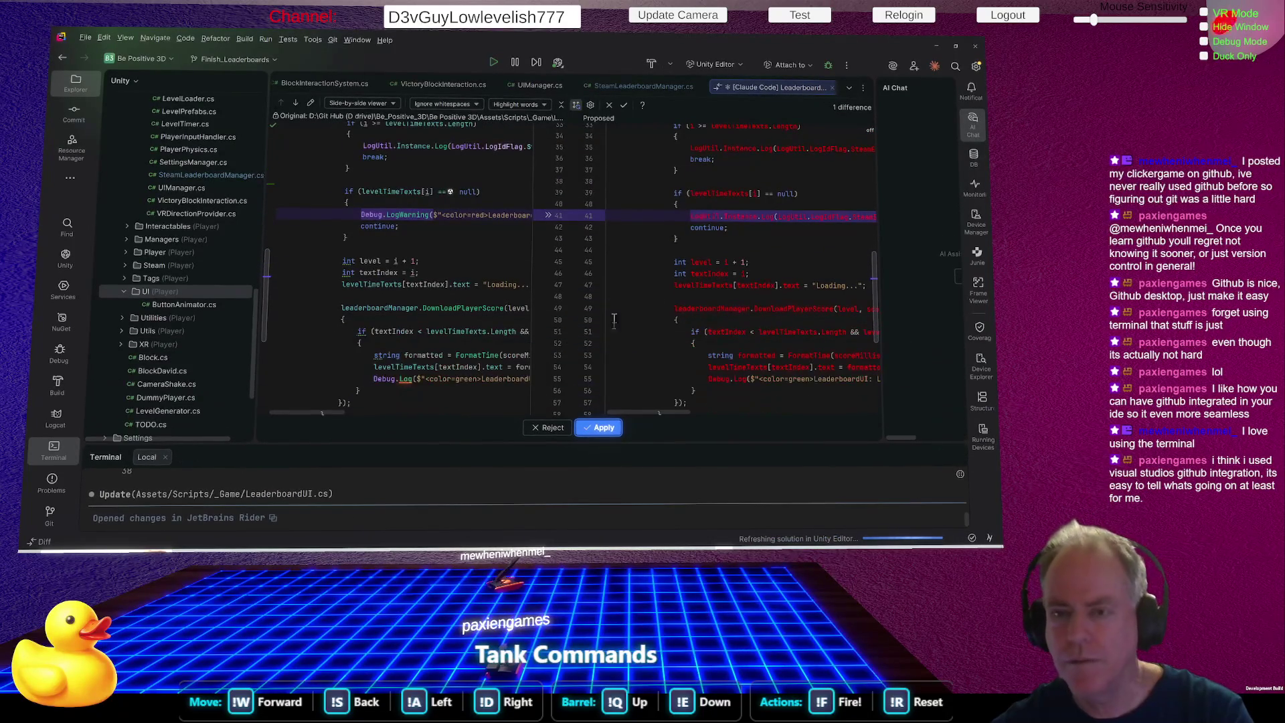
pyautogui.moveTo(569, 314); pyautogui.dragTo(308, 323)
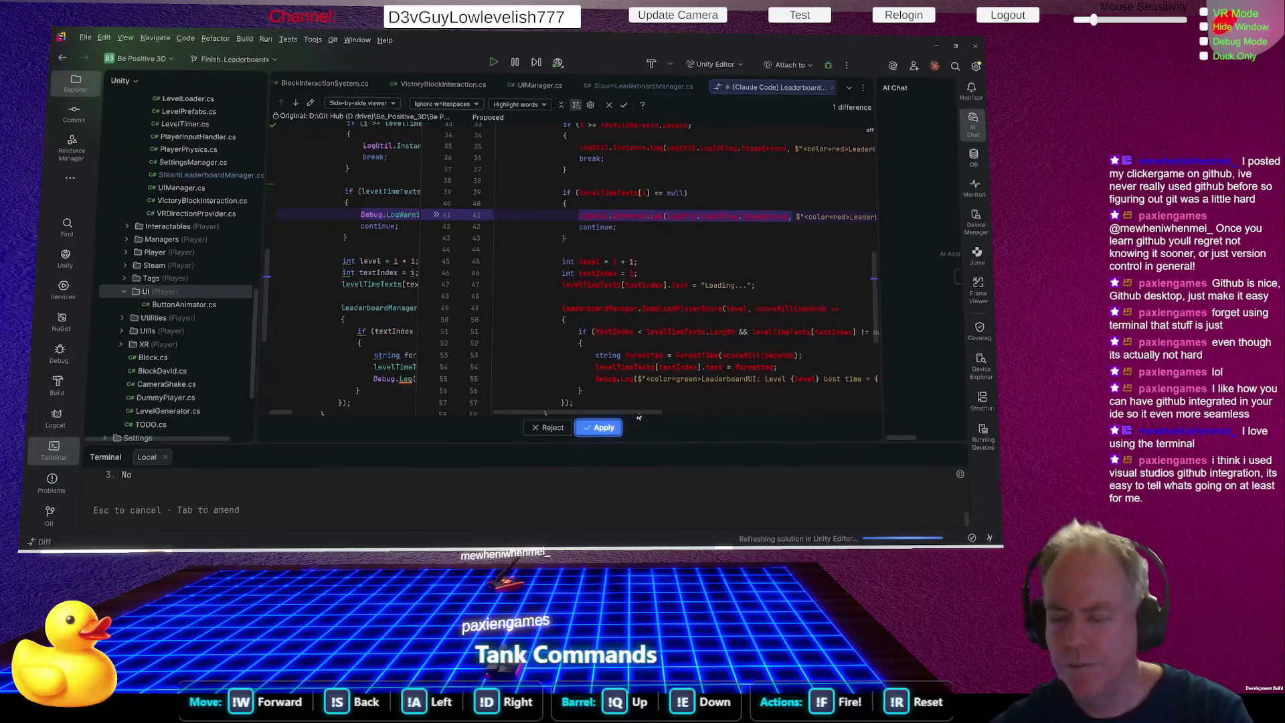
pyautogui.click(602, 427)
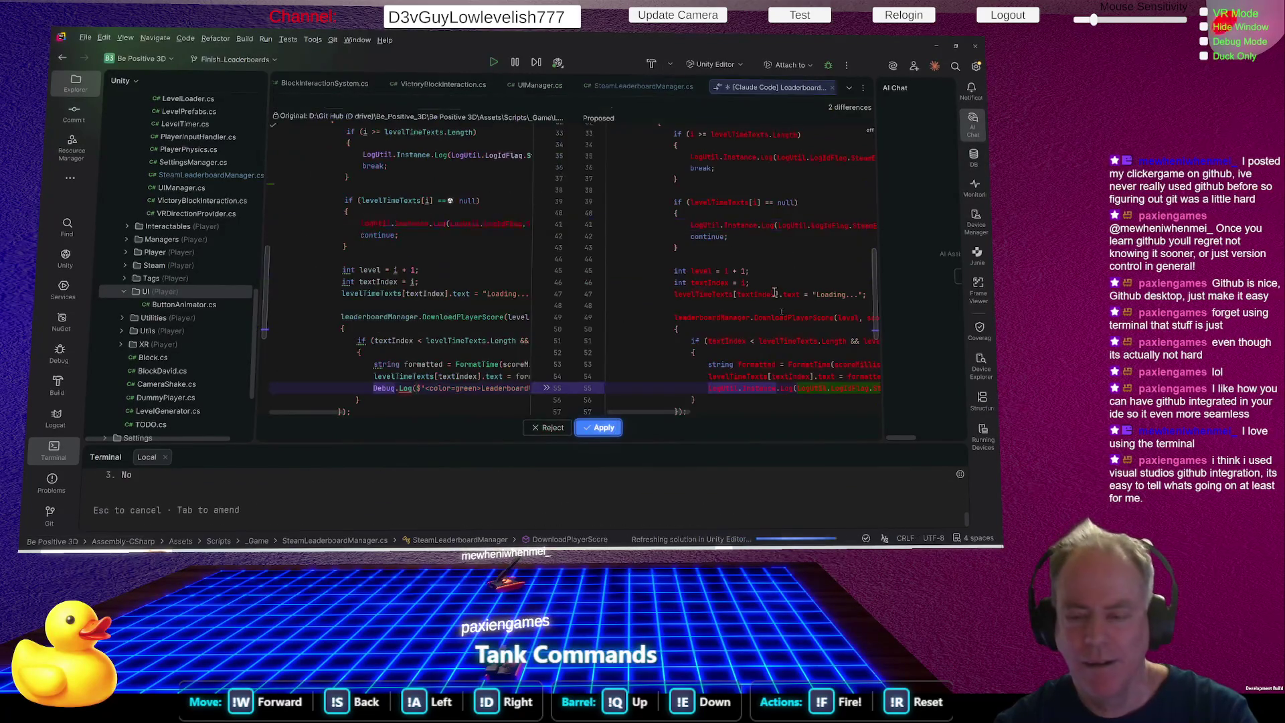
pyautogui.scroll(-3, 678, 293)
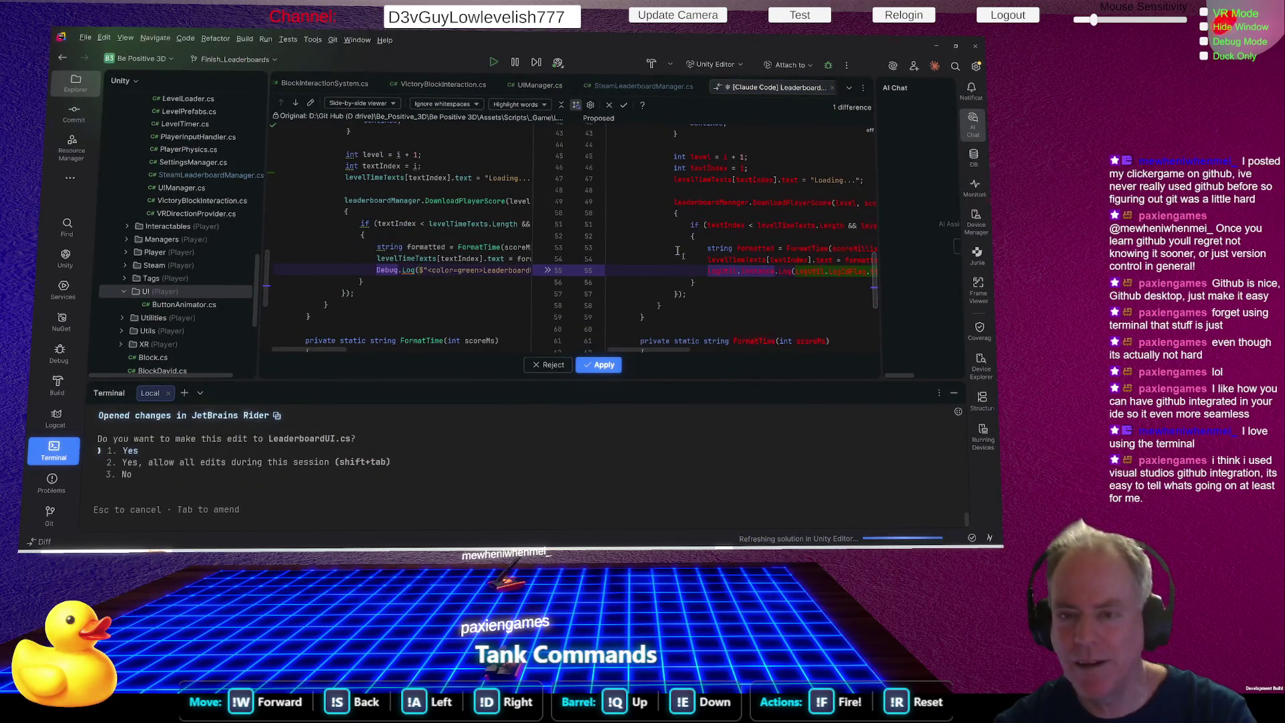
pyautogui.click(603, 366)
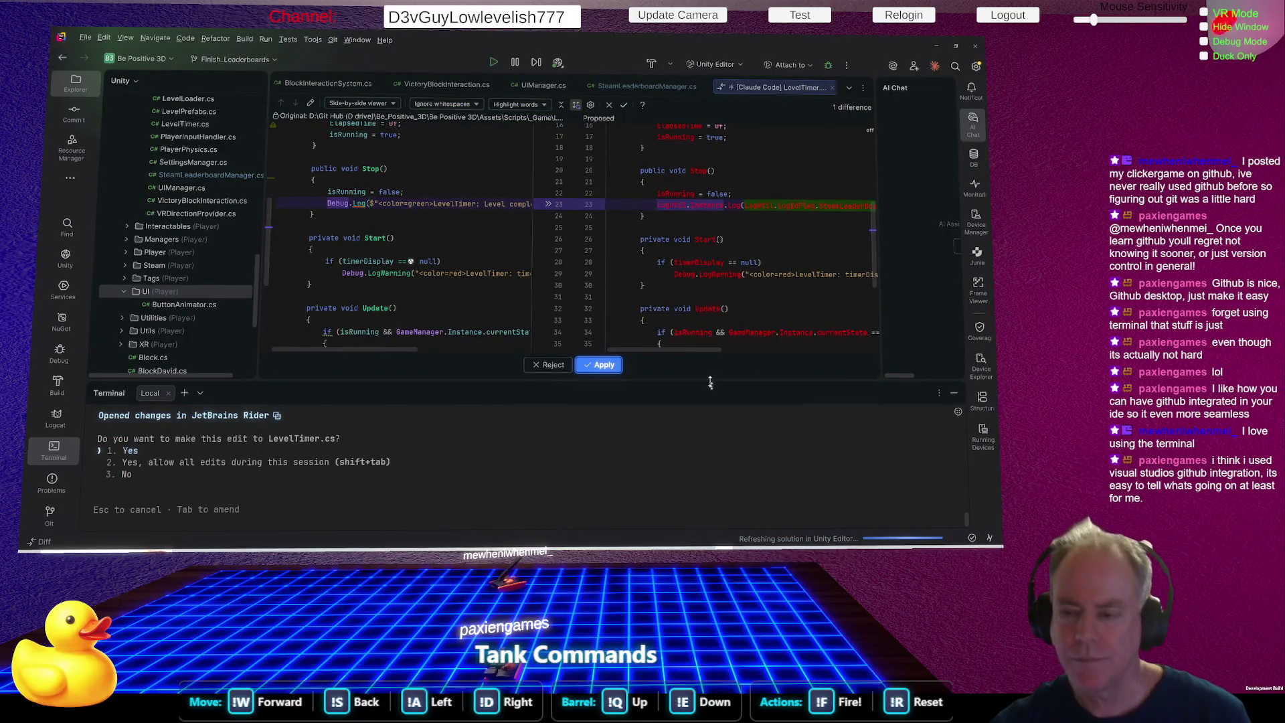
# Enlarge the terminal area and widen the proposed LevelTimer.cs code in the diff view.
pyautogui.moveTo(711, 382); pyautogui.dragTo(709, 355)
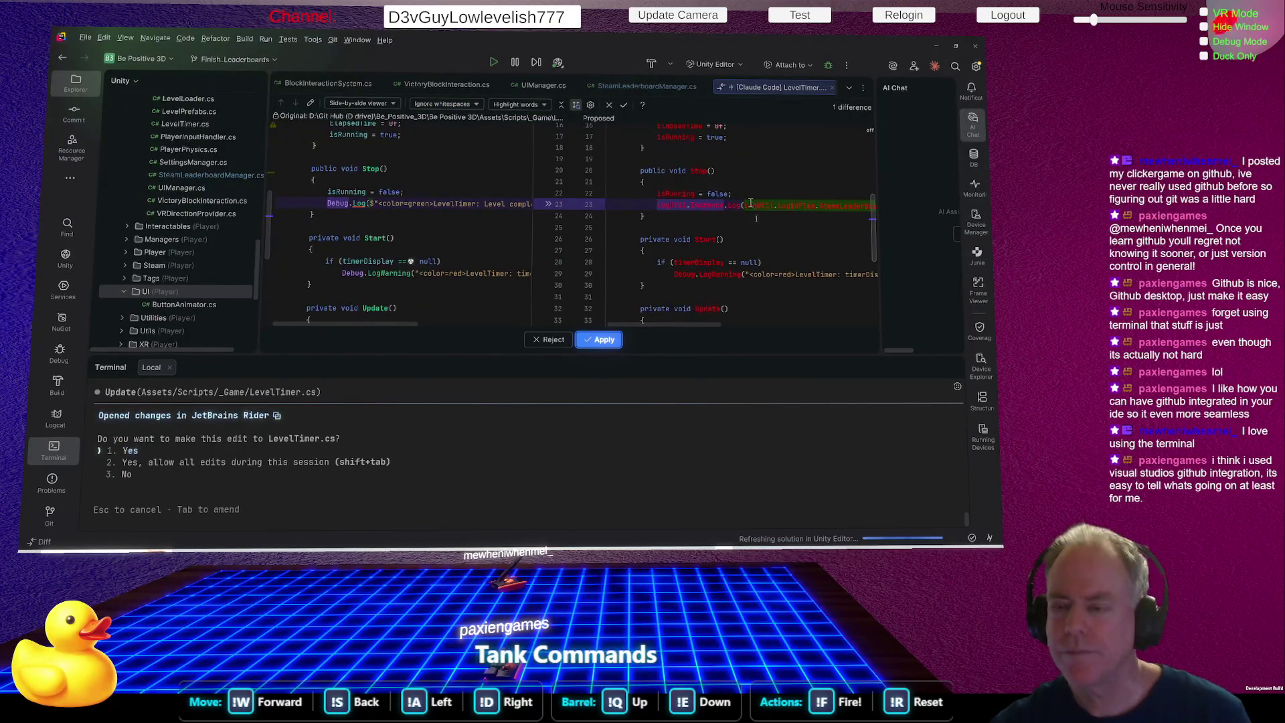
pyautogui.moveTo(573, 263); pyautogui.dragTo(362, 256)
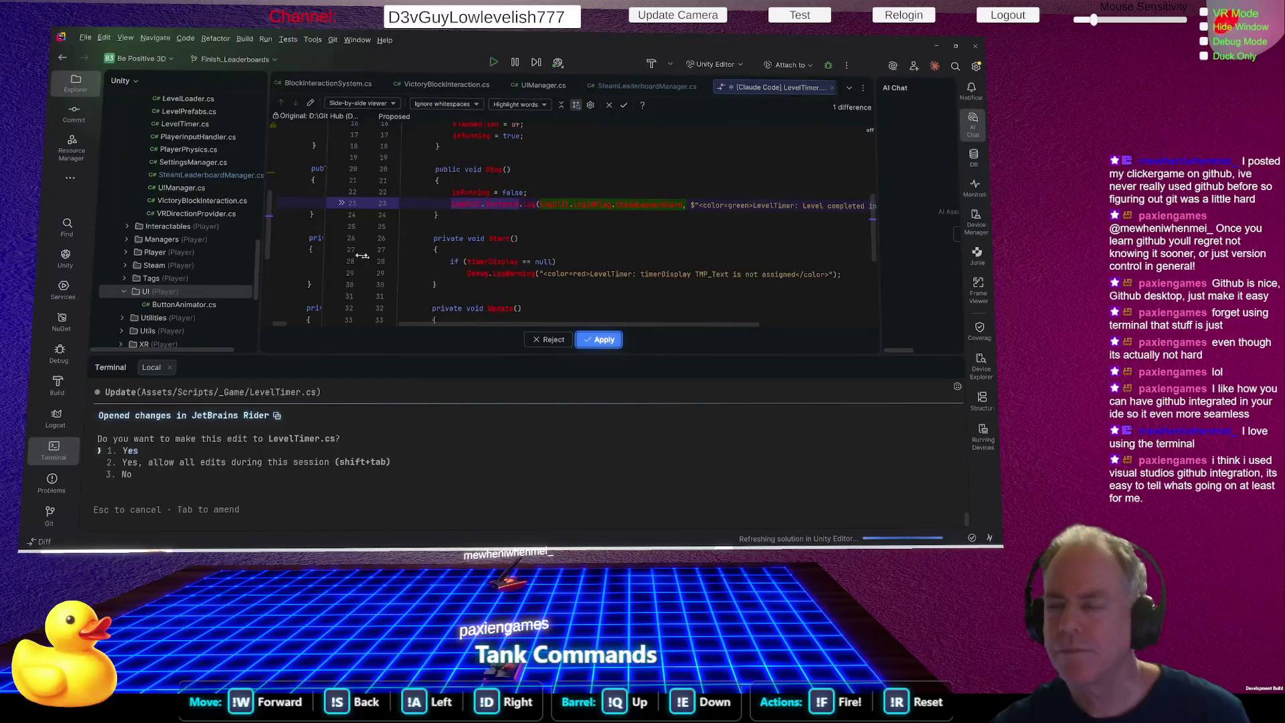
pyautogui.moveTo(363, 255); pyautogui.dragTo(302, 255)
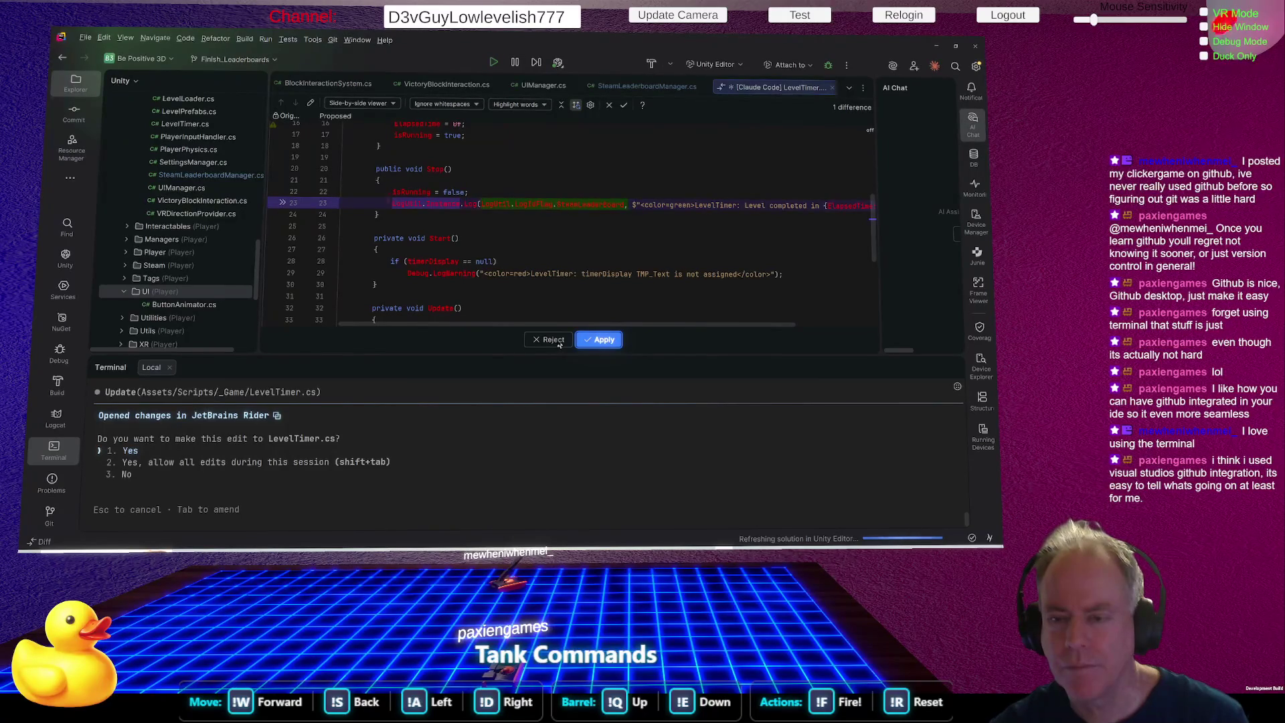
# Approve the LevelTimer.cs edit, then ask Claude Code: 'Put Level Timer on DevGuy, you don't have to change all logs right now'.
pyautogui.press('Return')
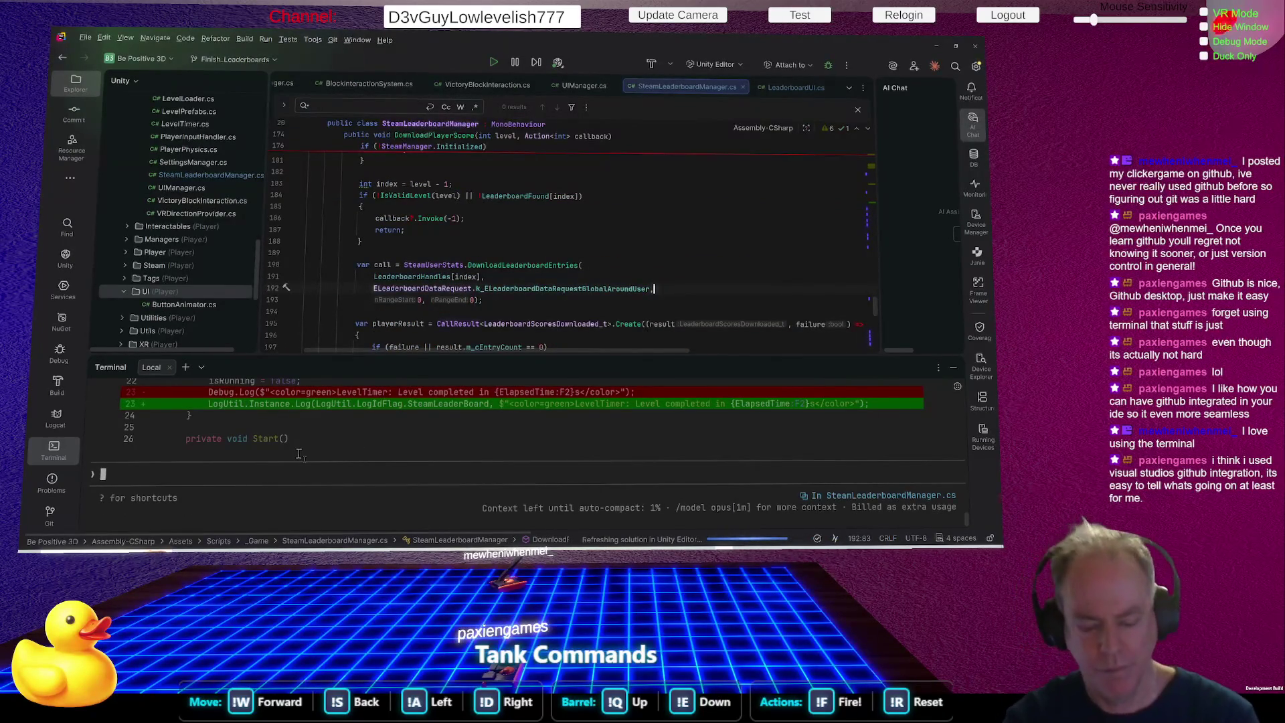
pyautogui.press('Escape')
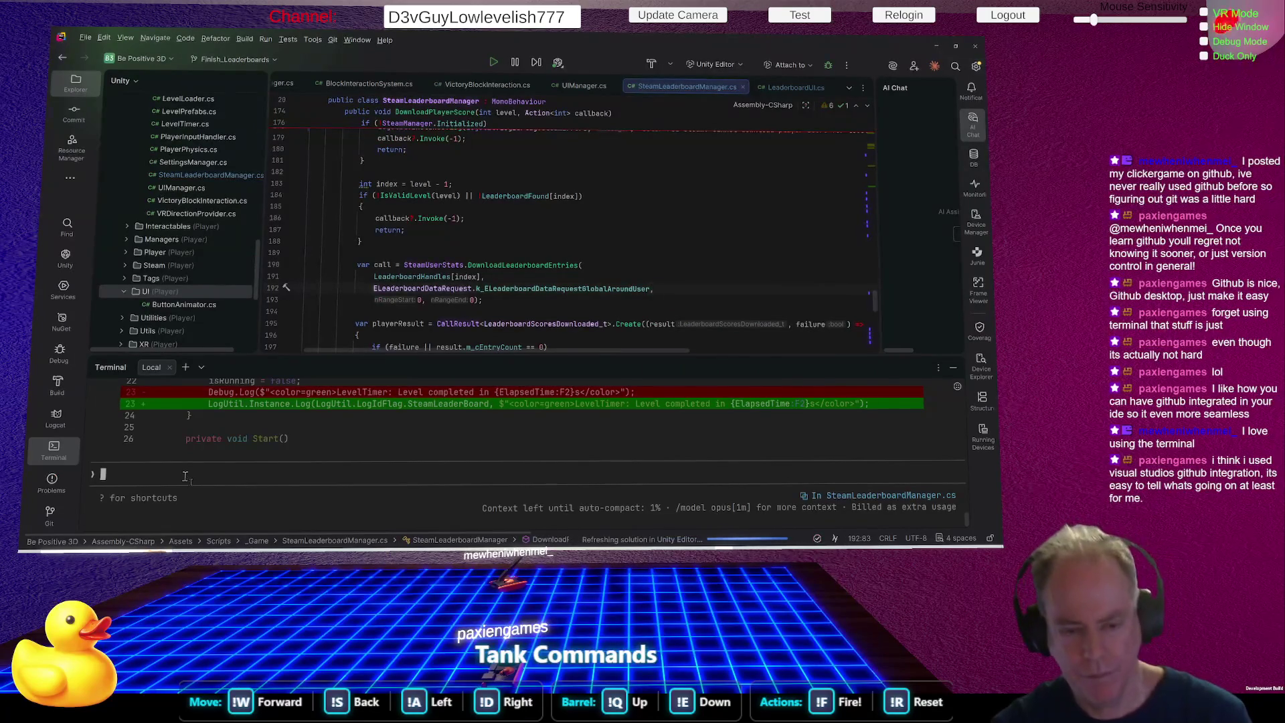
pyautogui.click(185, 477)
pyautogui.write('Make')
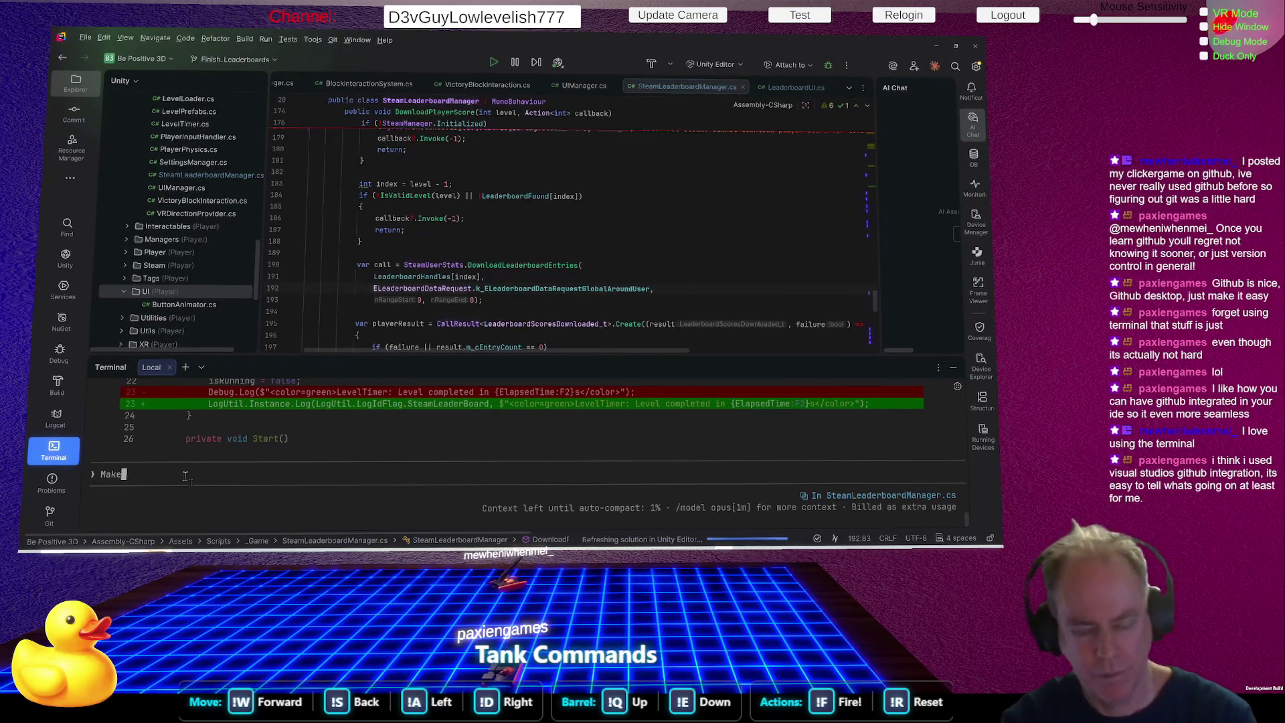
pyautogui.write(' timer on')
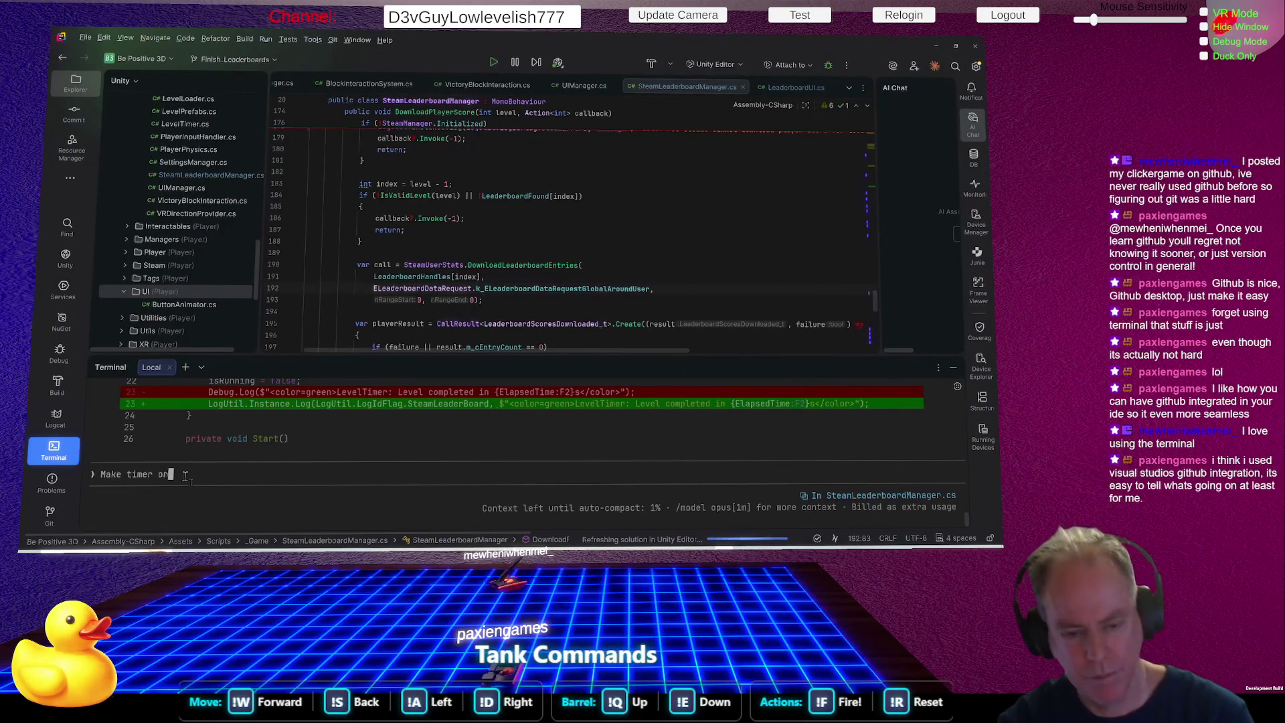
pyautogui.press('Escape')
pyautogui.press('Escape')
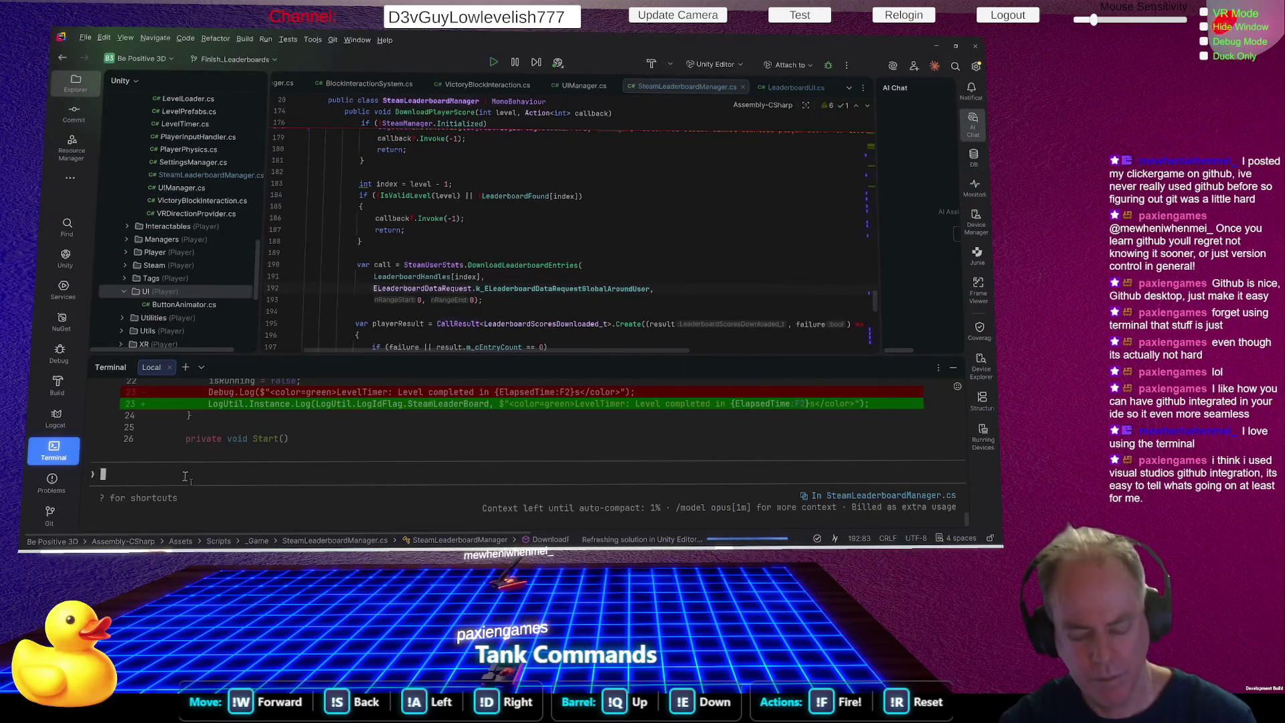
pyautogui.write('Put ')
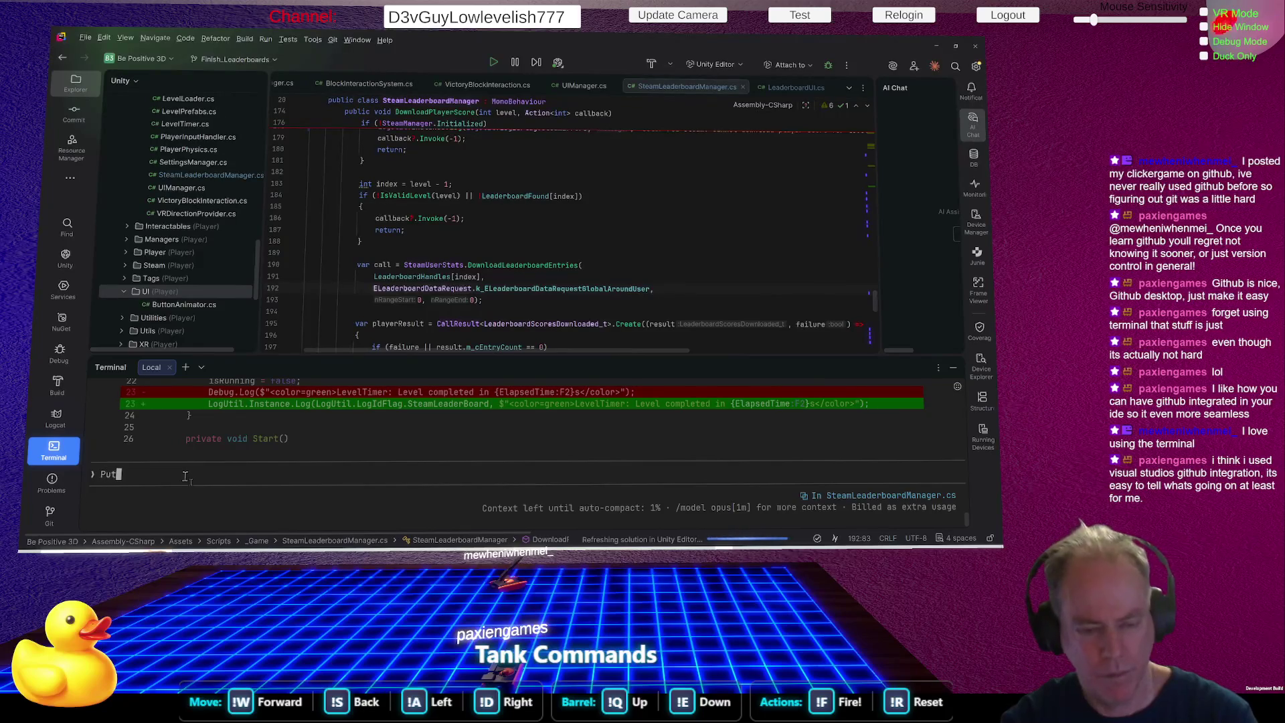
pyautogui.write('Level Ti')
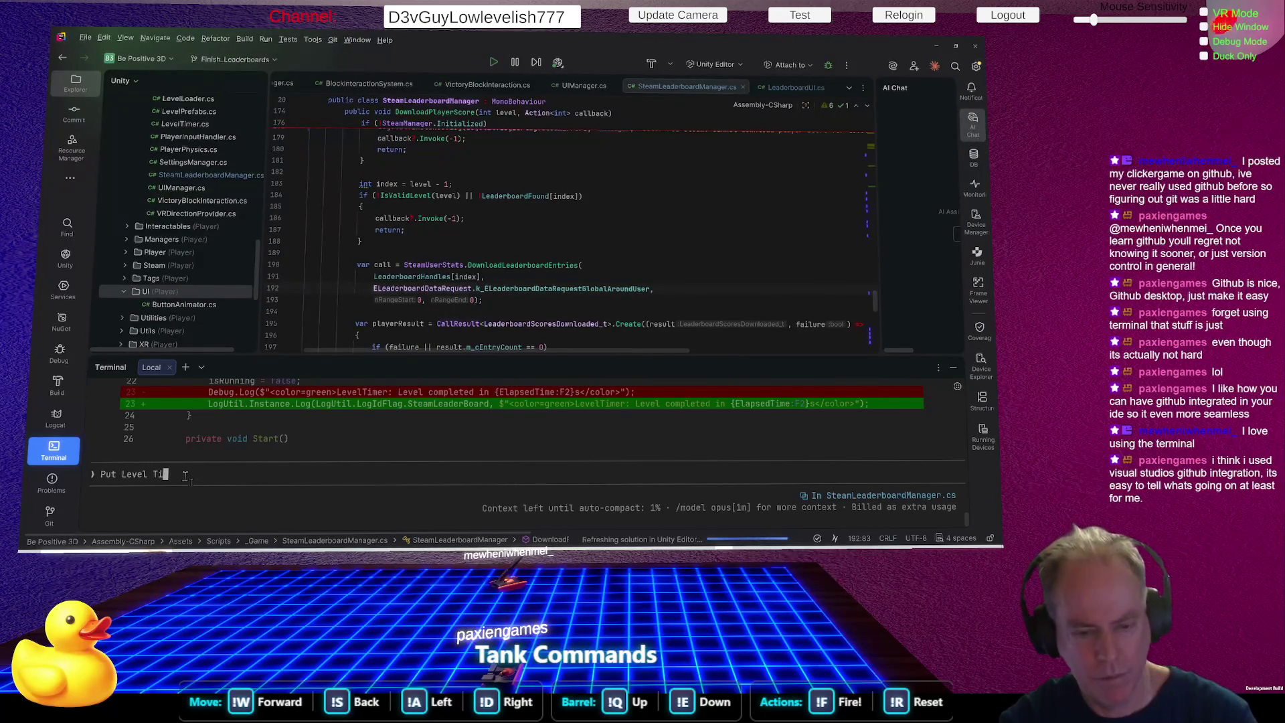
pyautogui.write('mer on ')
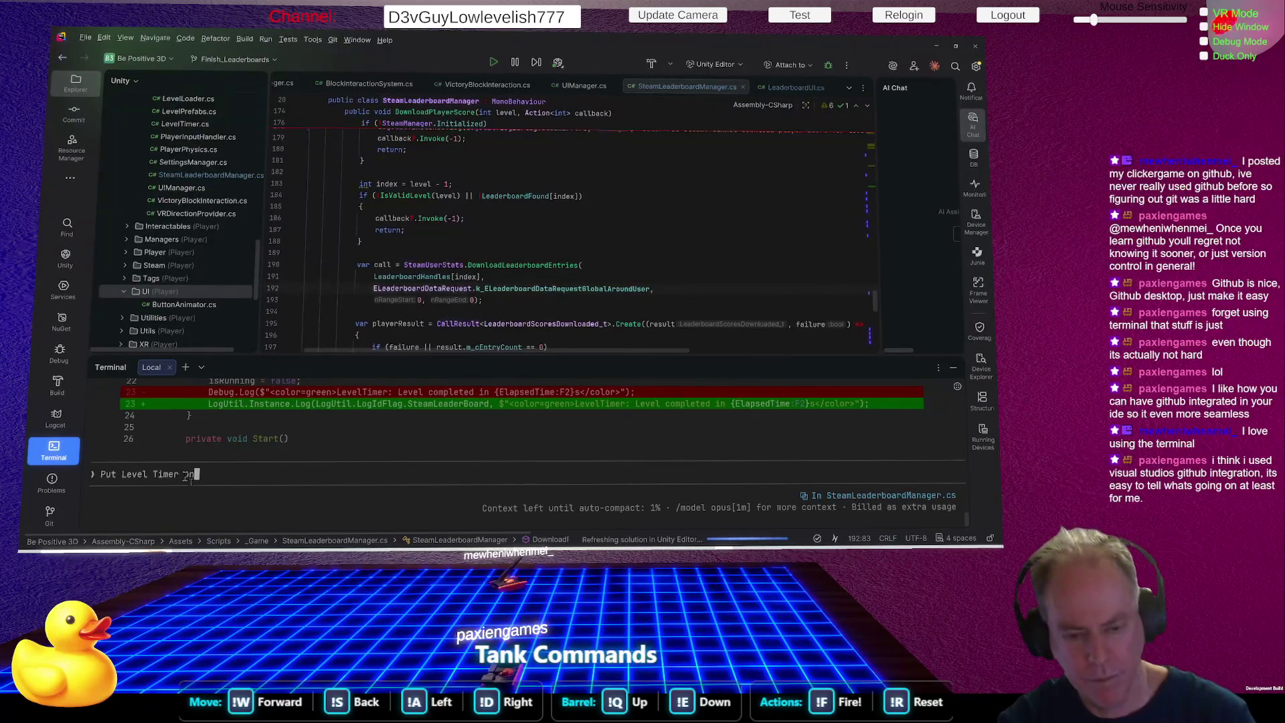
pyautogui.write('De')
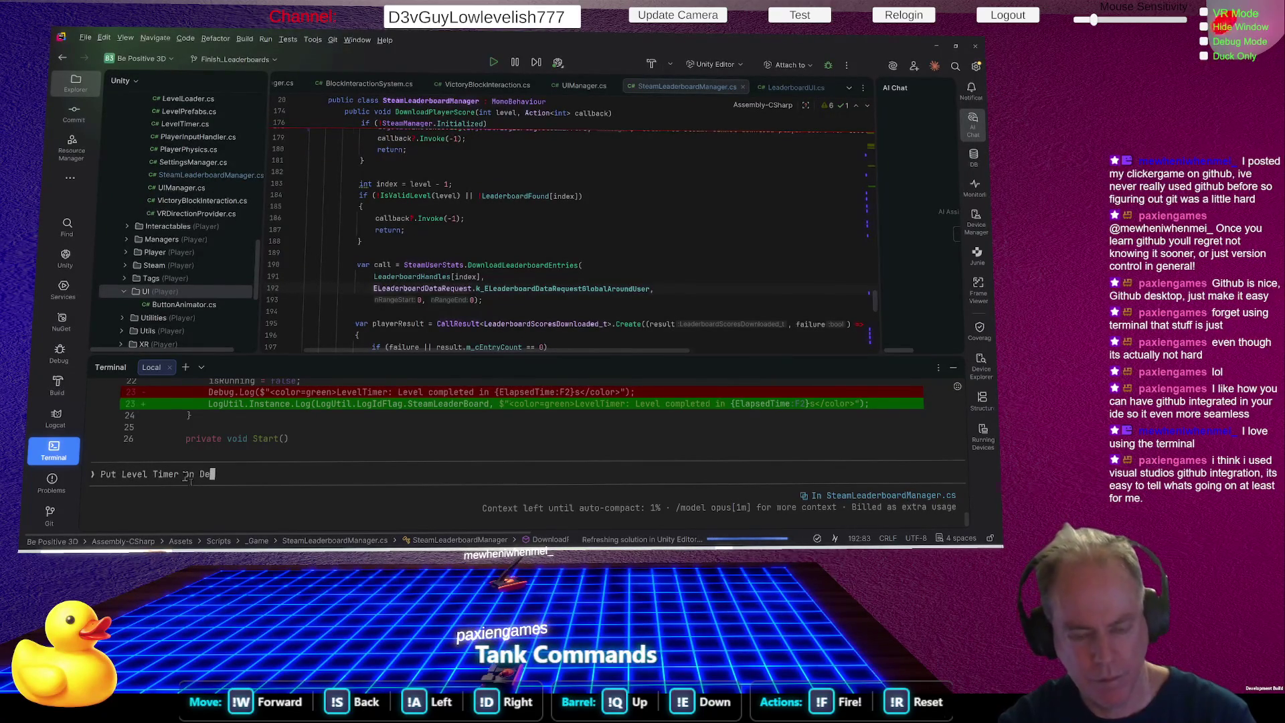
pyautogui.write('vGuy, ')
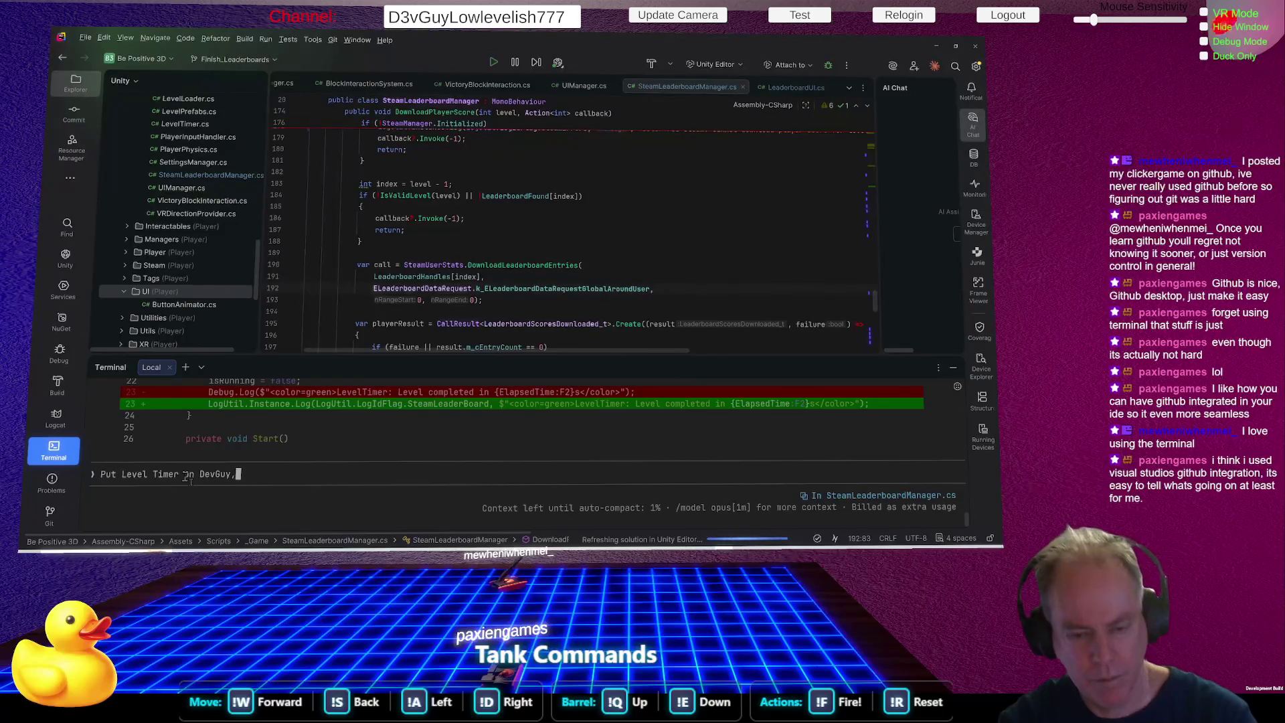
pyautogui.write("you don't h")
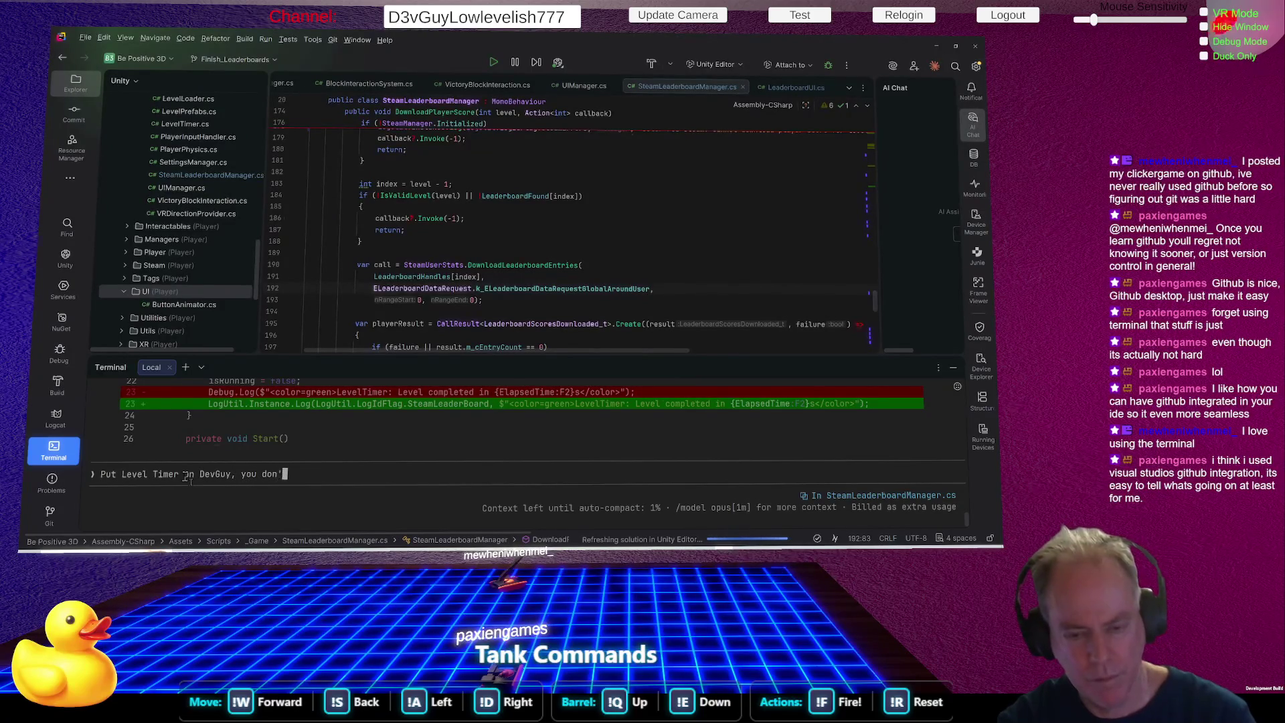
pyautogui.write('ave to ch')
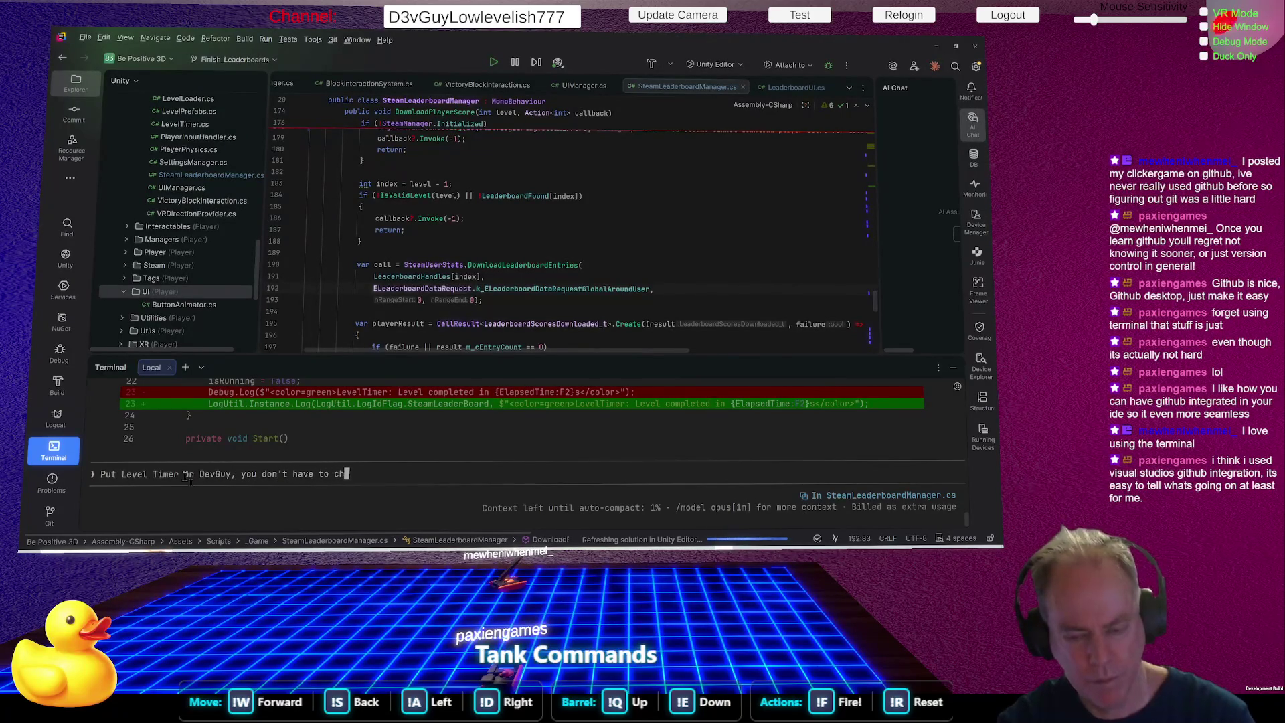
pyautogui.write('ang')
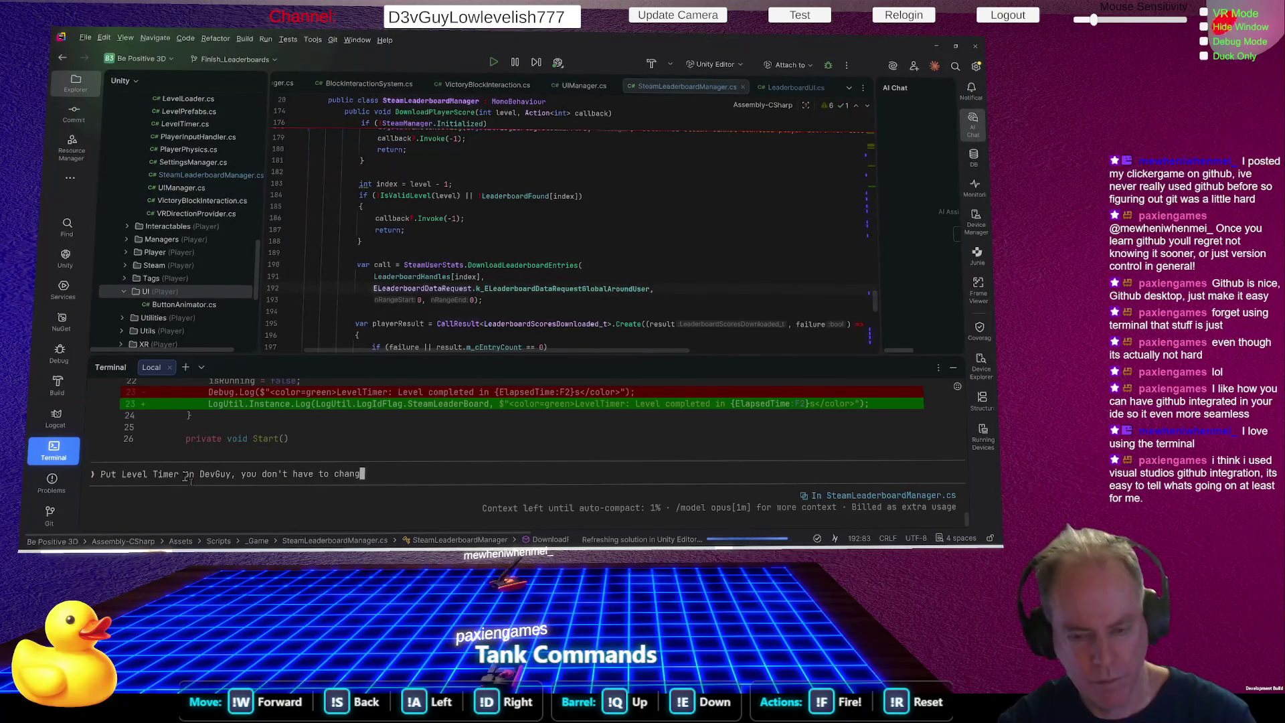
pyautogui.write('e all logs')
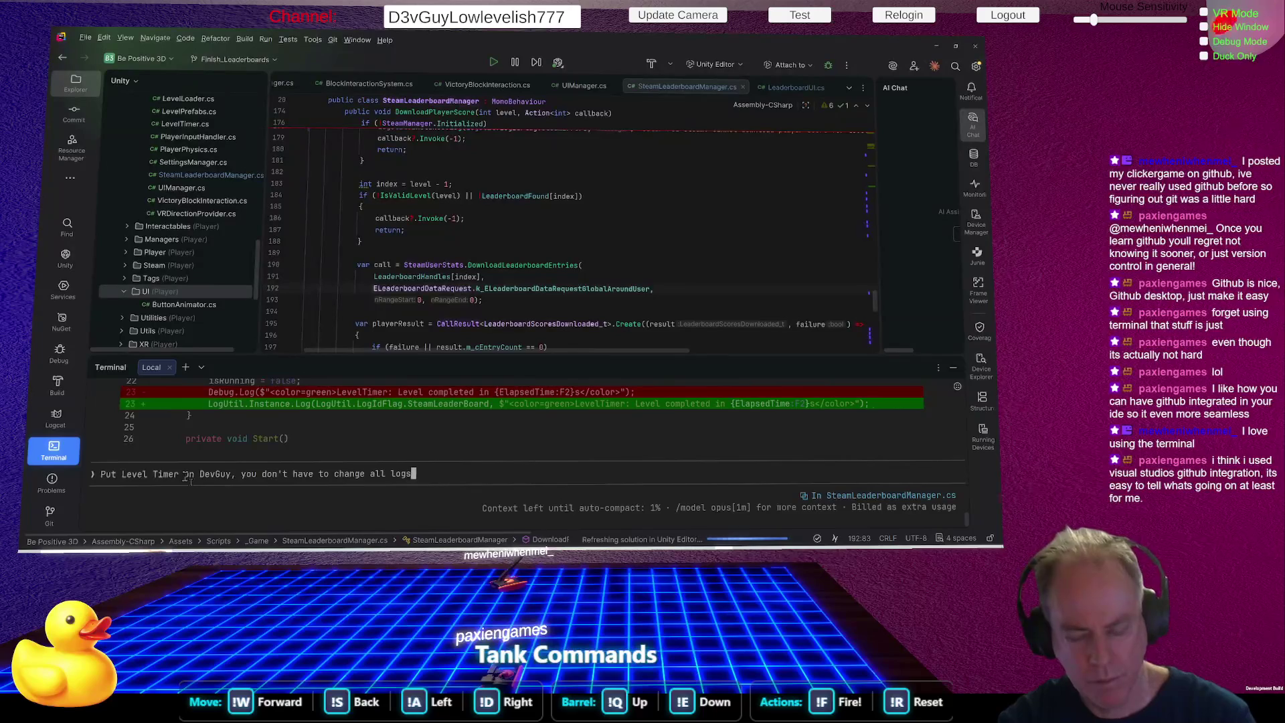
pyautogui.write(' right now')
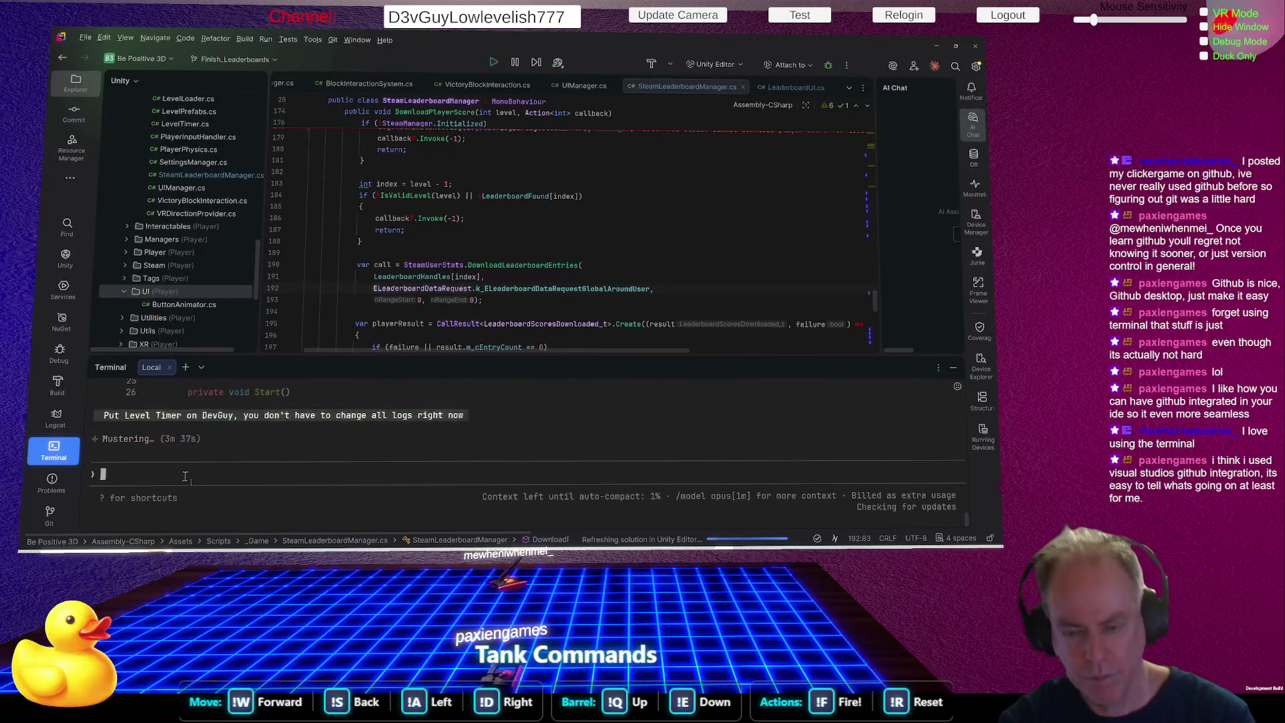
pyautogui.press('Return')
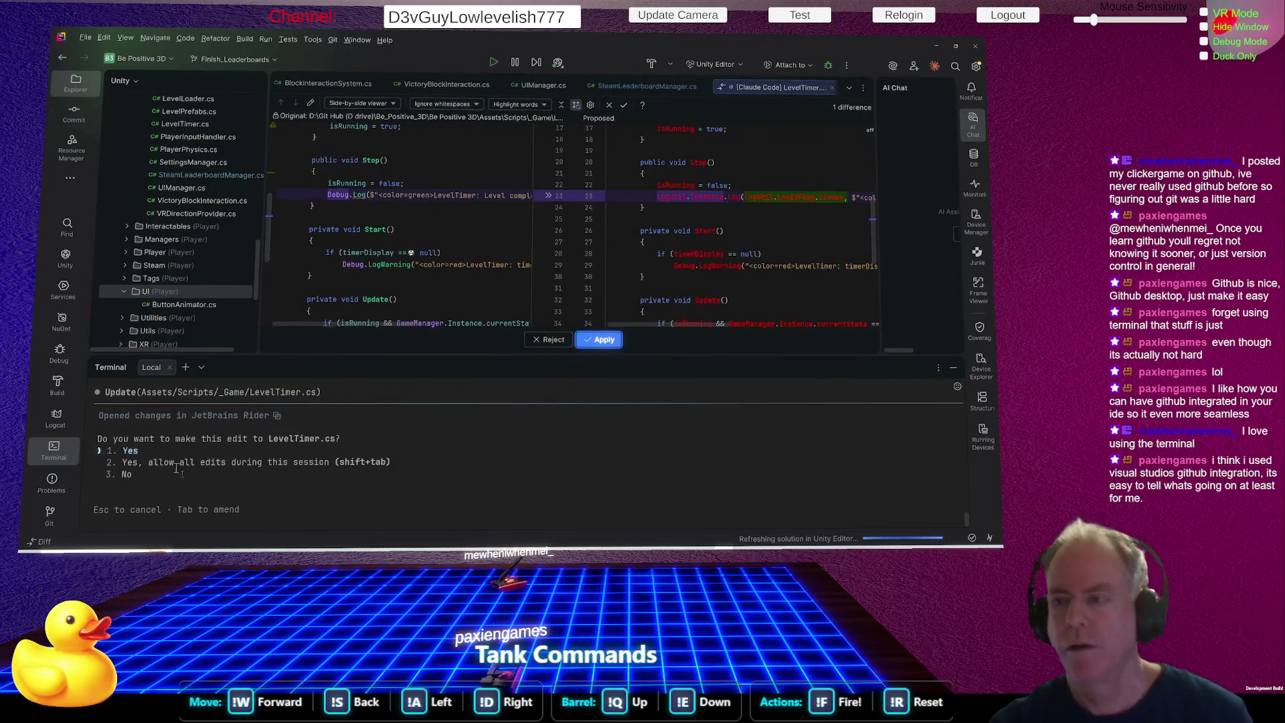
# Approve Claude Code's LevelTimer.cs edit and accept the follow-up diff routing logs to D3vGuy.
pyautogui.press('Return')
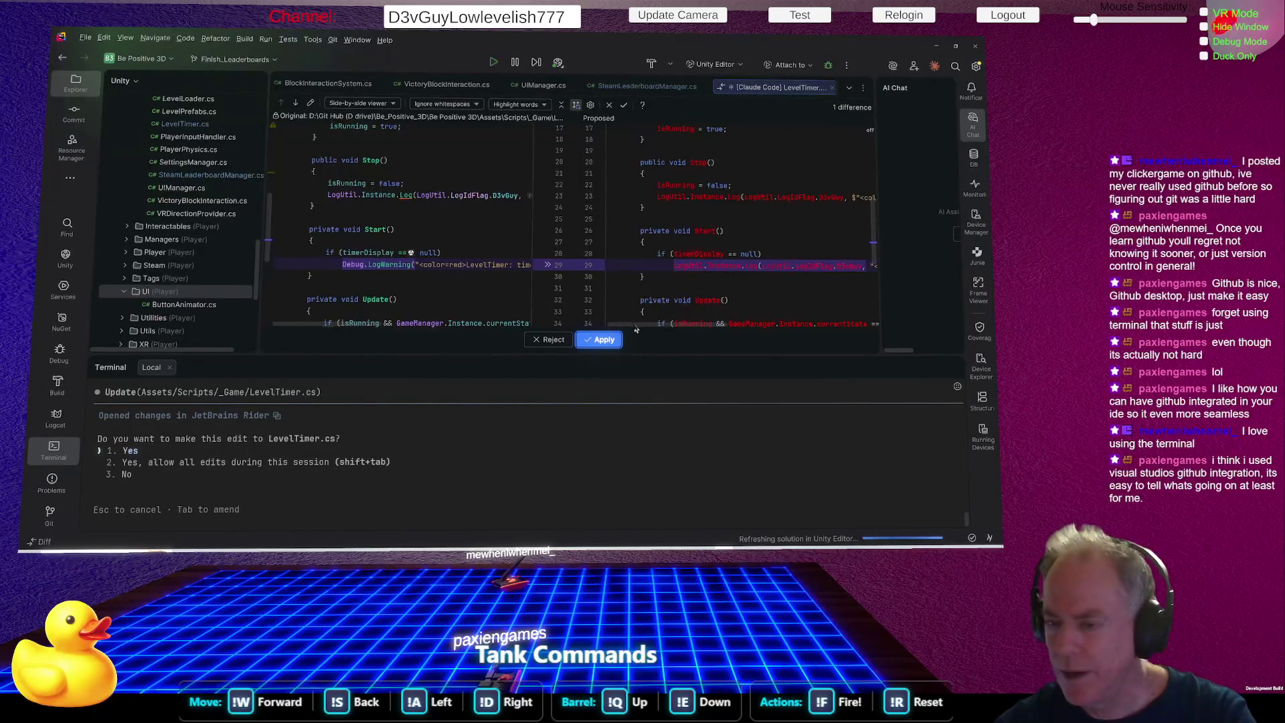
pyautogui.click(599, 341)
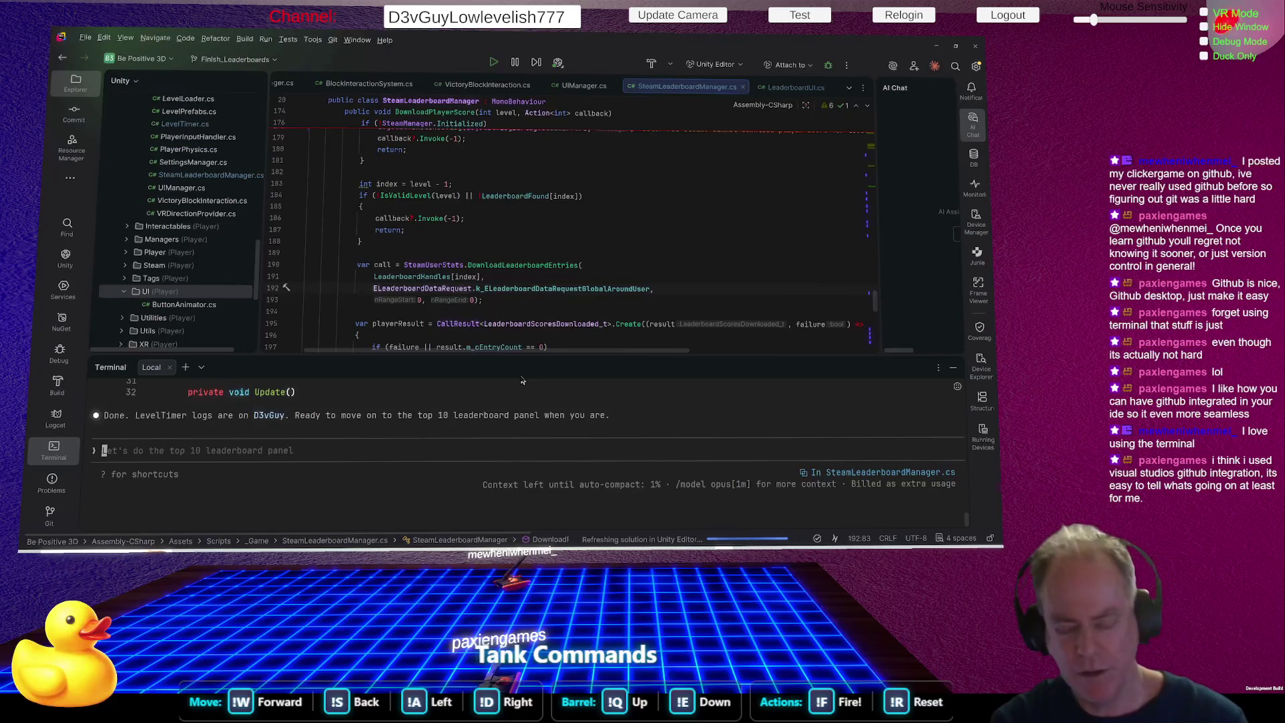
# Remove the stray 0 on line 192, send 'Ok, let's finish the leaderboard', and switch to Unity.
pyautogui.write('0')
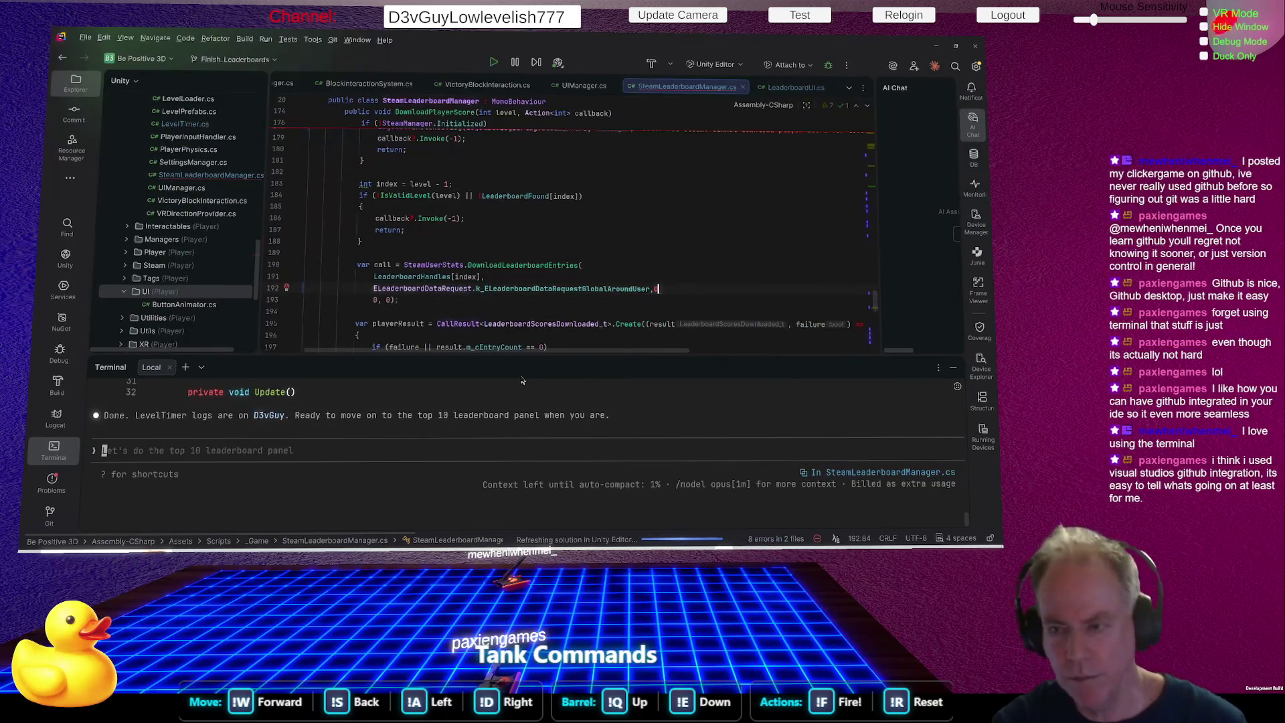
pyautogui.press('BackSpace')
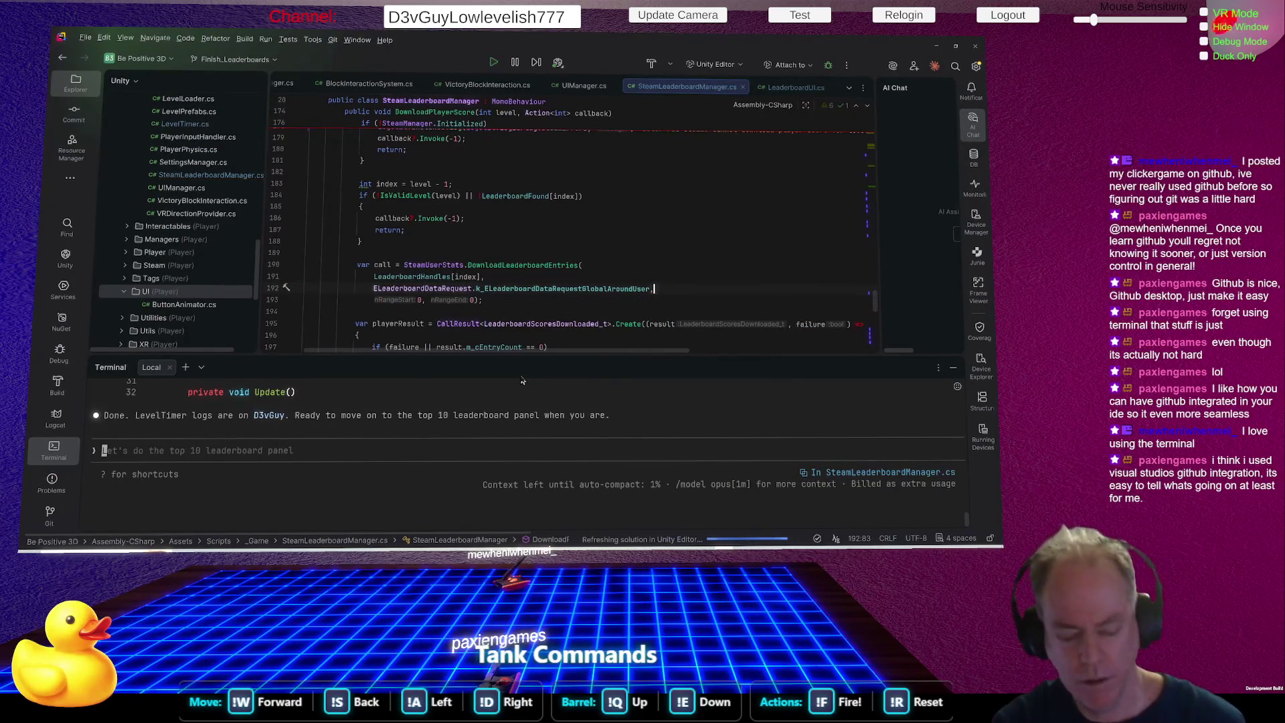
pyautogui.click(505, 448)
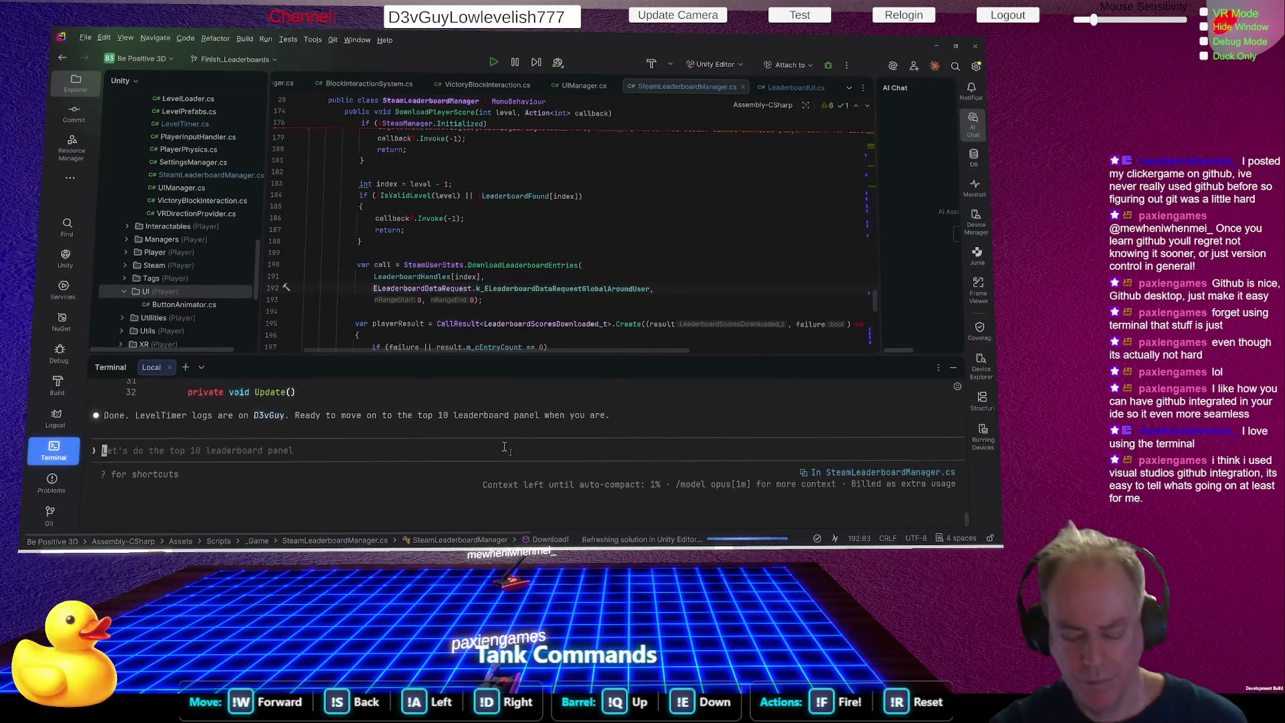
pyautogui.write('Ok')
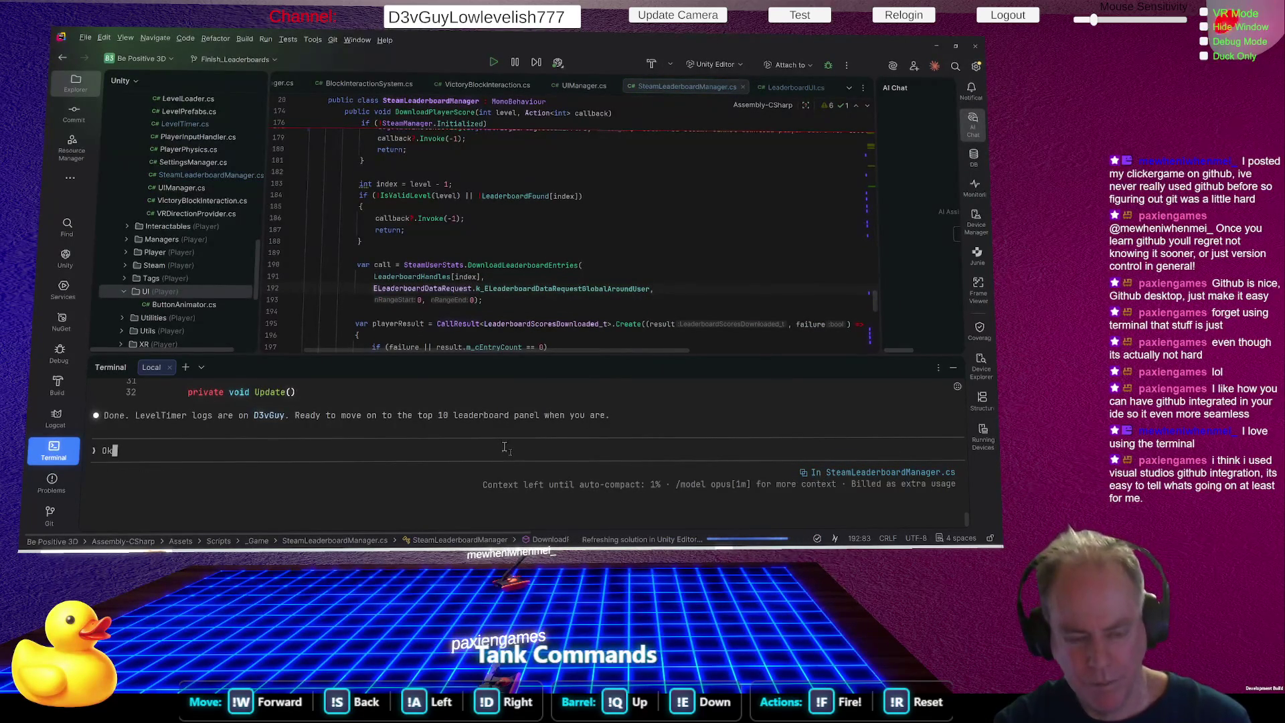
pyautogui.write(", let's ")
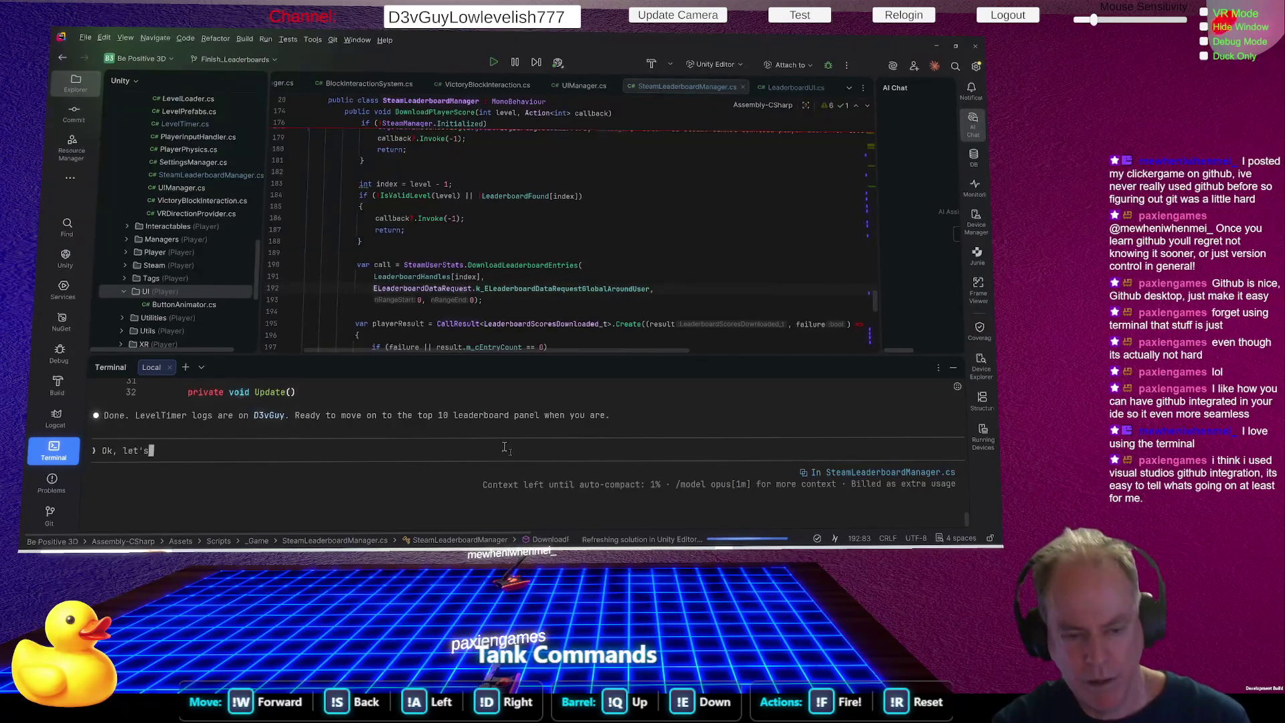
pyautogui.write('finish the ')
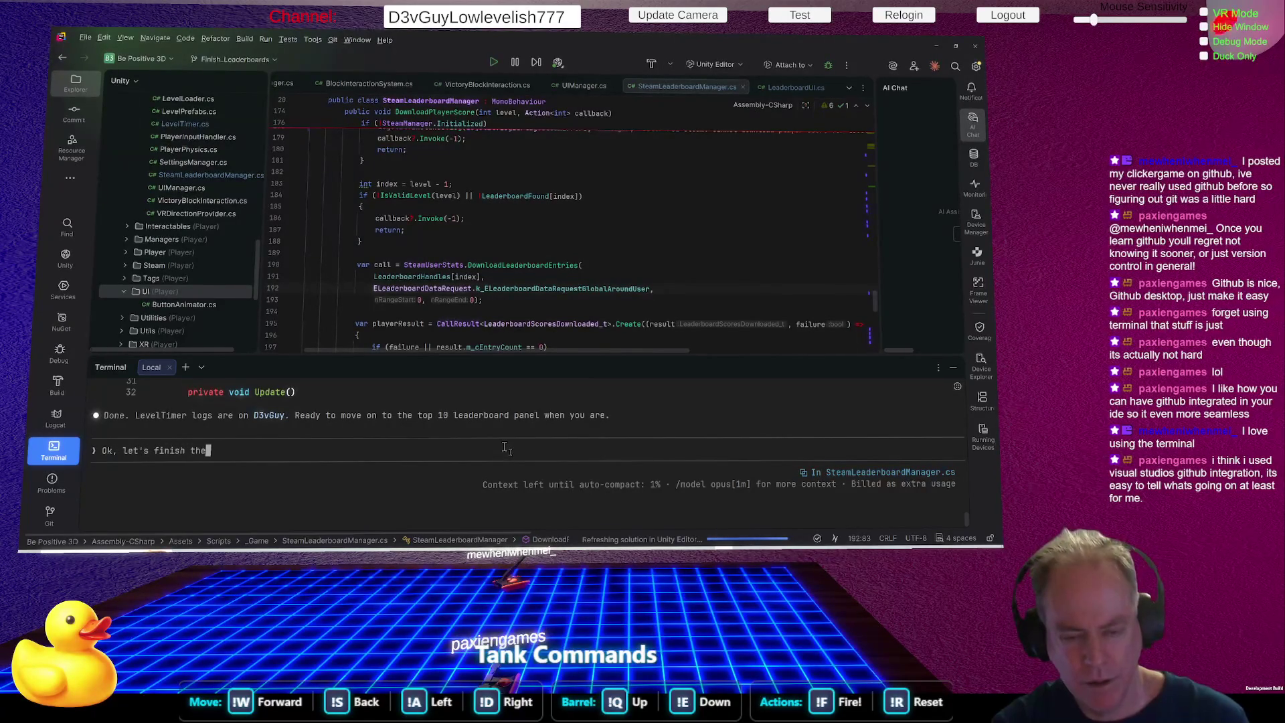
pyautogui.write('lead')
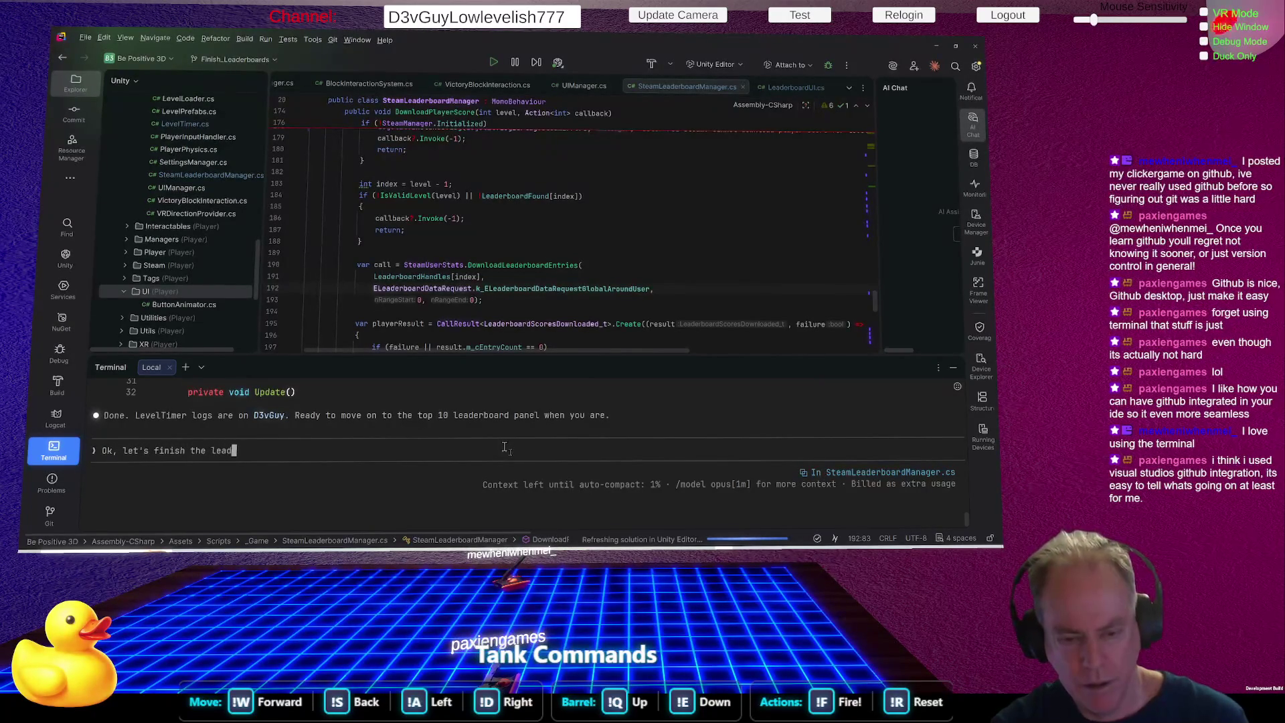
pyautogui.write('erboard')
pyautogui.press('Return')
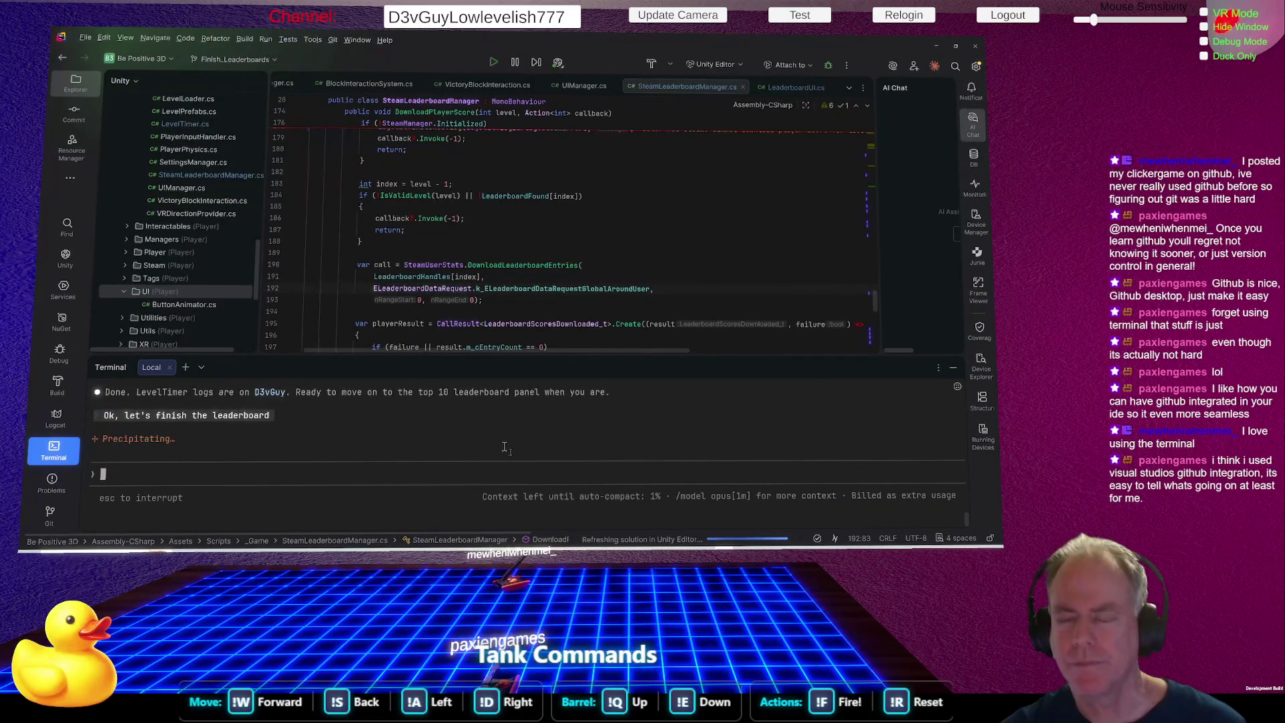
pyautogui.hotkey('alt', 'Tab')
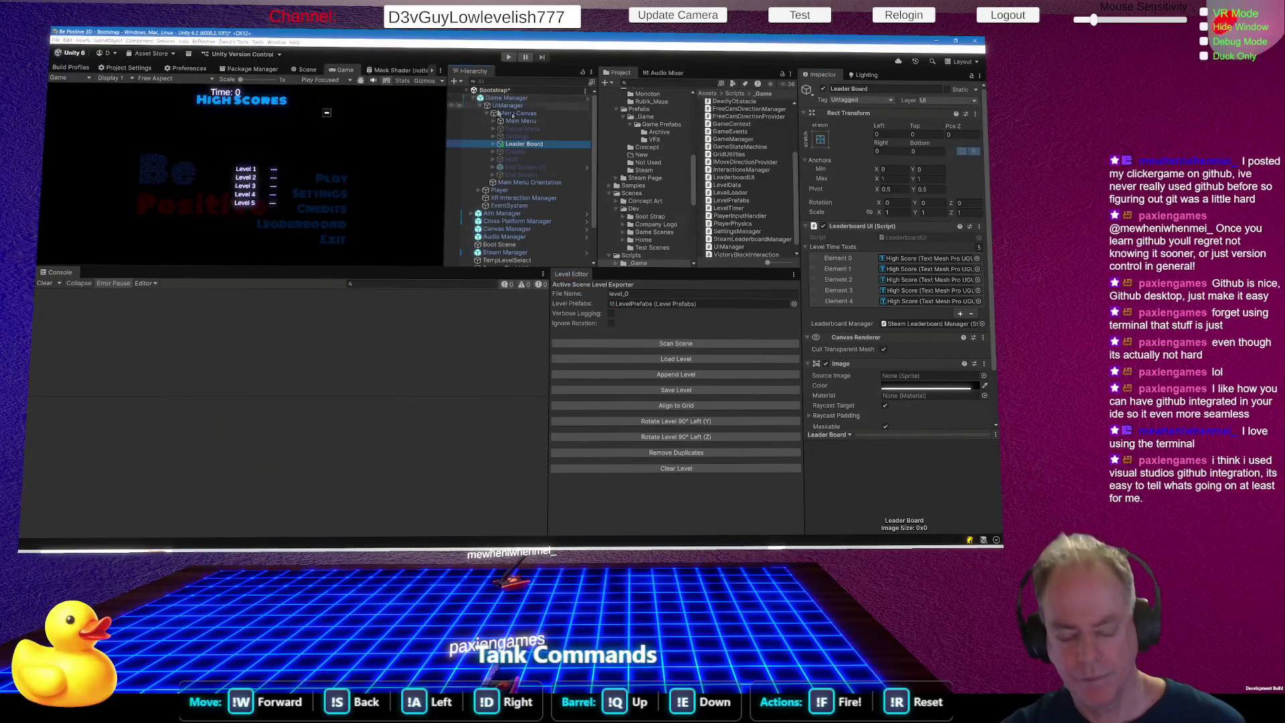
# Select the LogUtil object and tick D3v Guy alongside Steam Leader Board in Show Logs.
pyautogui.click(480, 97)
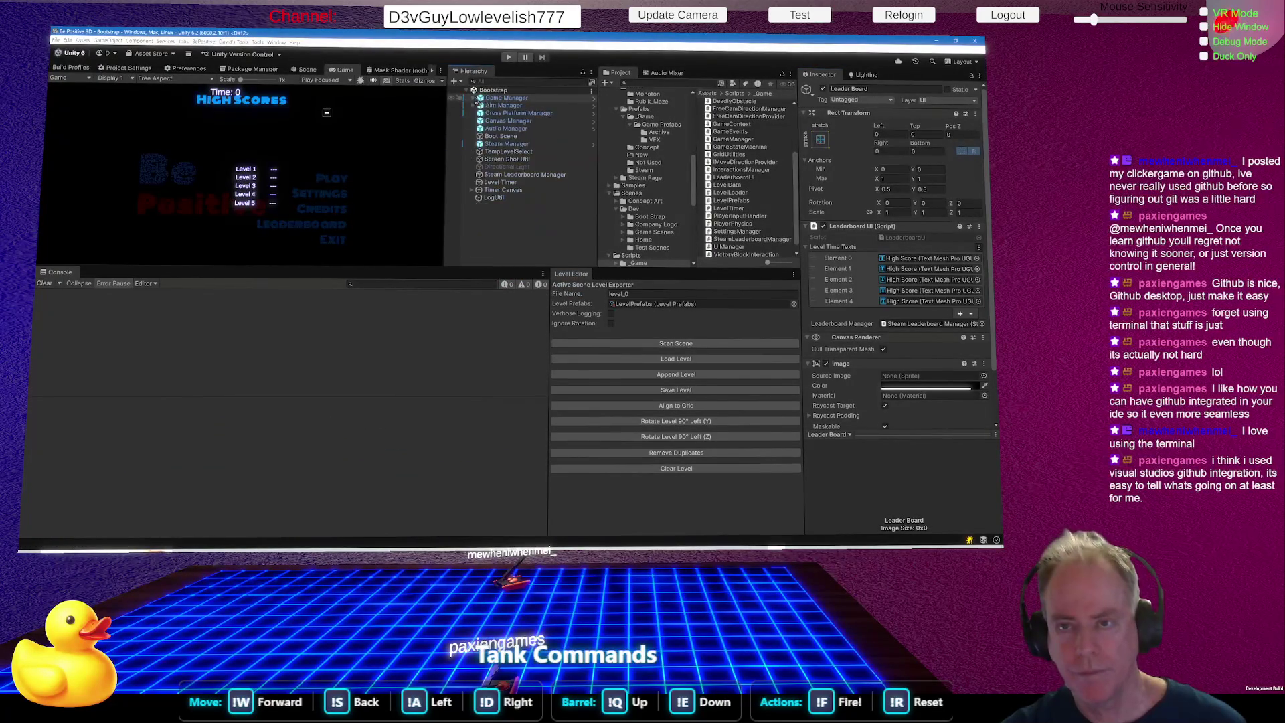
pyautogui.click(501, 200)
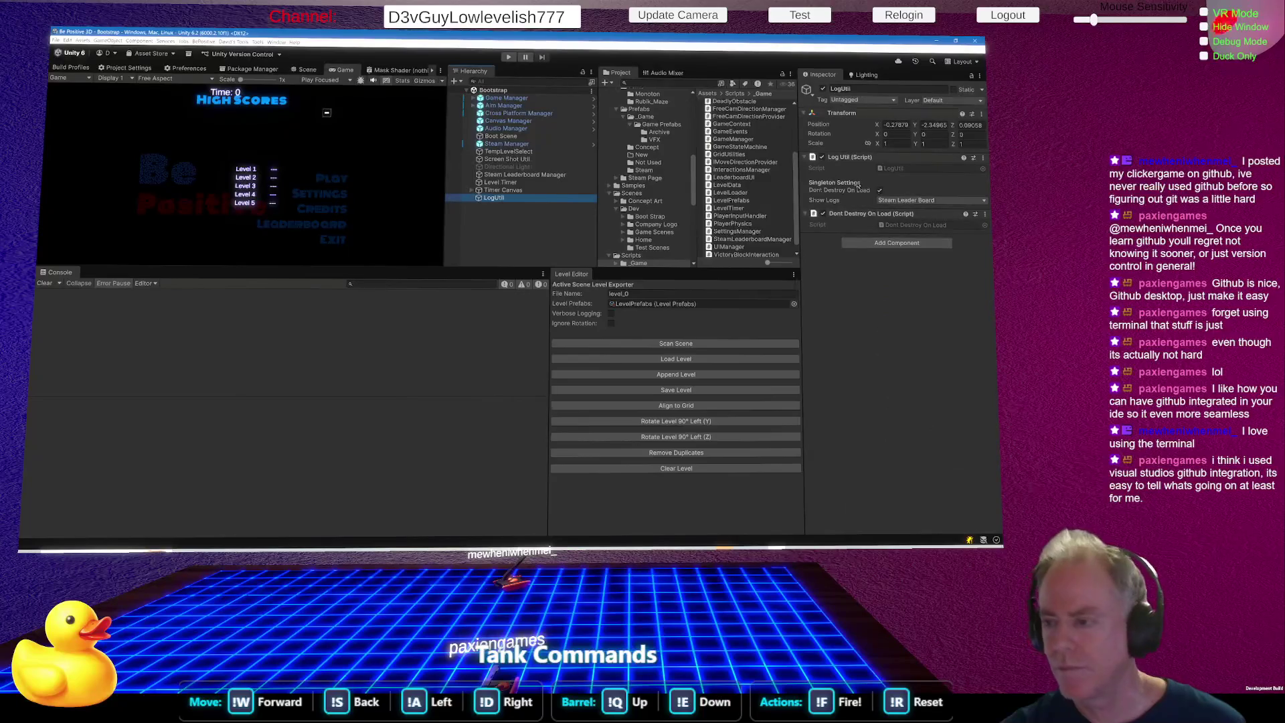
pyautogui.click(932, 201)
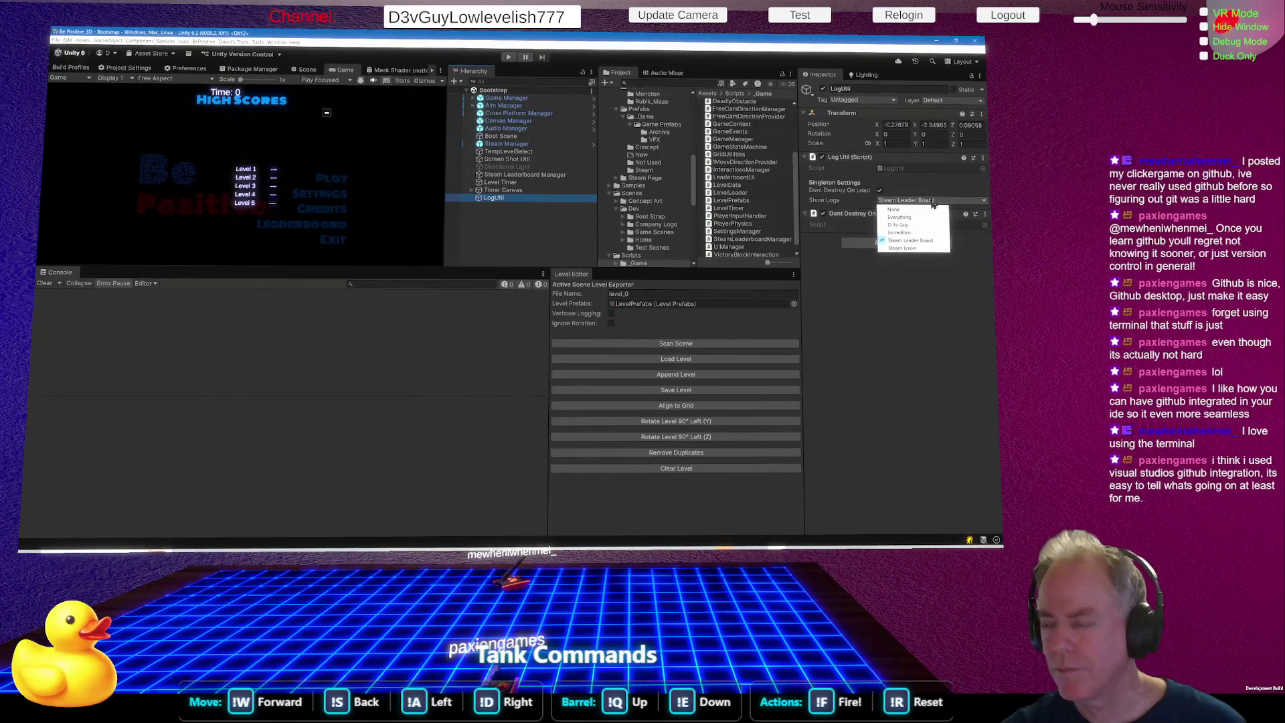
pyautogui.click(911, 226)
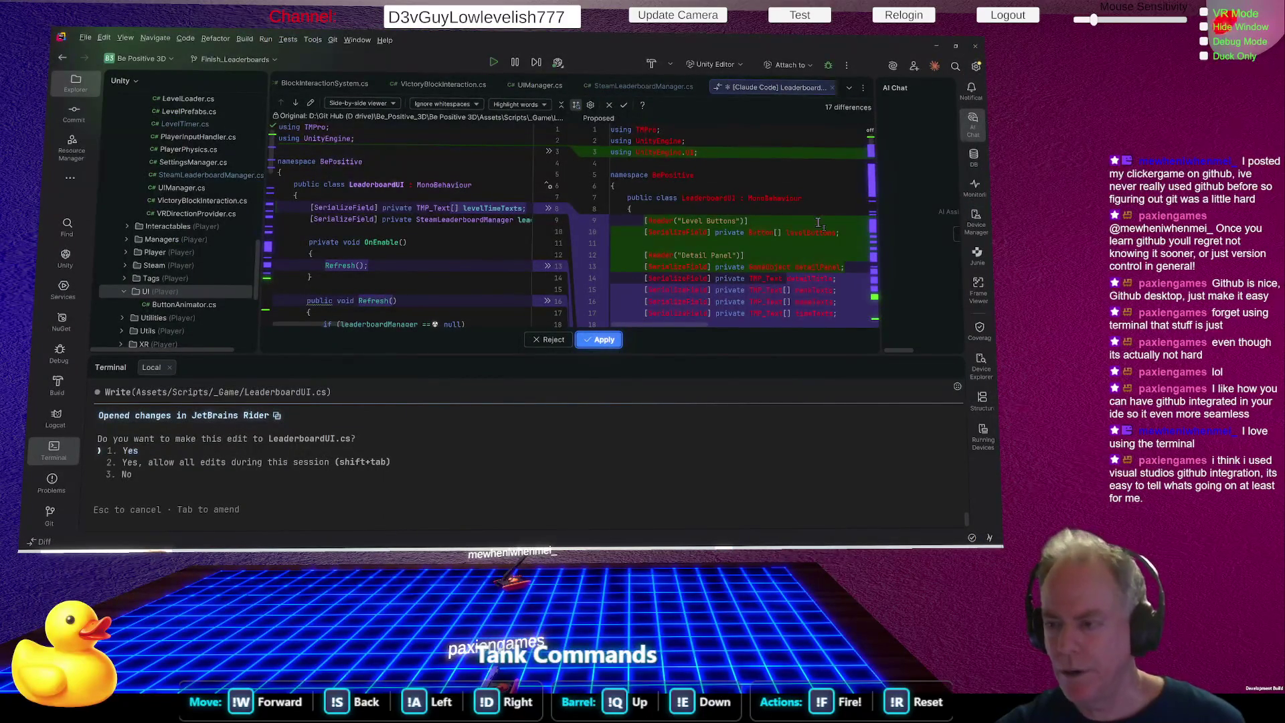
# Give the LeaderboardUI.cs diff more height and widen its Proposed pane while scrolling the code.
pyautogui.moveTo(674, 356); pyautogui.dragTo(700, 437)
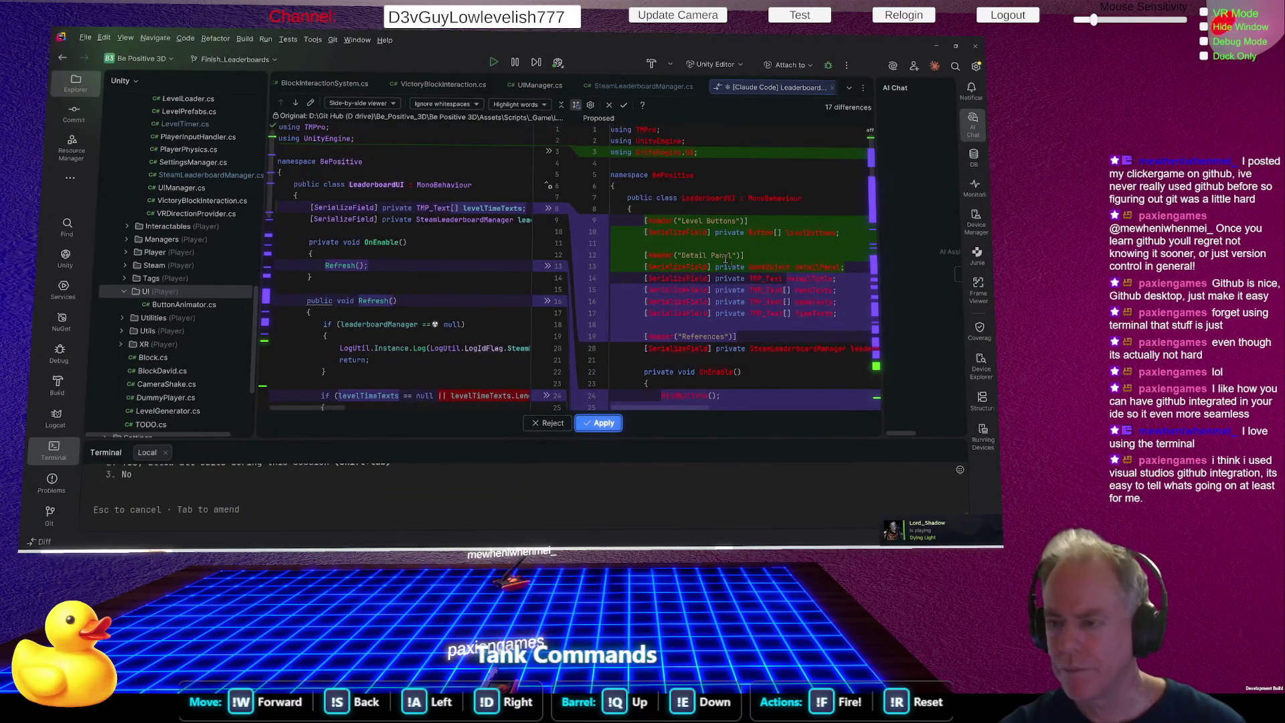
pyautogui.scroll(-2, 752, 358)
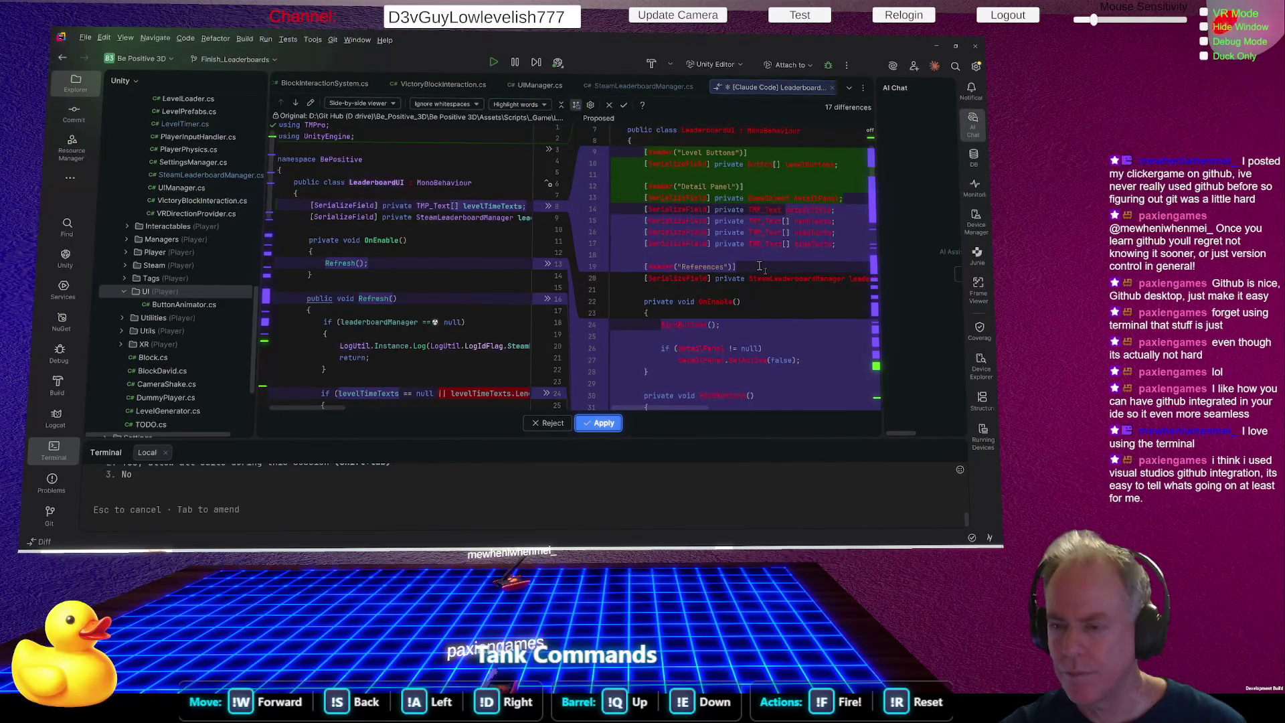
pyautogui.scroll(-1, 761, 266)
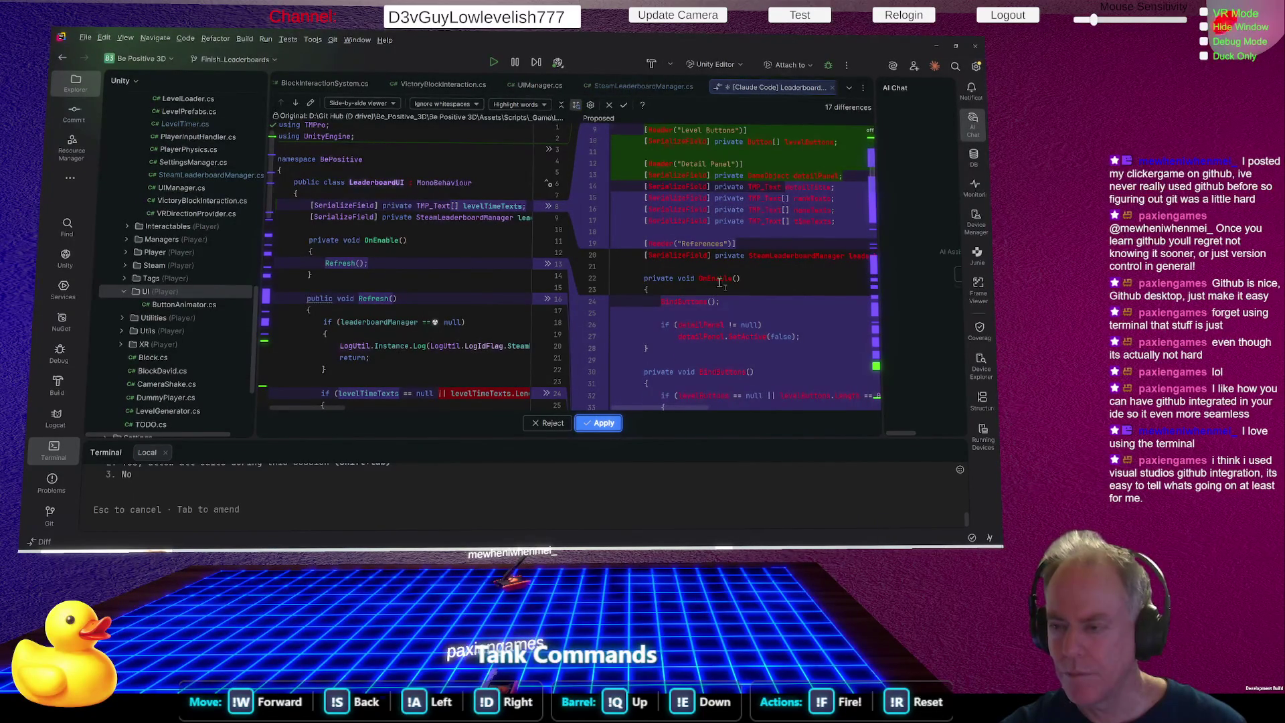
pyautogui.moveTo(575, 307)
pyautogui.mouseDown()
pyautogui.moveTo(398, 305)
pyautogui.moveTo(520, 303)
pyautogui.mouseUp()
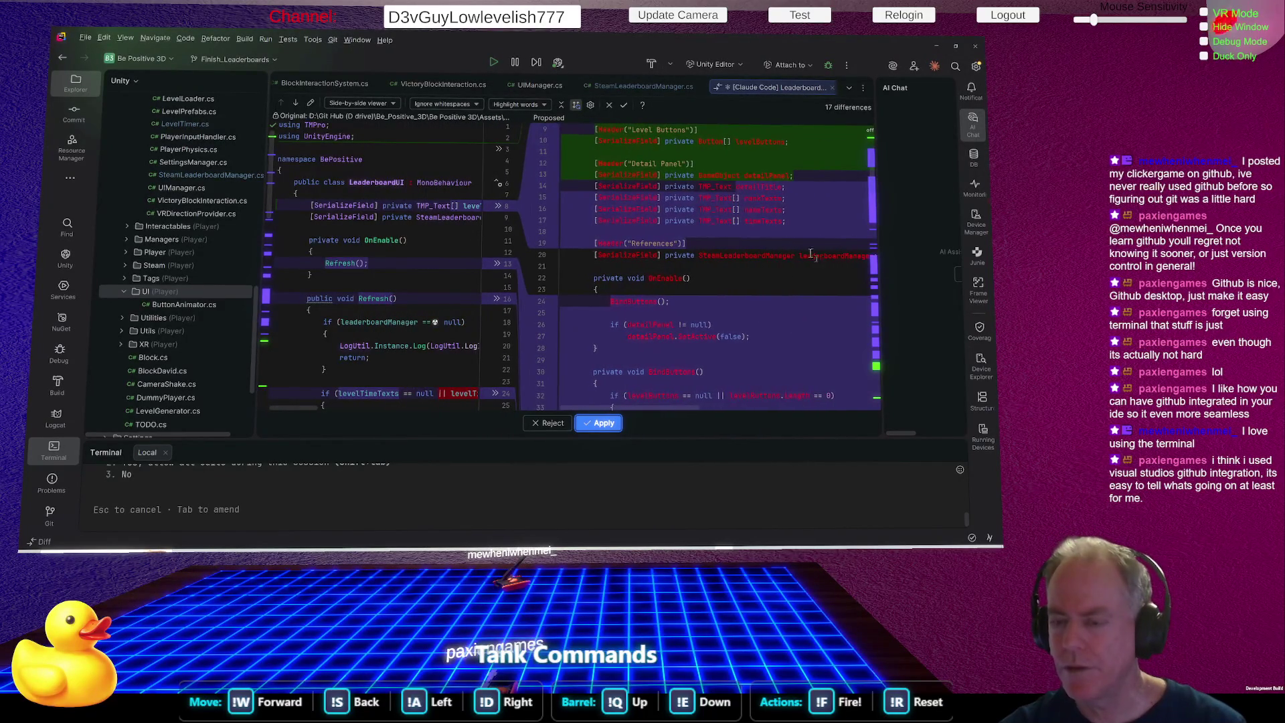
pyautogui.scroll(-1, 778, 256)
pyautogui.scroll(-1, 777, 257)
pyautogui.scroll(-1, 777, 256)
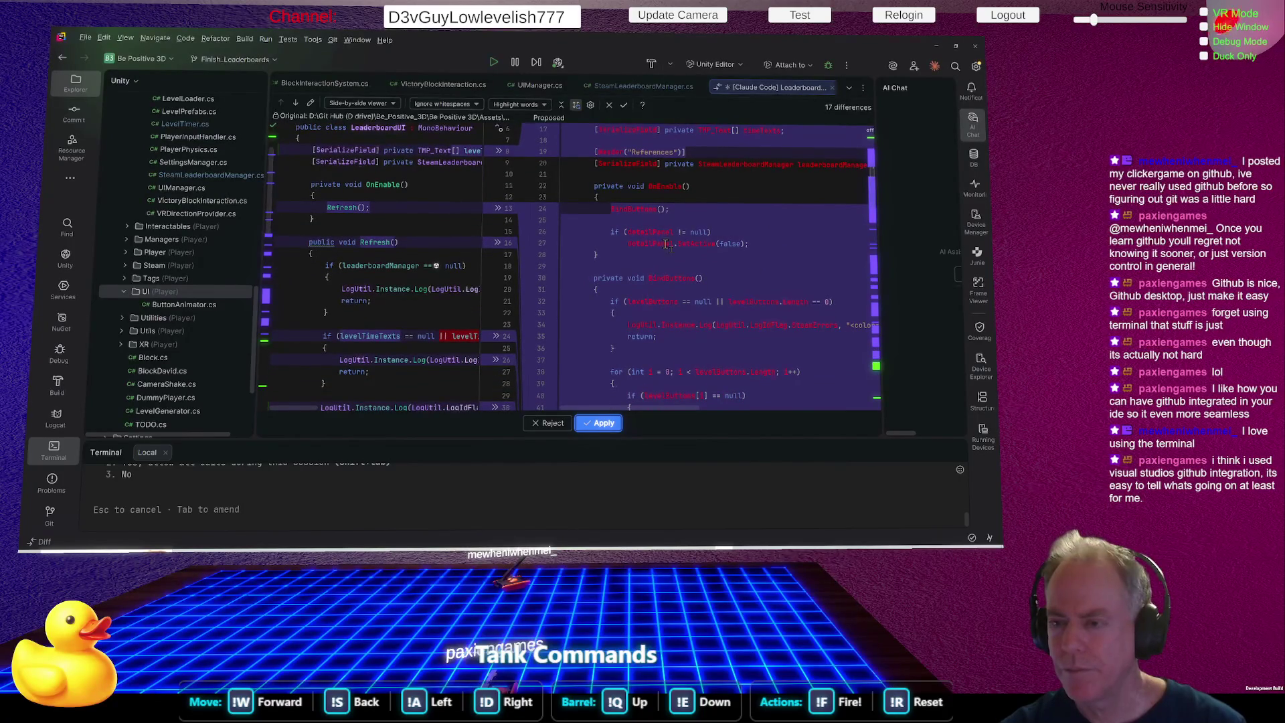
pyautogui.scroll(-3, 666, 245)
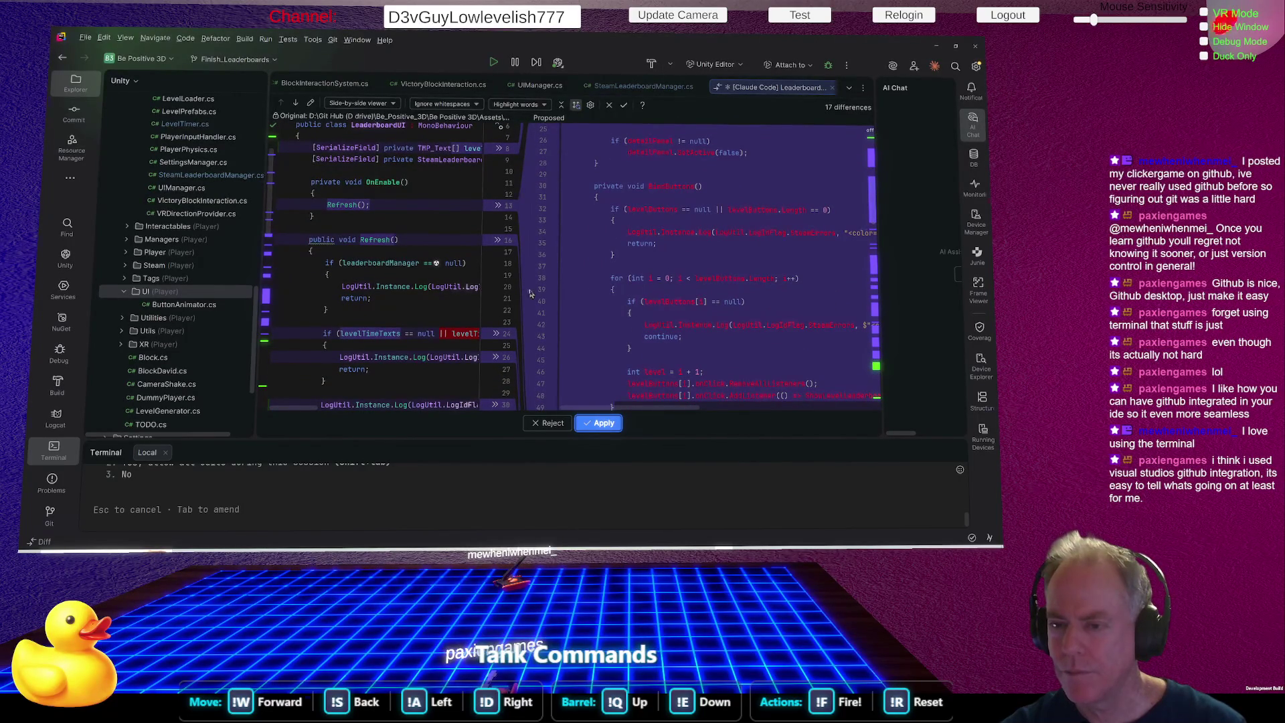
pyautogui.moveTo(527, 288); pyautogui.dragTo(329, 303)
# Scroll through the proposed LeaderboardUI.cs rewrite to review its LogUtil error logging.
pyautogui.scroll(-3, 616, 247)
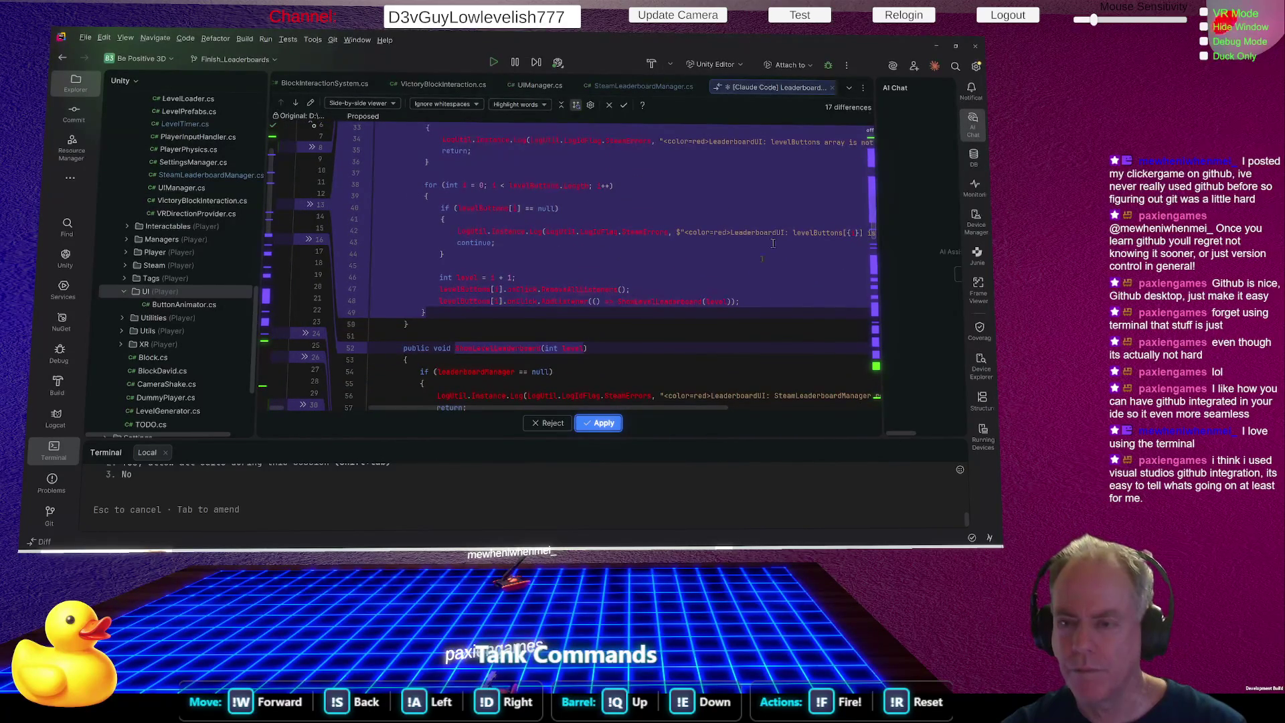
pyautogui.scroll(-1, 624, 233)
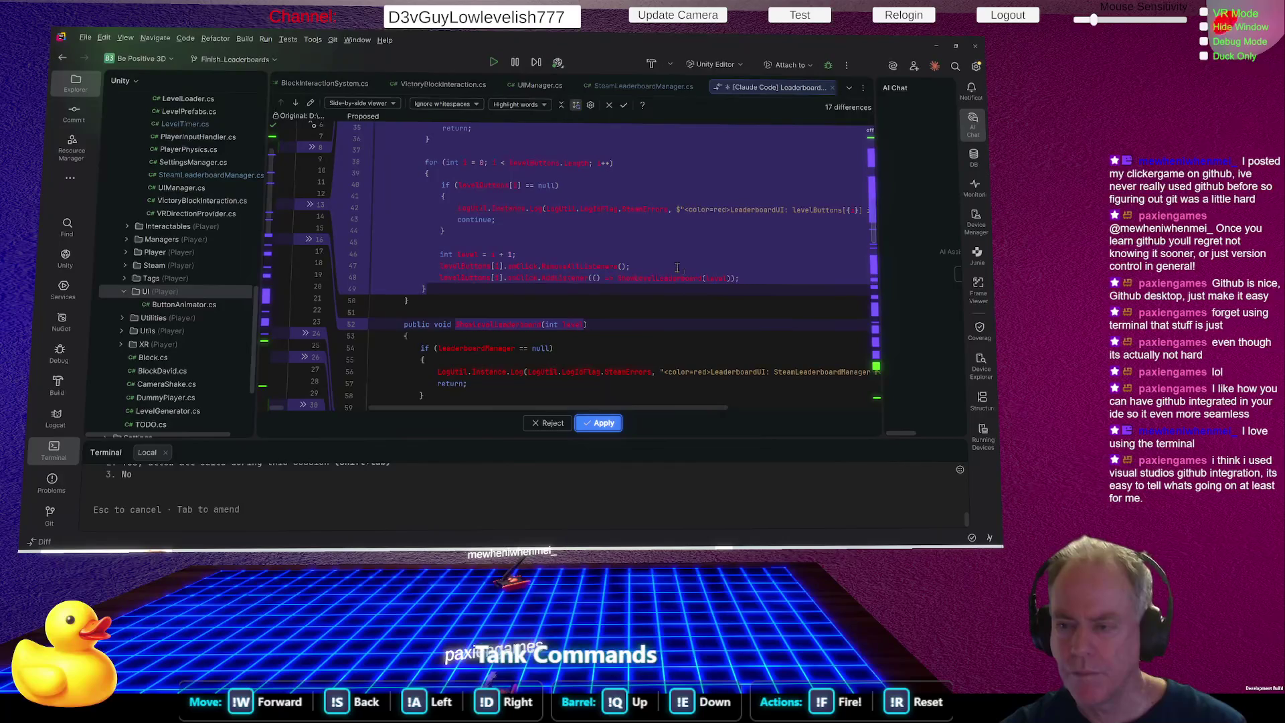
pyautogui.scroll(-1, 674, 274)
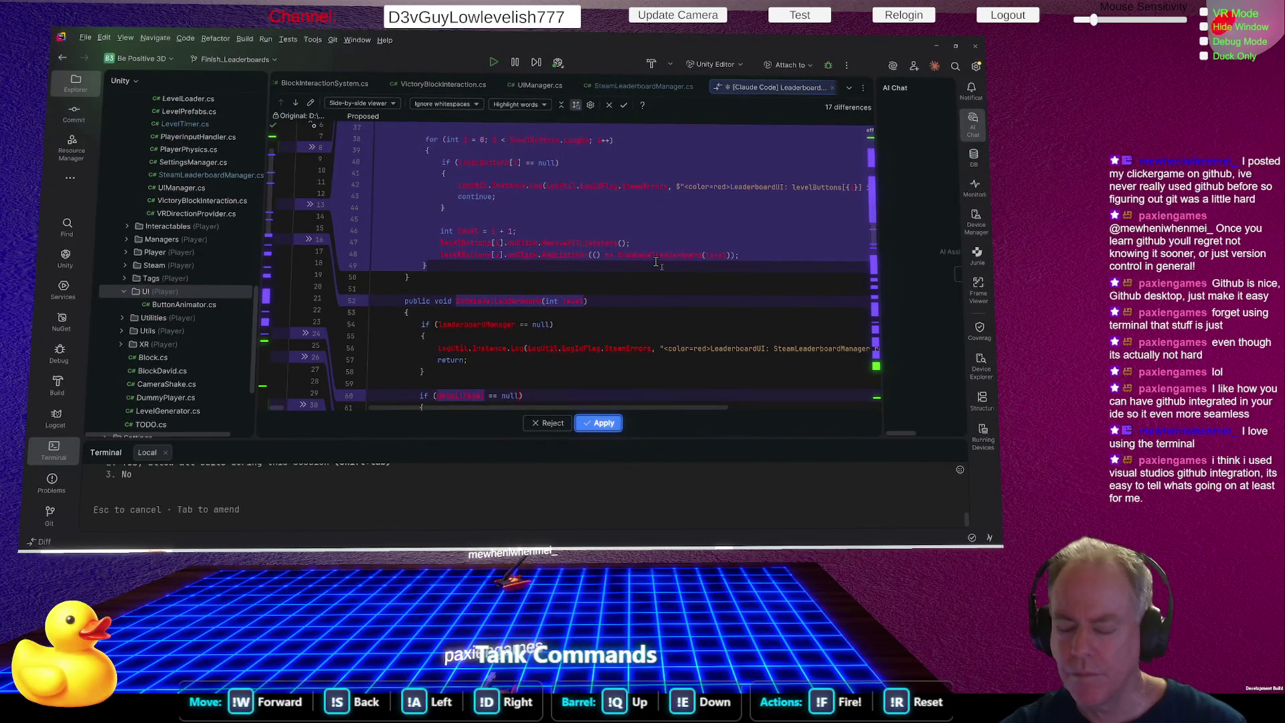
pyautogui.scroll(1, 685, 247)
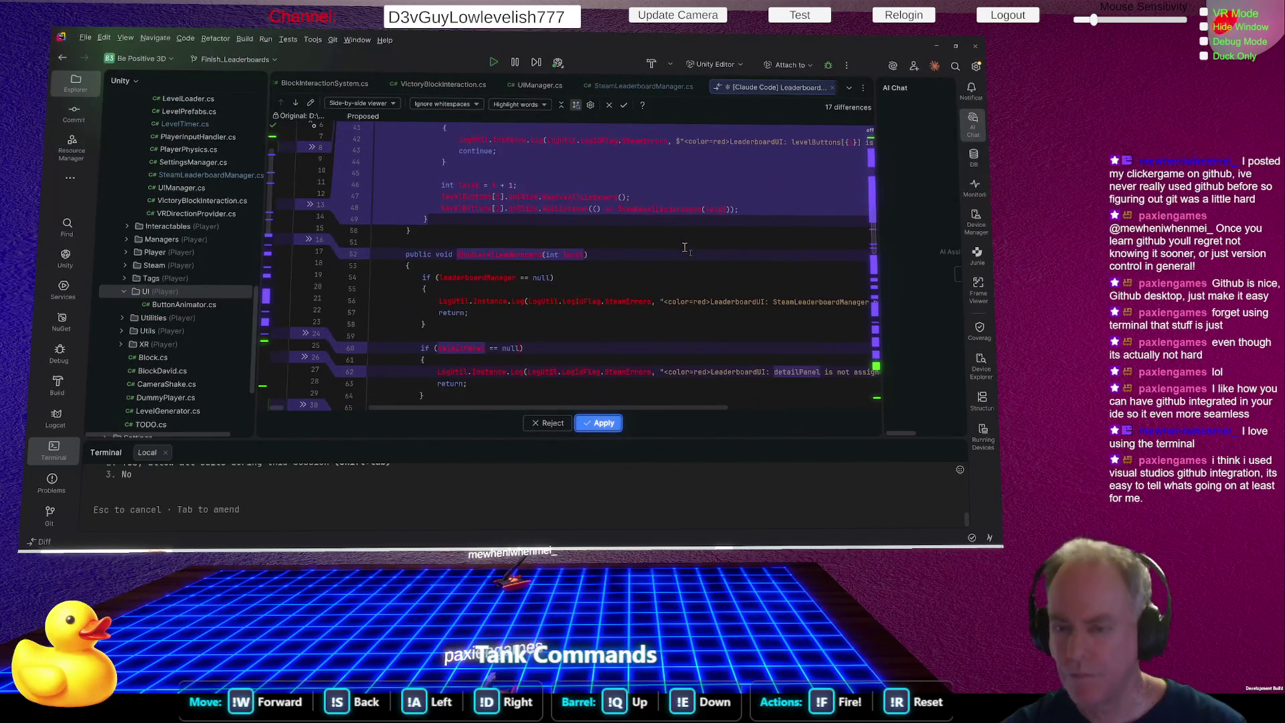
pyautogui.scroll(5, 681, 252)
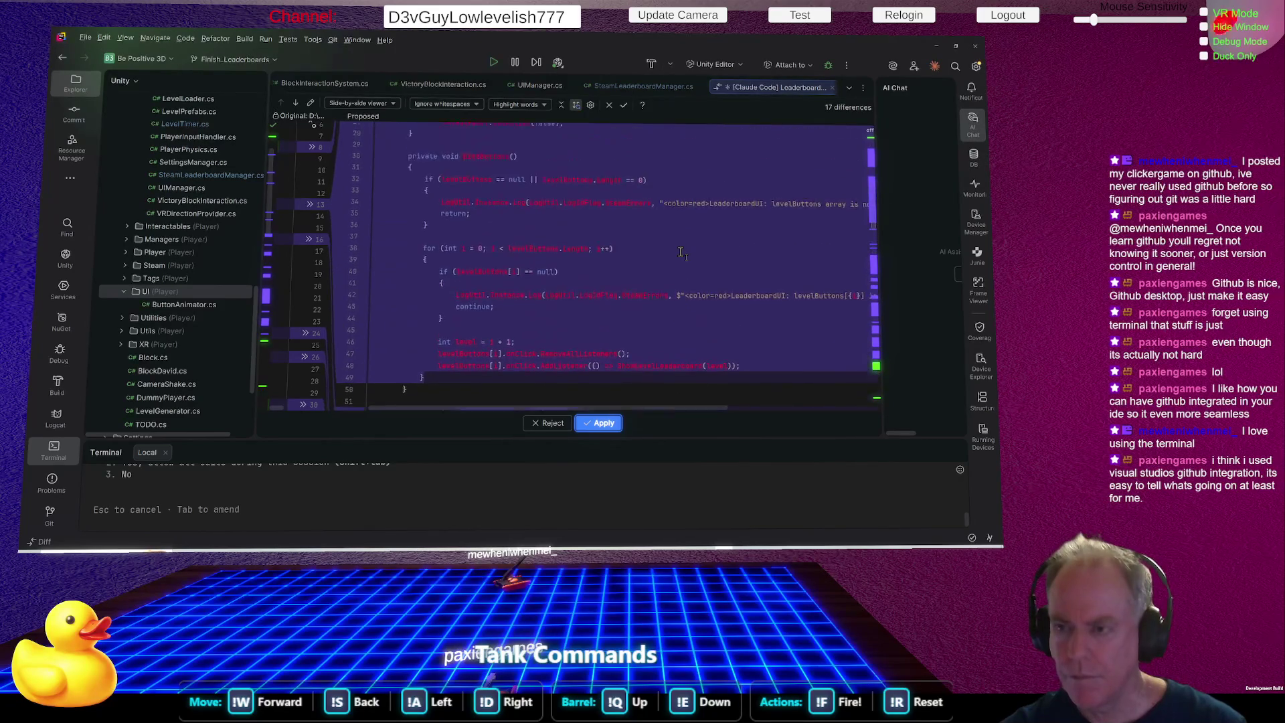
pyautogui.scroll(9, 681, 252)
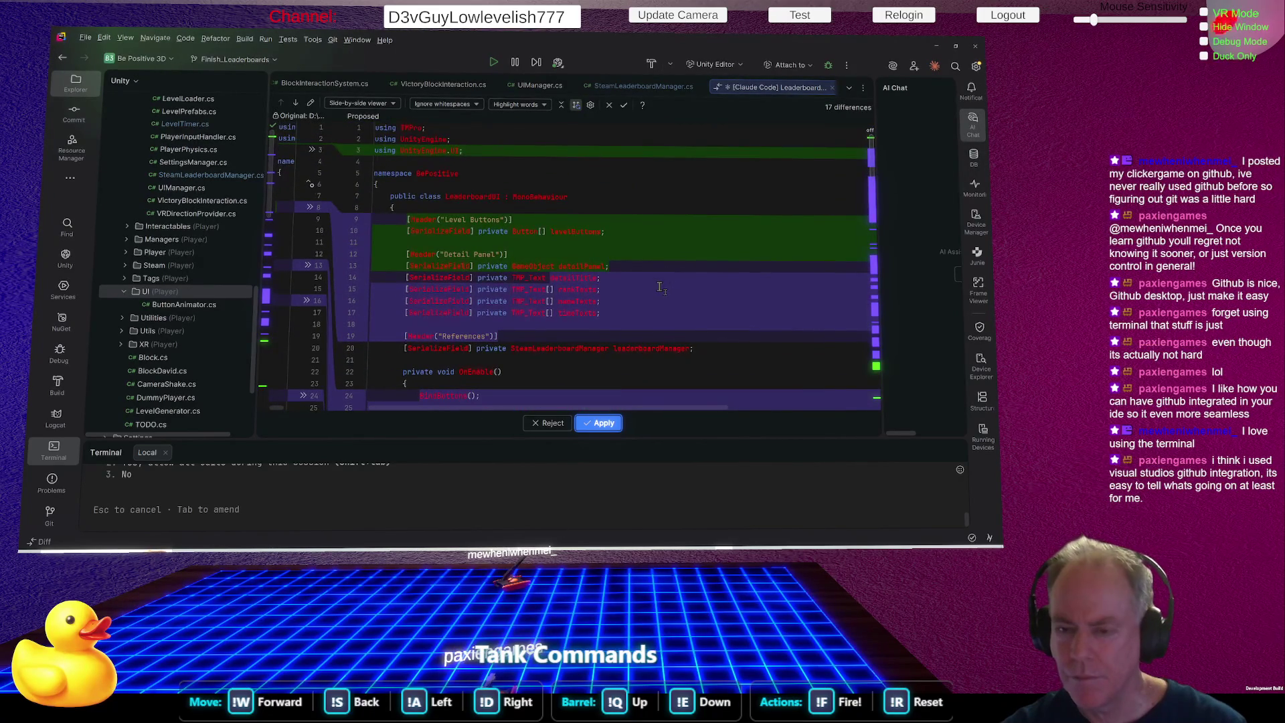
pyautogui.scroll(-10, 662, 281)
pyautogui.scroll(-1, 662, 288)
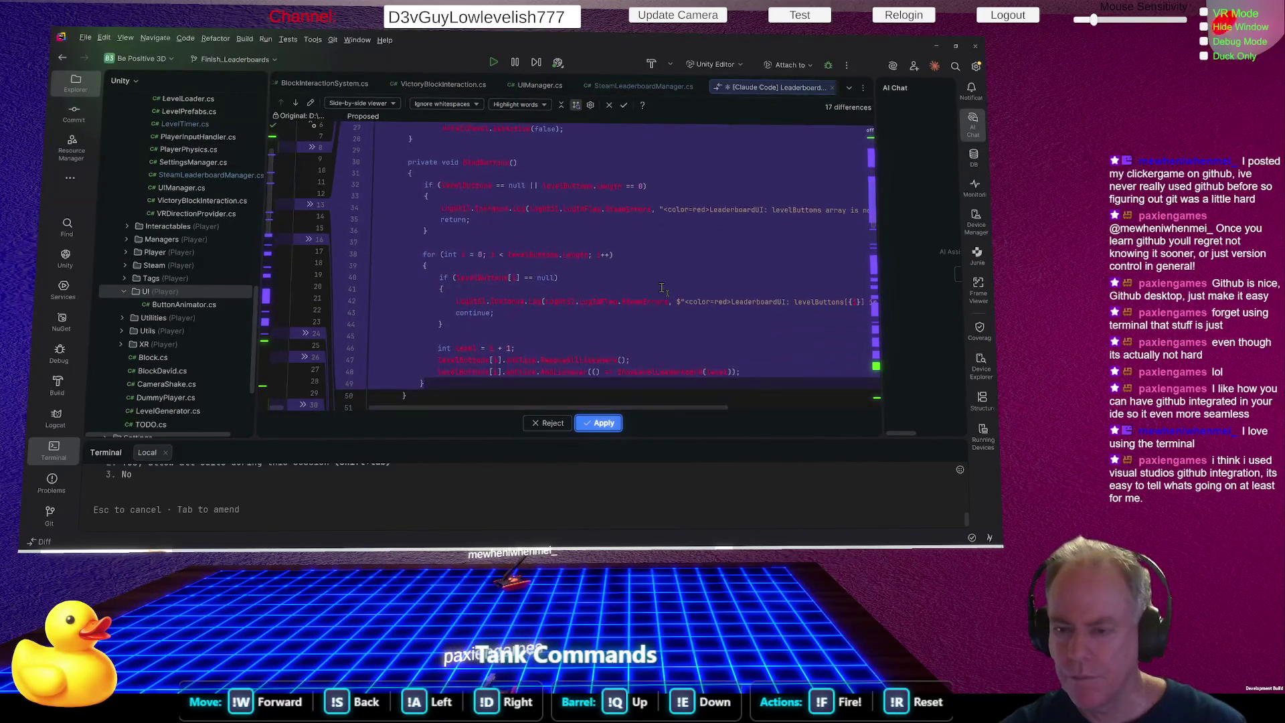
pyautogui.scroll(-1, 662, 288)
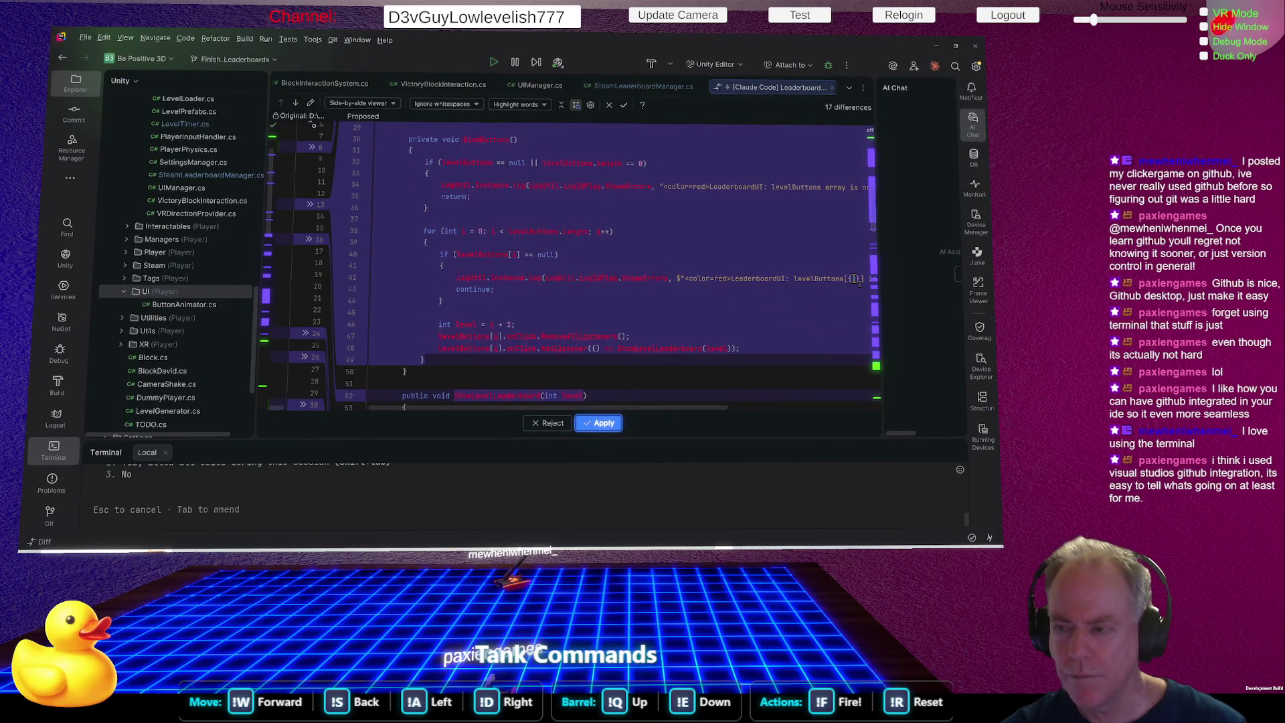
pyautogui.scroll(-2, 732, 305)
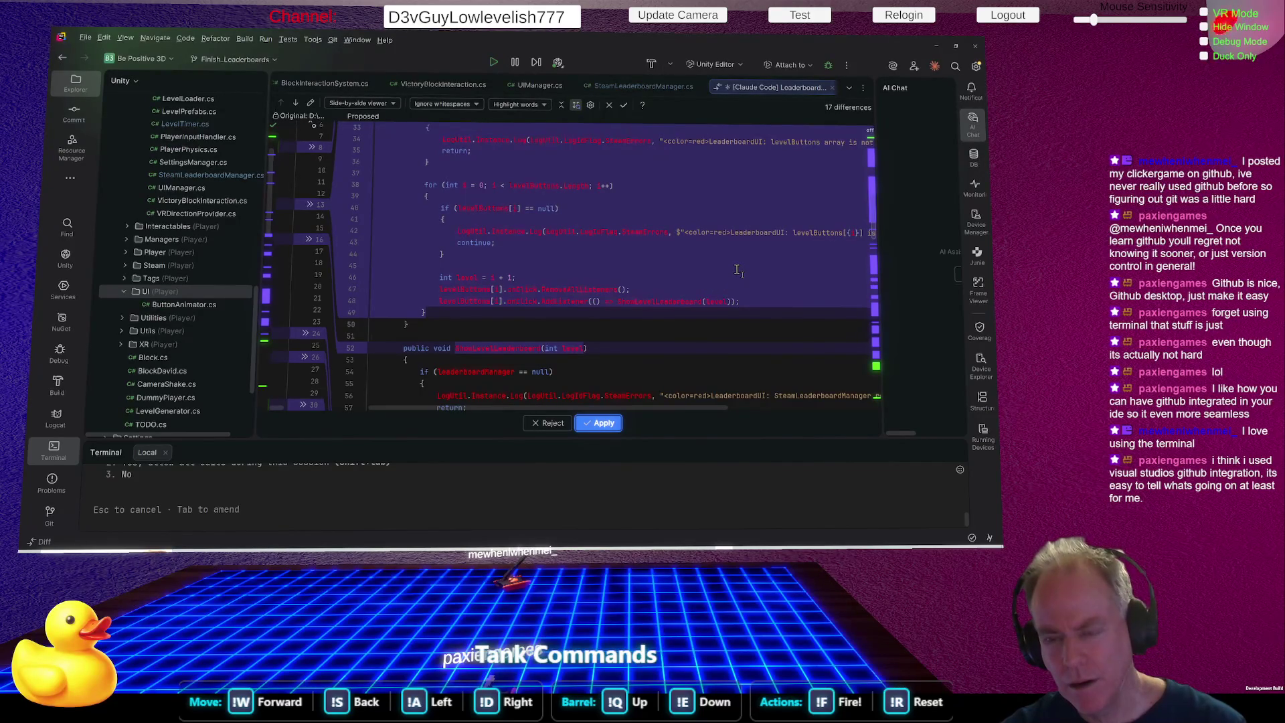
pyautogui.scroll(-1, 737, 270)
pyautogui.scroll(-1, 737, 269)
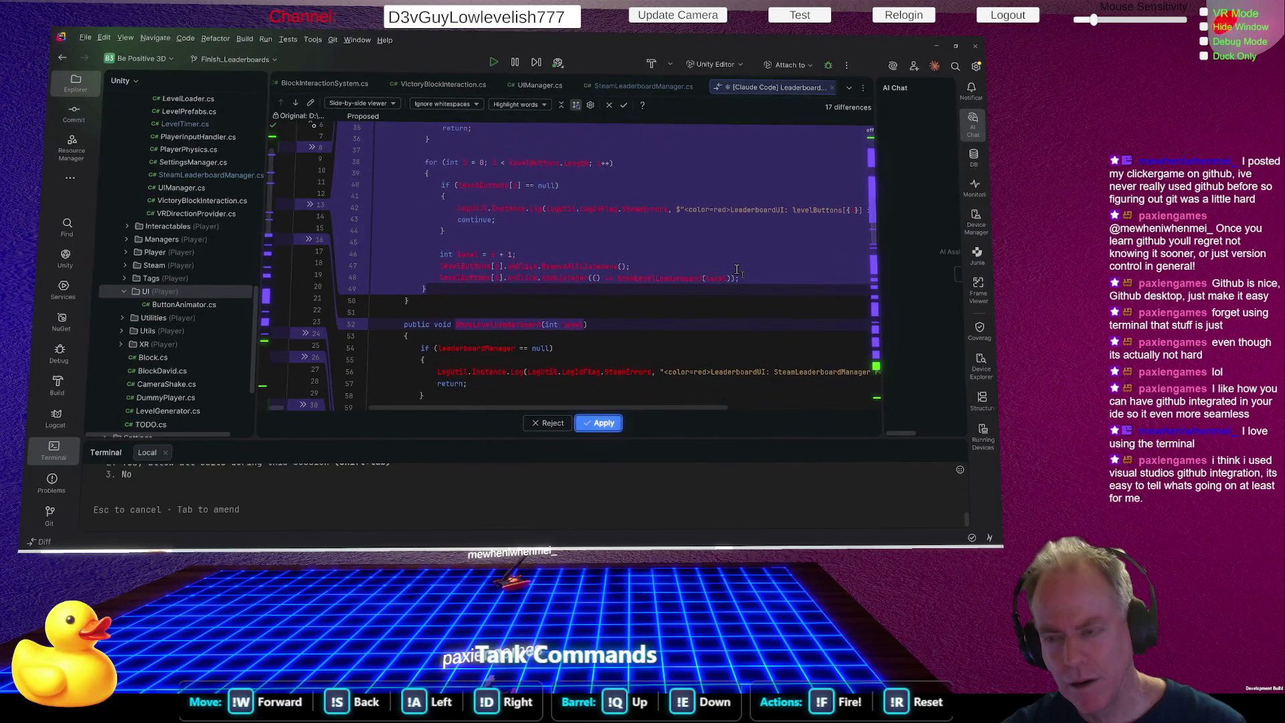
pyautogui.scroll(-1, 737, 269)
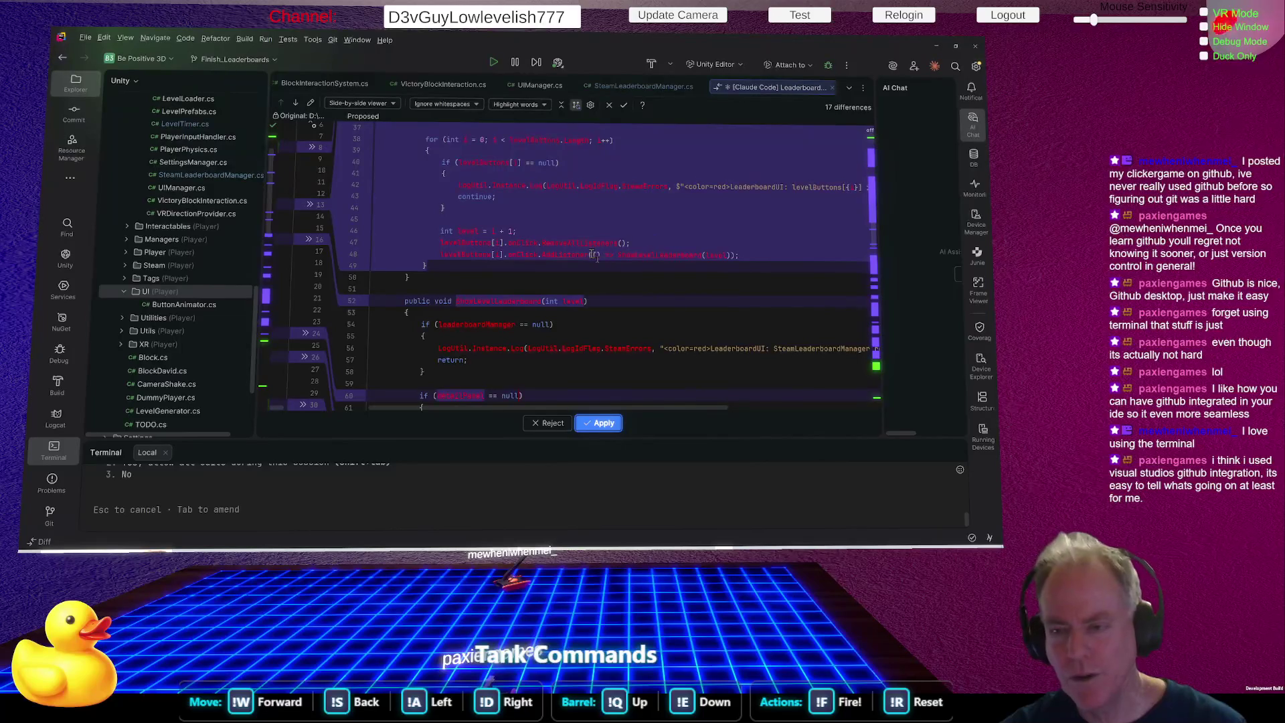
# Highlight the ShowLevelLeaderboard(level) callback on line 48, then keep reading down the diff.
pyautogui.moveTo(590, 255); pyautogui.dragTo(735, 253)
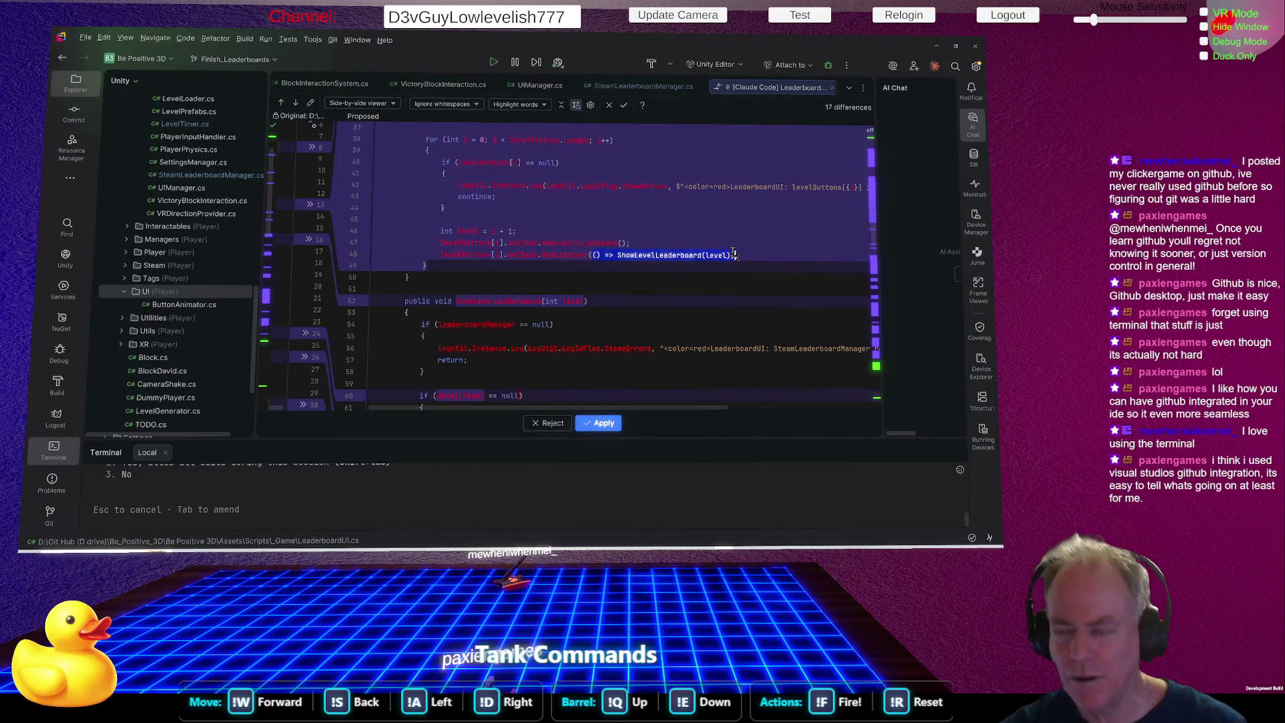
pyautogui.click(785, 249)
pyautogui.scroll(-3, 777, 247)
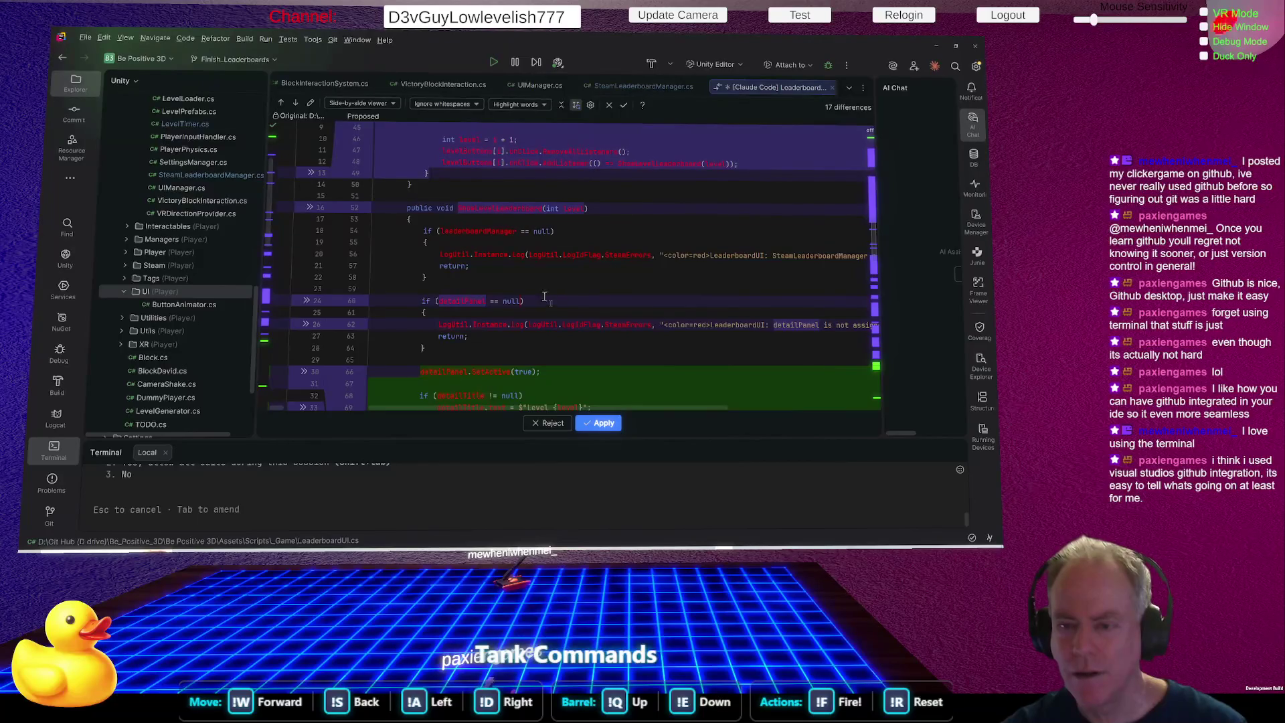
pyautogui.scroll(-2, 546, 292)
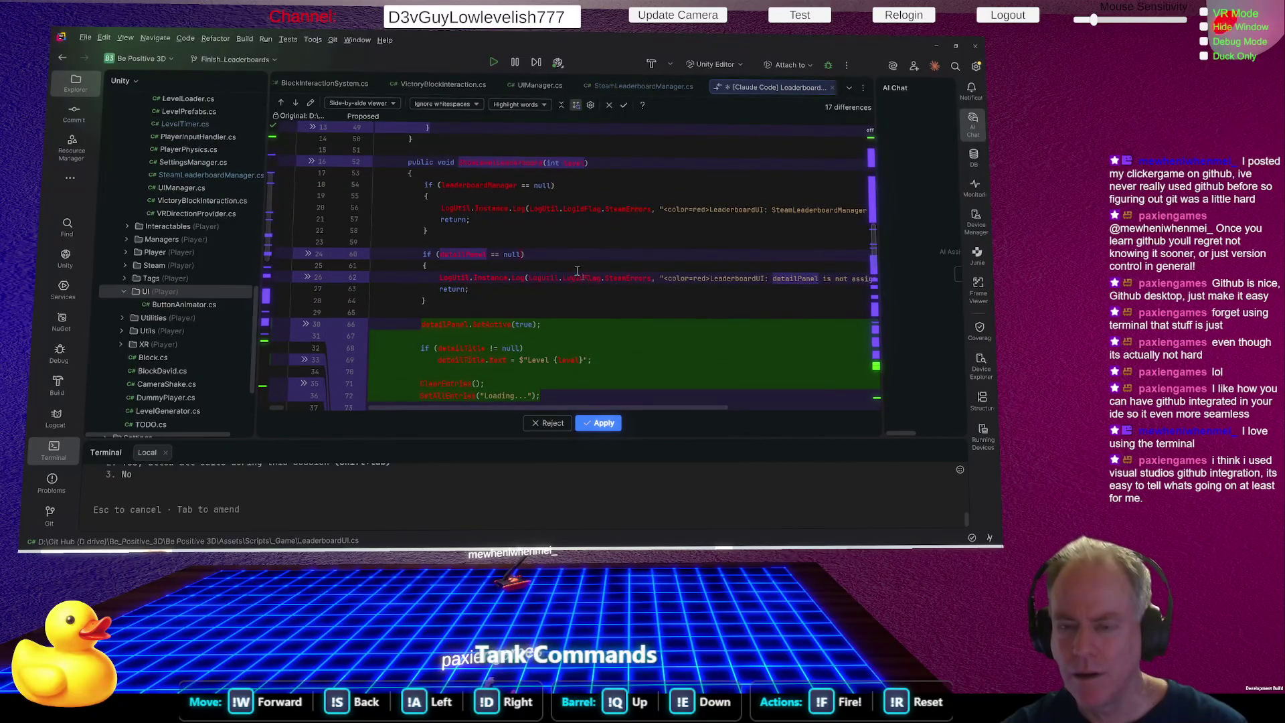
pyautogui.scroll(-1, 542, 268)
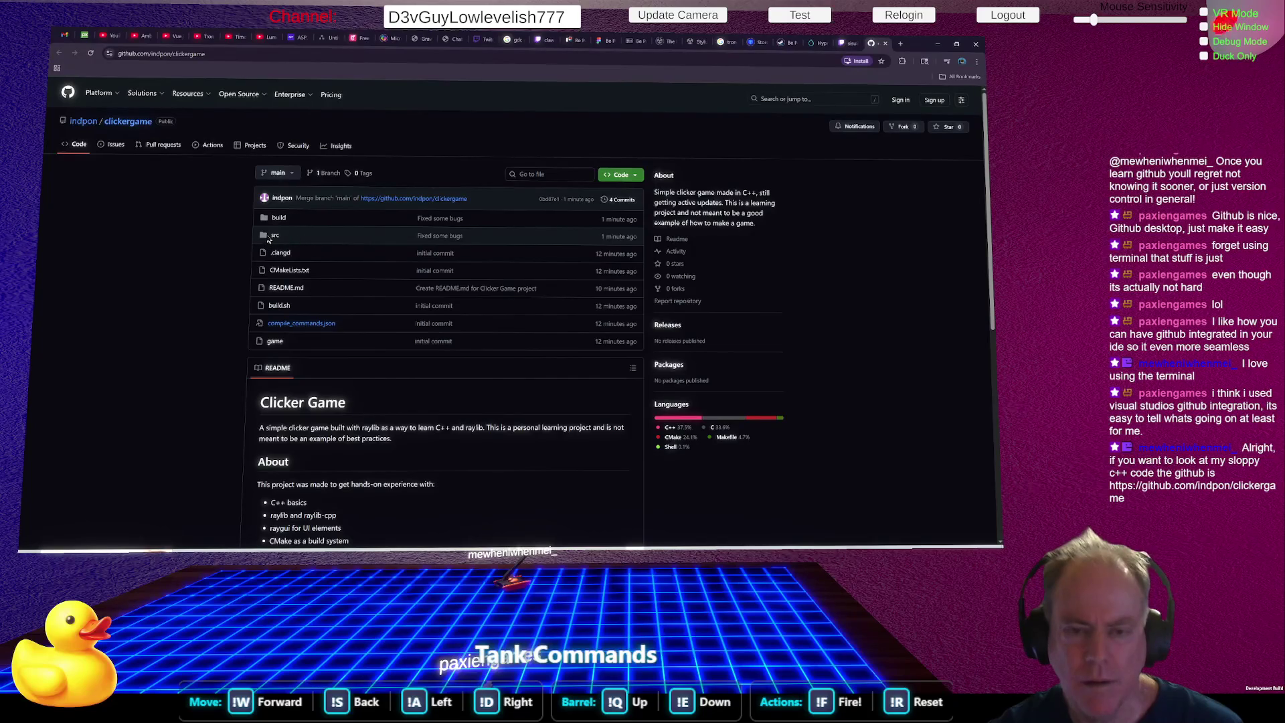
# Open src/main.cpp in the clickergame repository and zoom the page to 150%.
pyautogui.click(274, 237)
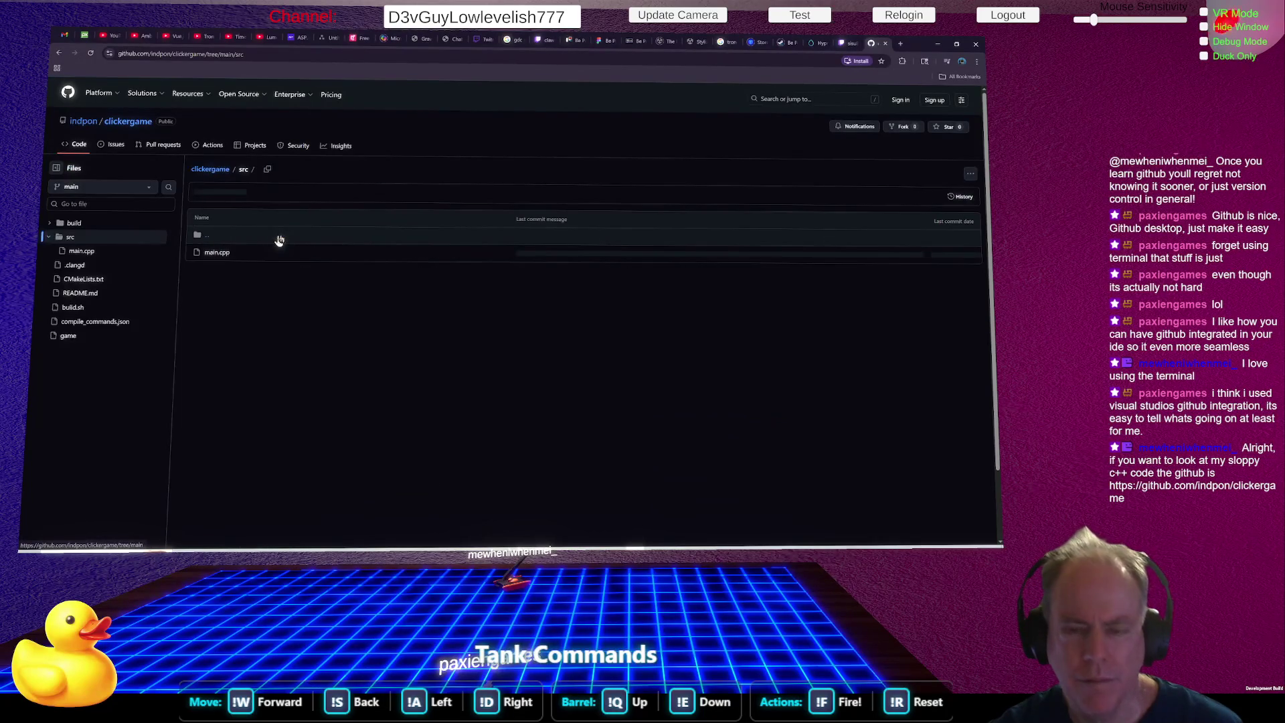
pyautogui.click(218, 252)
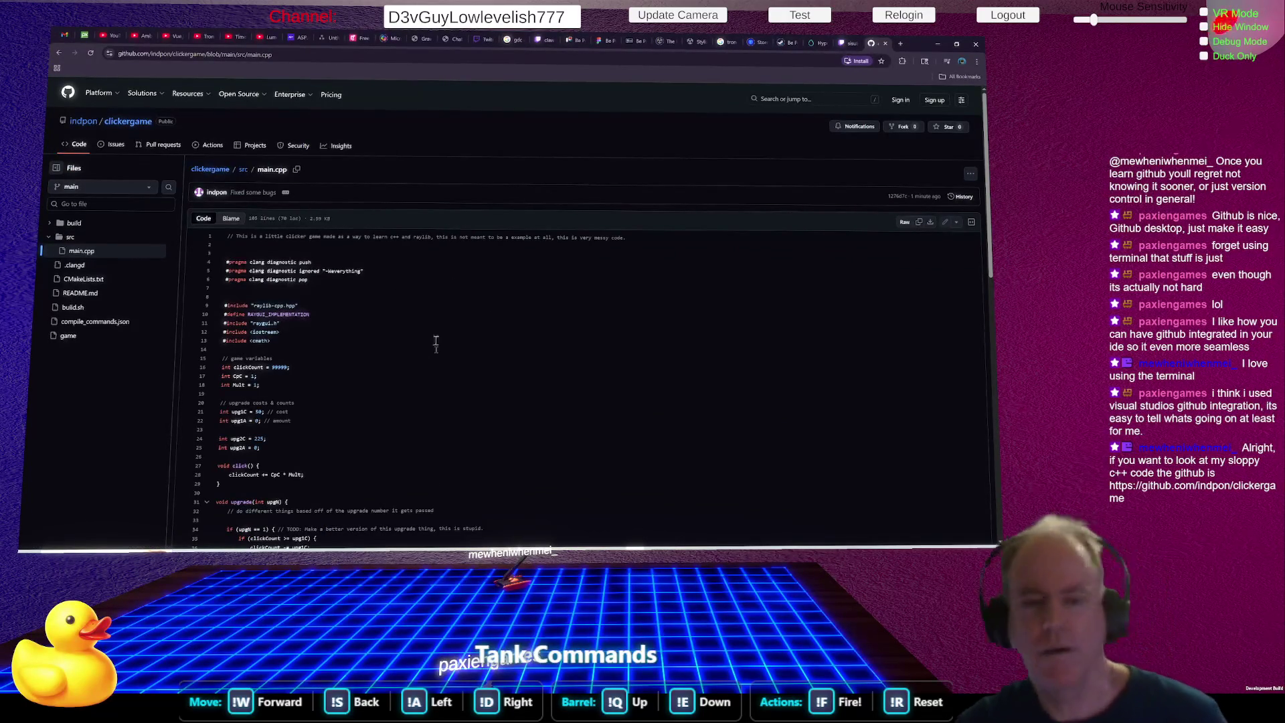
pyautogui.hotkey('ctrl', '+')
pyautogui.hotkey('ctrl', '+')
pyautogui.hotkey('ctrl', '+')
pyautogui.scroll(-2, 472, 375)
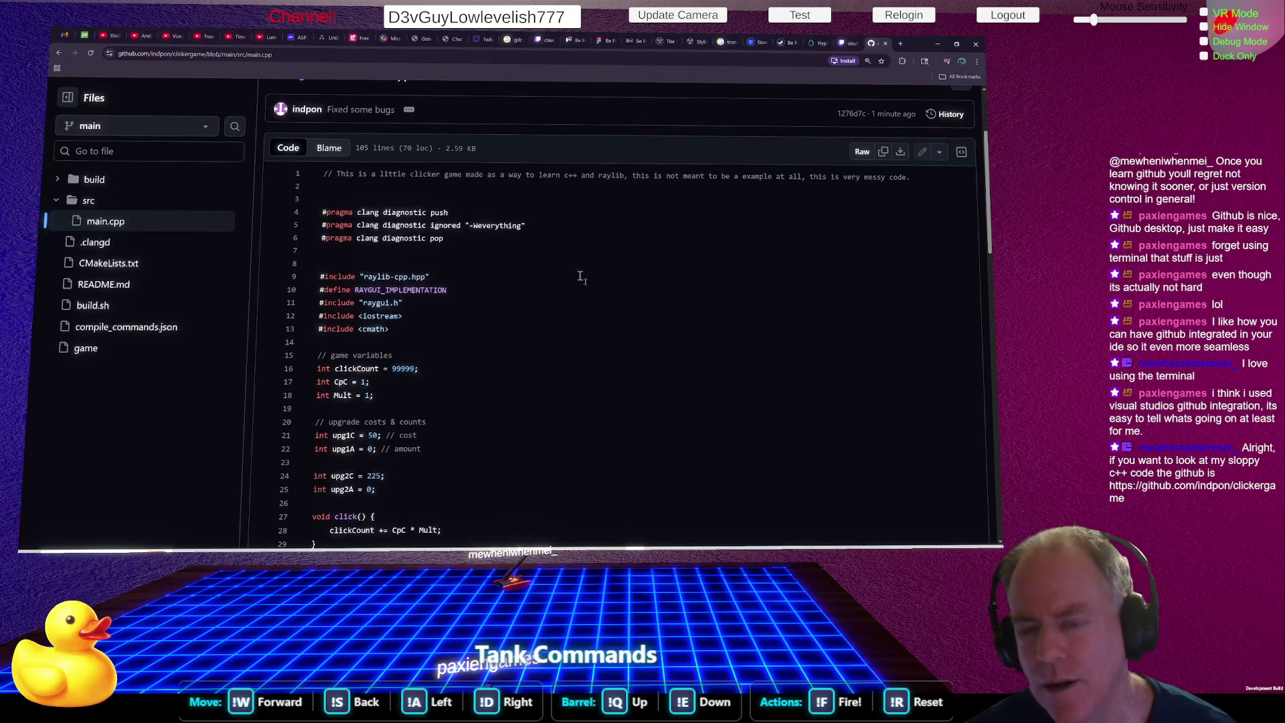
# Read main.cpp's game variables and show upgrade's definition on line 31 and its 5 references.
pyautogui.scroll(-2, 573, 275)
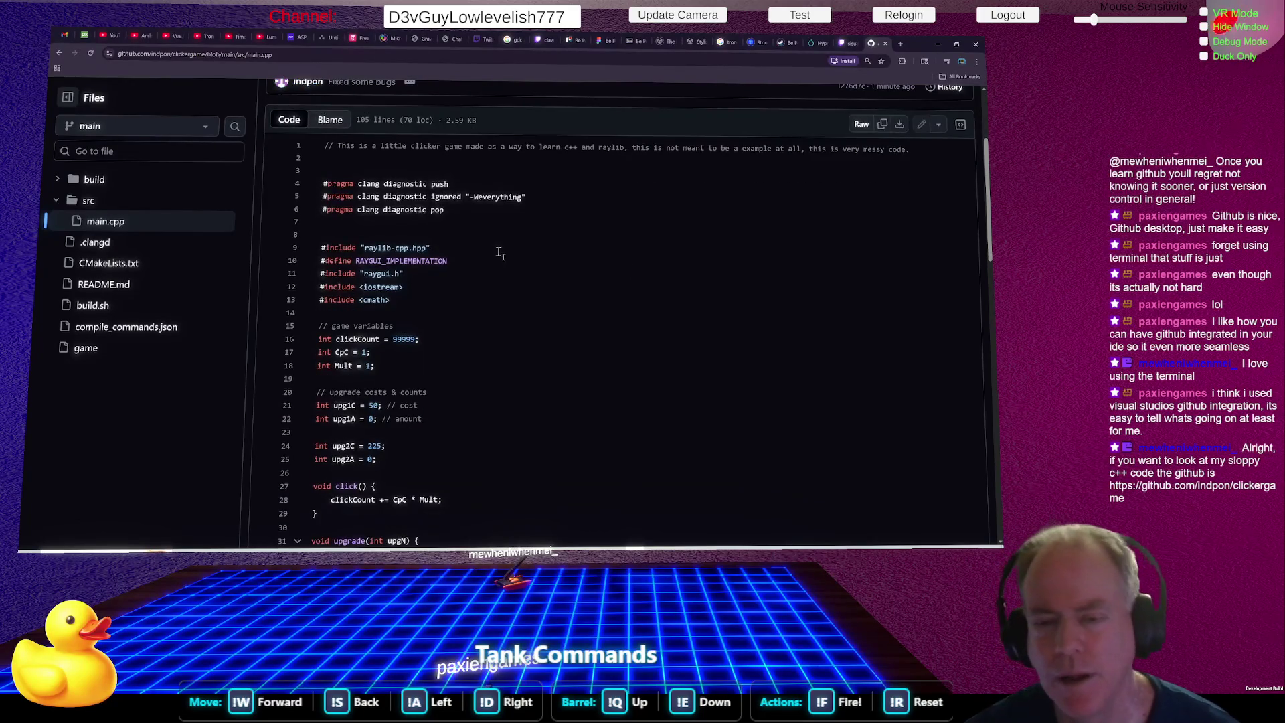
pyautogui.scroll(-2, 465, 244)
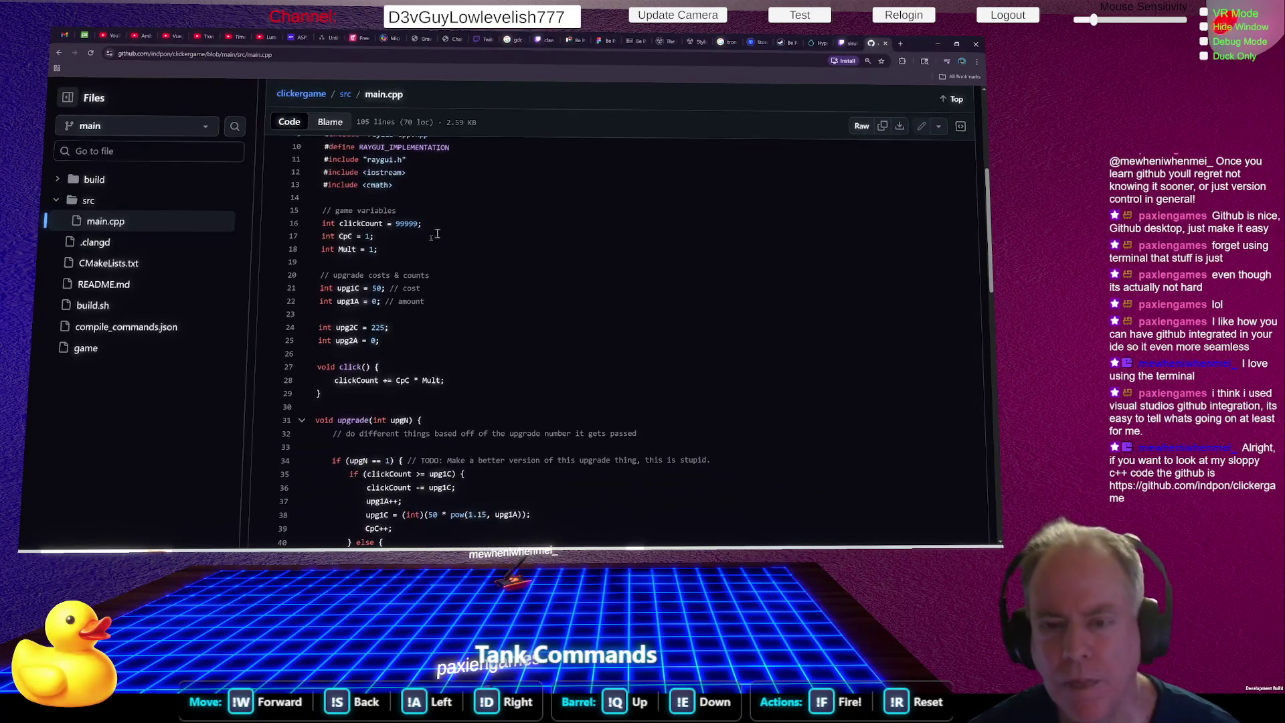
pyautogui.scroll(-1, 469, 198)
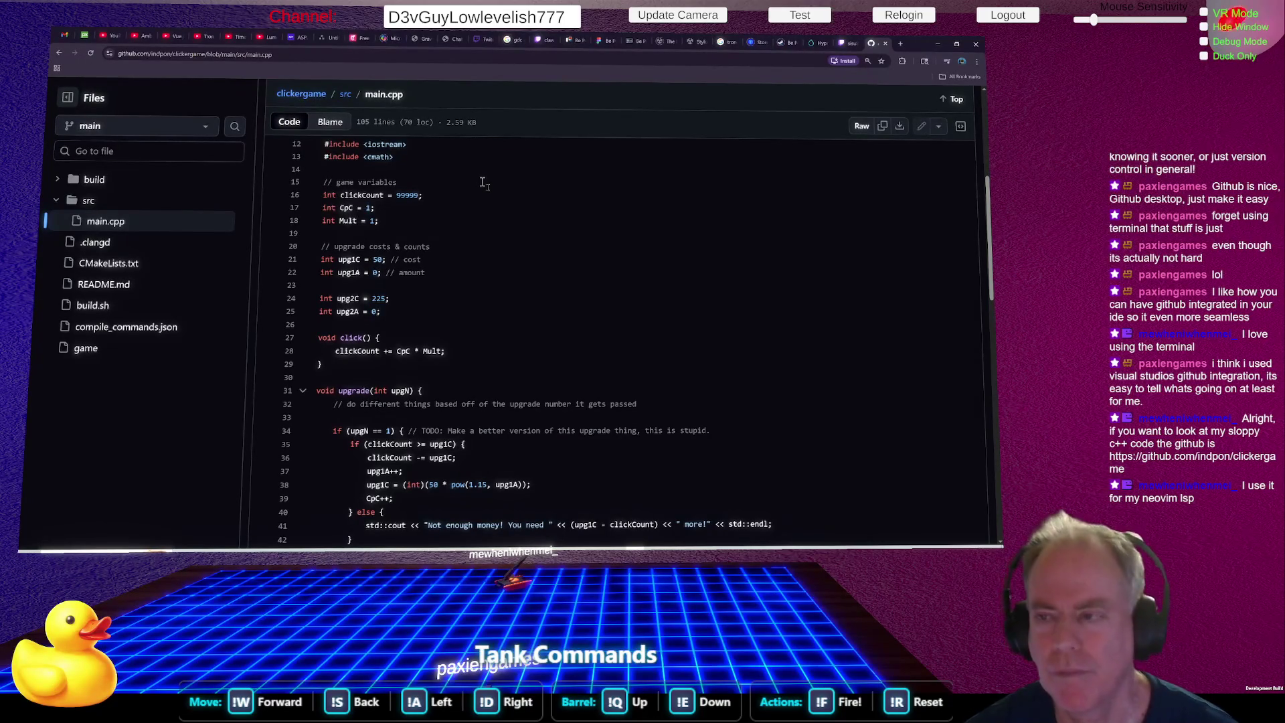
pyautogui.scroll(-1, 586, 261)
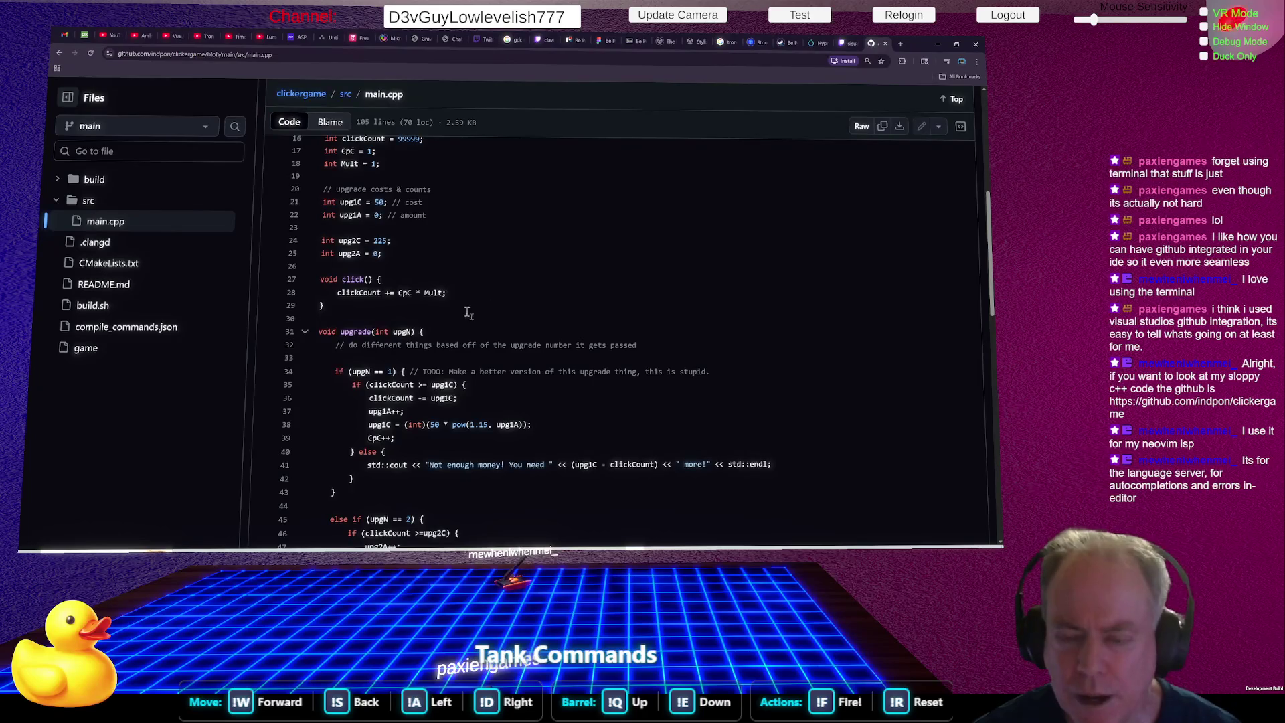
pyautogui.scroll(-1, 565, 282)
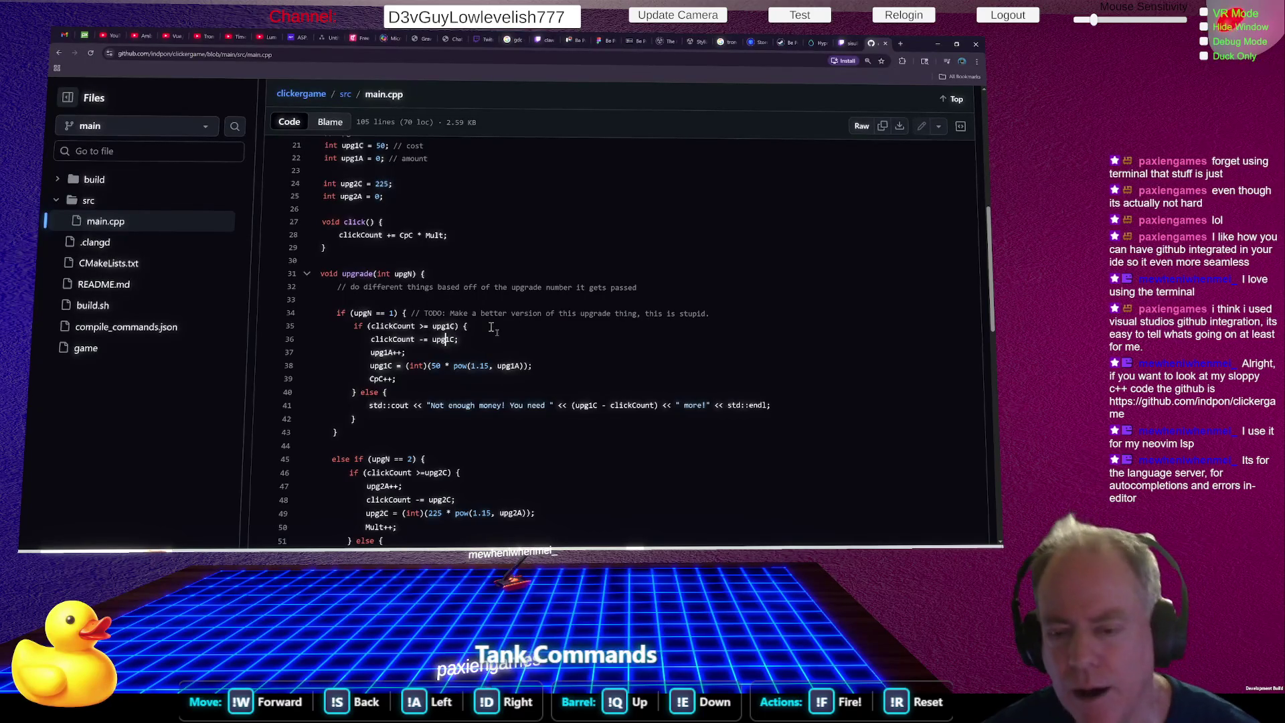
pyautogui.scroll(3, 401, 321)
pyautogui.click(350, 320)
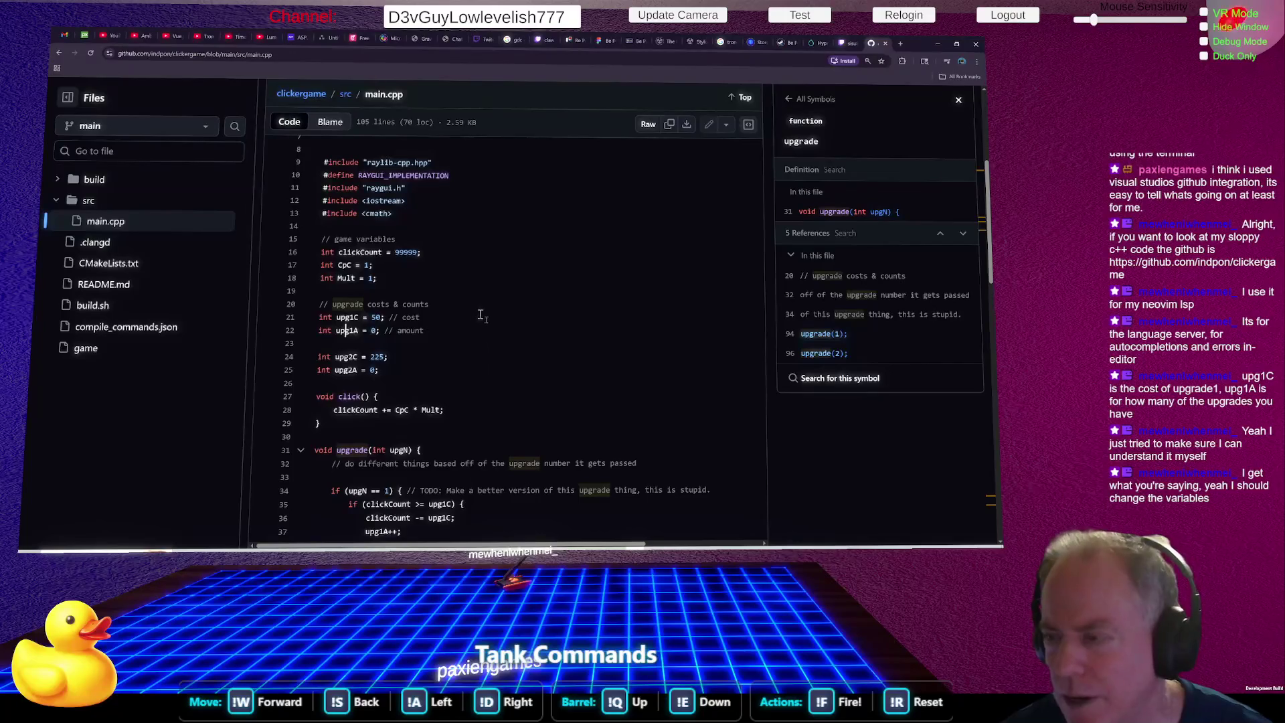
# Scroll main.cpp past upgrade() to main()'s 800×800 'game' window setup and GuiSetStyle calls.
pyautogui.scroll(-2, 480, 318)
pyautogui.scroll(5, 486, 310)
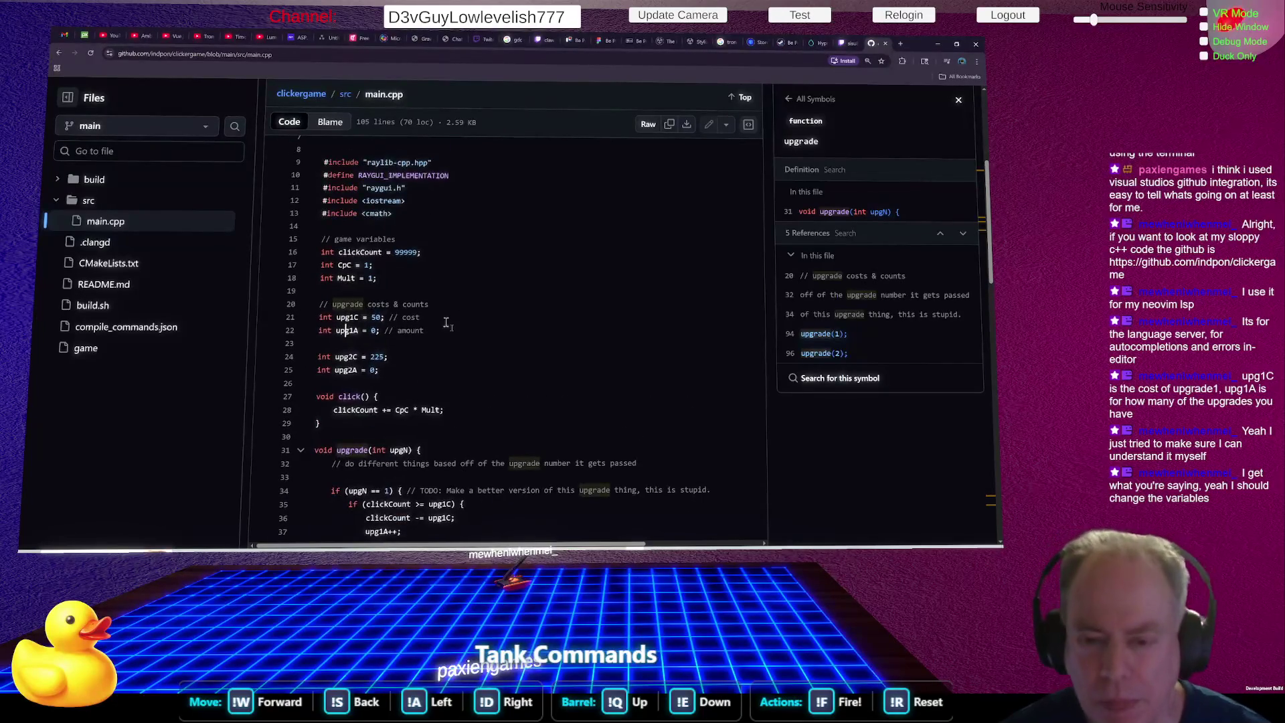
pyautogui.scroll(-4, 449, 327)
pyautogui.scroll(-6, 462, 329)
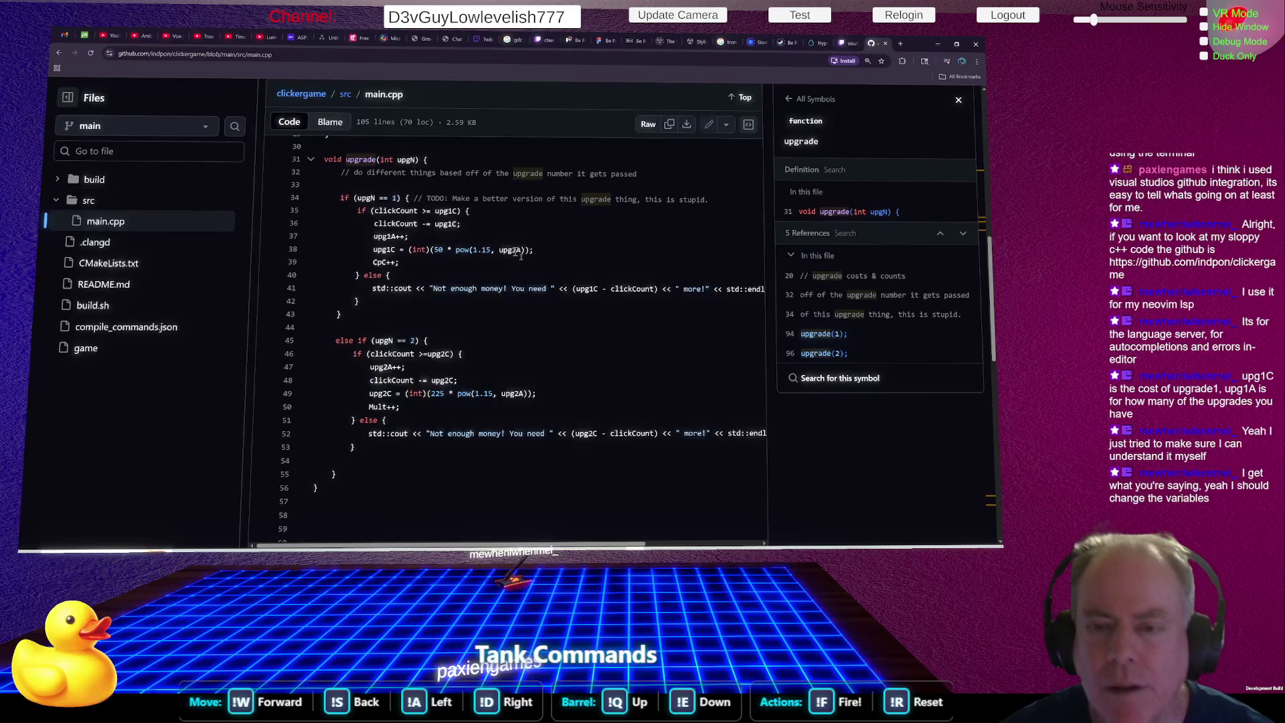
pyautogui.scroll(3, 520, 250)
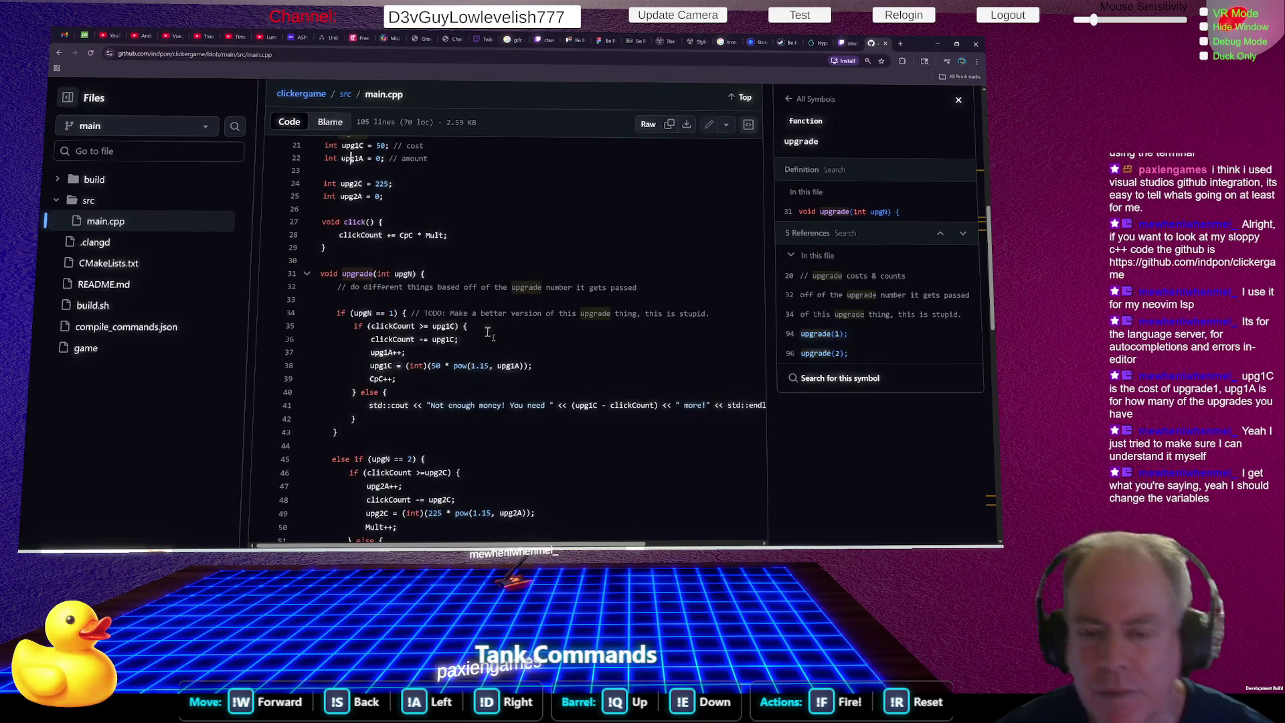
pyautogui.scroll(-1, 529, 353)
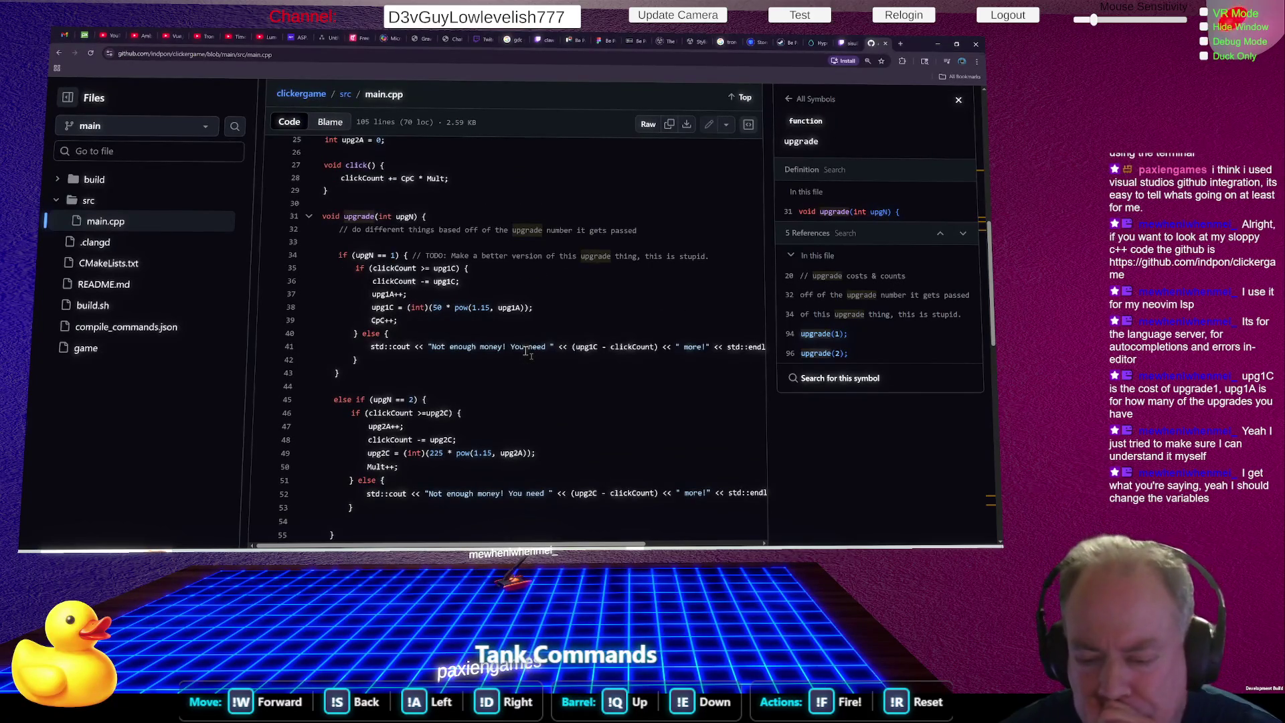
pyautogui.moveTo(407, 495); pyautogui.dragTo(569, 496)
pyautogui.scroll(3, 576, 442)
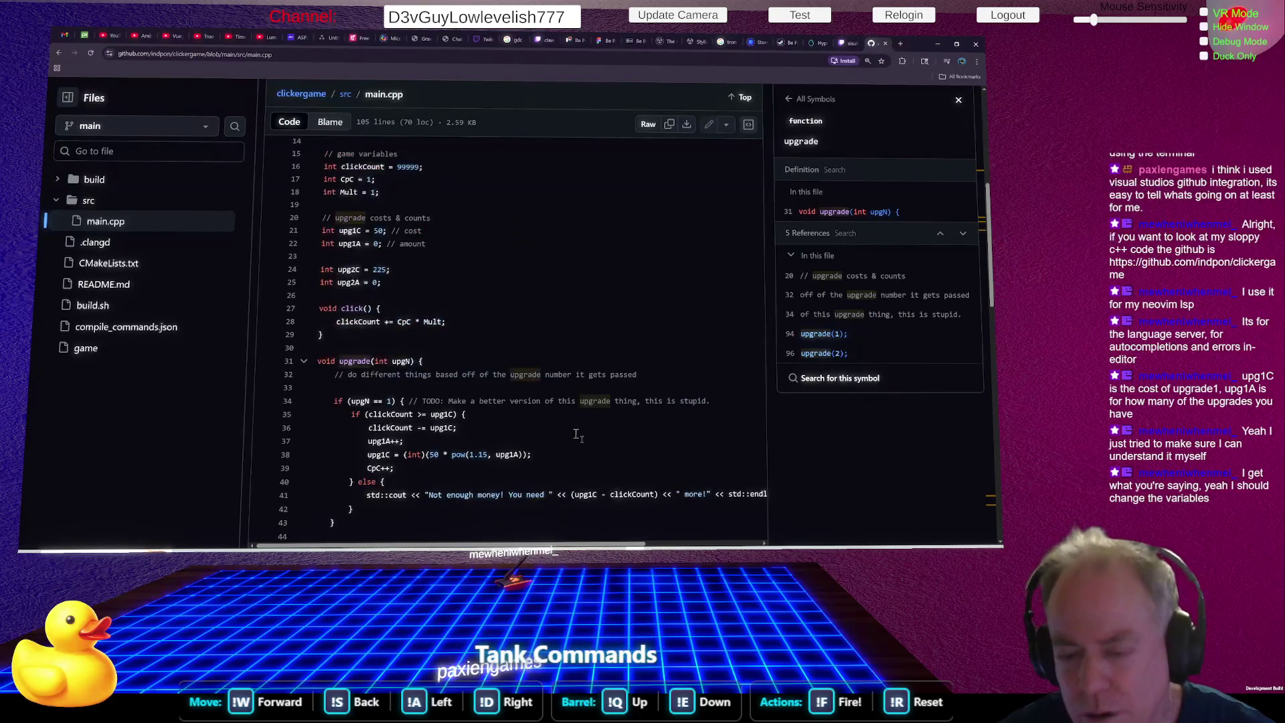
pyautogui.scroll(-2, 577, 435)
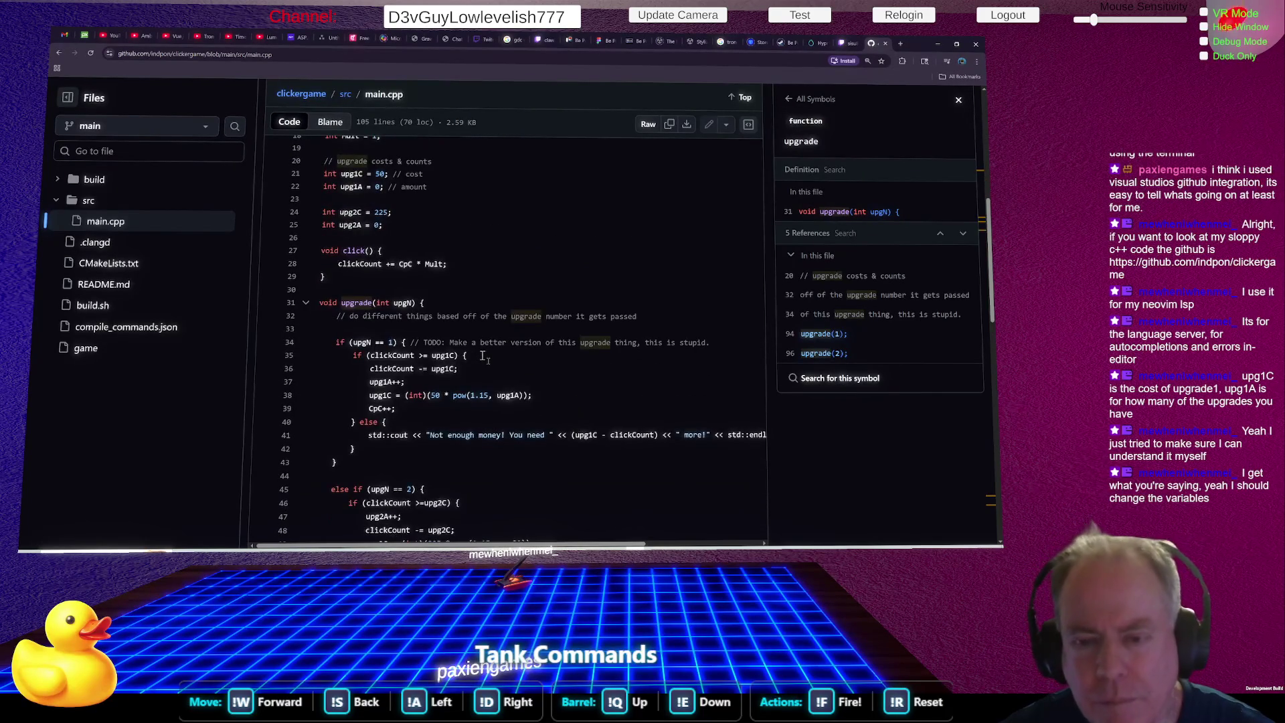
pyautogui.scroll(3, 491, 360)
pyautogui.scroll(-1, 491, 360)
pyautogui.scroll(2, 491, 359)
pyautogui.scroll(-5, 491, 360)
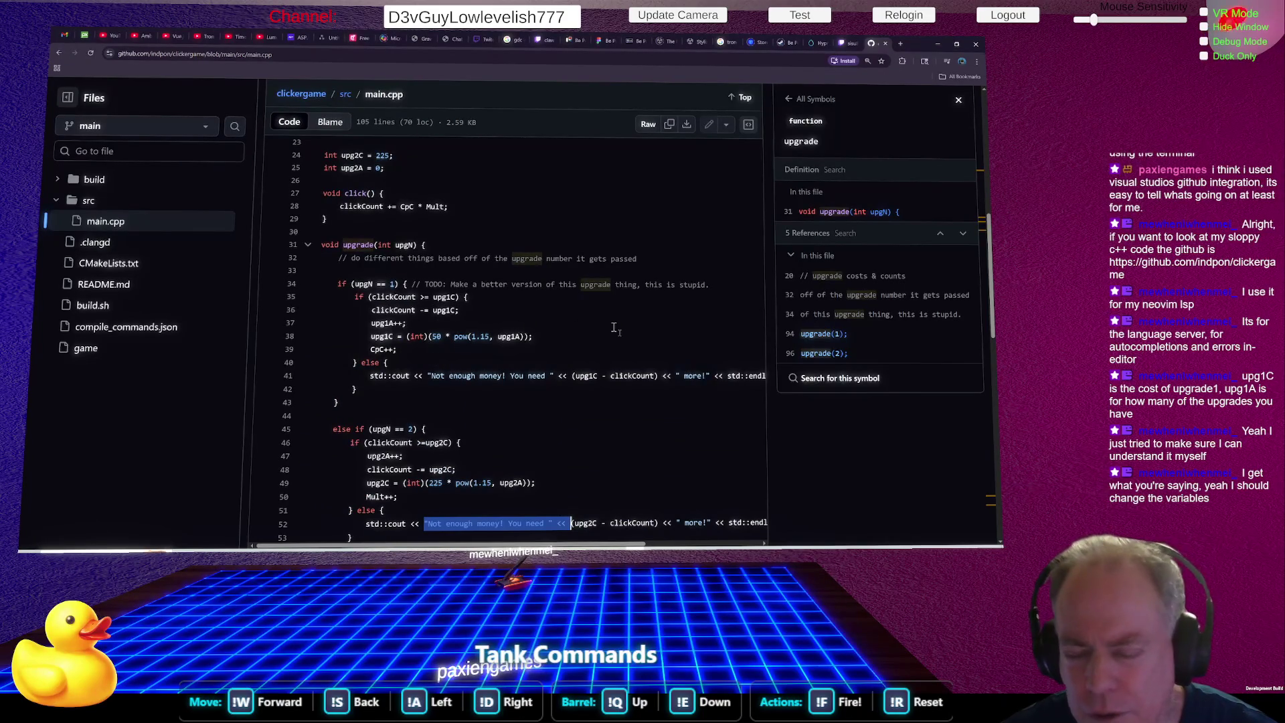
pyautogui.scroll(-3, 522, 332)
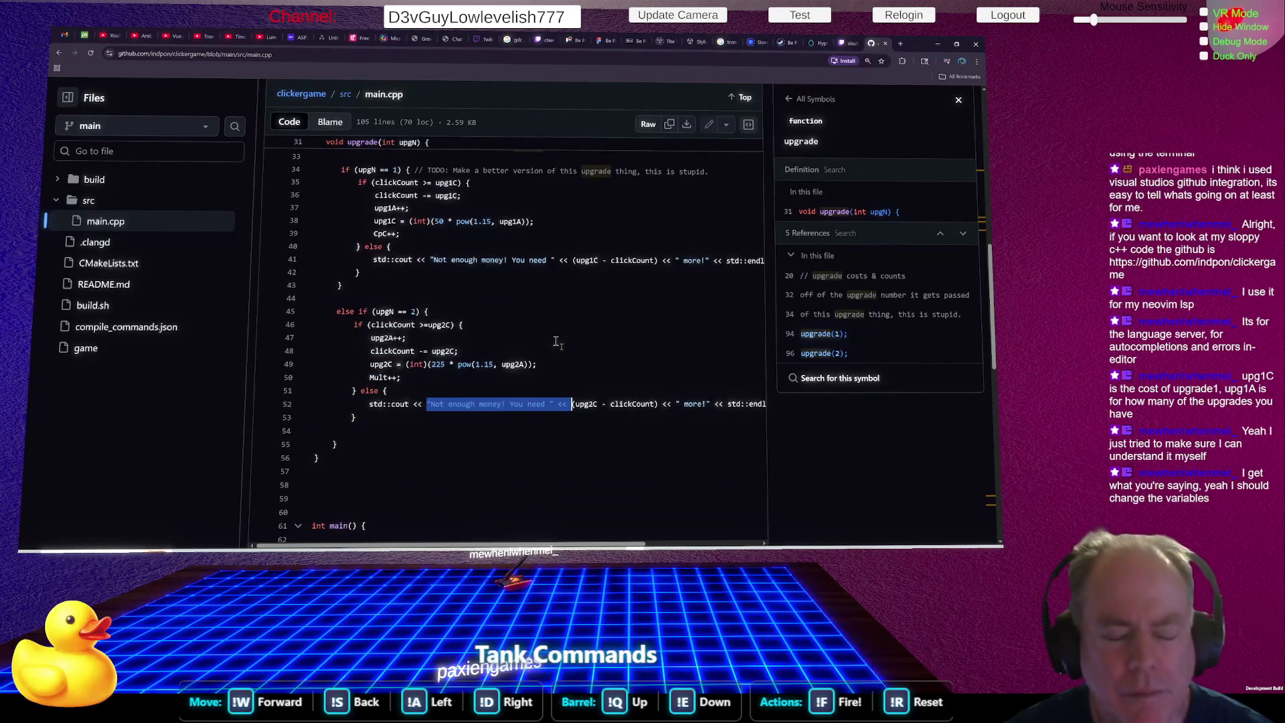
pyautogui.scroll(2, 555, 341)
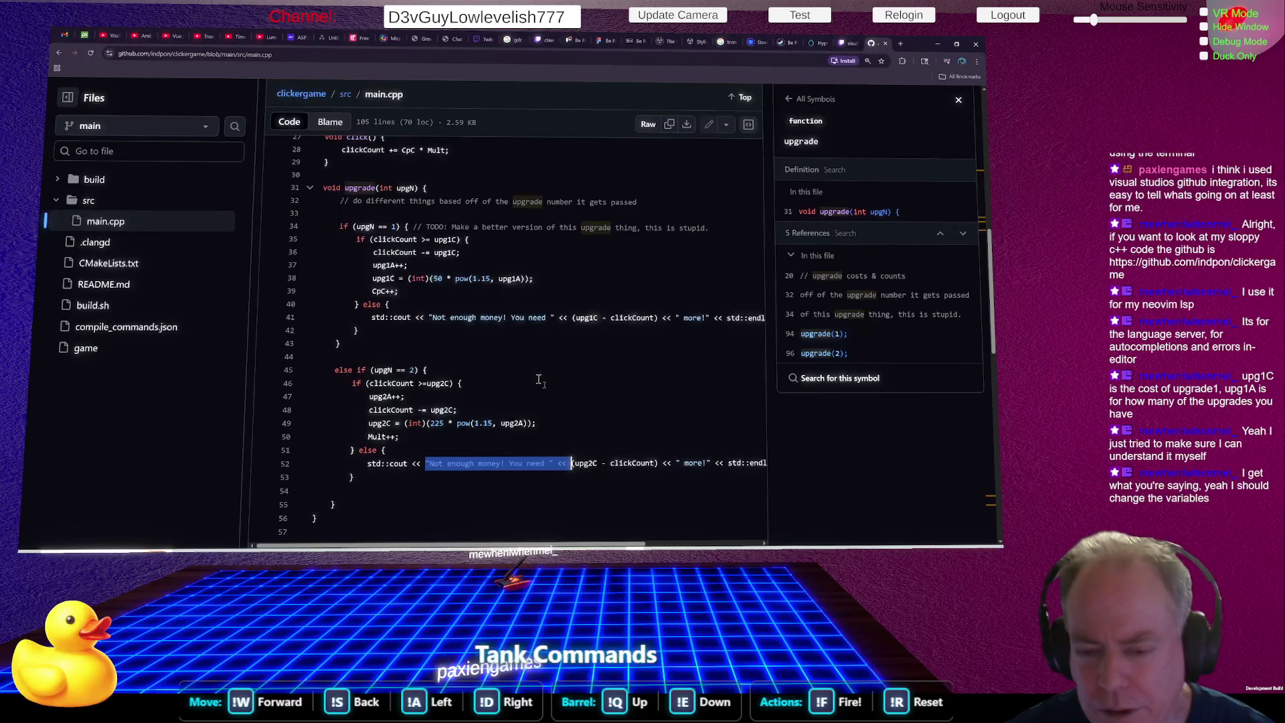
pyautogui.scroll(-3, 509, 414)
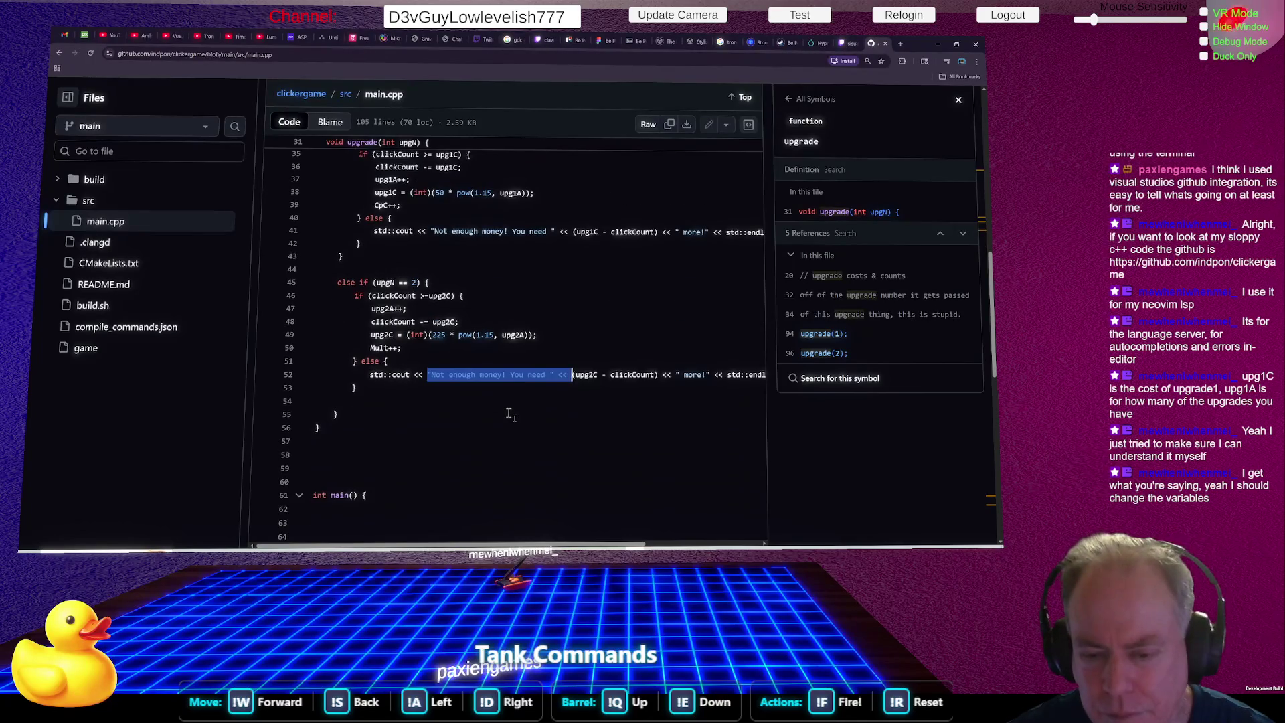
pyautogui.scroll(-5, 509, 414)
pyautogui.scroll(10, 502, 418)
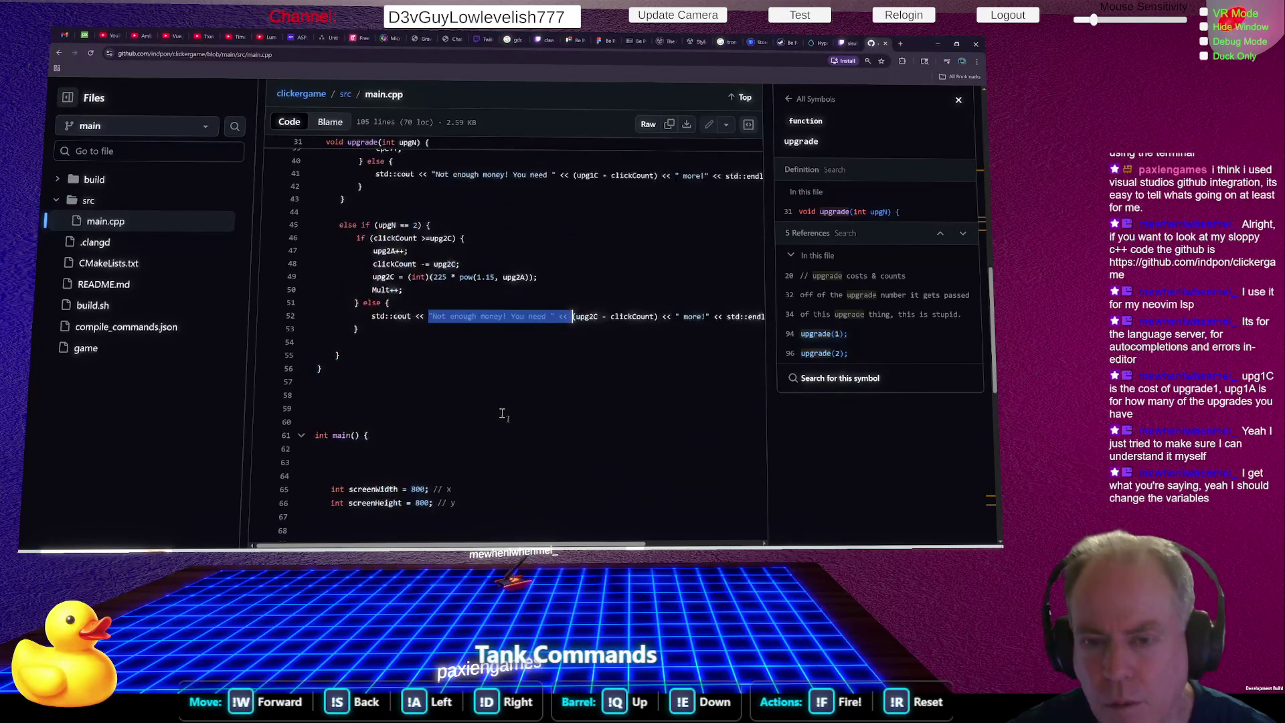
pyautogui.scroll(-15, 502, 417)
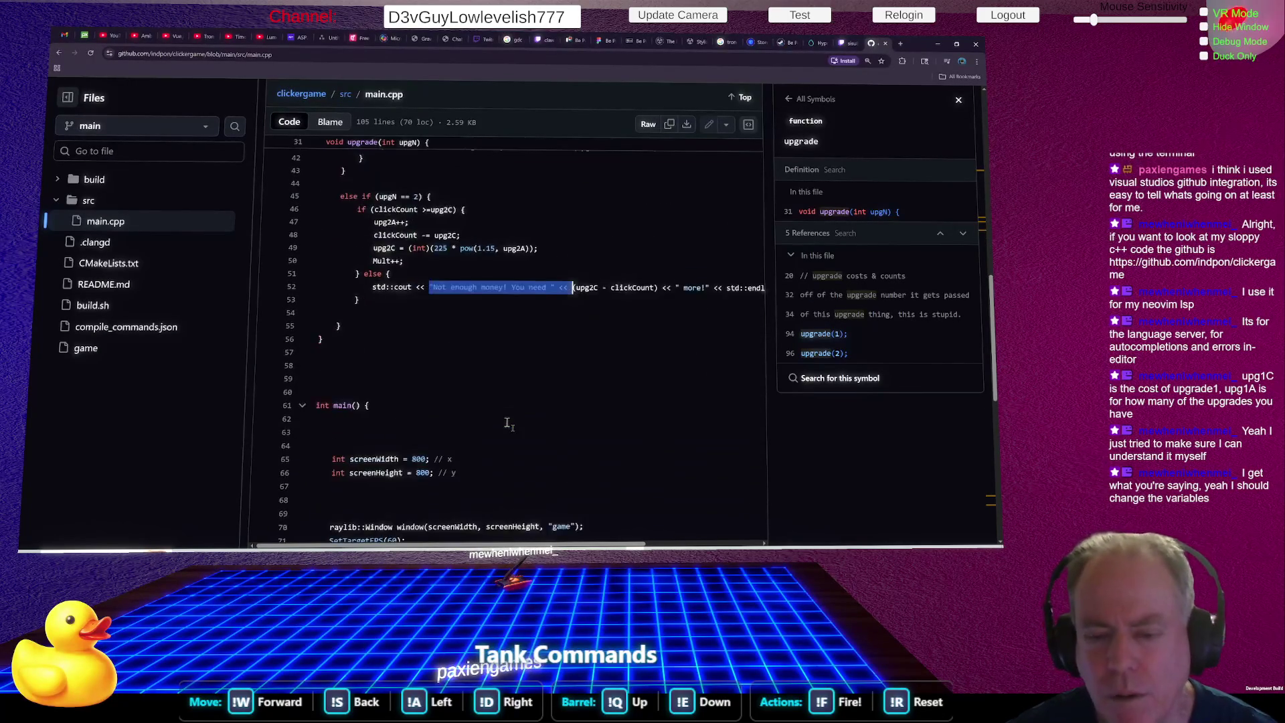
pyautogui.scroll(-2, 520, 393)
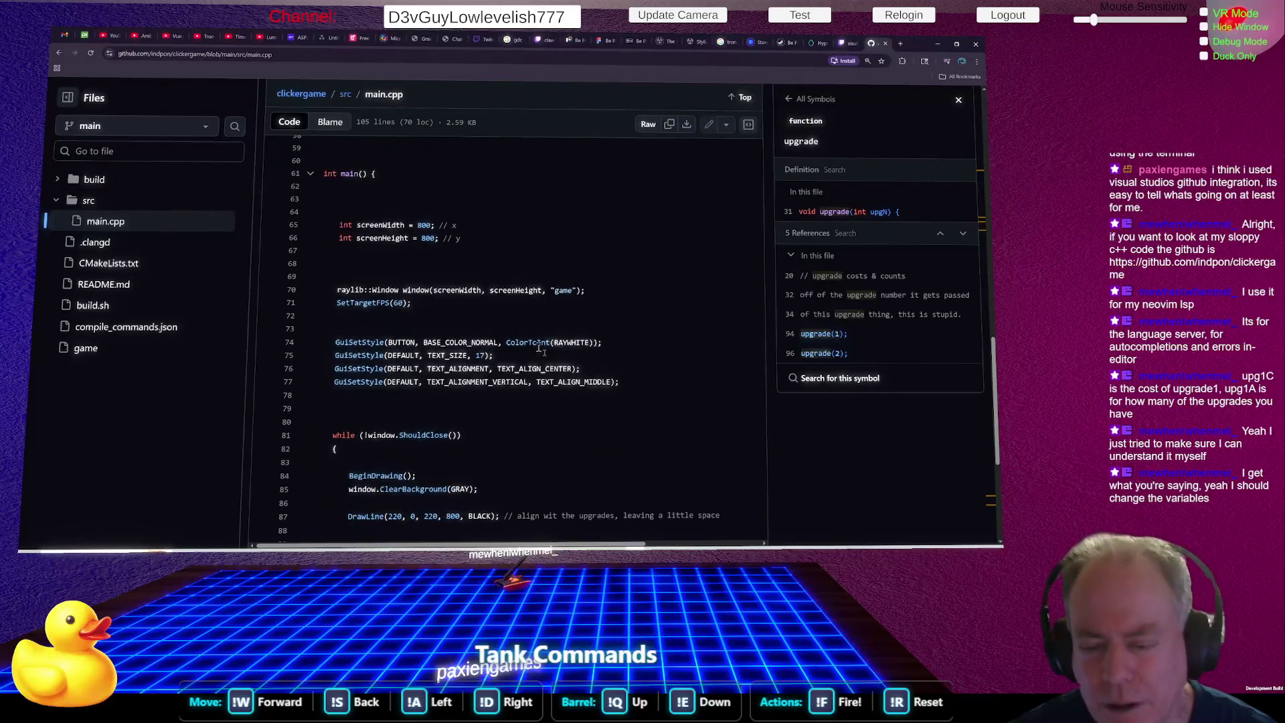
# Highlight and review the GuiSetStyle calls on lines 74–77 of main().
pyautogui.moveTo(328, 343)
pyautogui.mouseDown()
pyautogui.moveTo(420, 342)
pyautogui.moveTo(609, 375)
pyautogui.moveTo(632, 391)
pyautogui.mouseUp()
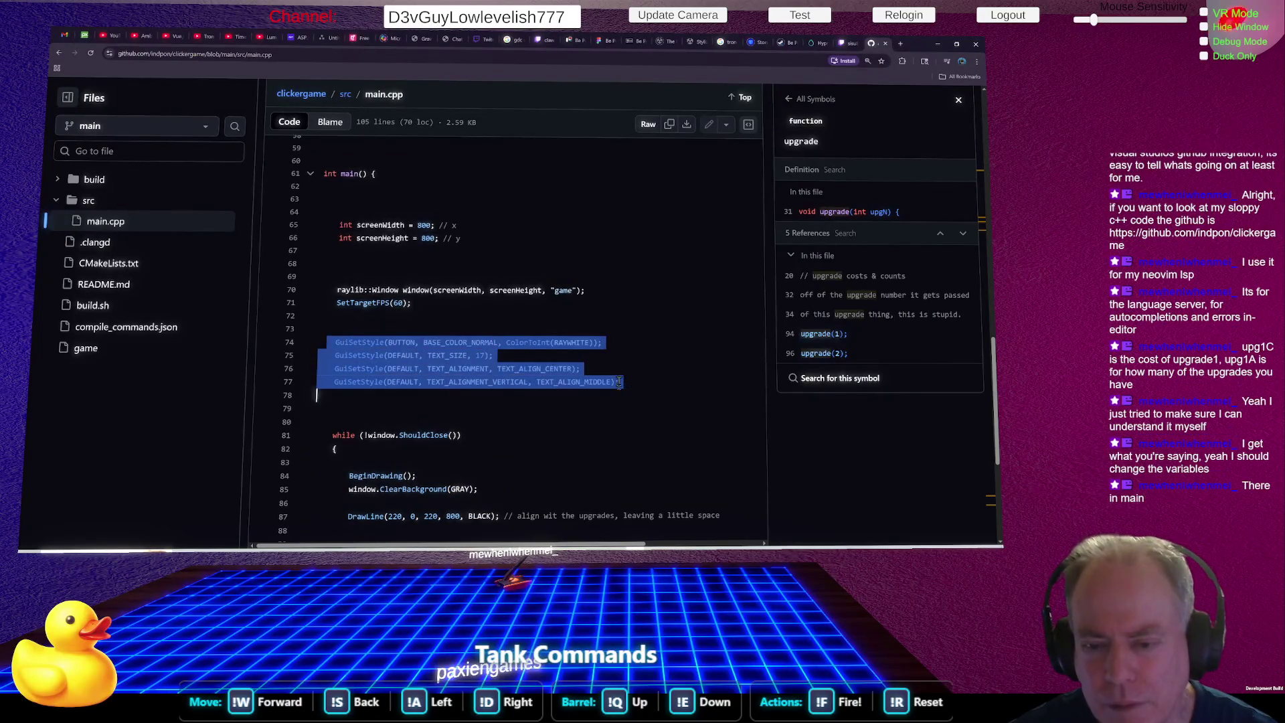
pyautogui.click(565, 331)
pyautogui.scroll(-2, 482, 391)
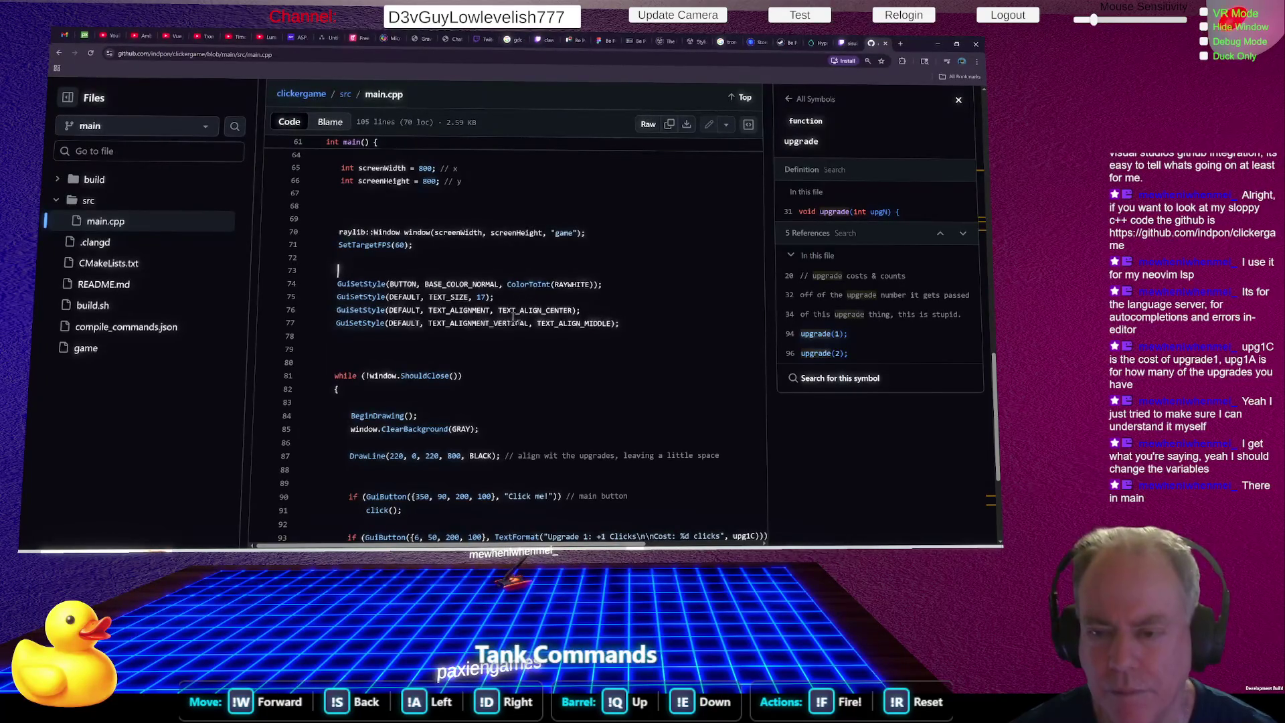
# Review the draw loop's button code on lines 84–97, down to the end of main.cpp.
pyautogui.scroll(-3, 567, 349)
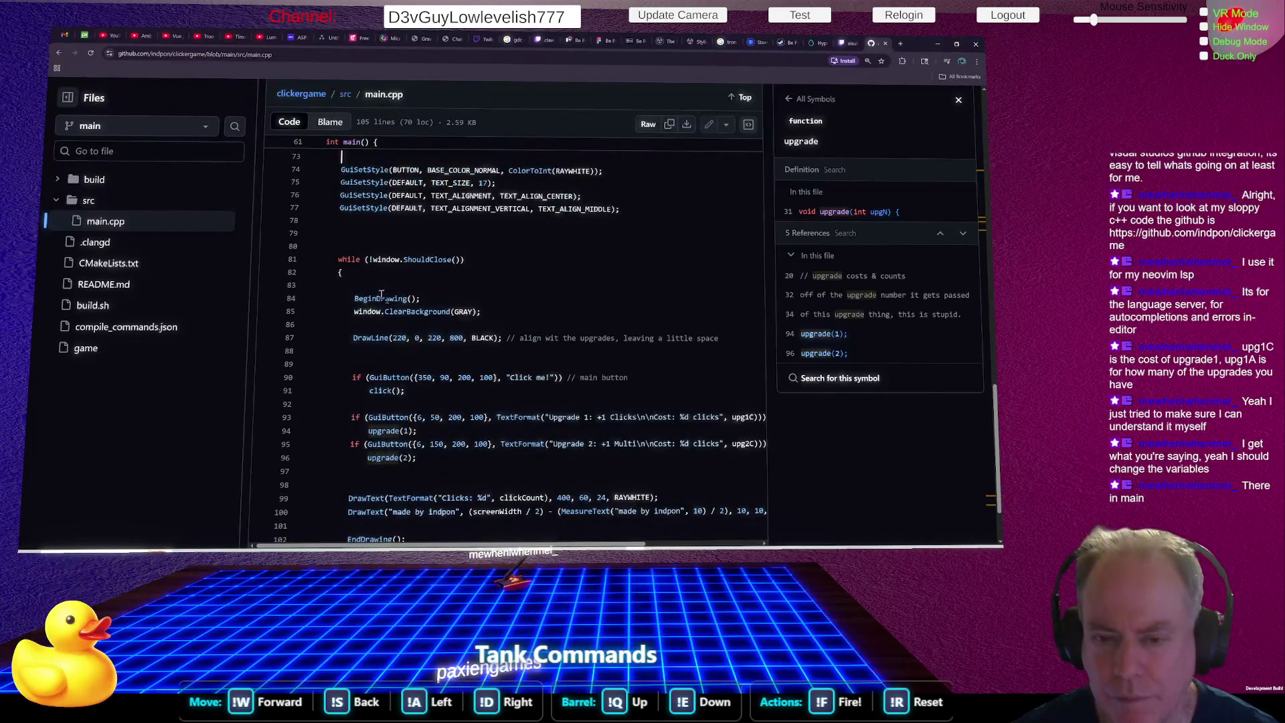
pyautogui.moveTo(374, 304)
pyautogui.mouseDown()
pyautogui.moveTo(502, 395)
pyautogui.moveTo(496, 478)
pyautogui.mouseUp()
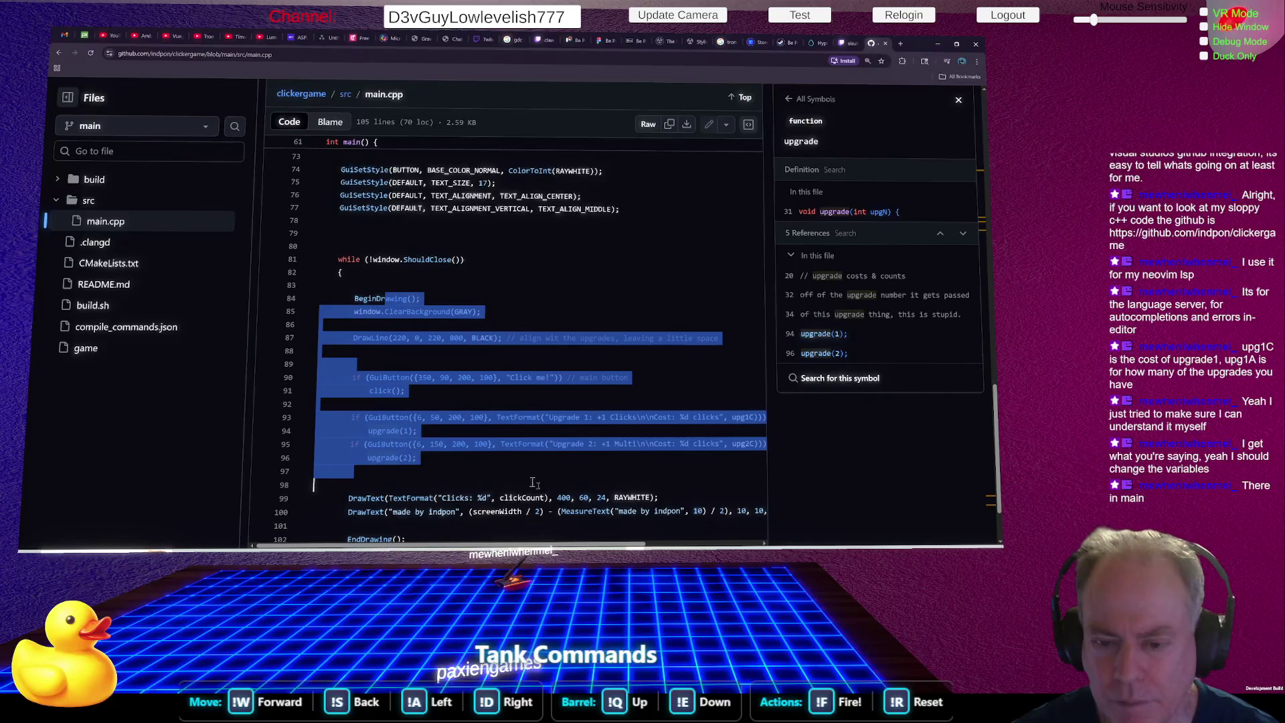
pyautogui.click(495, 399)
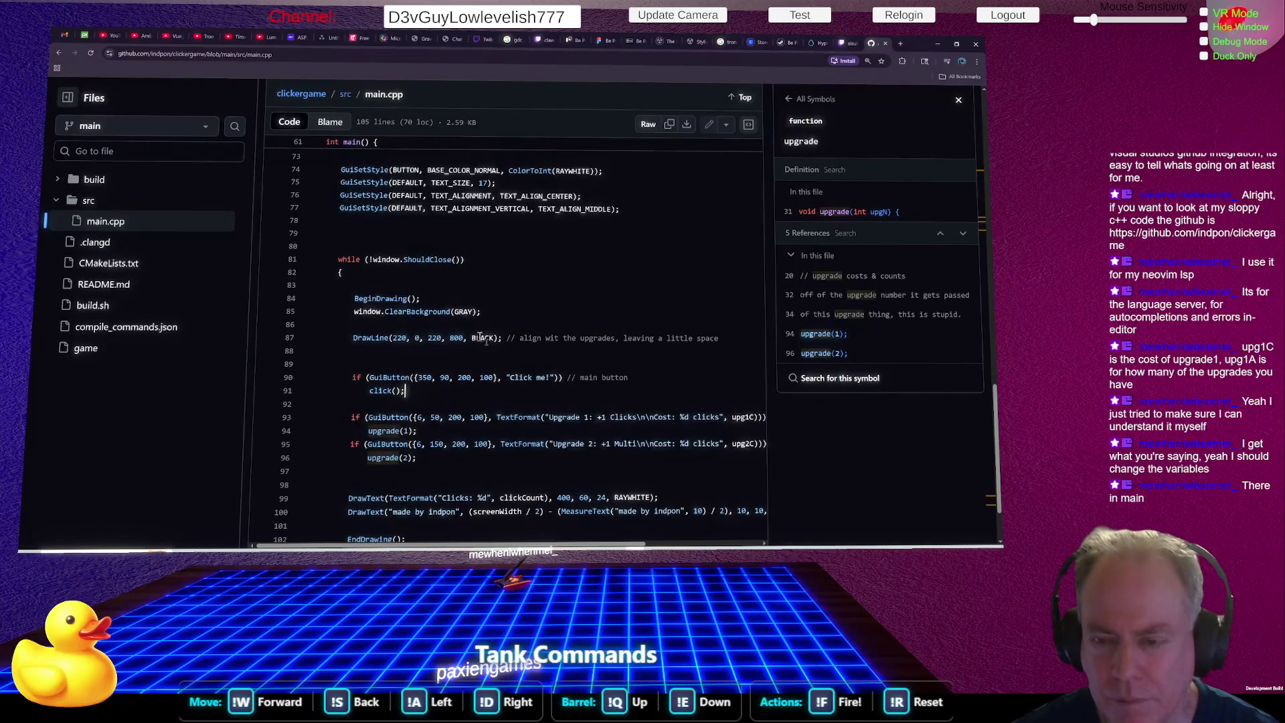
pyautogui.scroll(-2, 698, 368)
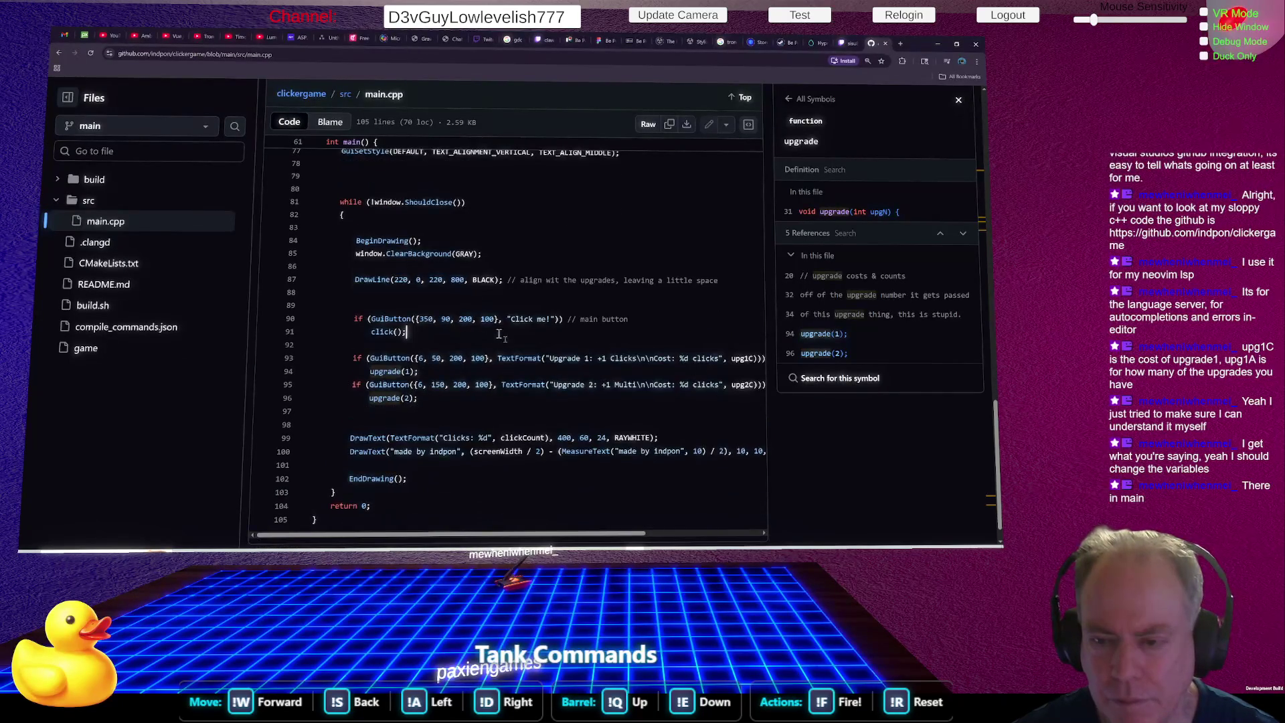
pyautogui.scroll(-2, 516, 314)
# Show click()'s definition on line 27 and its line-91 reference, then mark the GuiButton call.
pyautogui.click(386, 306)
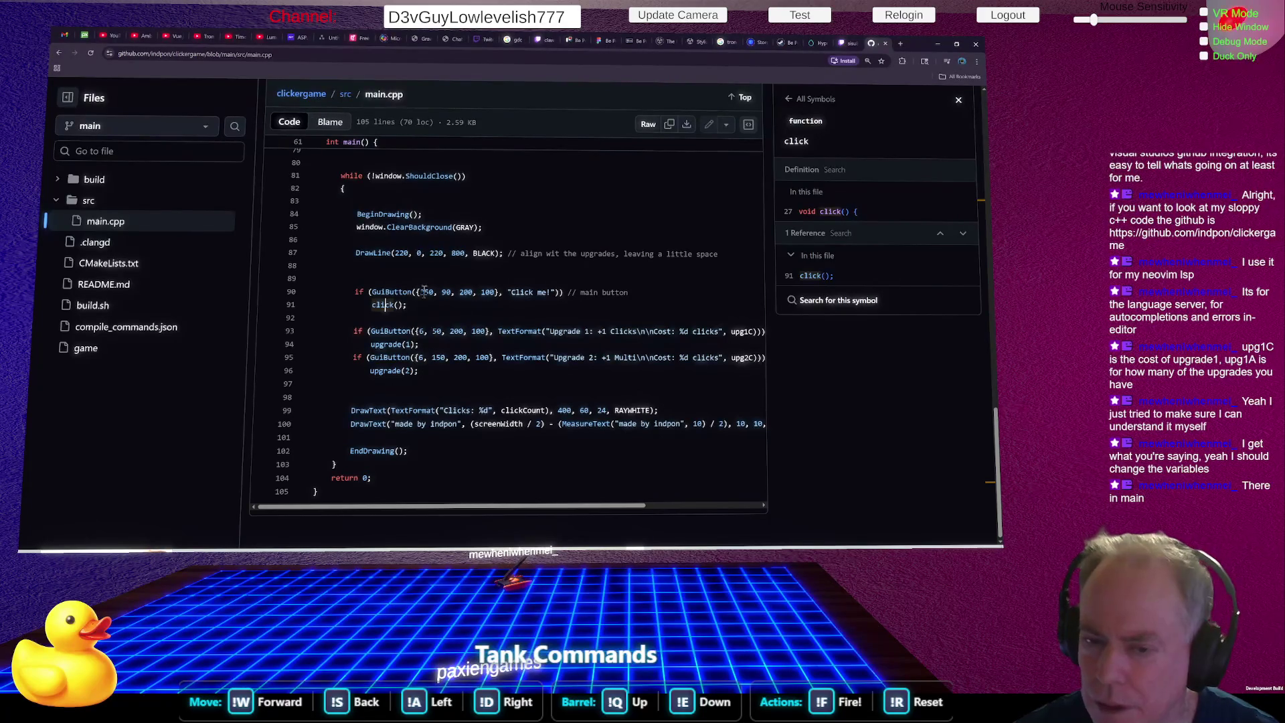
pyautogui.moveTo(372, 292); pyautogui.dragTo(564, 300)
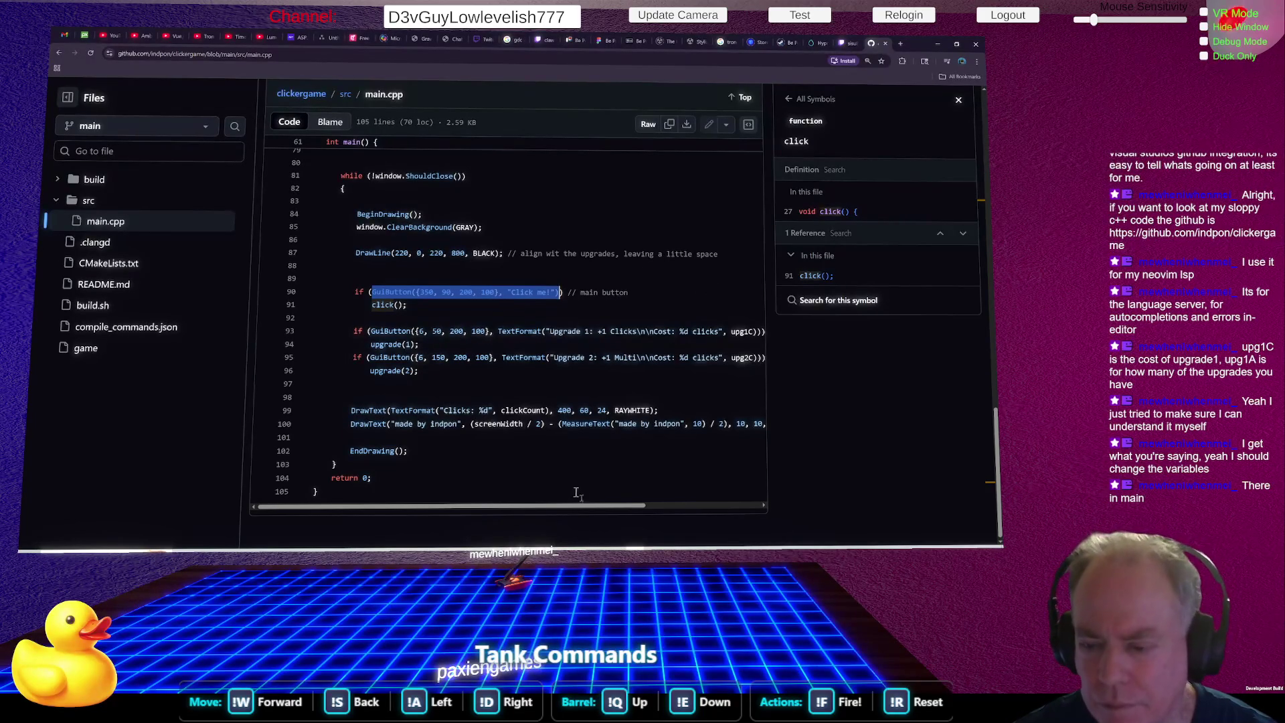
pyautogui.moveTo(571, 507); pyautogui.dragTo(580, 513)
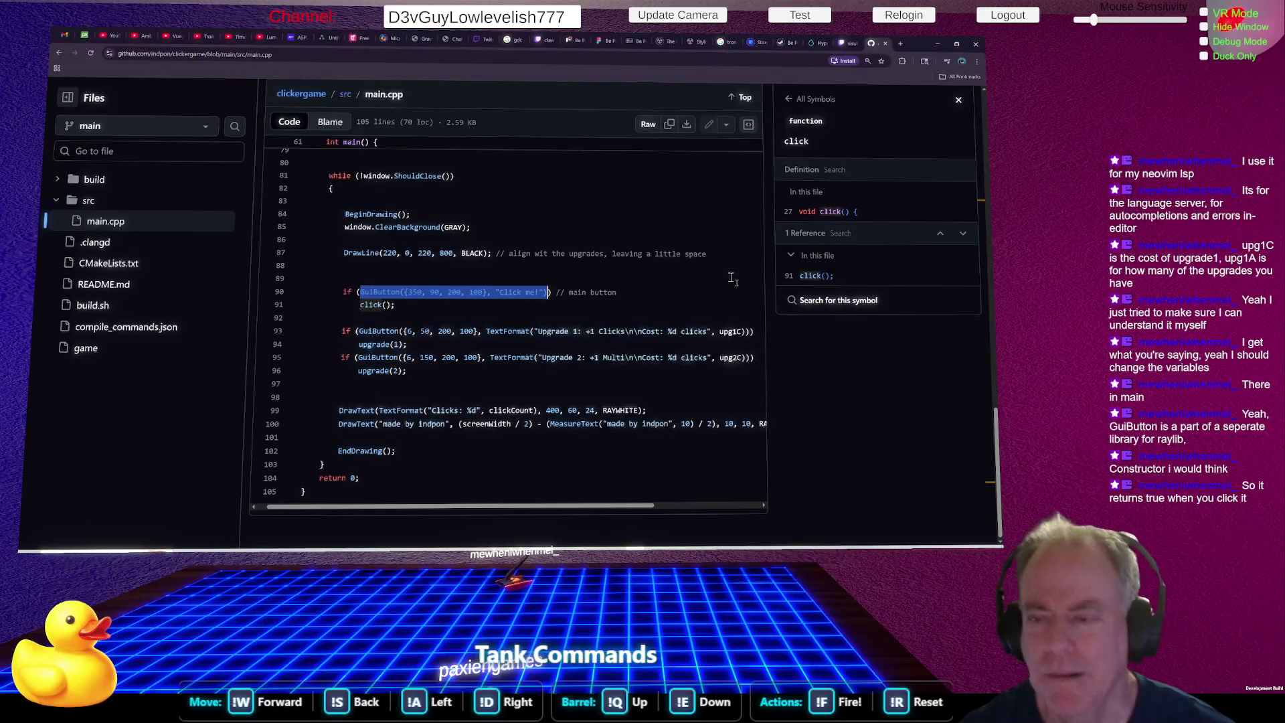
pyautogui.hotkey('alt', 'Tab')
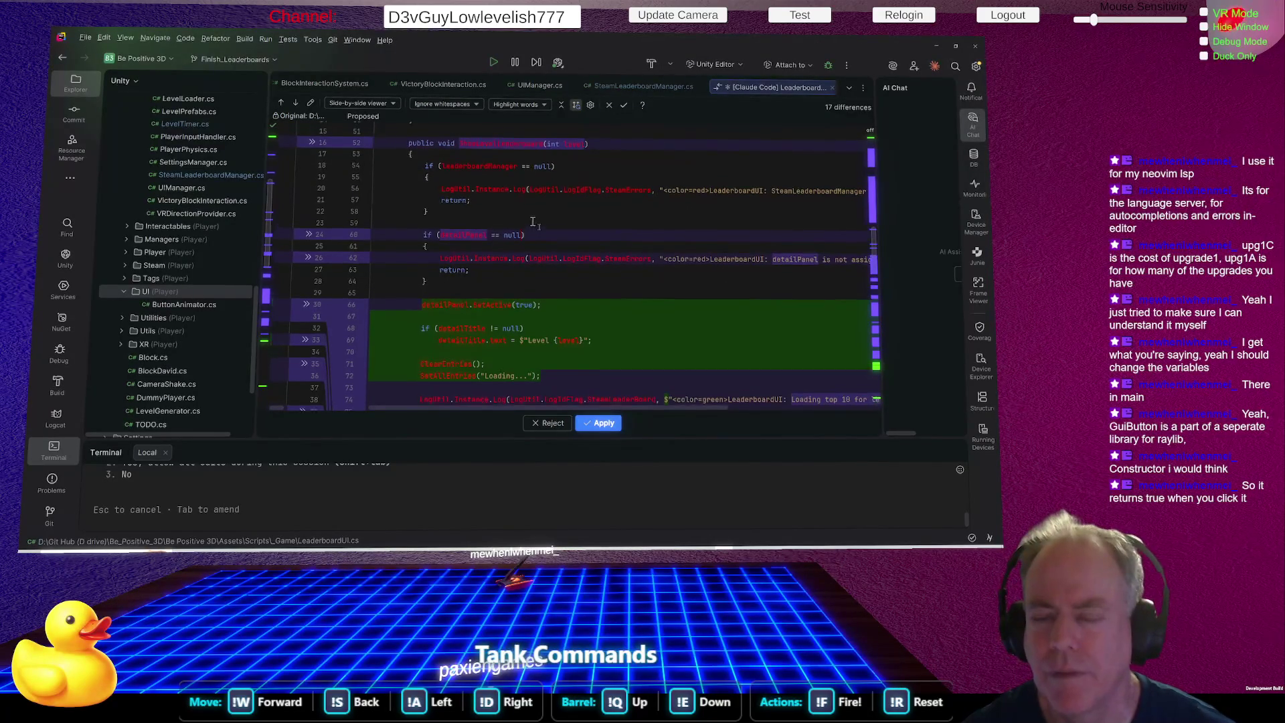
# Widen the Original pane to compare old and proposed LeaderboardUI.cs code side by side.
pyautogui.scroll(2, 606, 241)
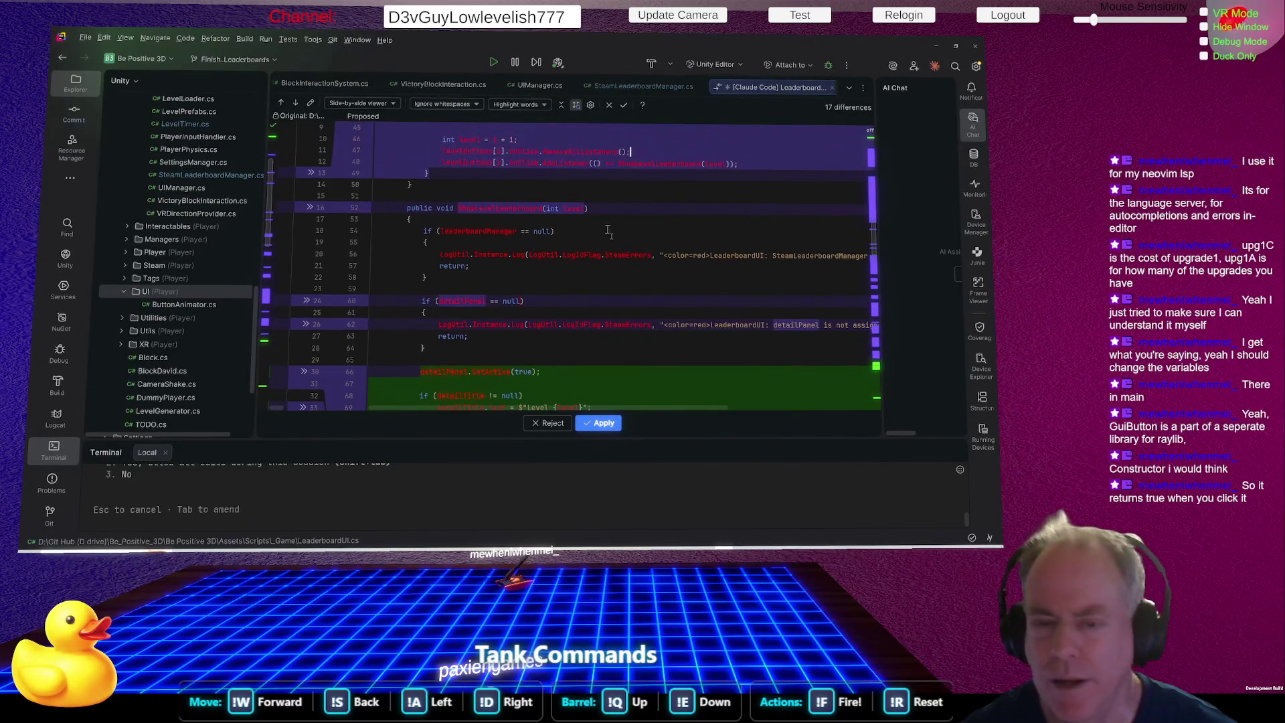
pyautogui.moveTo(338, 263)
pyautogui.mouseDown()
pyautogui.moveTo(592, 269)
pyautogui.moveTo(374, 279)
pyautogui.mouseUp()
pyautogui.scroll(-4, 588, 244)
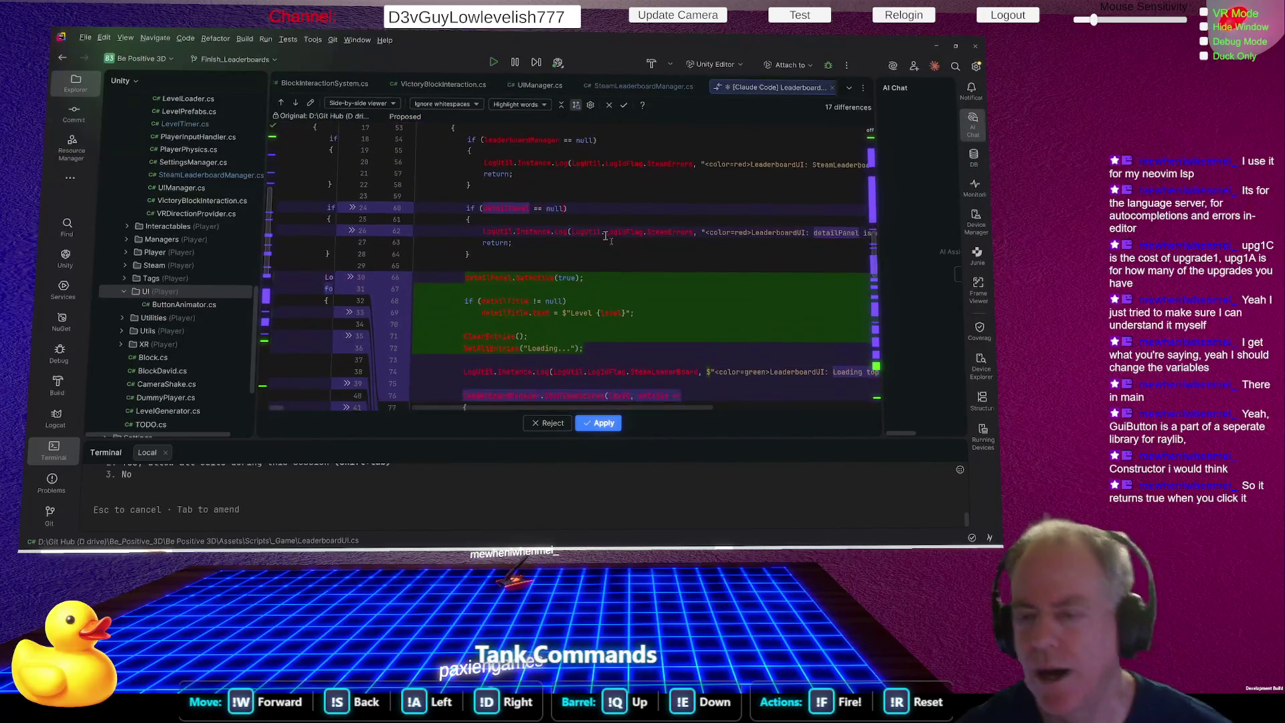
pyautogui.scroll(-2, 592, 201)
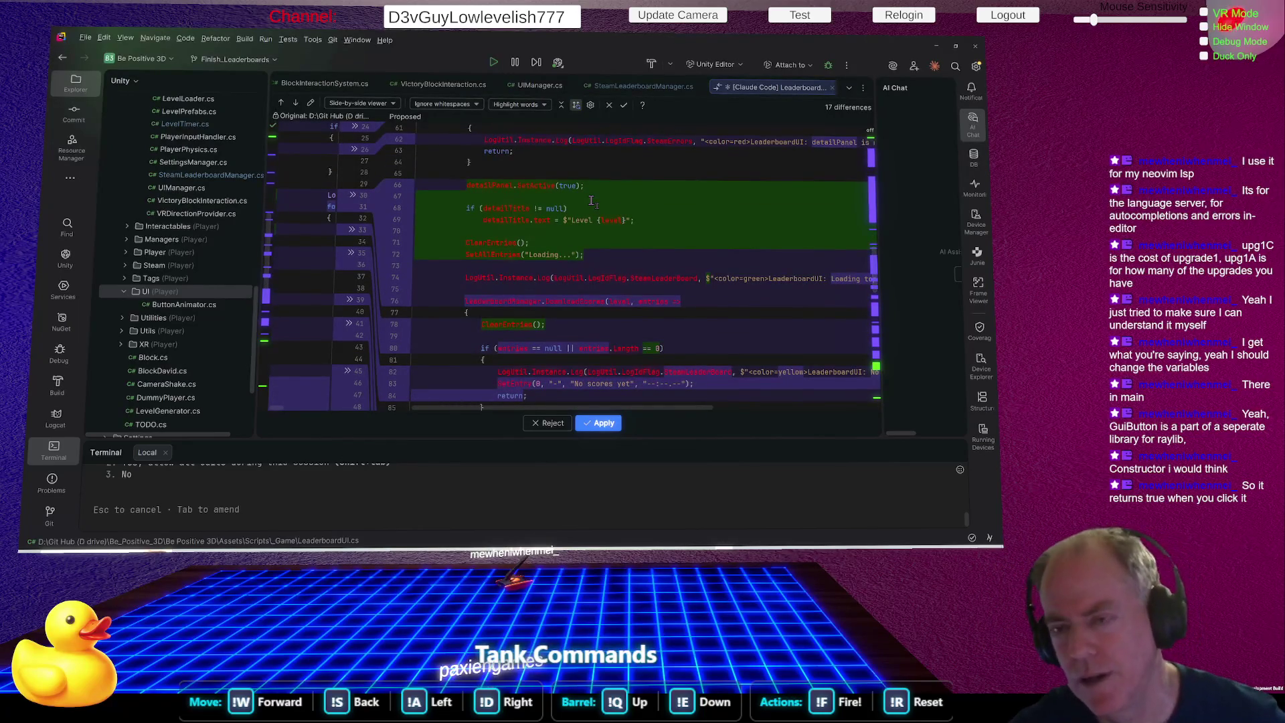
pyautogui.scroll(-2, 596, 198)
pyautogui.scroll(-2, 602, 197)
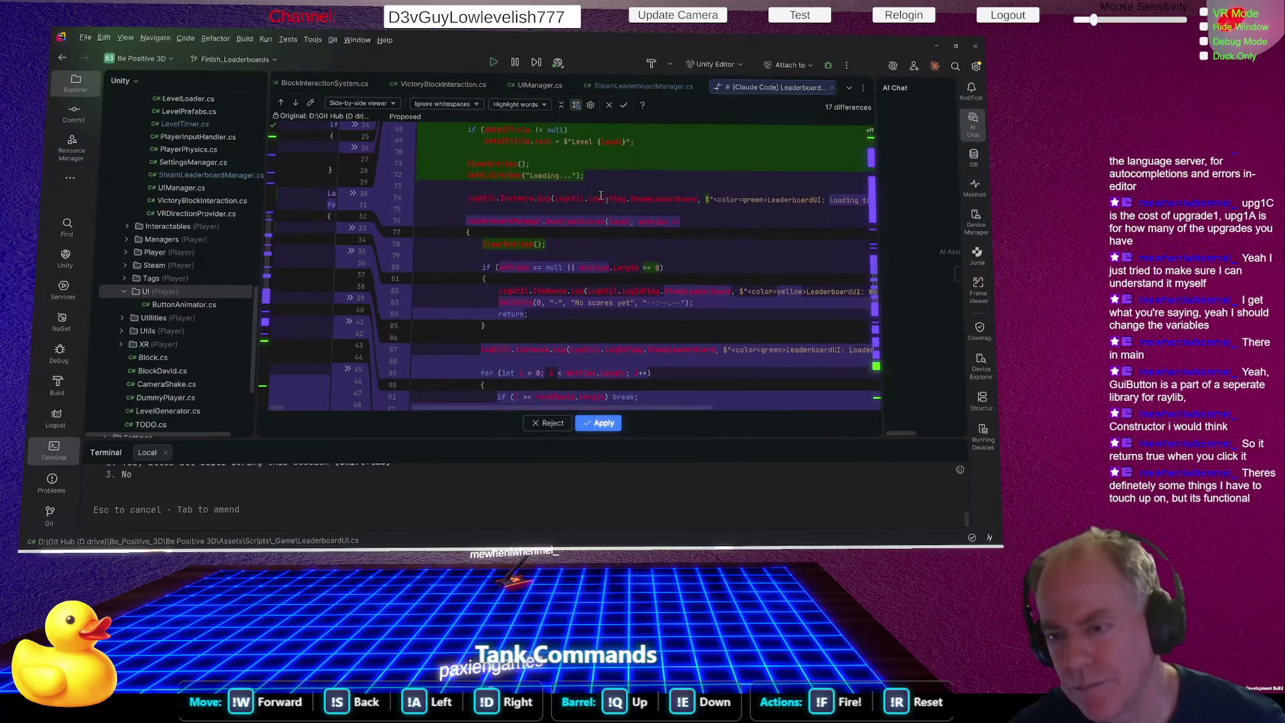
pyautogui.scroll(-2, 625, 203)
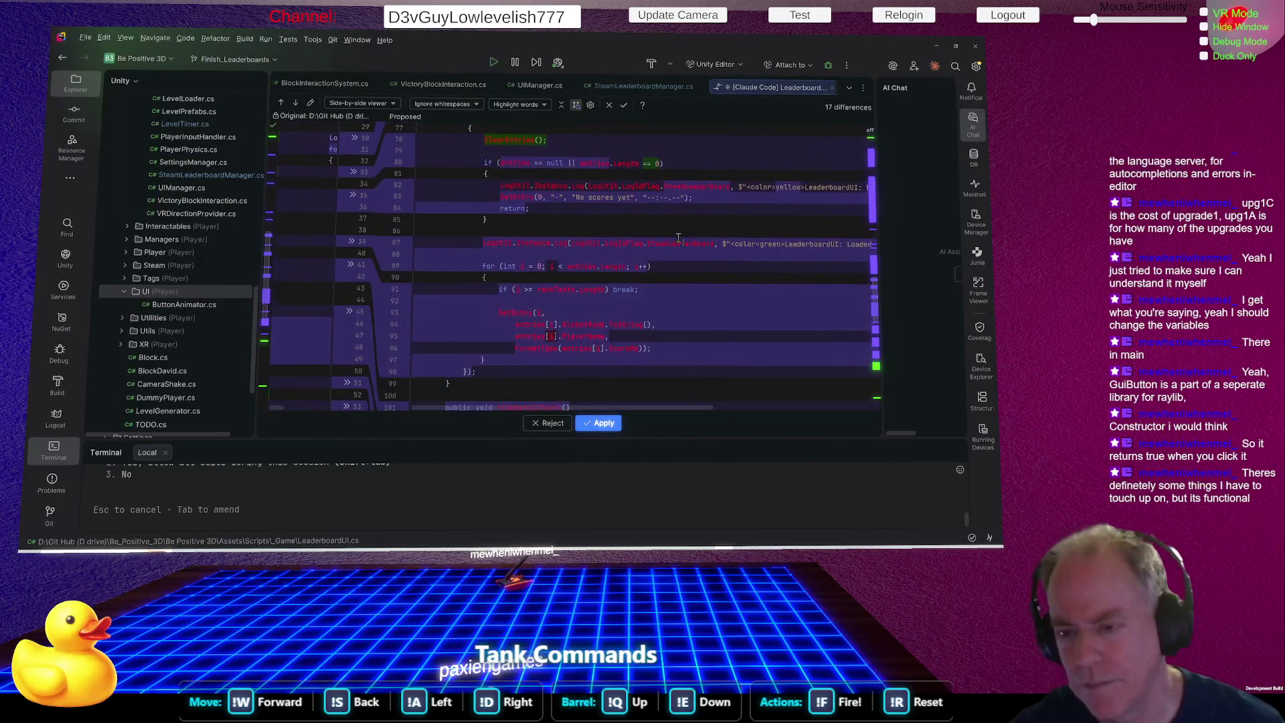
pyautogui.scroll(-1, 689, 235)
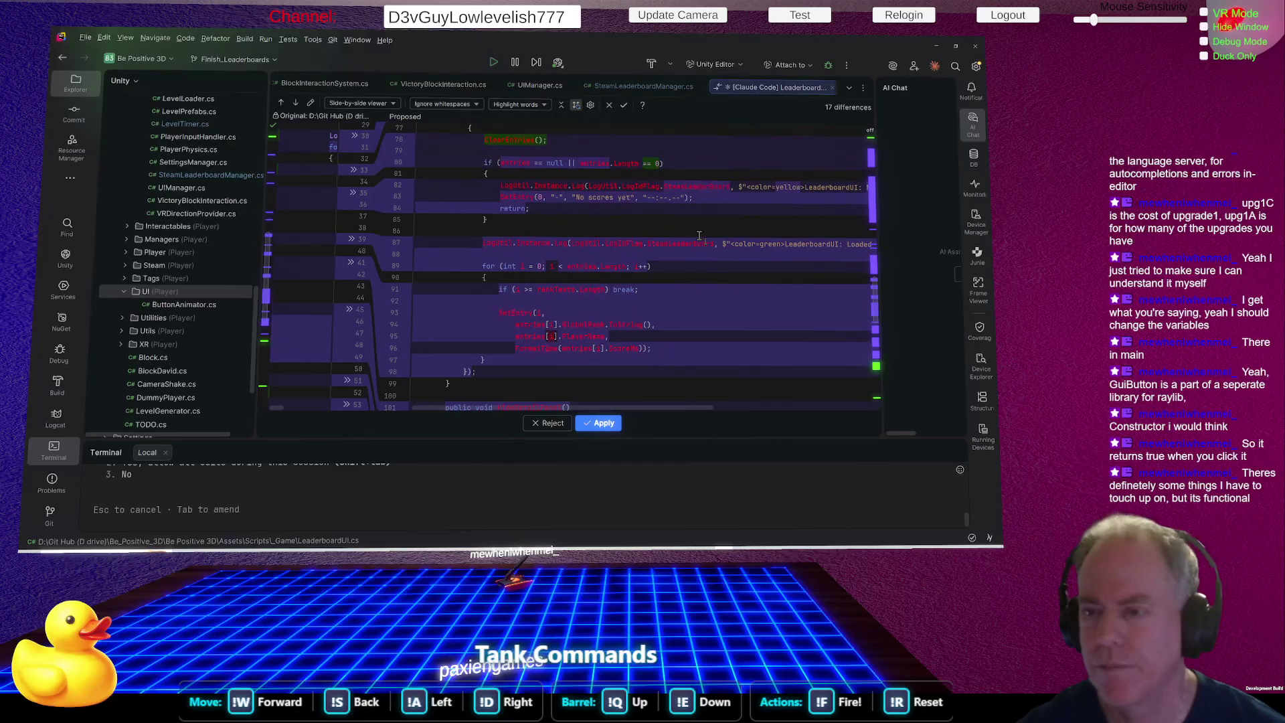
pyautogui.scroll(-2, 693, 232)
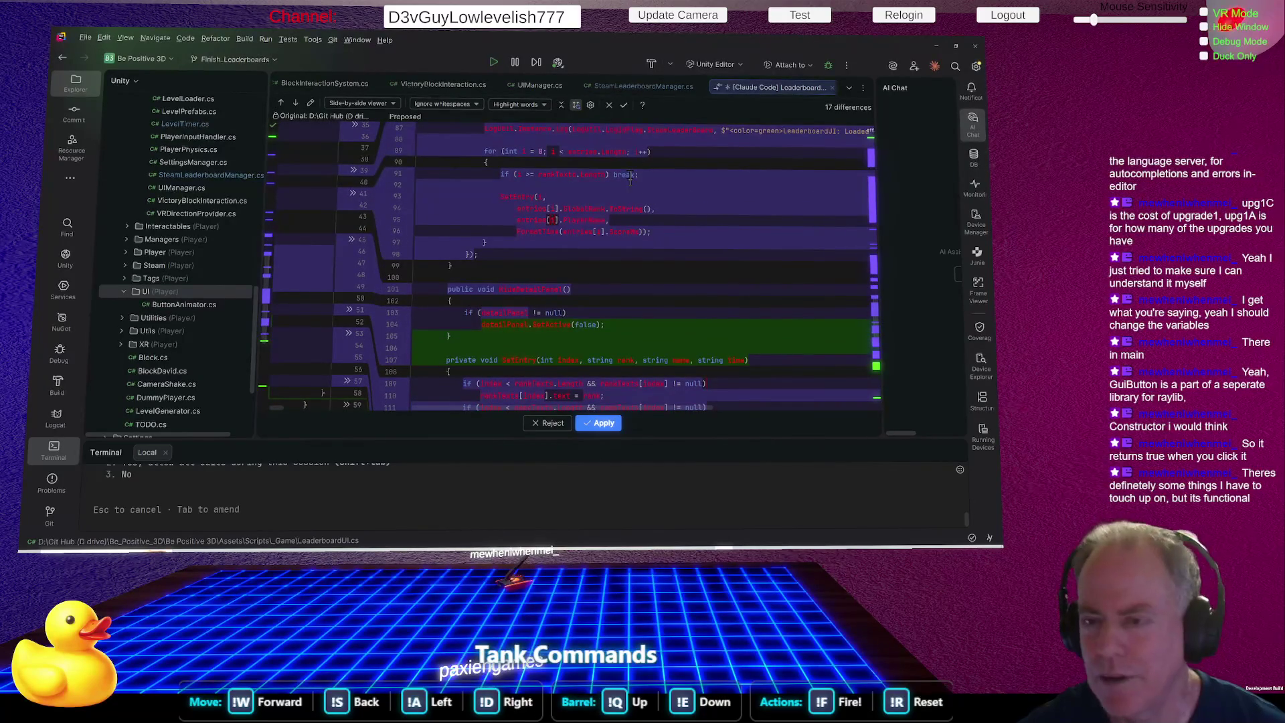
pyautogui.scroll(2, 586, 154)
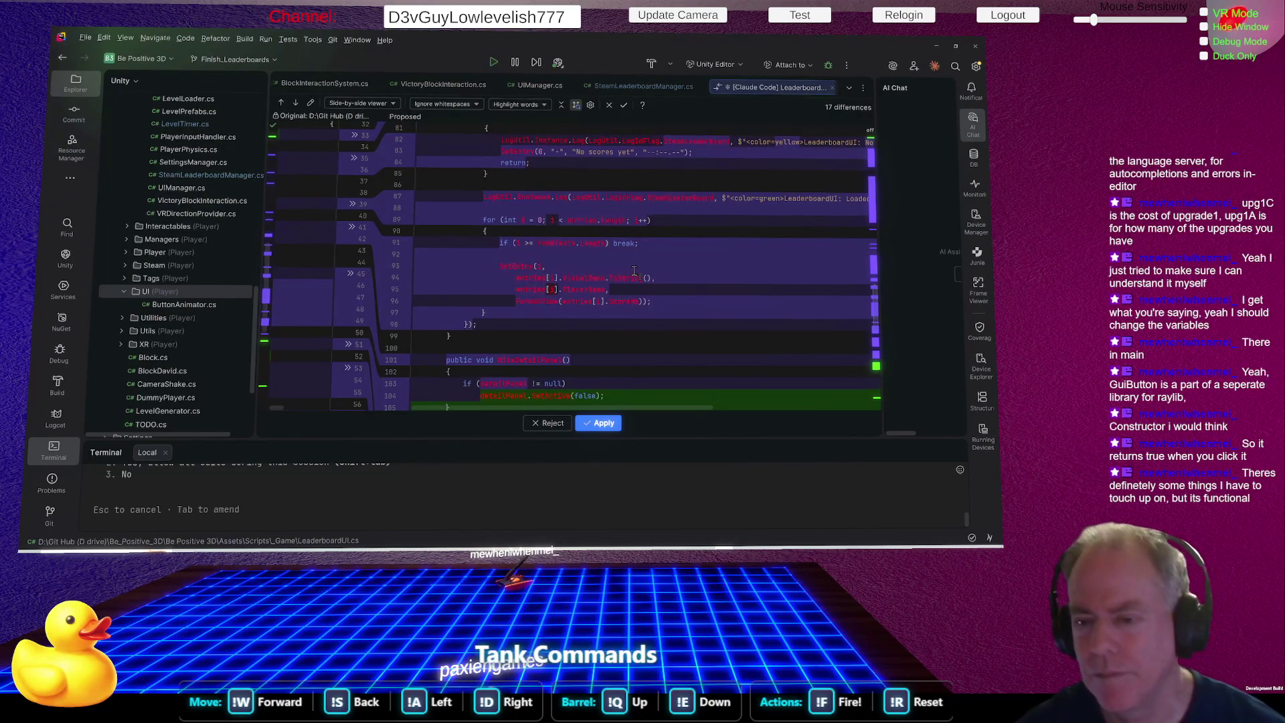
# Review the rest of the rewrite, including helpers that set, clear and fill entry texts.
pyautogui.scroll(-3, 549, 261)
pyautogui.scroll(-3, 549, 260)
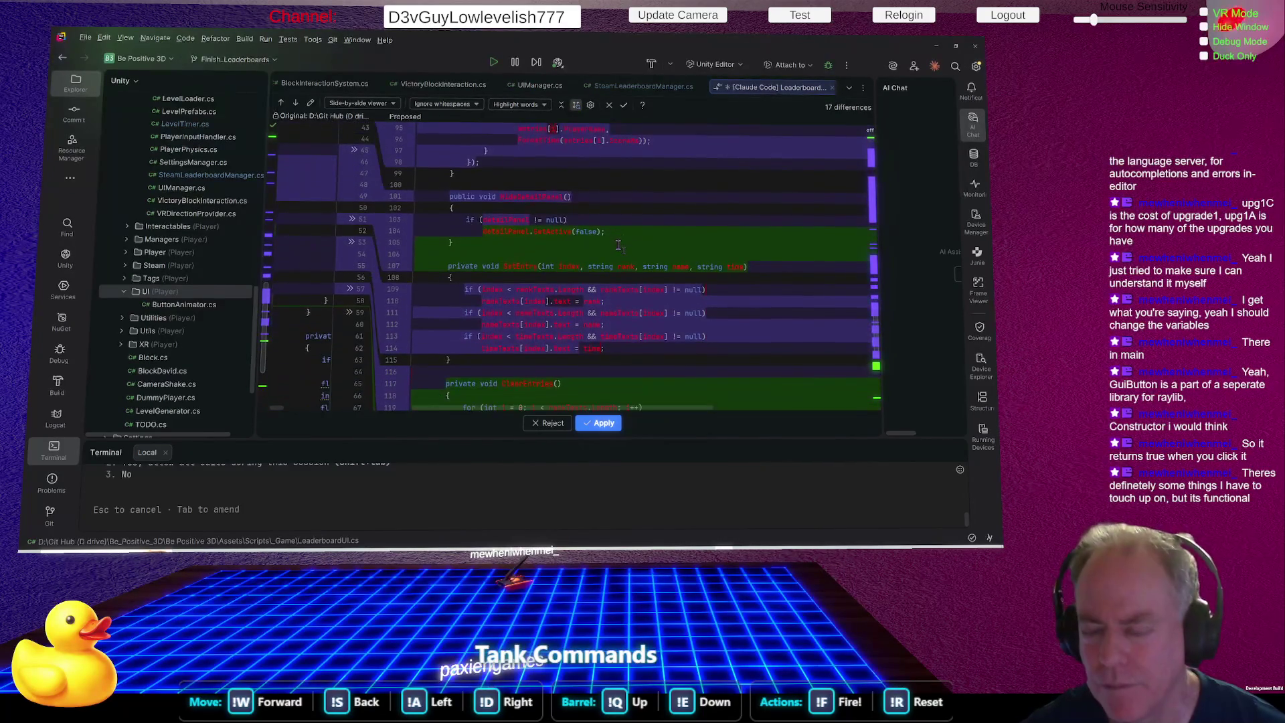
pyautogui.scroll(-2, 606, 234)
pyautogui.scroll(-2, 606, 233)
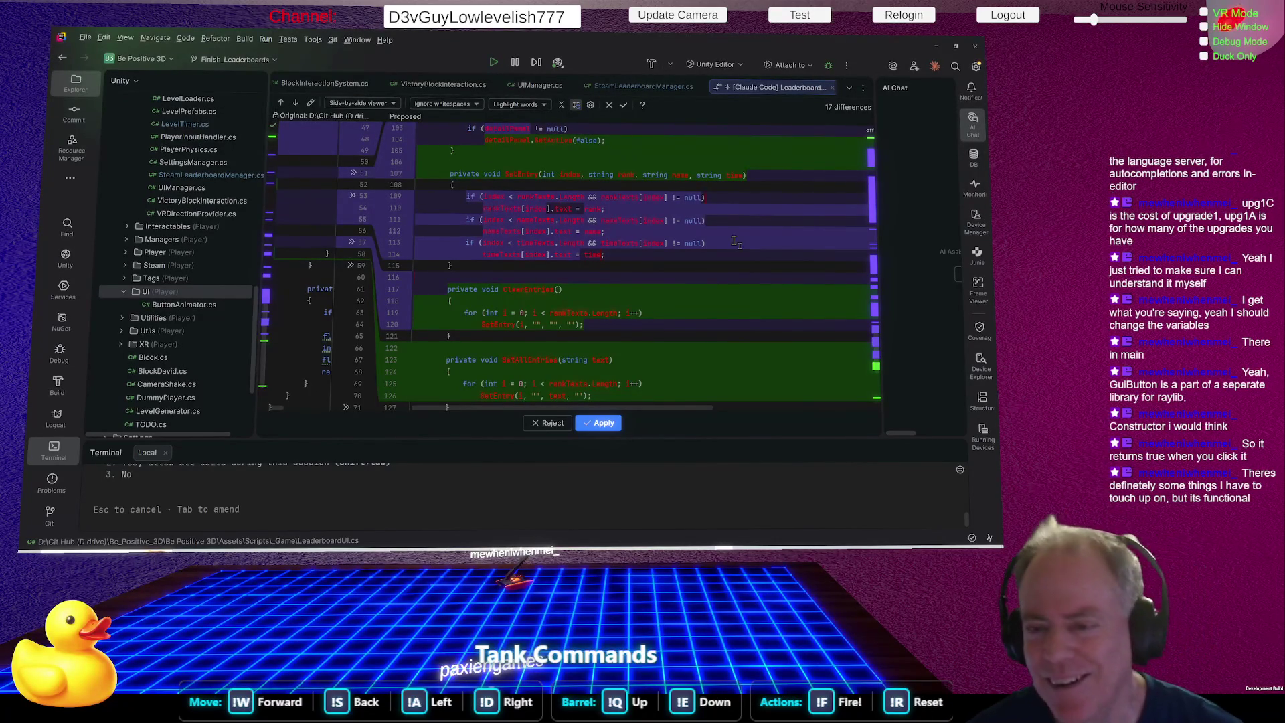
pyautogui.scroll(-2, 737, 234)
pyautogui.scroll(-2, 737, 234)
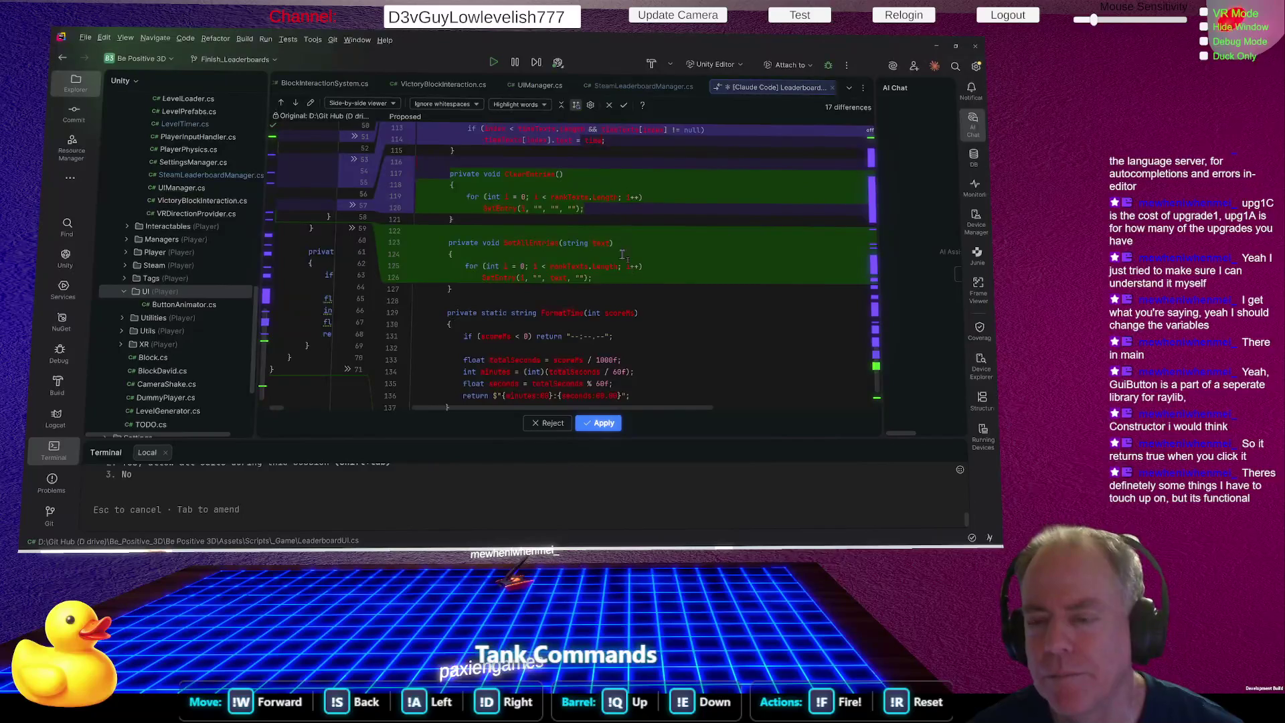
pyautogui.scroll(-3, 622, 254)
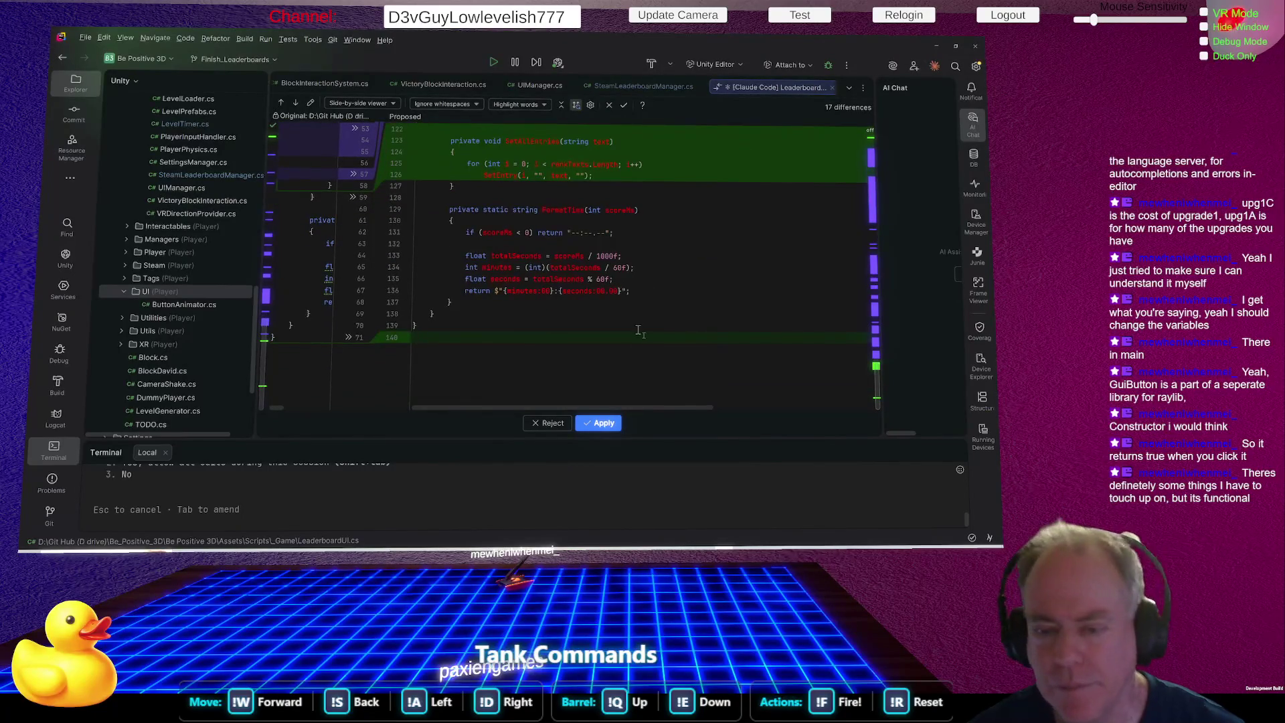
# Apply Claude Code's proposed LeaderboardUI.cs changes.
pyautogui.click(604, 423)
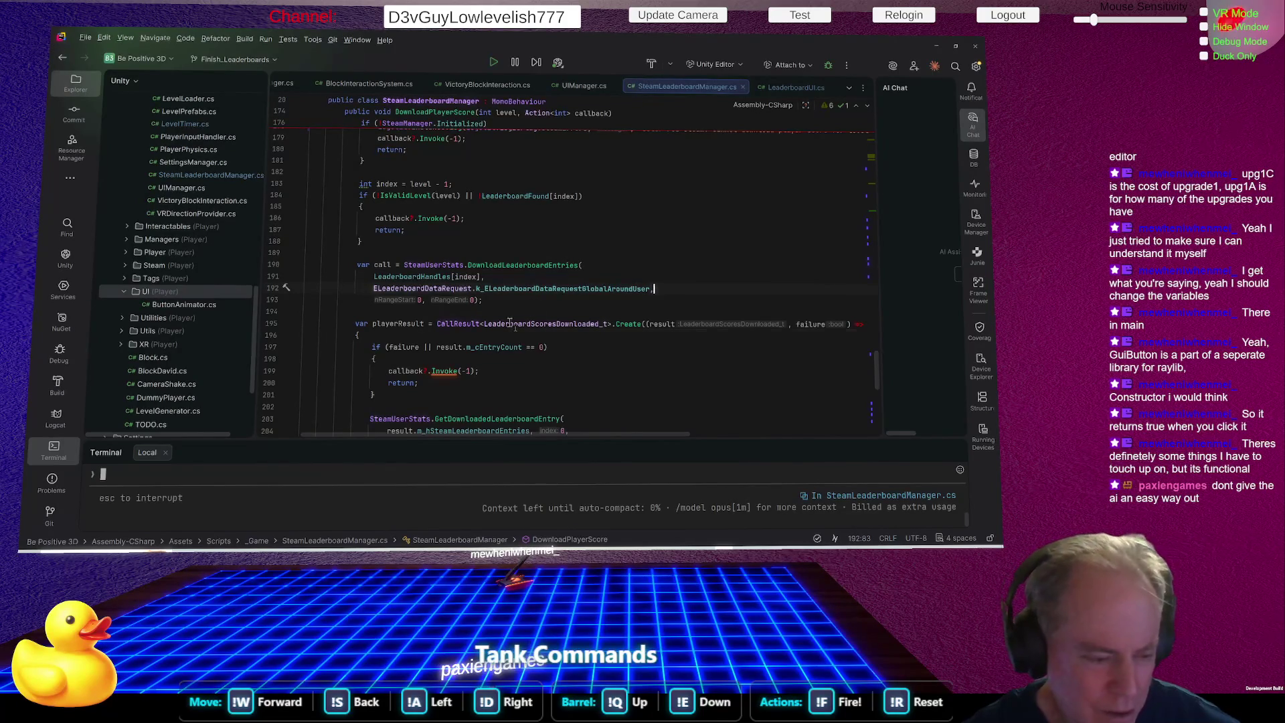
pyautogui.moveTo(510, 323)
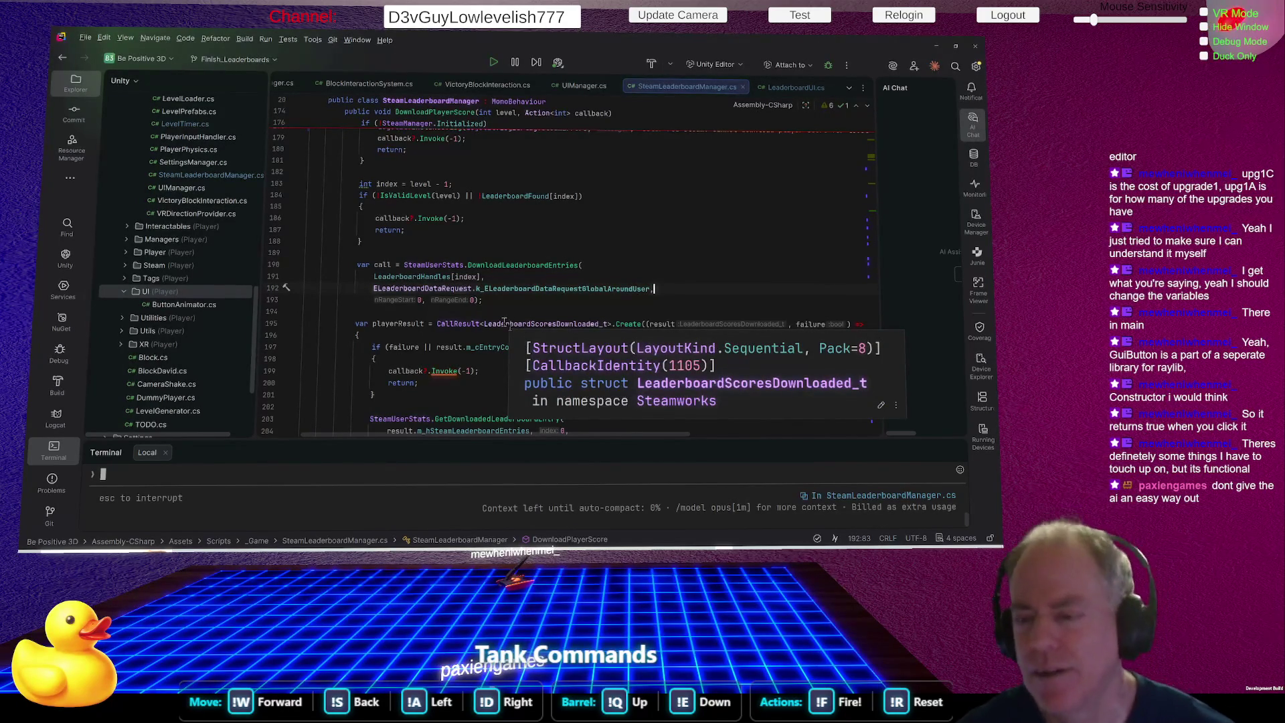
pyautogui.click(772, 218)
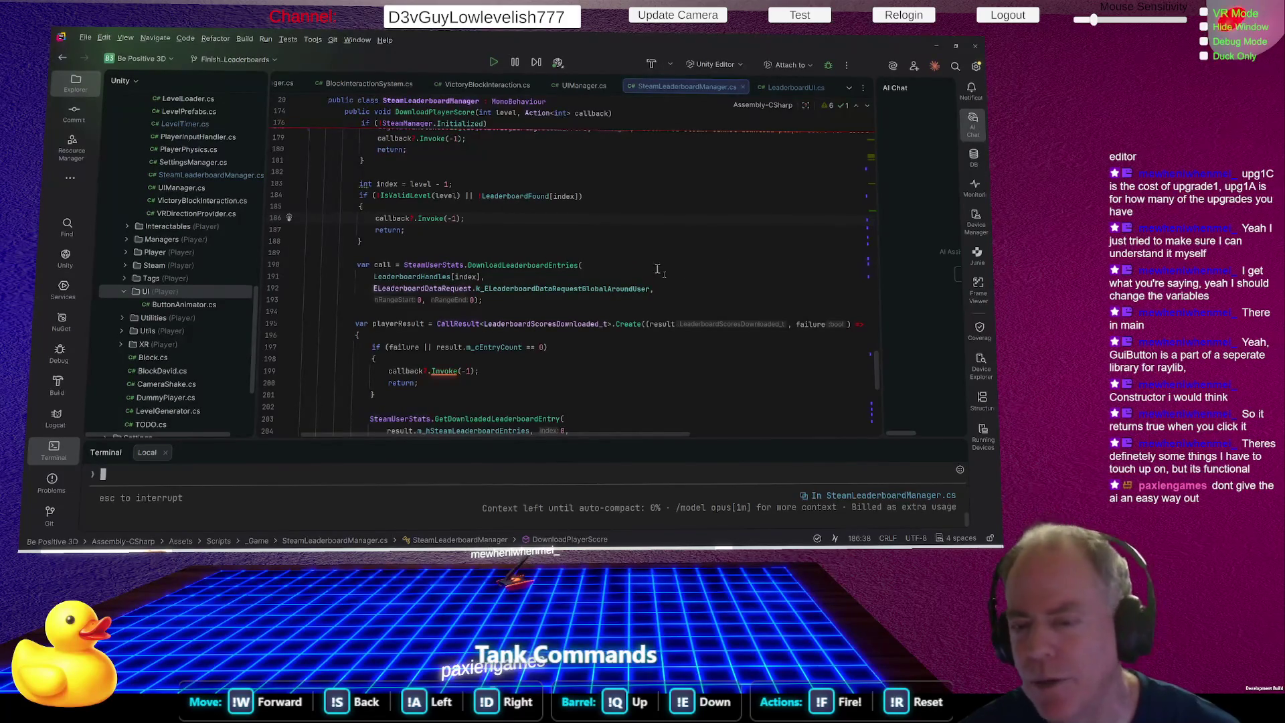
pyautogui.scroll(-10, 670, 181)
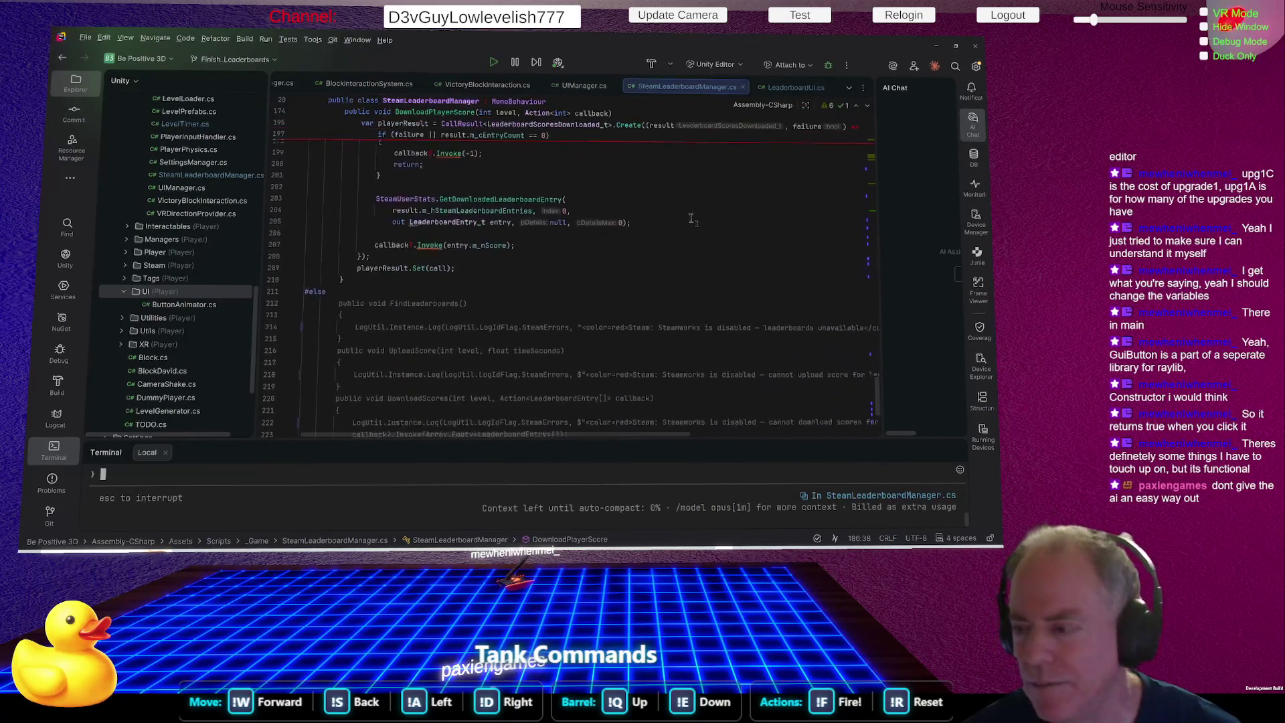
pyautogui.scroll(20, 691, 219)
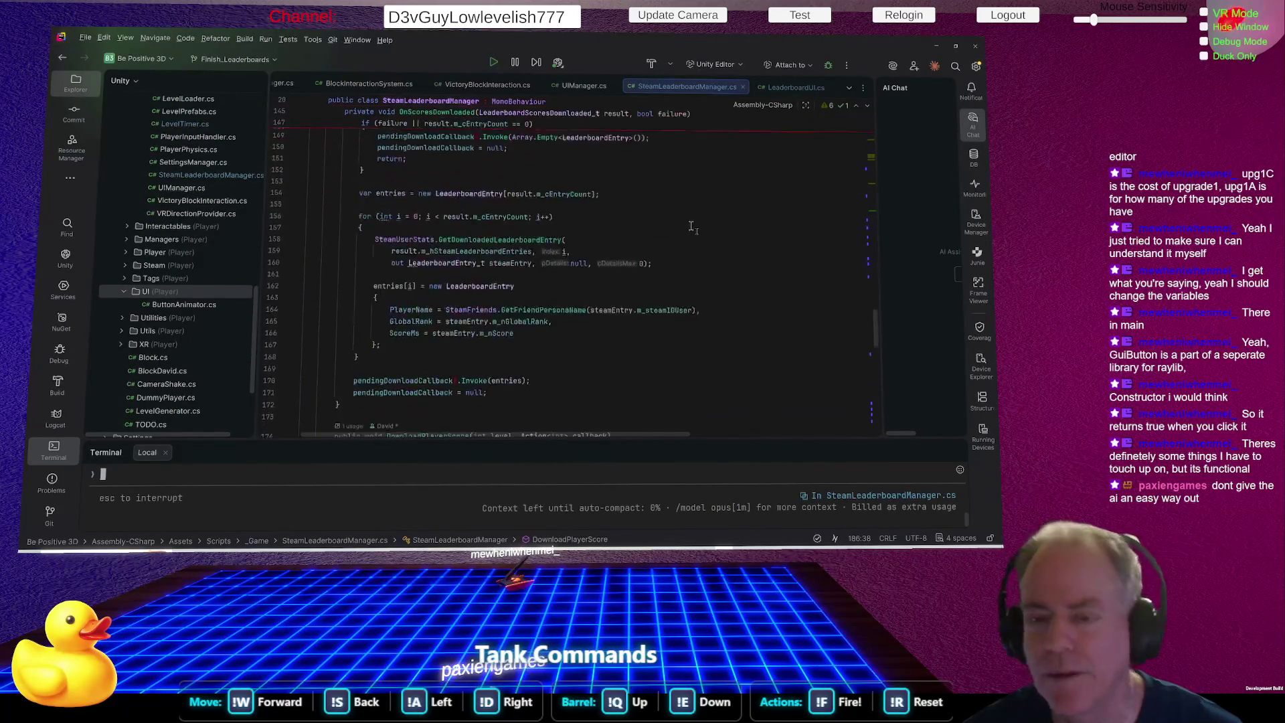
pyautogui.scroll(20, 692, 225)
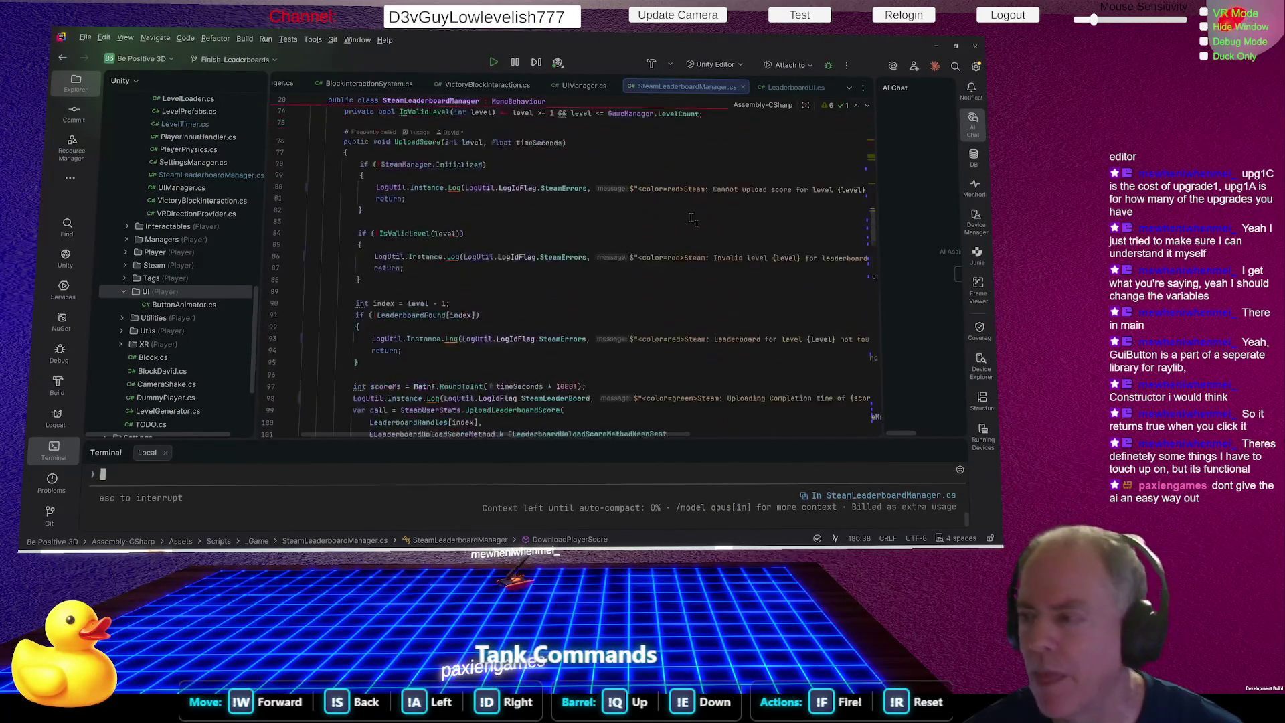
pyautogui.scroll(3, 692, 219)
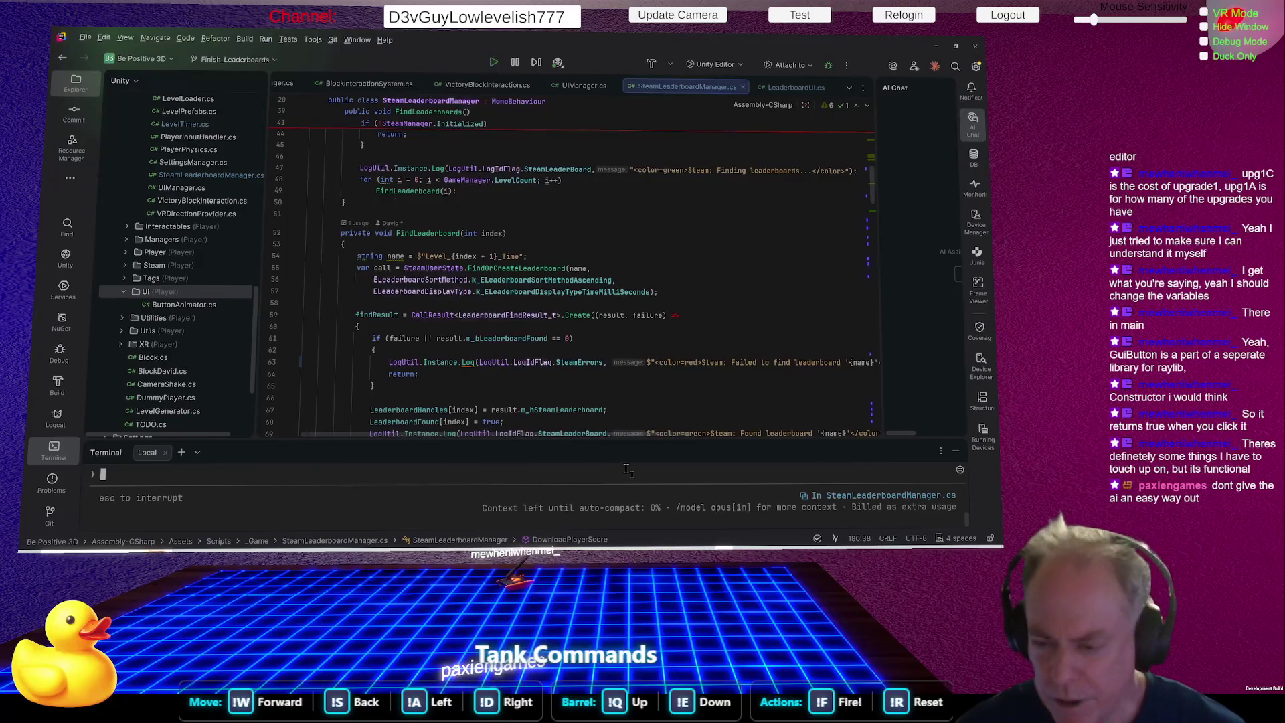
# Enlarge the terminal and highlight Claude Code's read-files list and compacted conversation summary.
pyautogui.moveTo(616, 455); pyautogui.dragTo(640, 194)
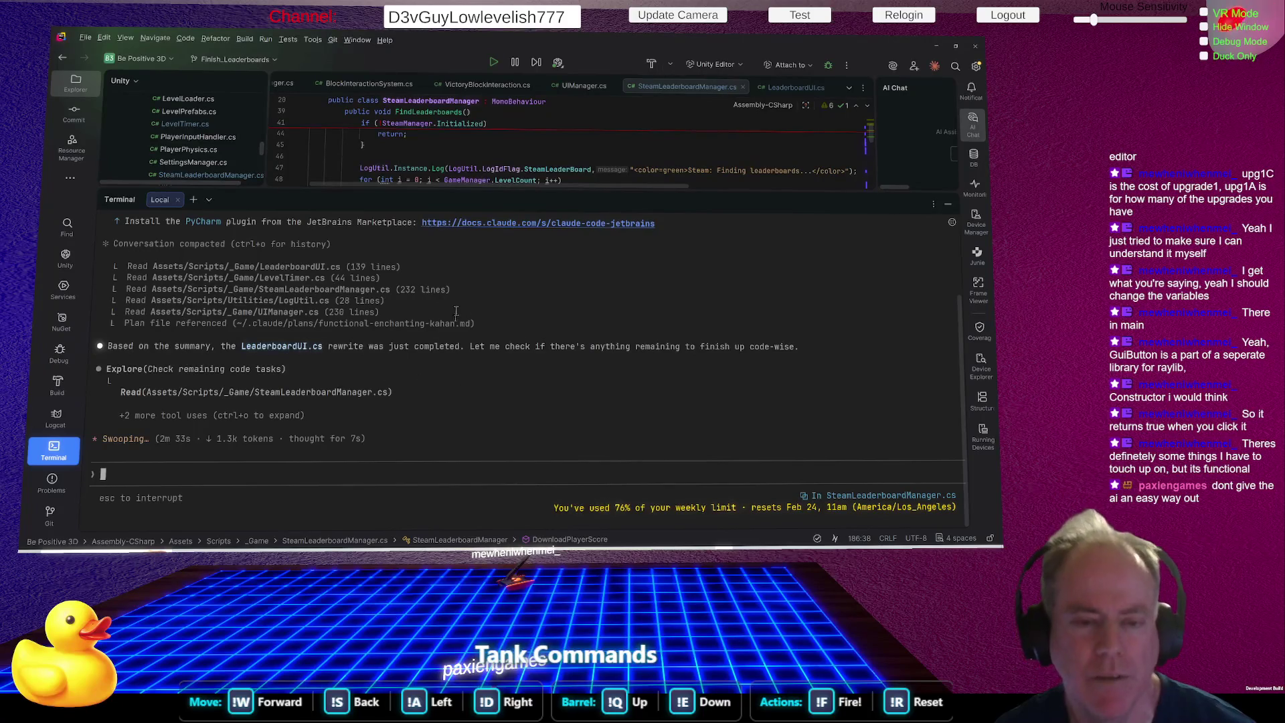
pyautogui.moveTo(151, 266)
pyautogui.mouseDown()
pyautogui.moveTo(435, 315)
pyautogui.moveTo(800, 348)
pyautogui.moveTo(566, 369)
pyautogui.mouseUp()
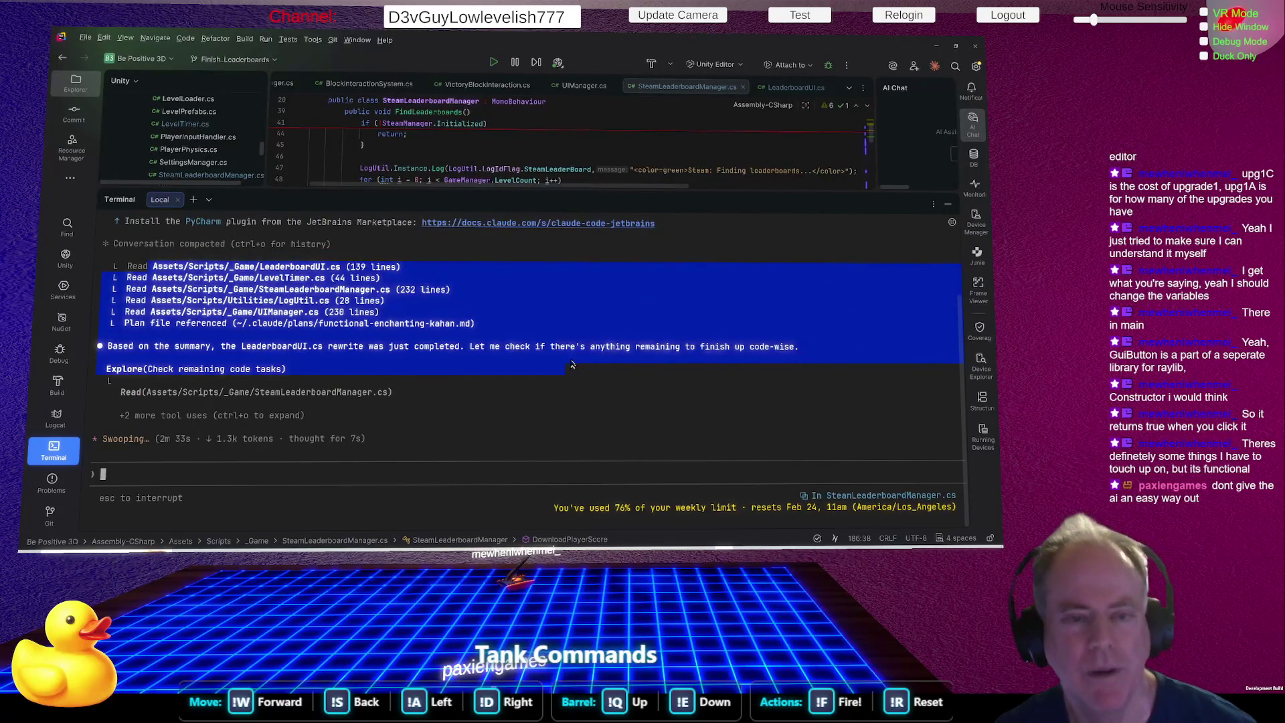
pyautogui.click(235, 249)
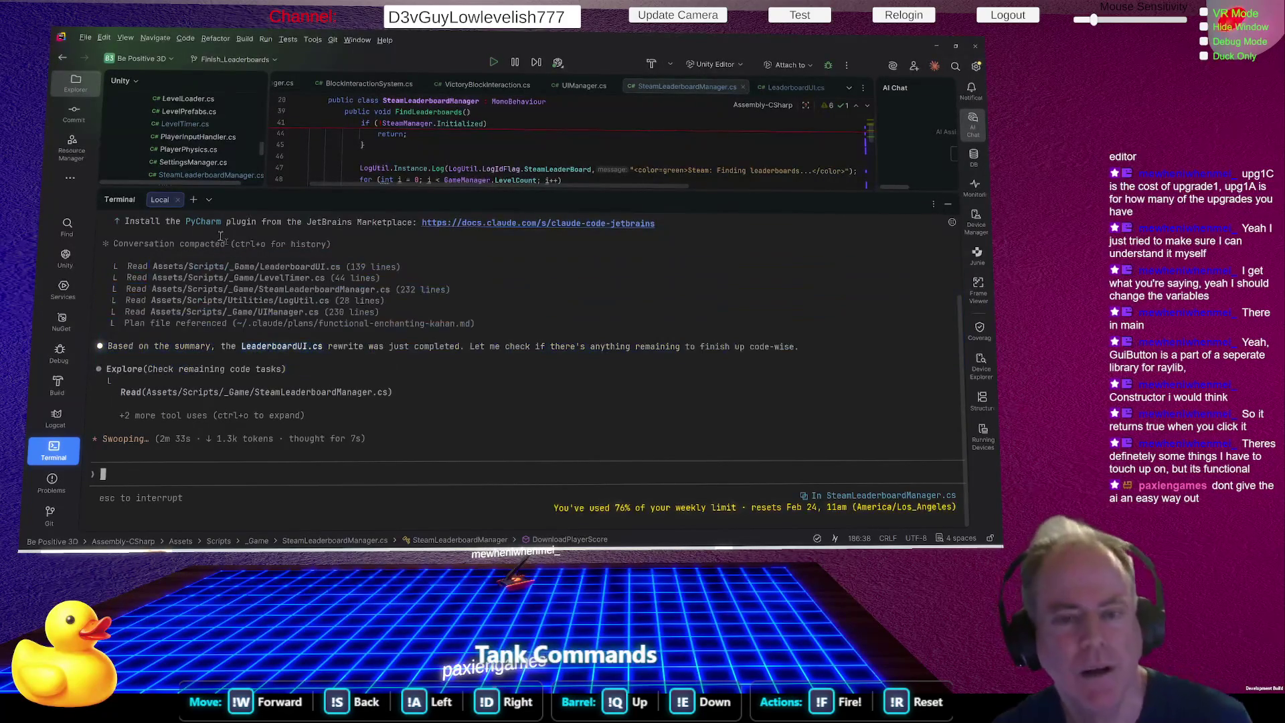
pyautogui.moveTo(117, 245)
pyautogui.mouseDown()
pyautogui.moveTo(442, 307)
pyautogui.moveTo(288, 375)
pyautogui.moveTo(499, 417)
pyautogui.moveTo(480, 360)
pyautogui.moveTo(283, 362)
pyautogui.moveTo(310, 360)
pyautogui.mouseUp()
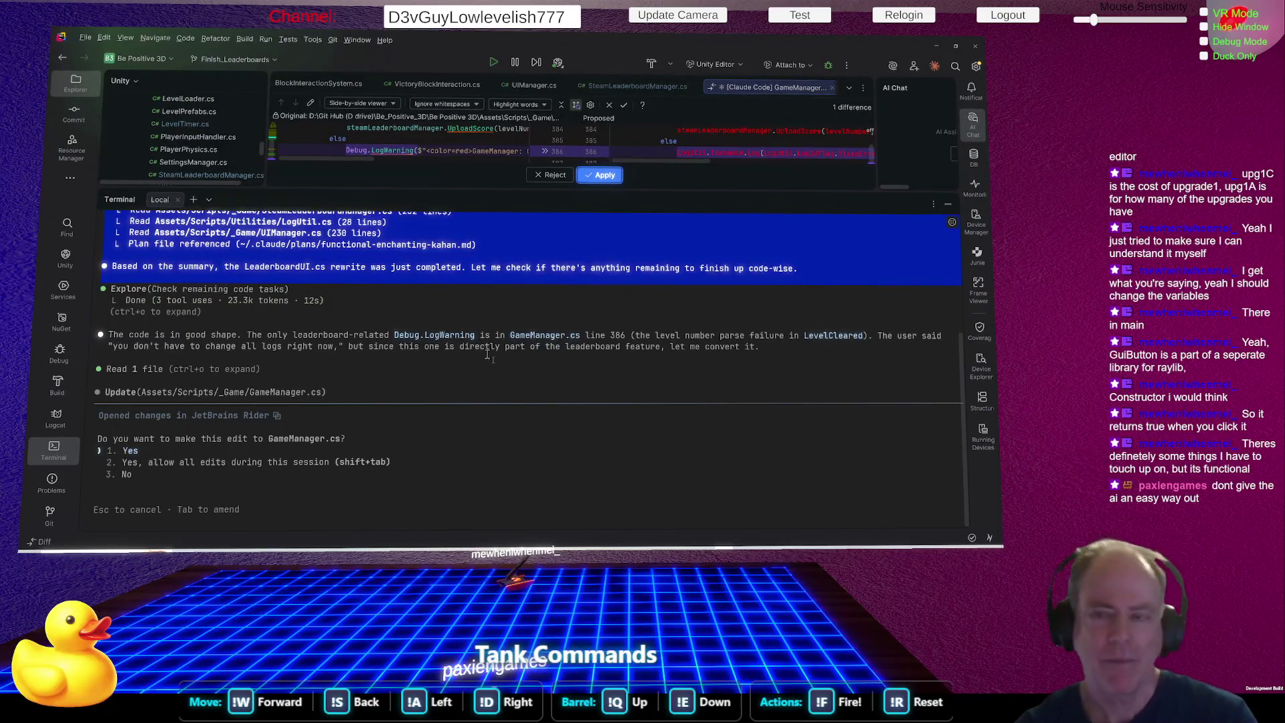
# Inspect the GameManager.cs Debug.LogWarning-to-LogUtil diff in an enlarged viewer, then reject it.
pyautogui.moveTo(653, 196); pyautogui.dragTo(677, 442)
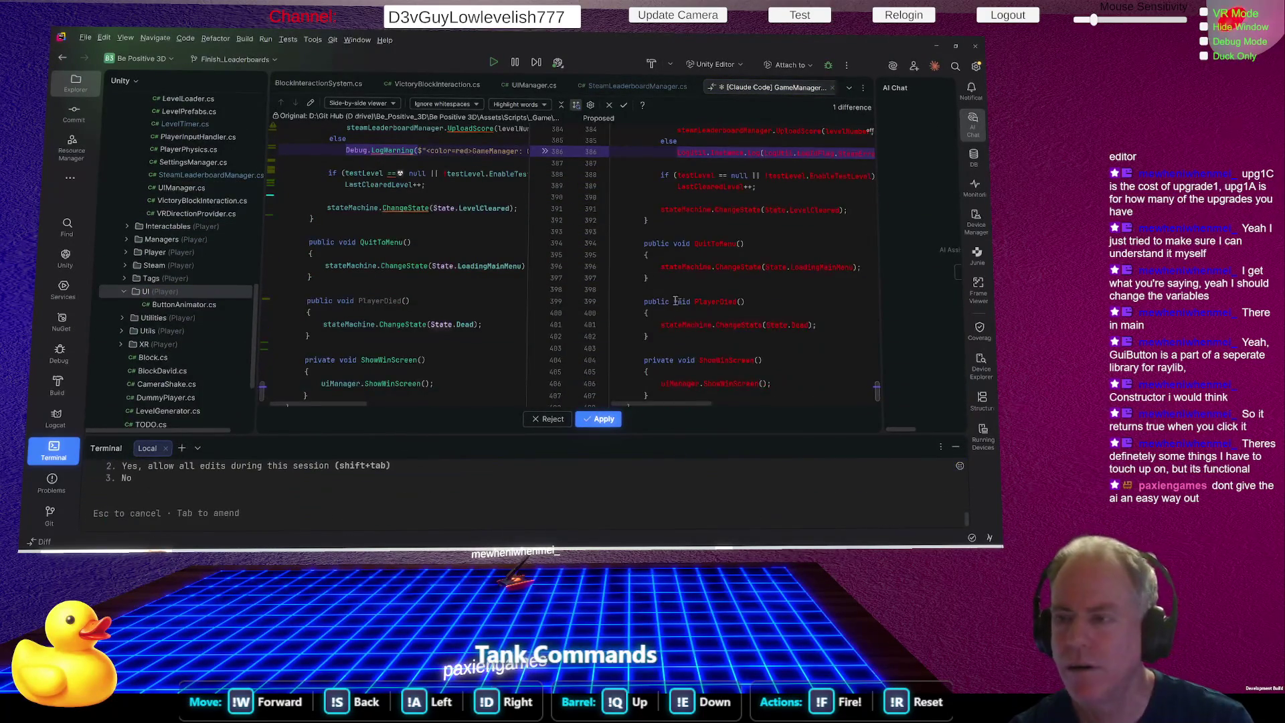
pyautogui.scroll(3, 679, 313)
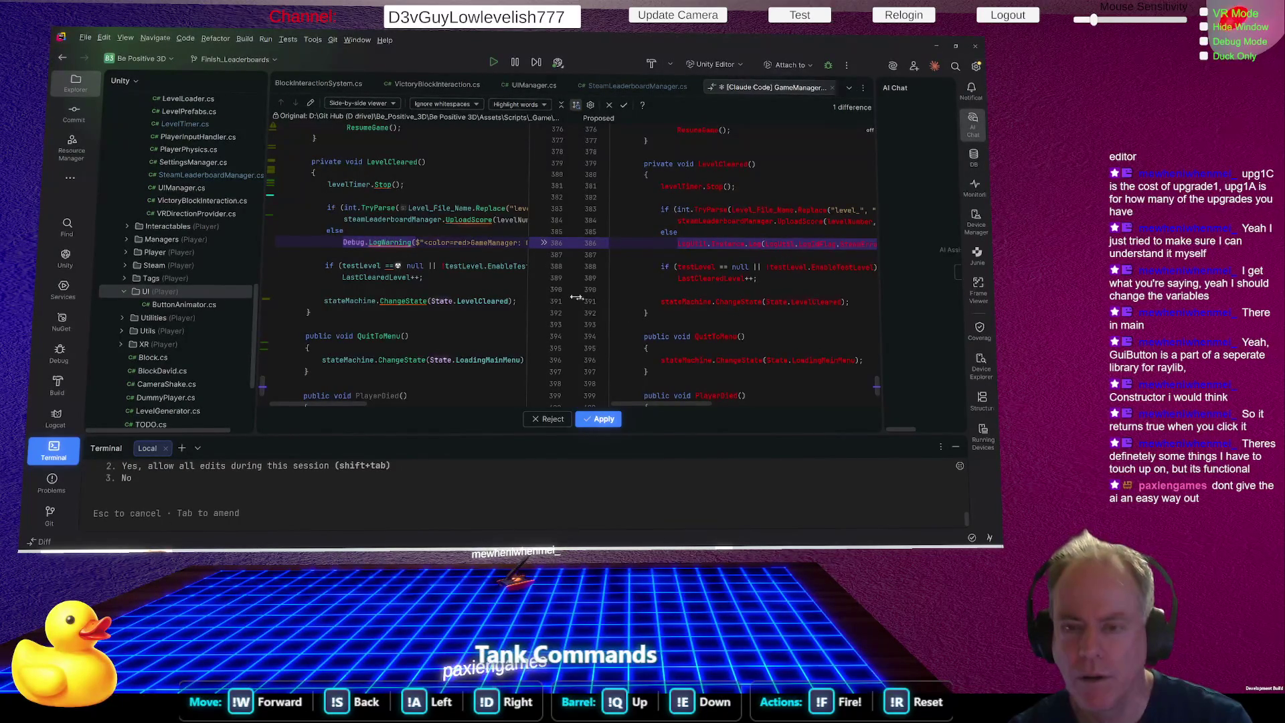
pyautogui.moveTo(573, 288)
pyautogui.mouseDown()
pyautogui.moveTo(805, 277)
pyautogui.moveTo(522, 300)
pyautogui.mouseUp()
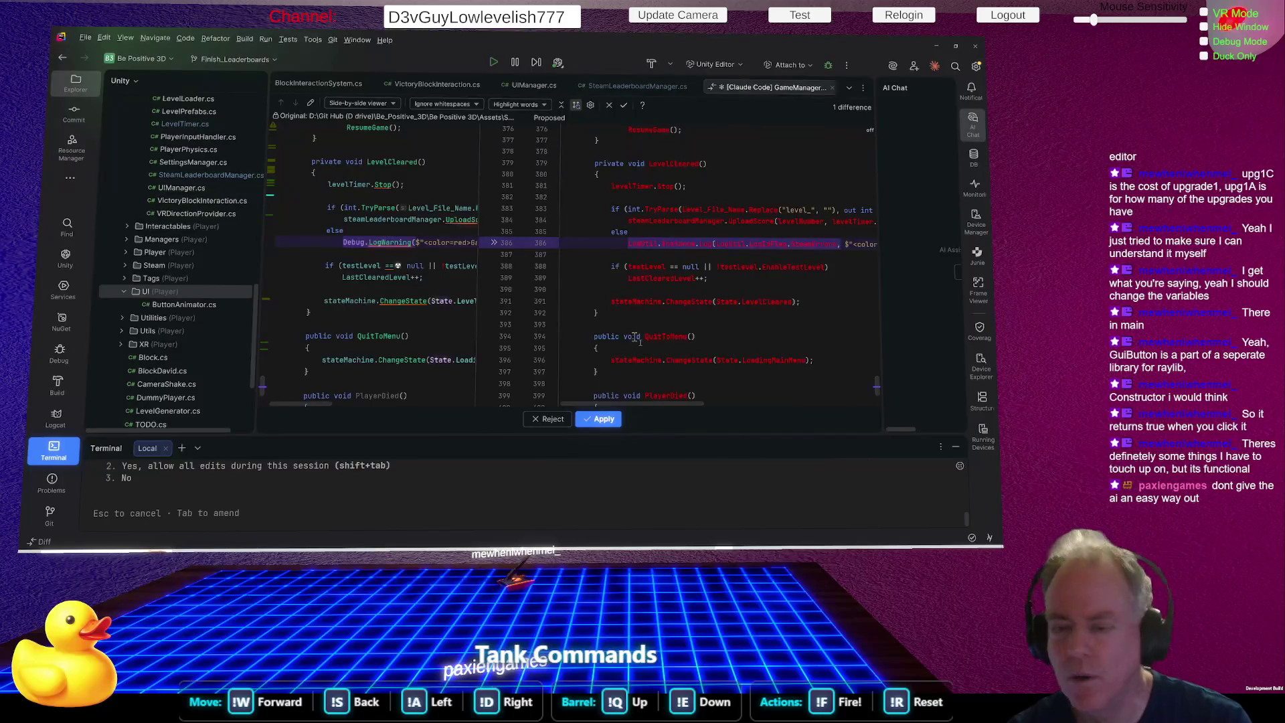
pyautogui.click(553, 420)
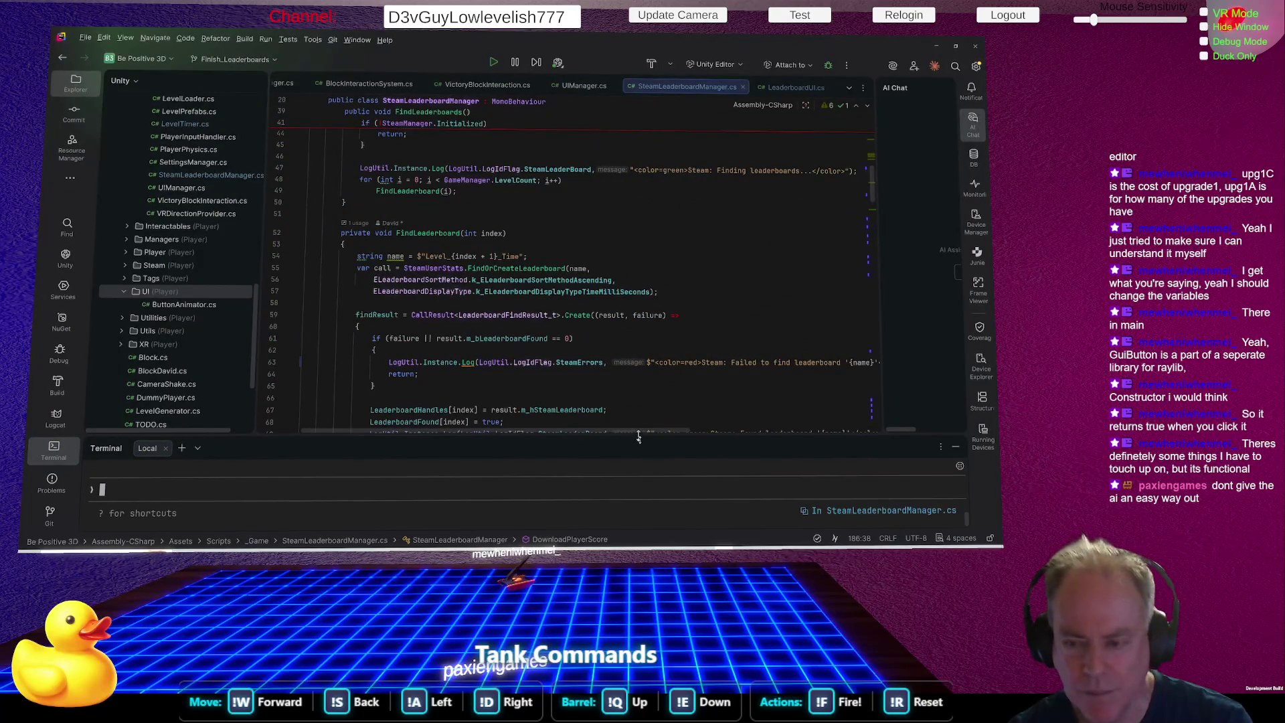
# Tell Claude Code 'We don't need to modify anymore existing Log Flags night now'.
pyautogui.moveTo(639, 436); pyautogui.dragTo(666, 289)
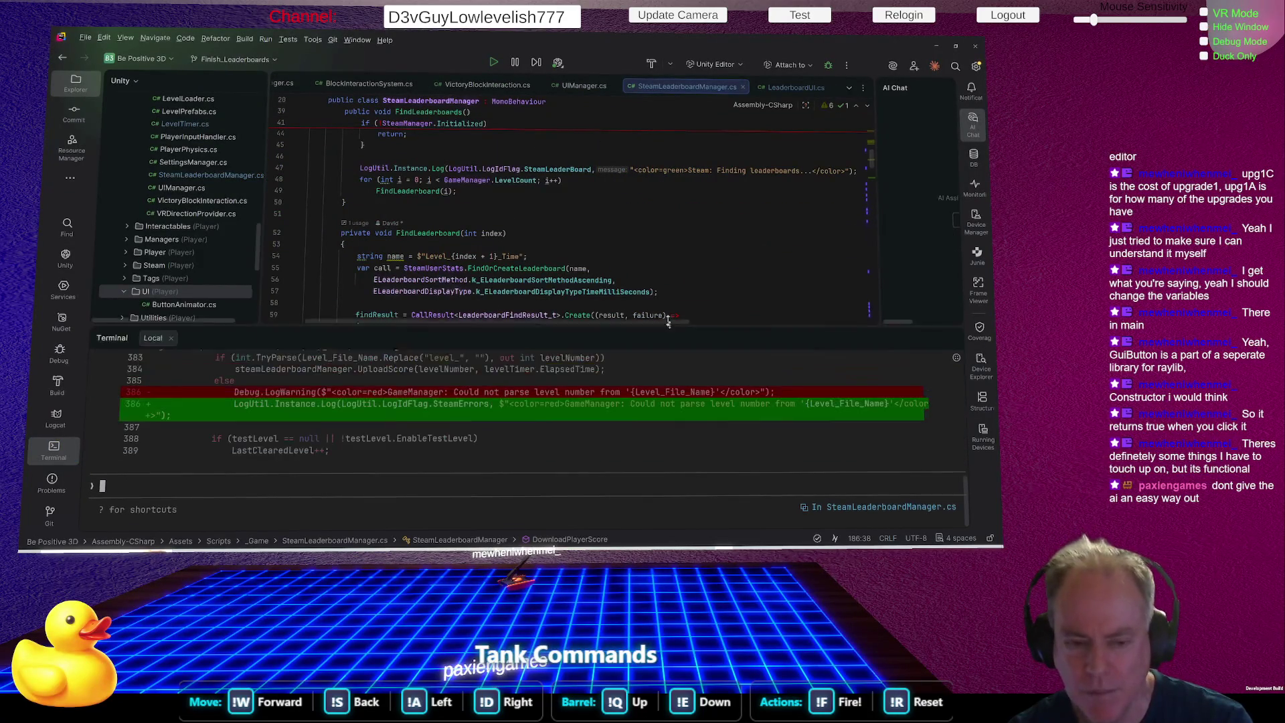
pyautogui.click(234, 489)
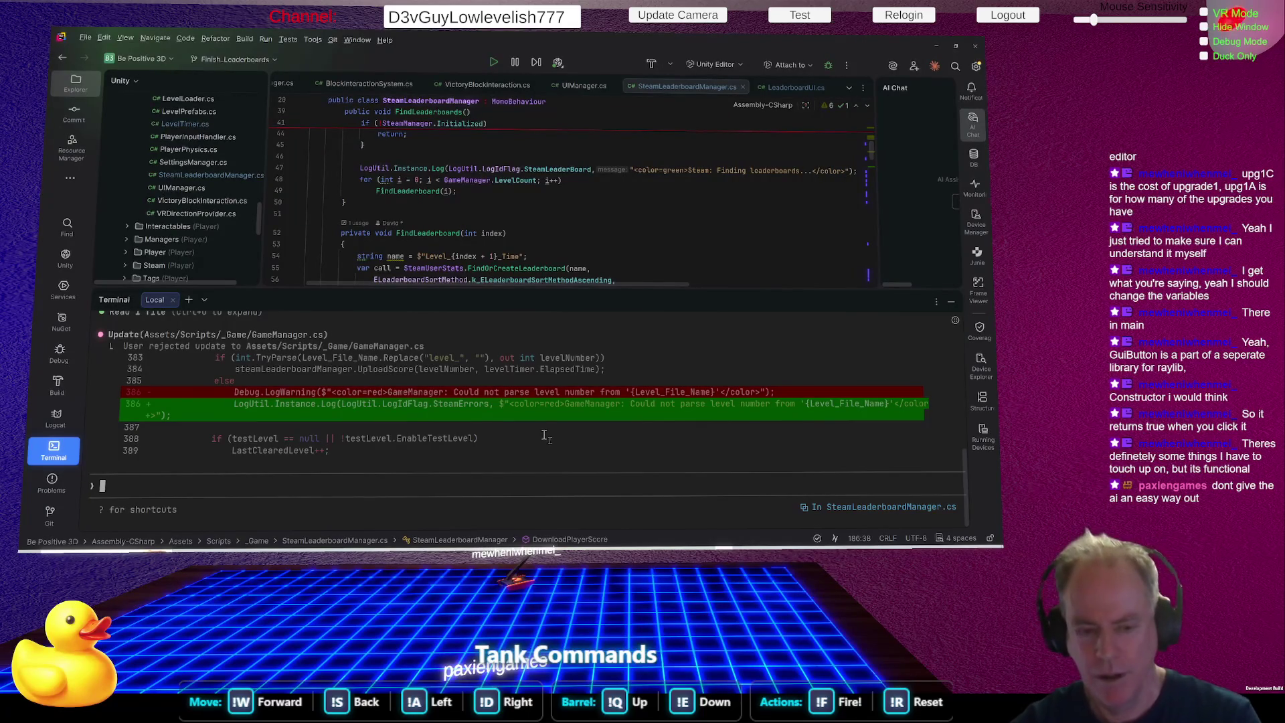
pyautogui.write("We don't need to modify any")
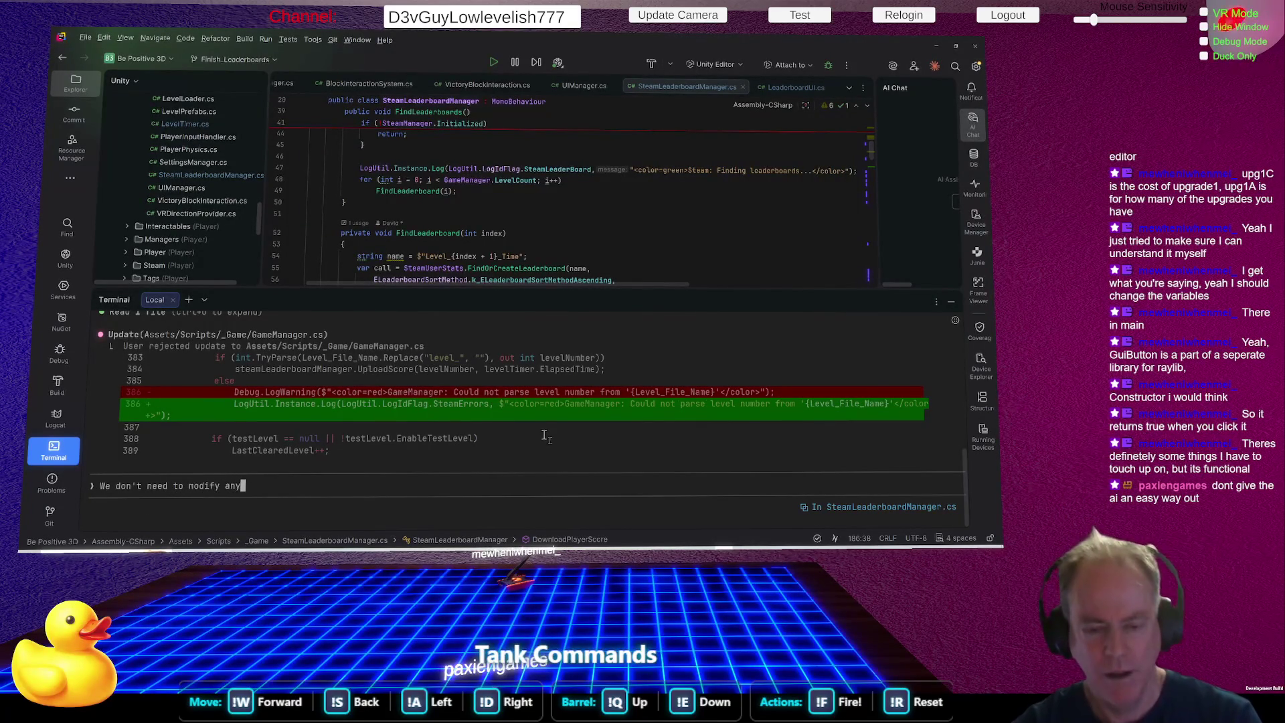
pyautogui.write('more')
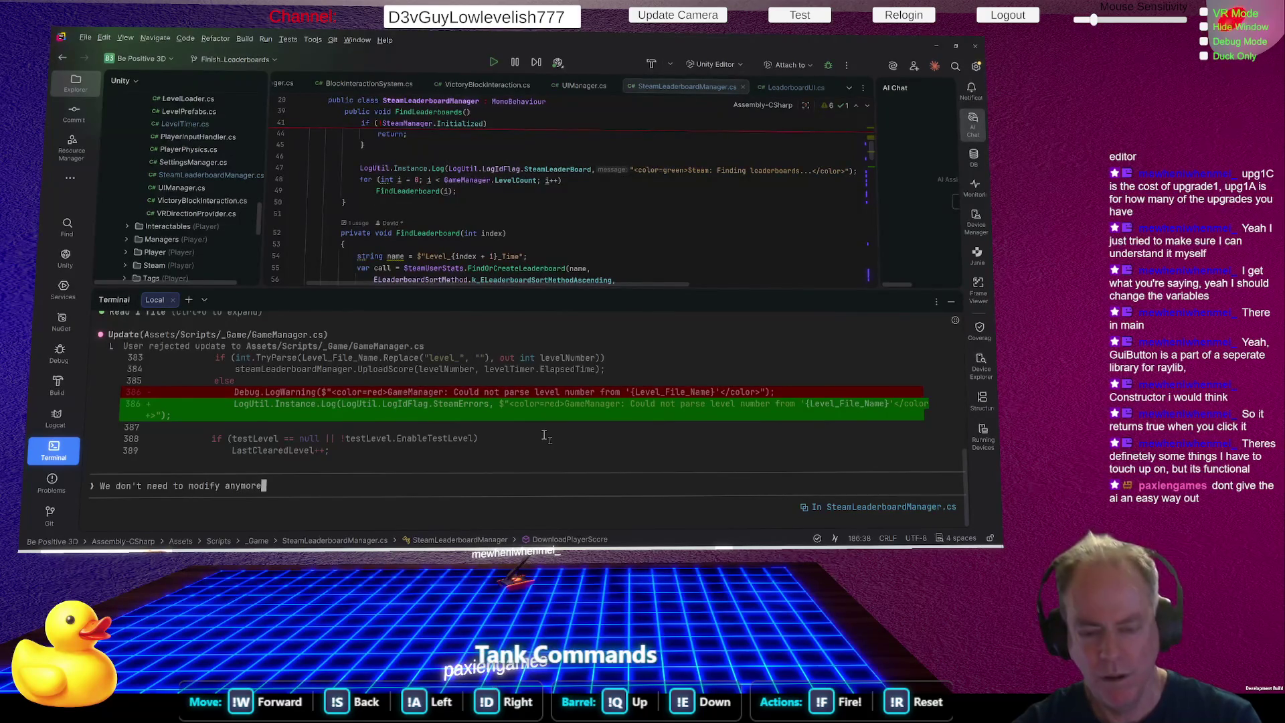
pyautogui.write(' existin')
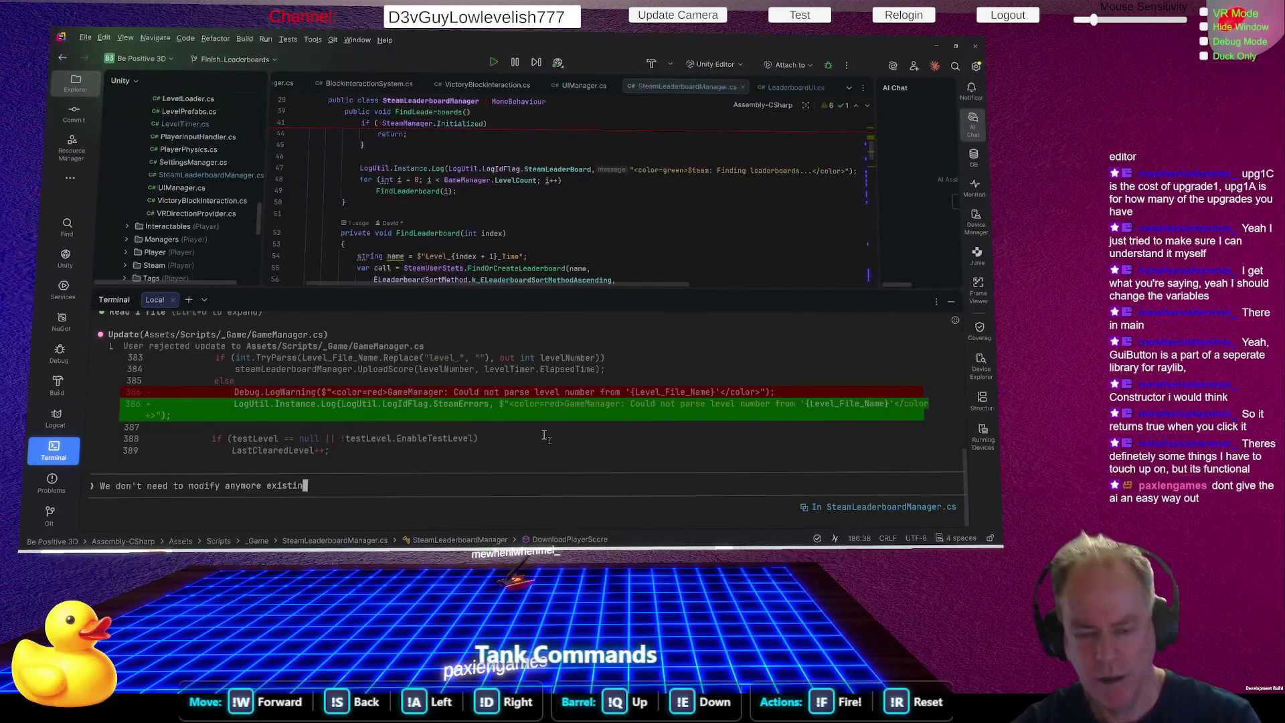
pyautogui.write('g Log')
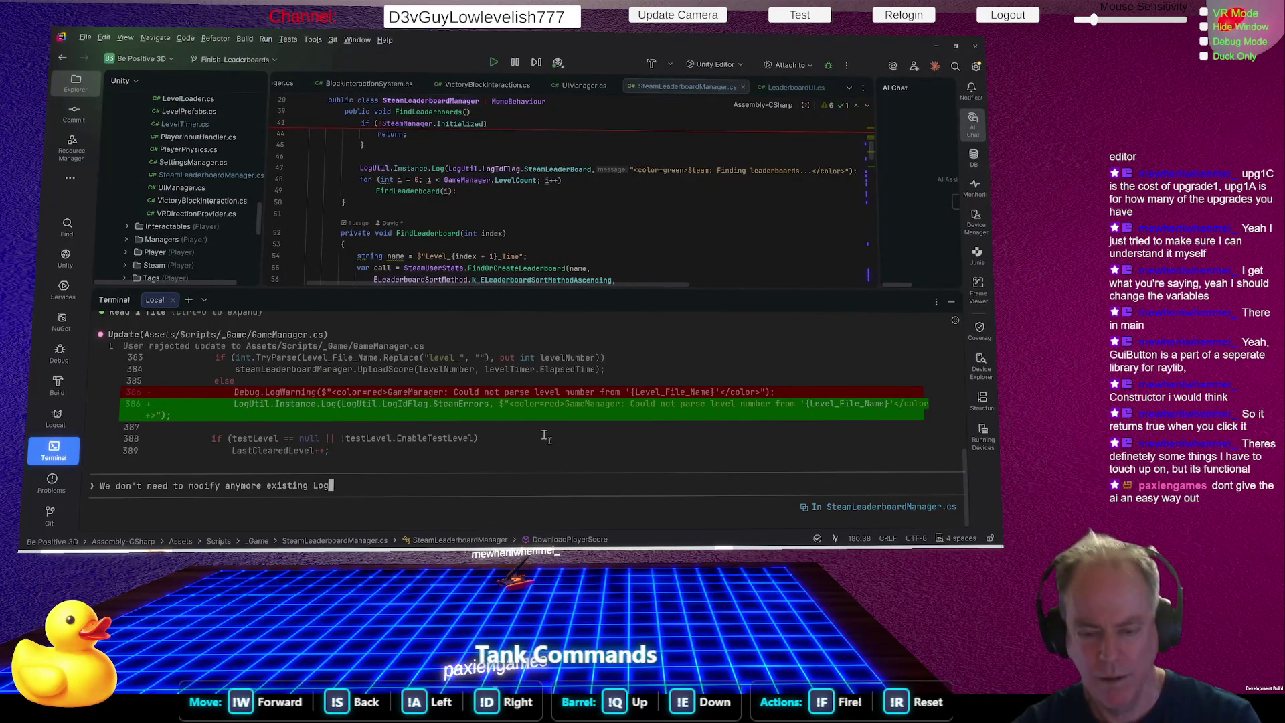
pyautogui.write(' Flags')
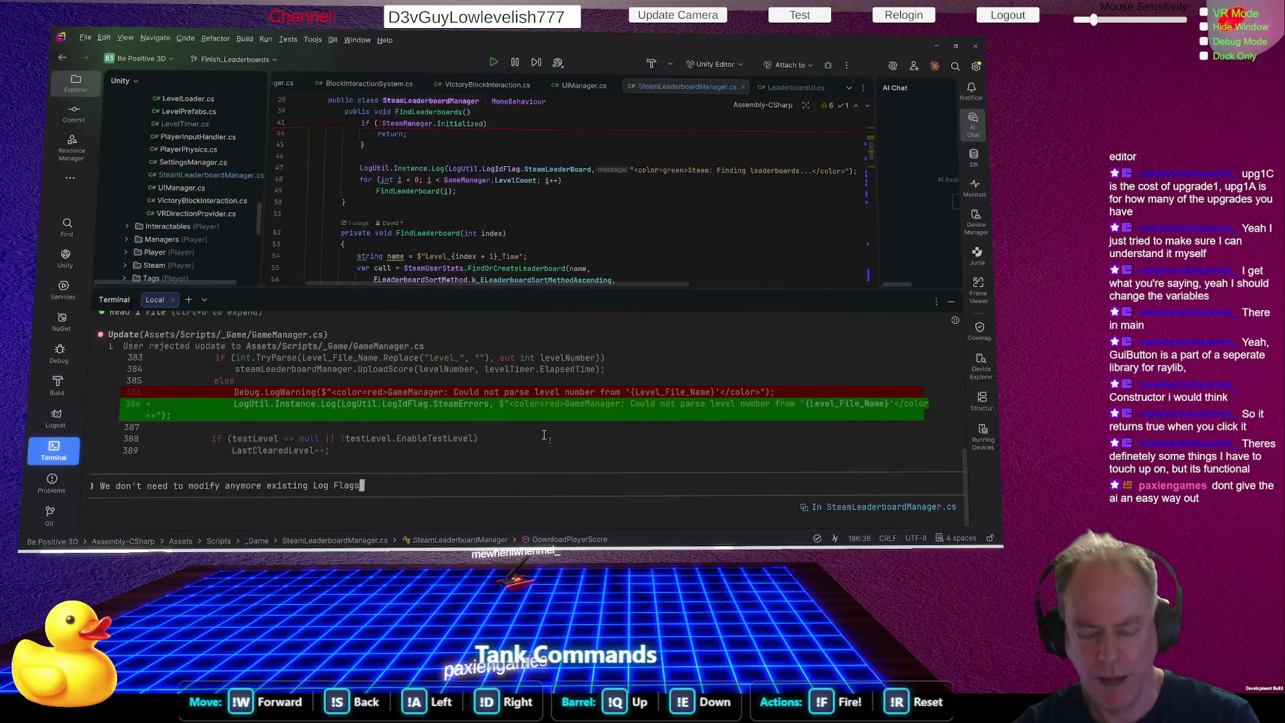
pyautogui.write(' night now')
pyautogui.press('Return')
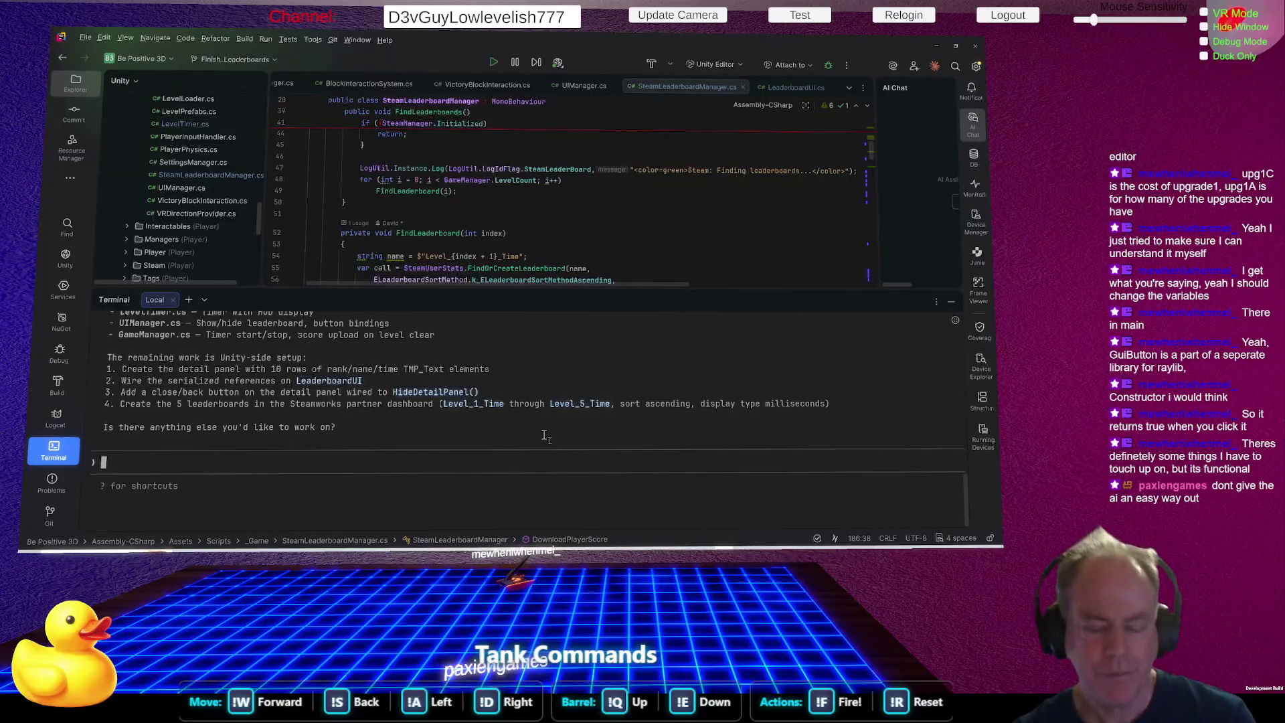
# Enlarge the terminal and send 'Ok, How do we wire up the New Leaderboard code?'.
pyautogui.moveTo(620, 290); pyautogui.dragTo(654, 155)
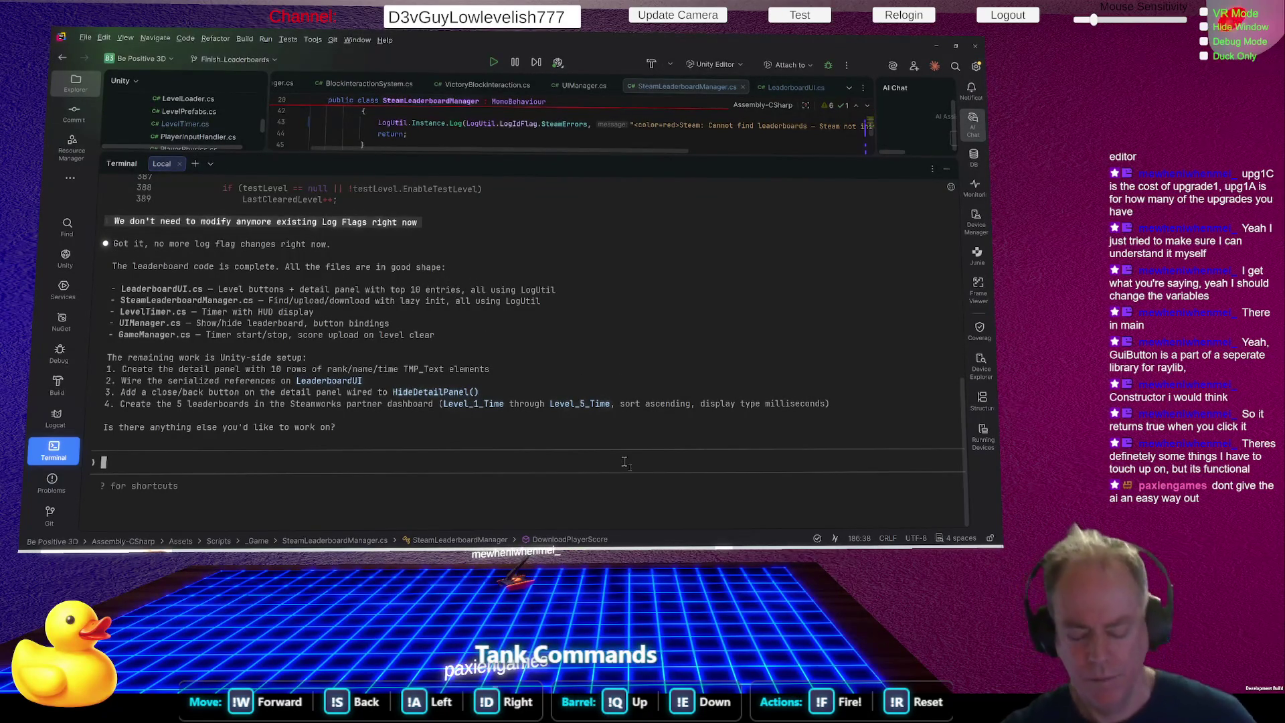
pyautogui.write('Ok, H')
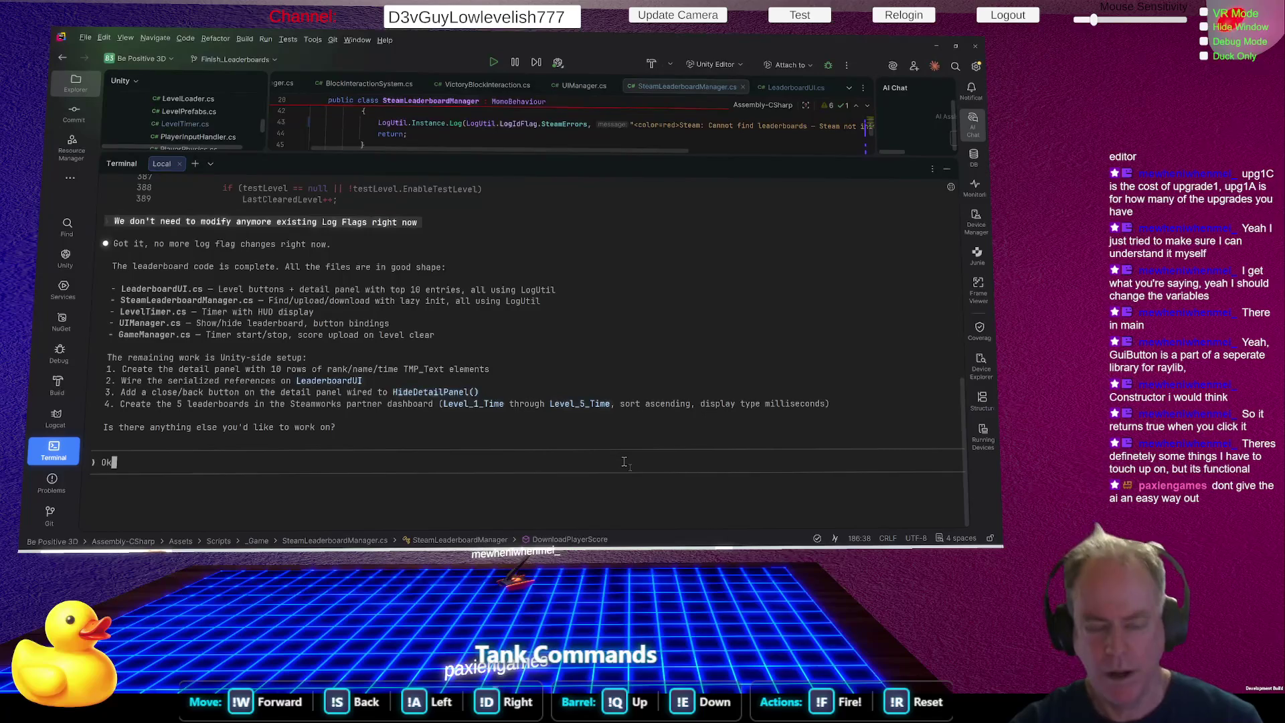
pyautogui.write('do we w')
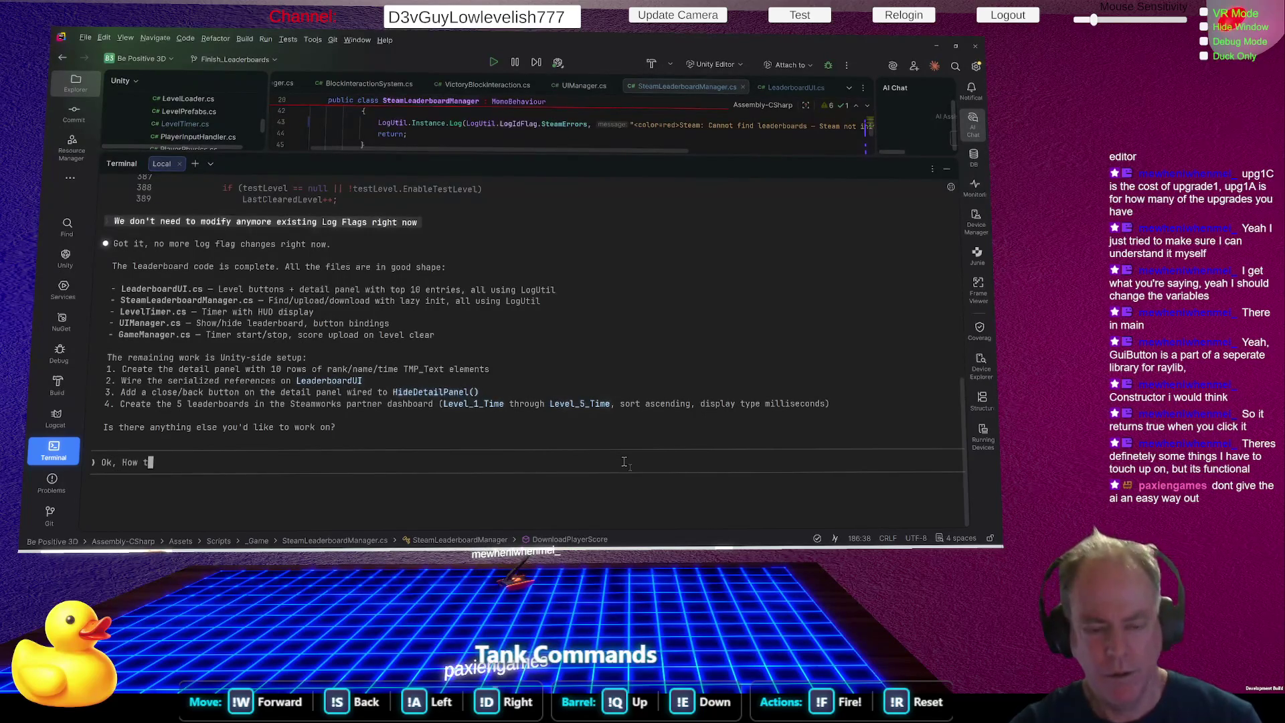
pyautogui.write('ire up the')
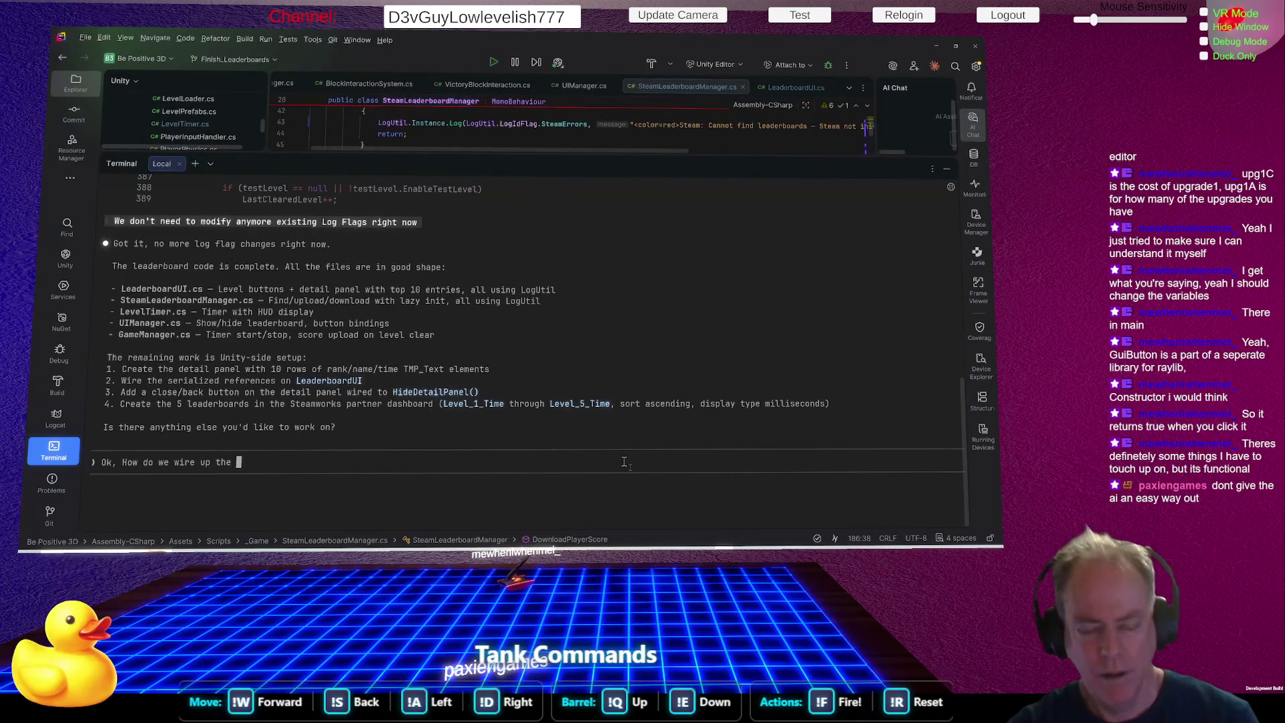
pyautogui.write(' new L')
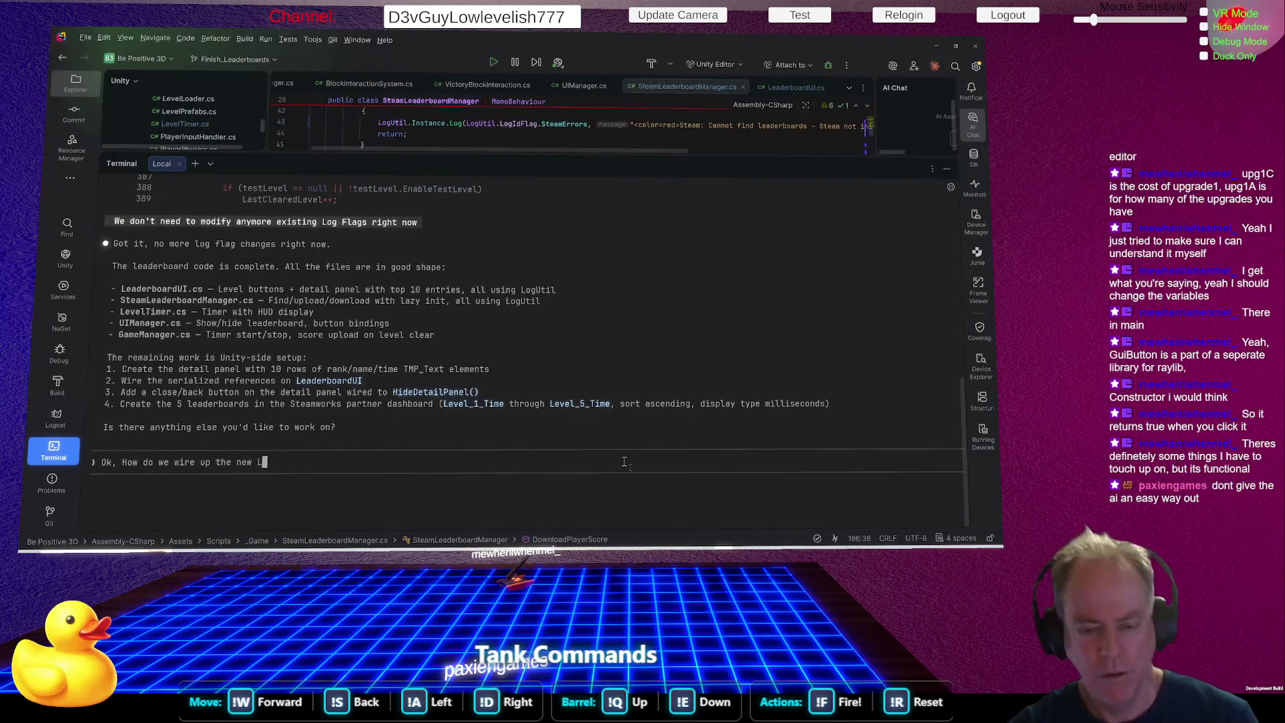
pyautogui.write('eaderboard')
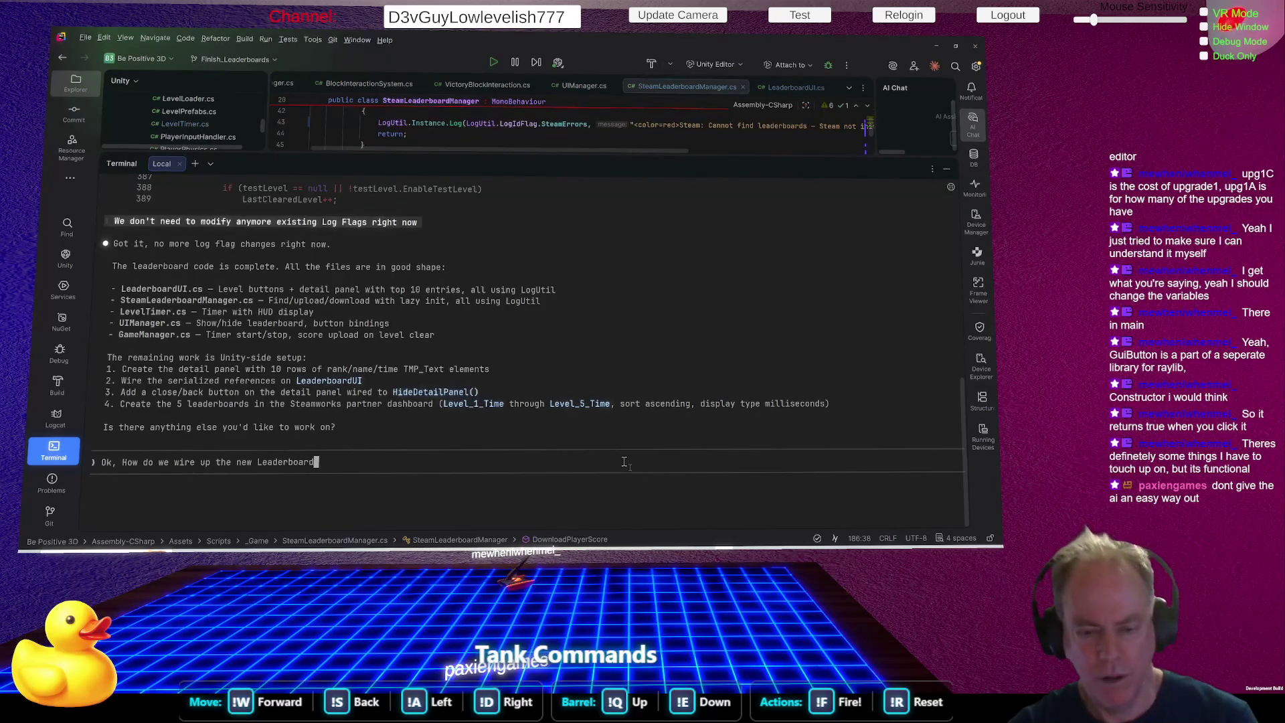
pyautogui.write(' code')
pyautogui.hotkey('ctrl', 'Left')
pyautogui.hotkey('ctrl', 'Left')
pyautogui.press('Delete')
pyautogui.write('L')
pyautogui.hotkey('ctrl', 'Left')
pyautogui.hotkey('ctrl', 'Left')
pyautogui.press('Delete')
pyautogui.write('N')
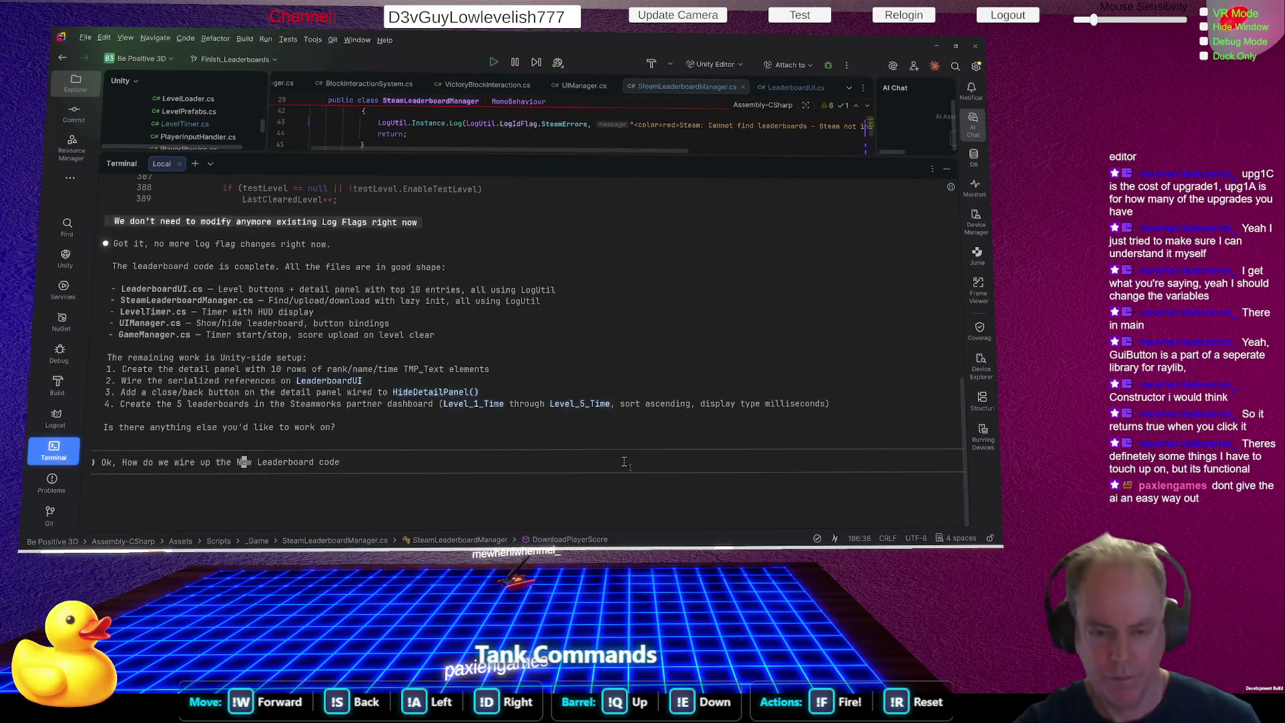
pyautogui.press('End')
pyautogui.write('?')
pyautogui.press('Return')
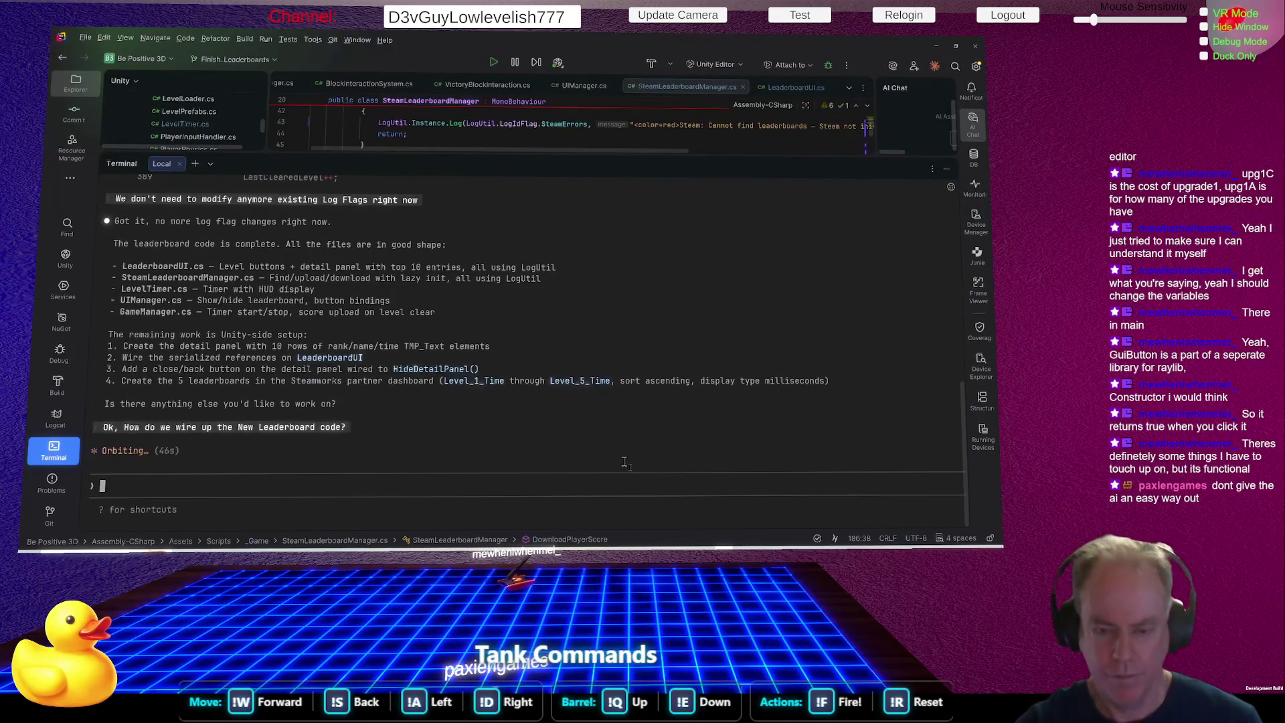
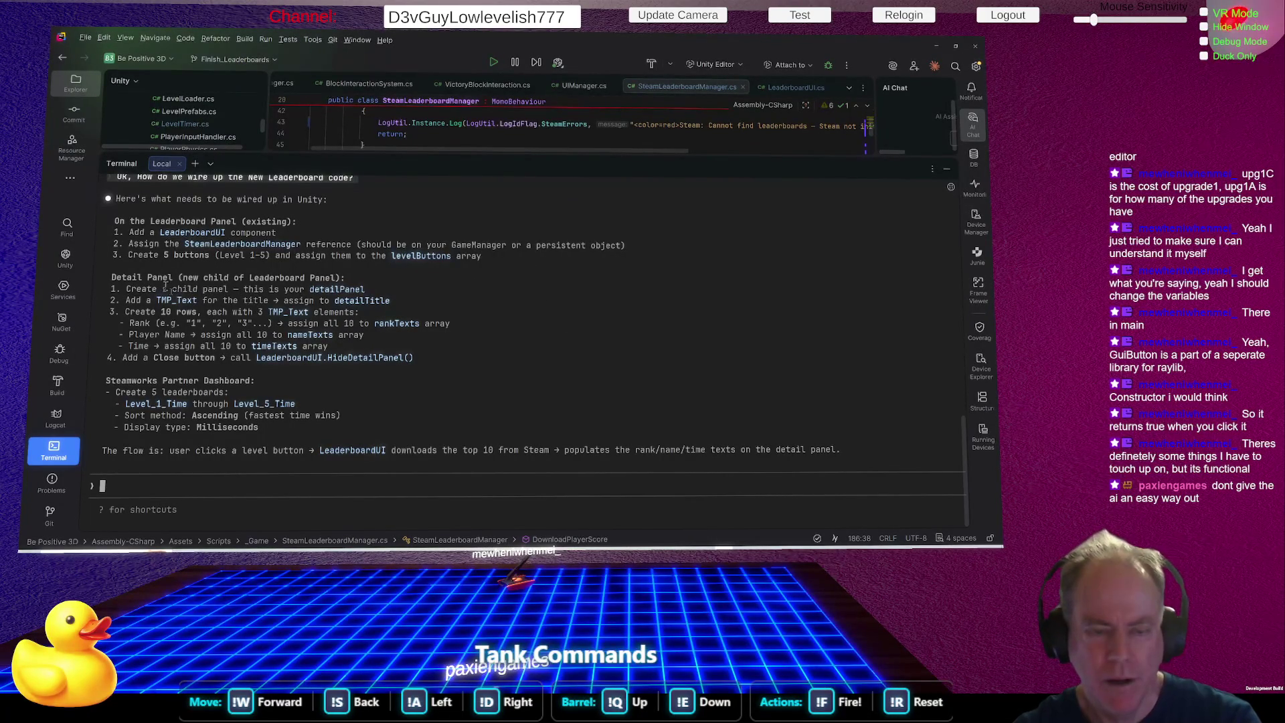
# Highlight the detail-panel and five-level-button setup steps in Rider's AI reply, then switch to Unity.
pyautogui.moveTo(141, 277)
pyautogui.mouseDown()
pyautogui.moveTo(201, 318)
pyautogui.moveTo(231, 393)
pyautogui.mouseUp()
pyautogui.moveTo(132, 251); pyautogui.dragTo(517, 253)
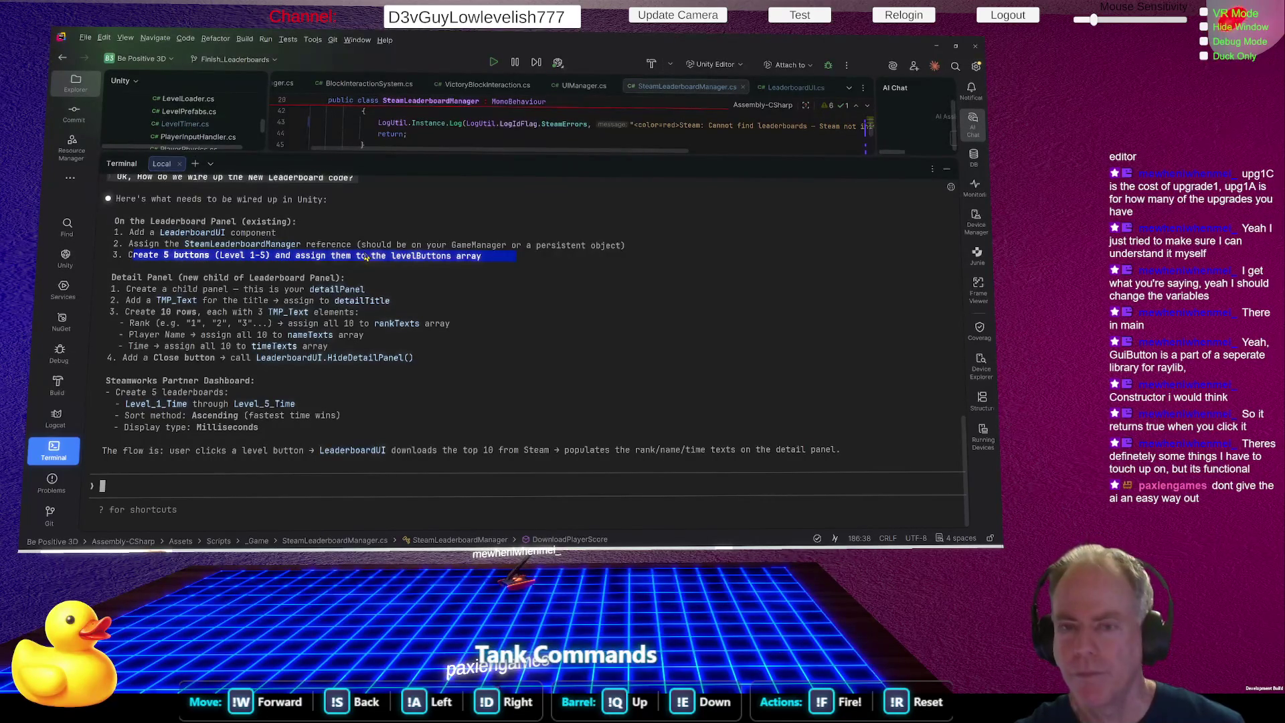
pyautogui.hotkey('alt', 'Tab')
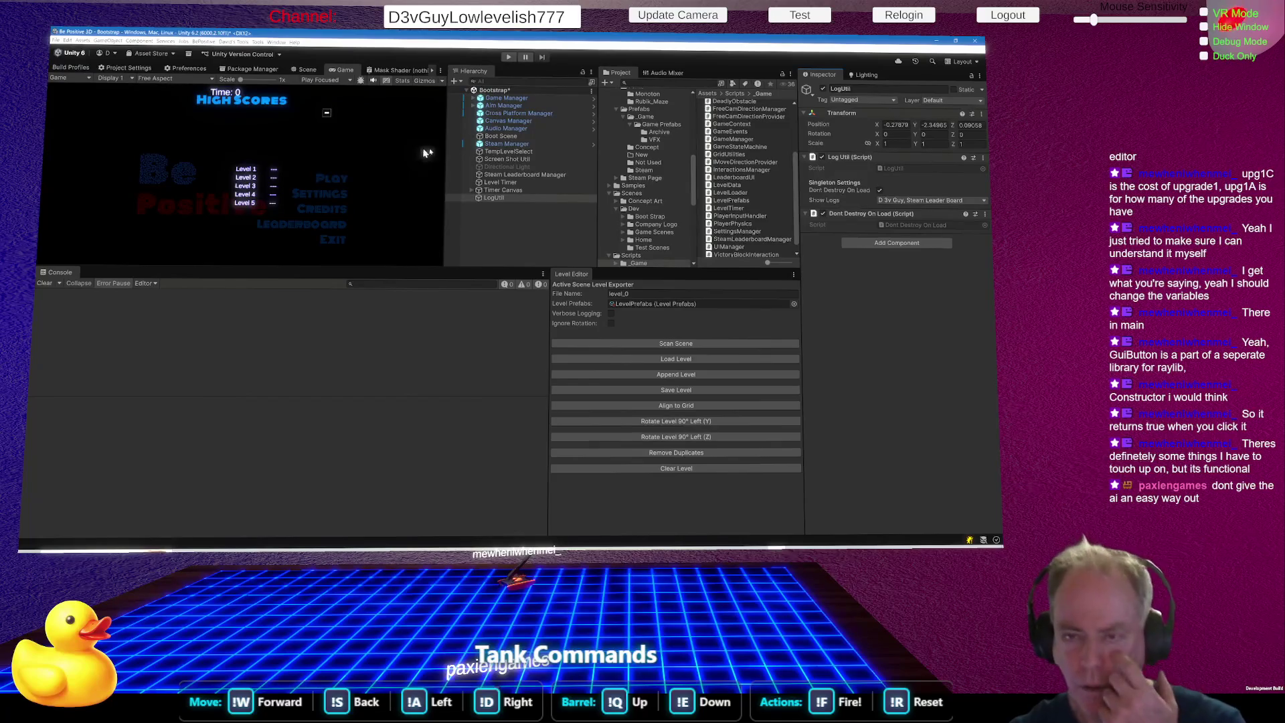
# Apply all of Game Manager's prefab overrides, then select the Leader Board panel.
pyautogui.click(472, 98)
pyautogui.click(519, 144)
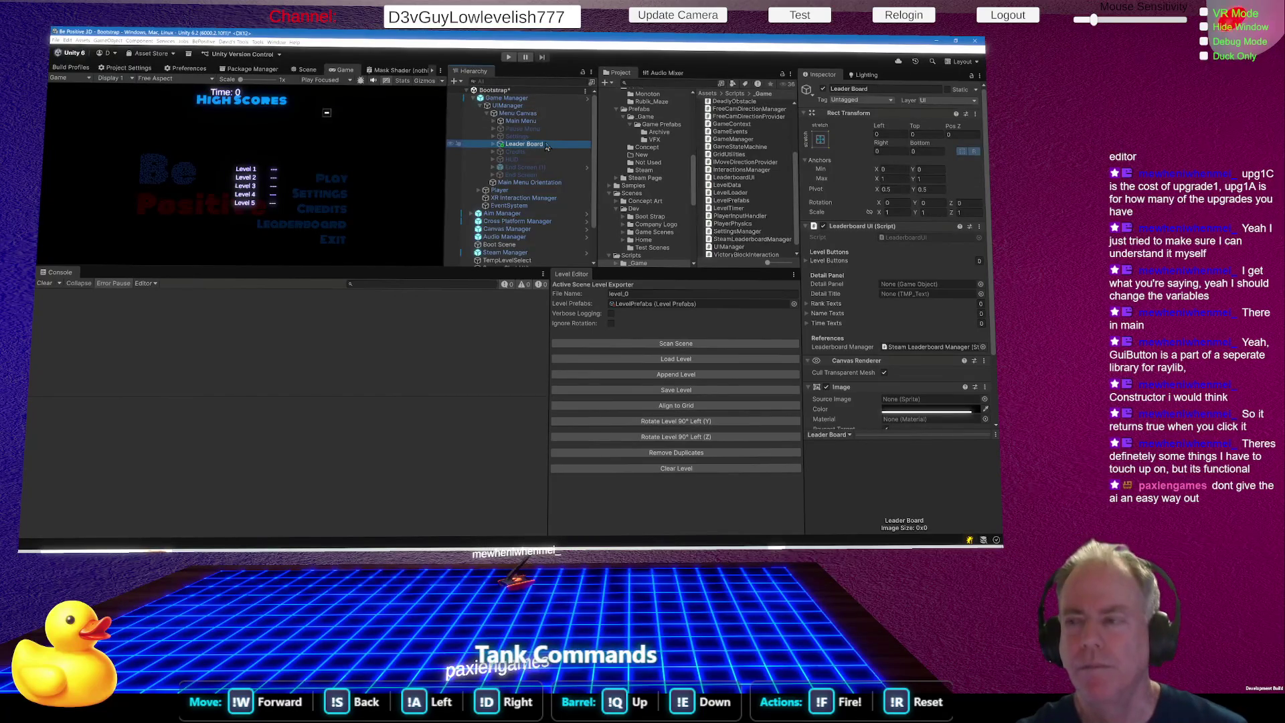
pyautogui.click(525, 97)
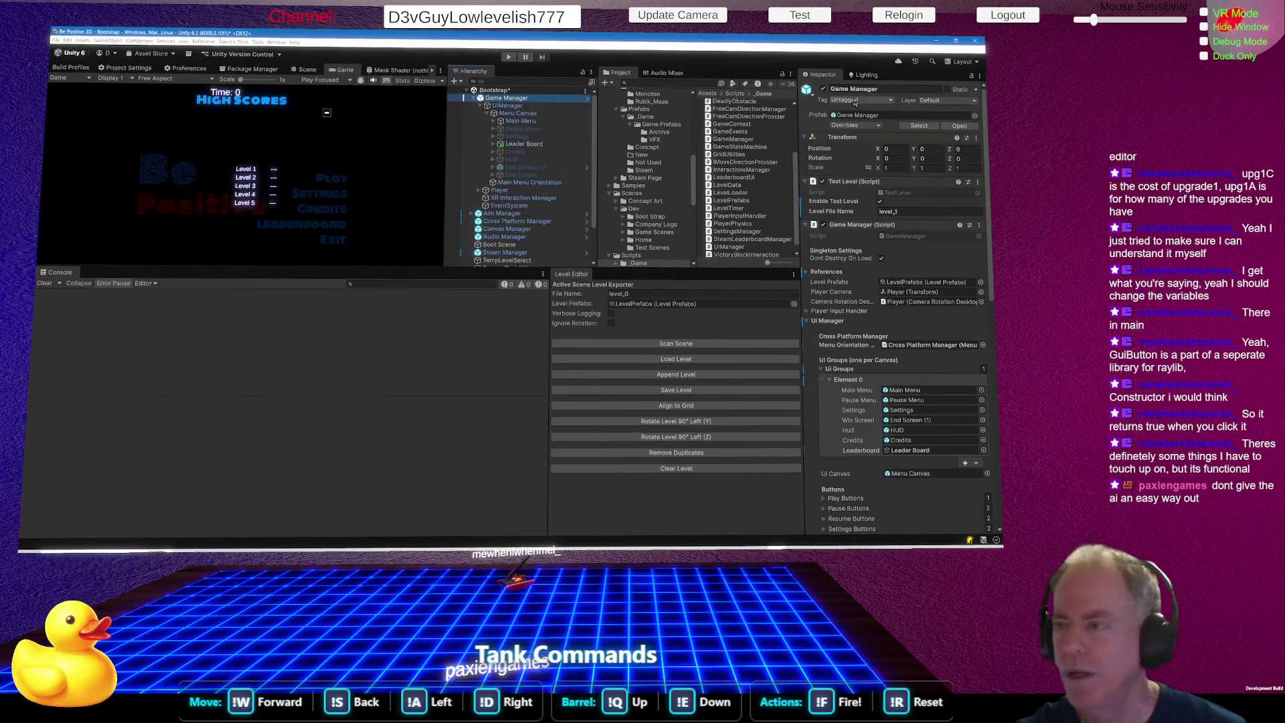
pyautogui.click(870, 126)
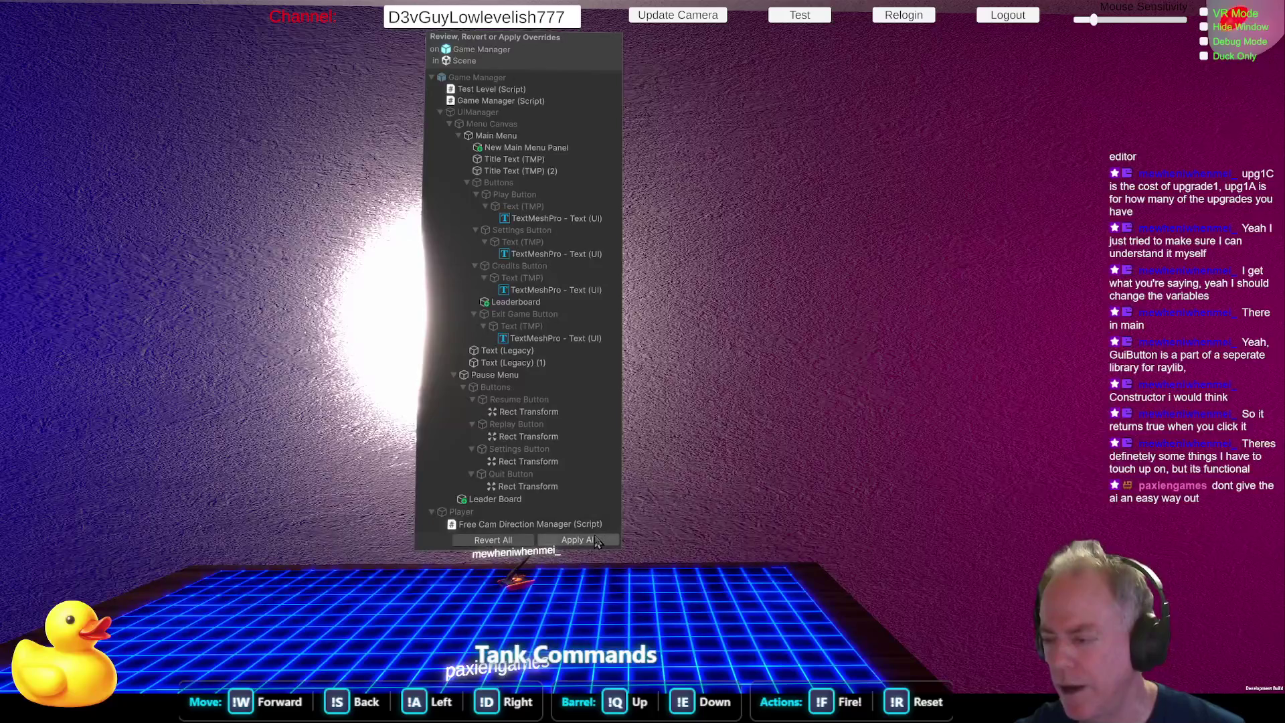
pyautogui.click(594, 544)
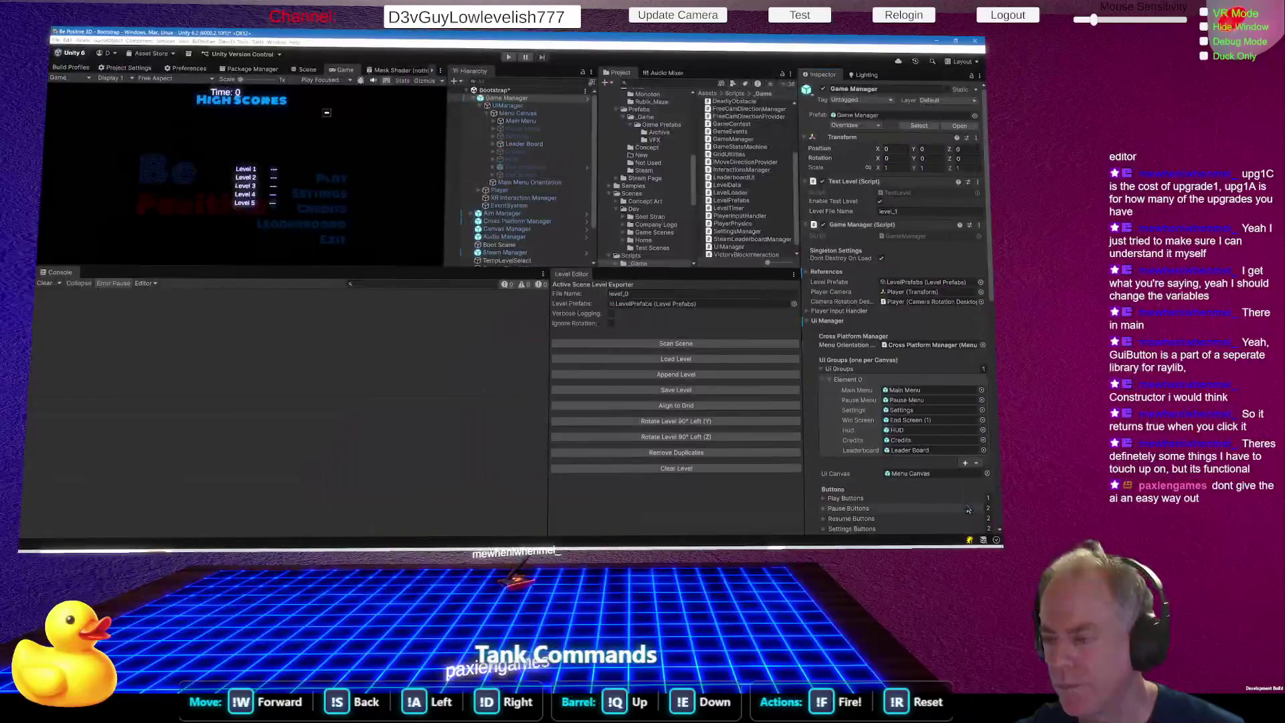
pyautogui.click(541, 145)
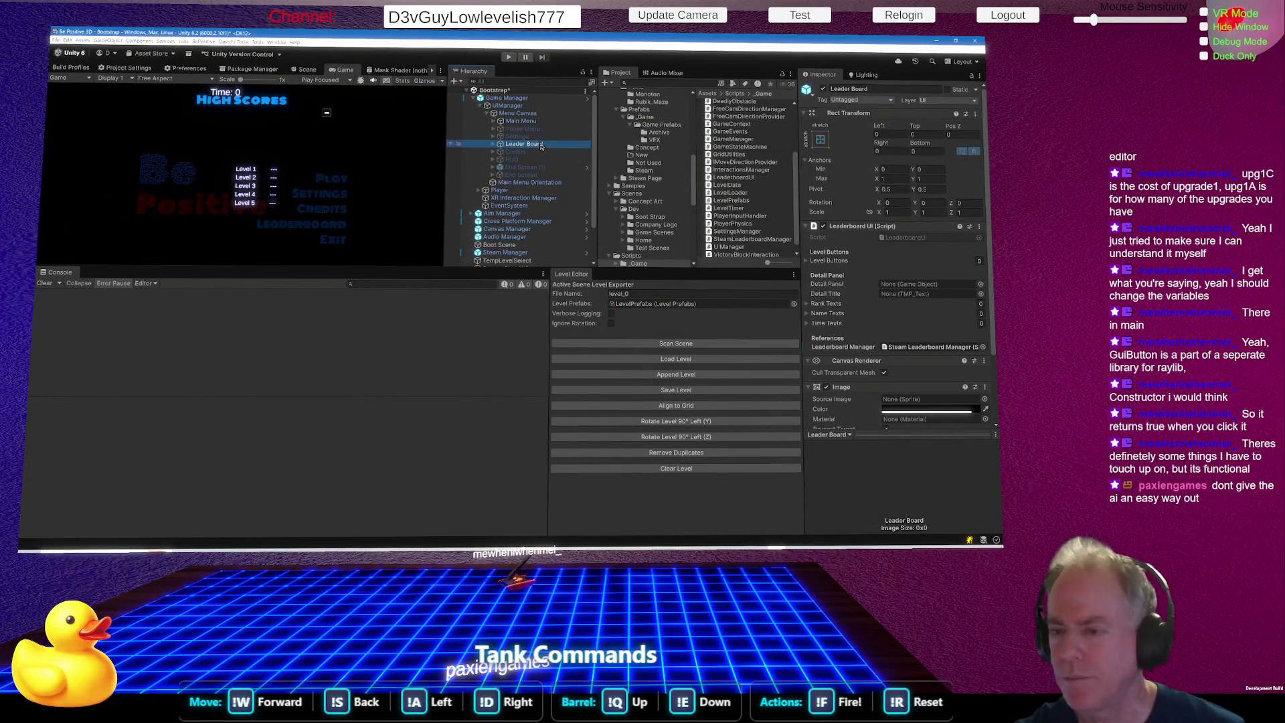
# Expand Leader Board's High Scores Level 1–5 rows and try dragging Level 5's High Score object.
pyautogui.click(494, 145)
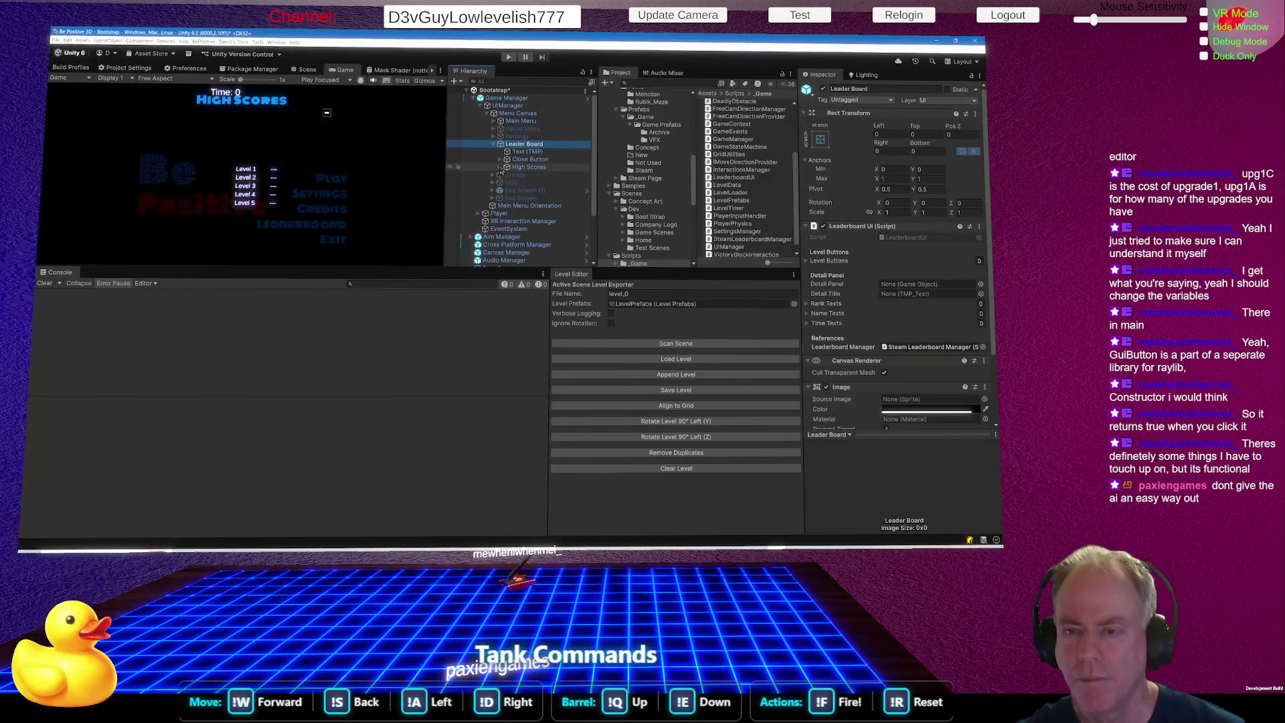
pyautogui.click(502, 170)
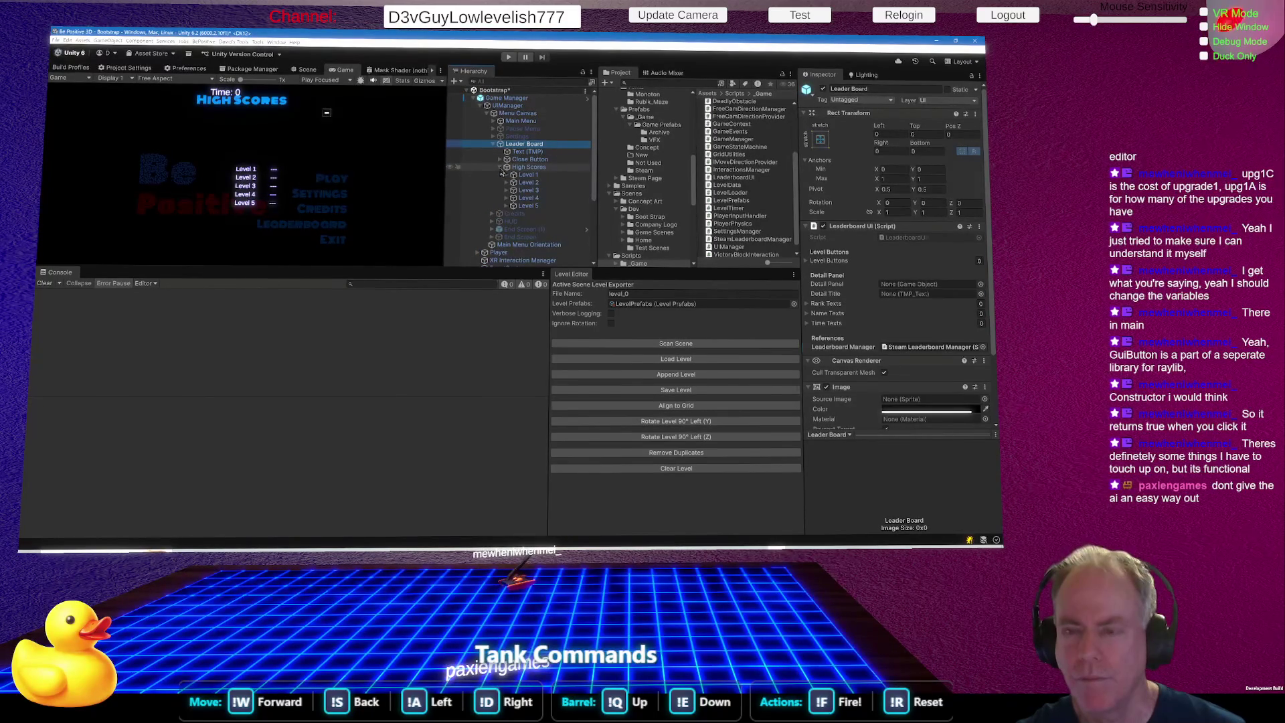
pyautogui.click(529, 176)
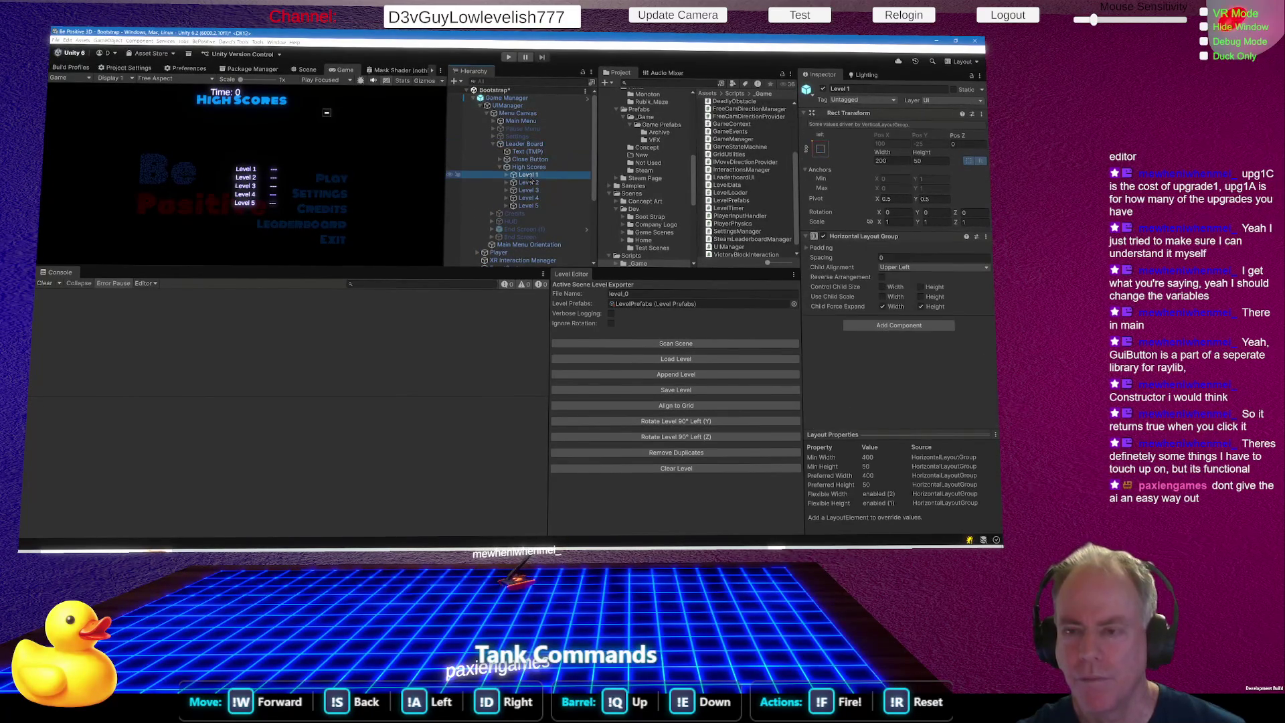
pyautogui.click(507, 175)
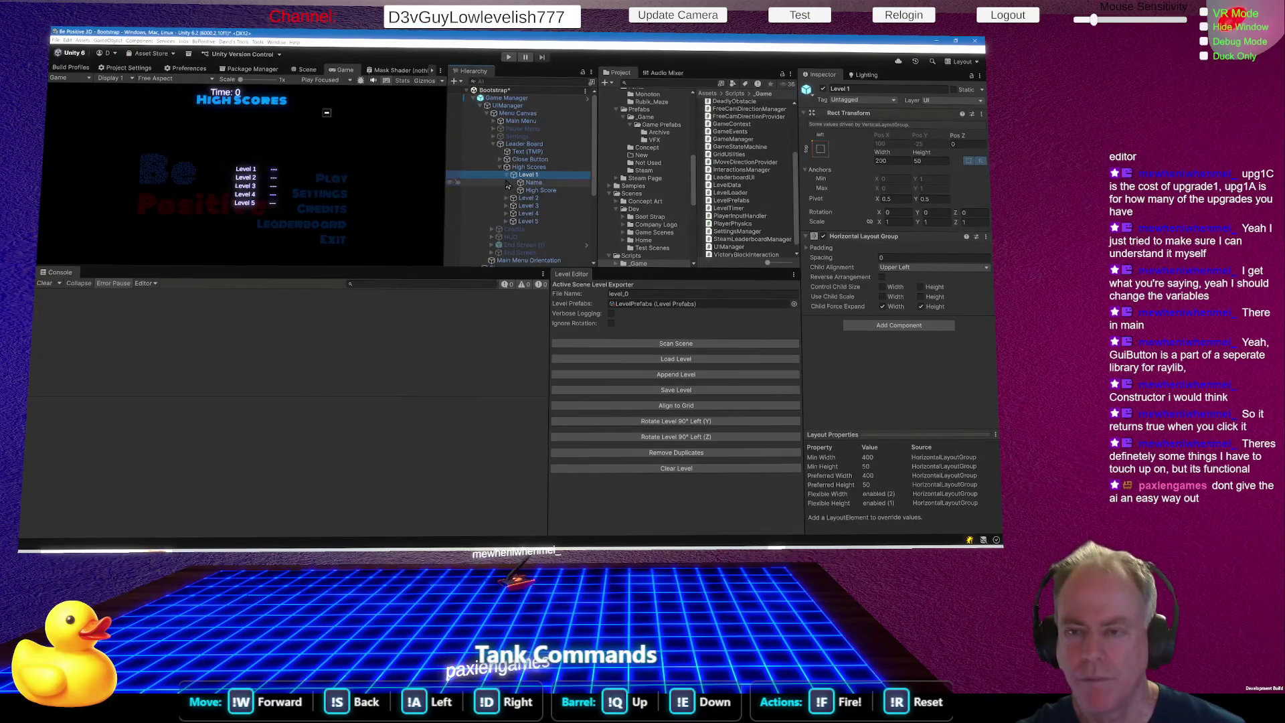
pyautogui.click(502, 173)
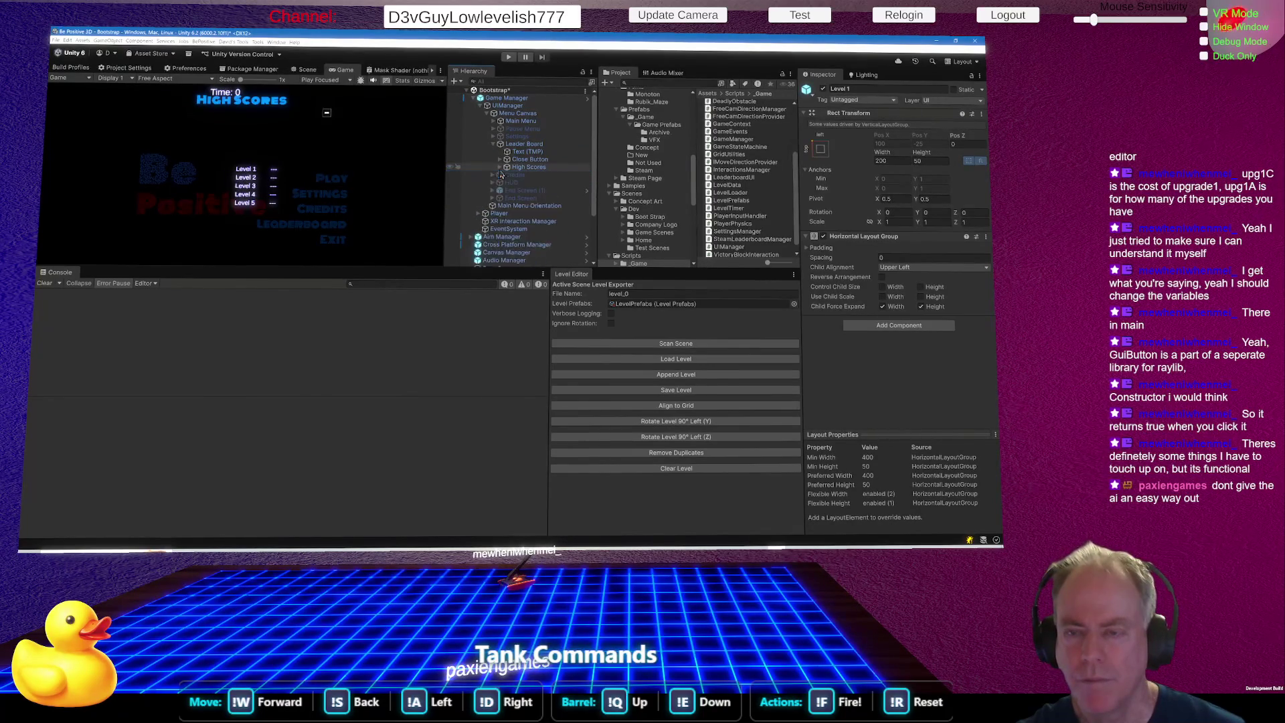
pyautogui.click(500, 170)
pyautogui.keyDown('alt'); pyautogui.click(499, 167); pyautogui.keyUp('alt')
pyautogui.scroll(-2, 528, 221)
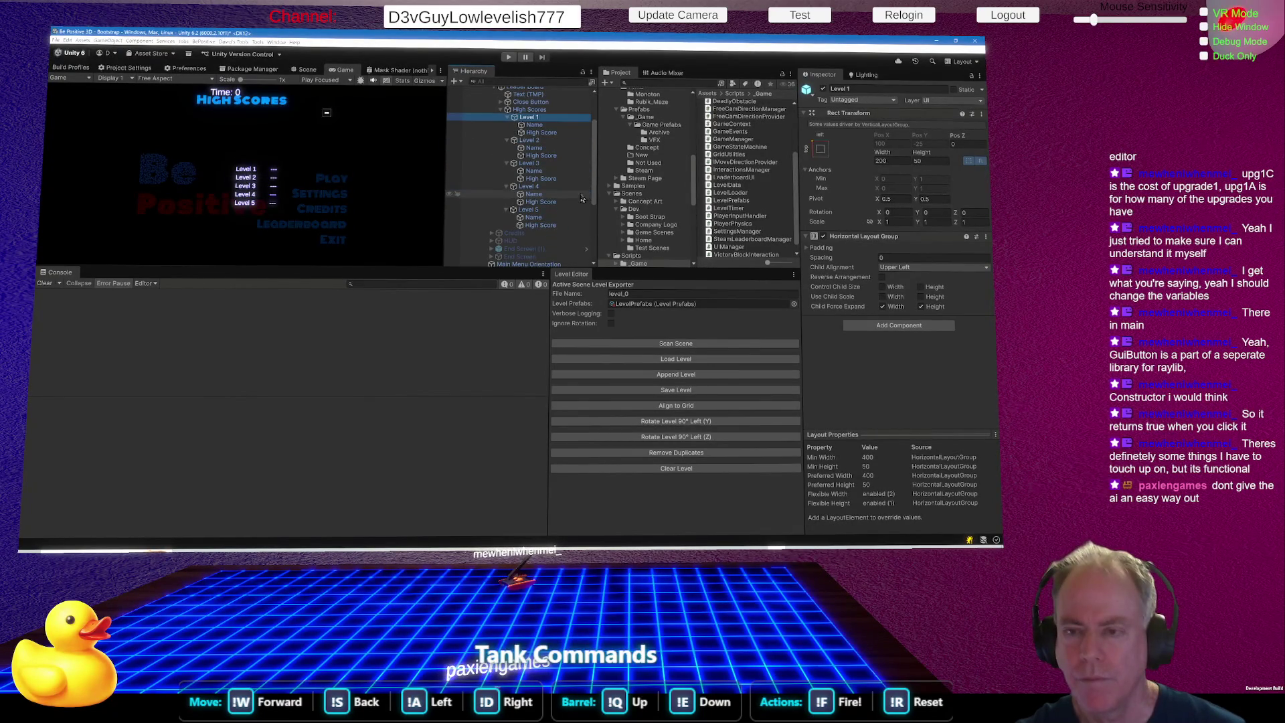
pyautogui.click(541, 225)
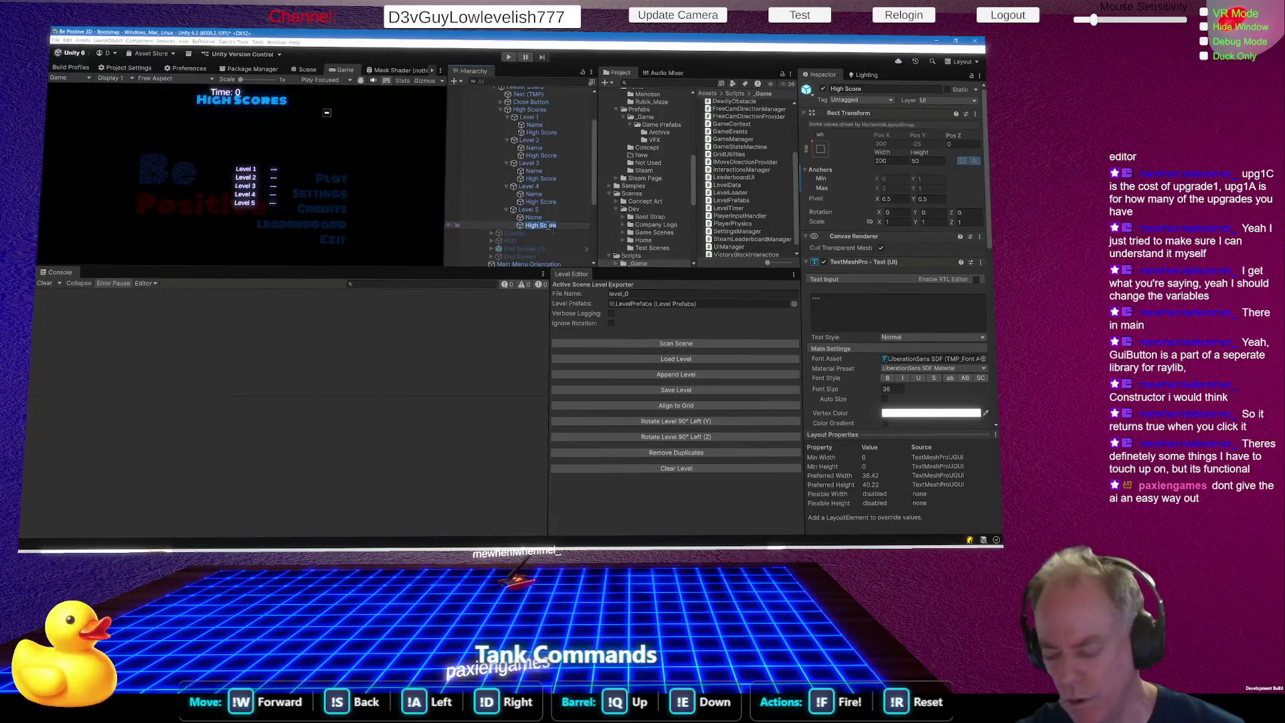
pyautogui.moveTo(550, 230); pyautogui.dragTo(548, 258)
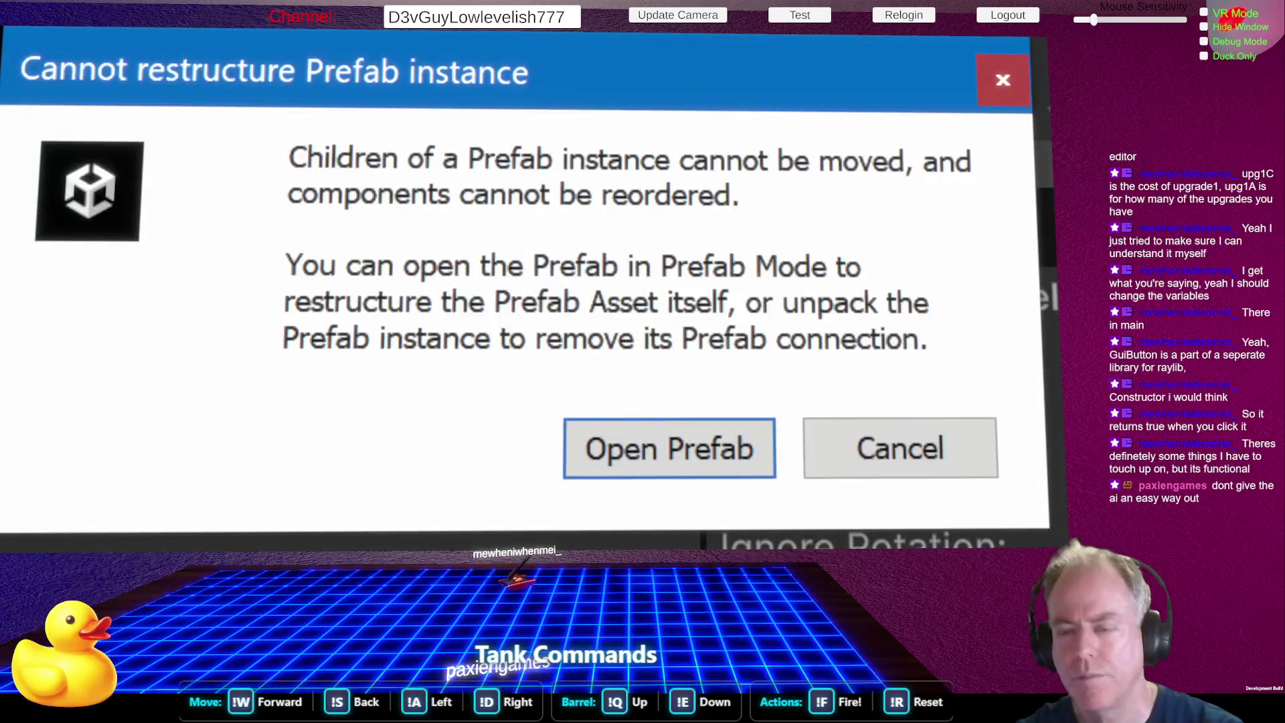
# Dismiss the prefab warning and delete the High Score objects under the Level rows.
pyautogui.click(931, 443)
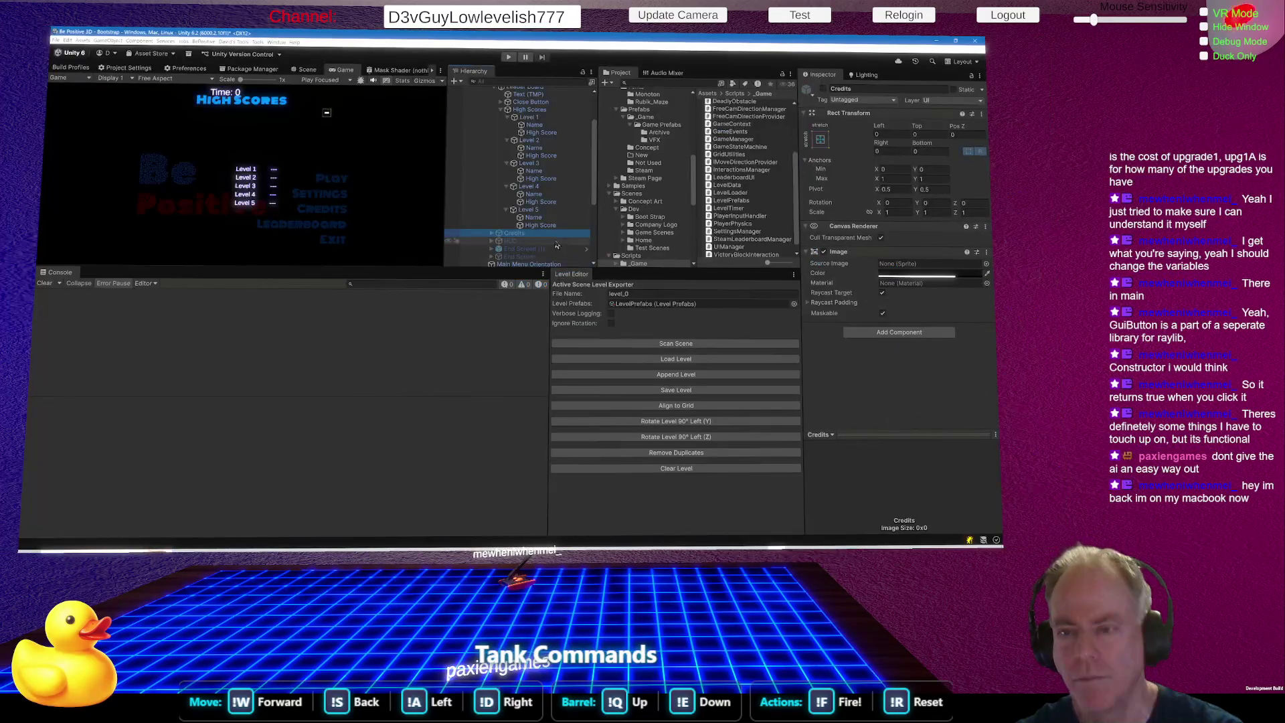
pyautogui.click(544, 201)
pyautogui.keyDown('ctrl'); pyautogui.click(541, 178); pyautogui.keyUp('ctrl')
pyautogui.keyDown('ctrl'); pyautogui.click(541, 155); pyautogui.keyUp('ctrl')
pyautogui.keyDown('ctrl'); pyautogui.click(541, 132); pyautogui.keyUp('ctrl')
pyautogui.press('Delete')
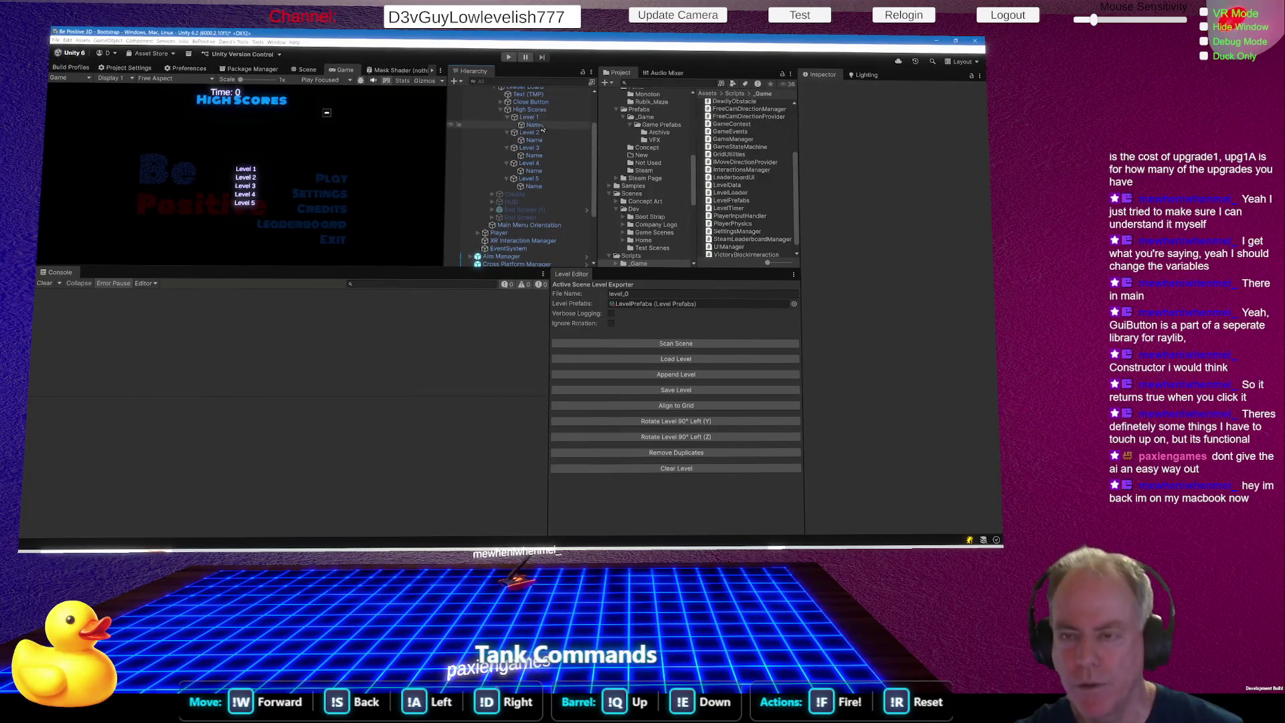
# Delete the Name text objects under Level 1 through Level 5.
pyautogui.click(539, 125)
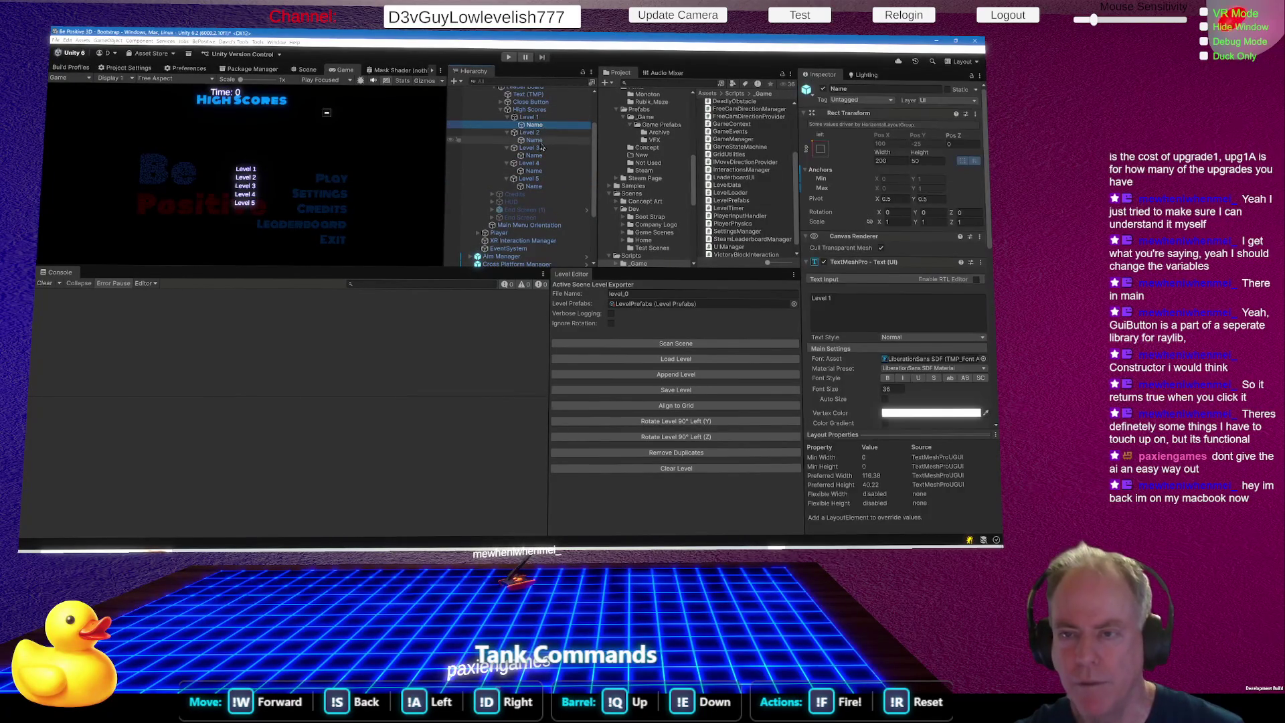
pyautogui.keyDown('ctrl'); pyautogui.click(541, 140); pyautogui.keyUp('ctrl')
pyautogui.keyDown('ctrl'); pyautogui.click(540, 156); pyautogui.keyUp('ctrl')
pyautogui.keyDown('ctrl'); pyautogui.click(539, 171); pyautogui.keyUp('ctrl')
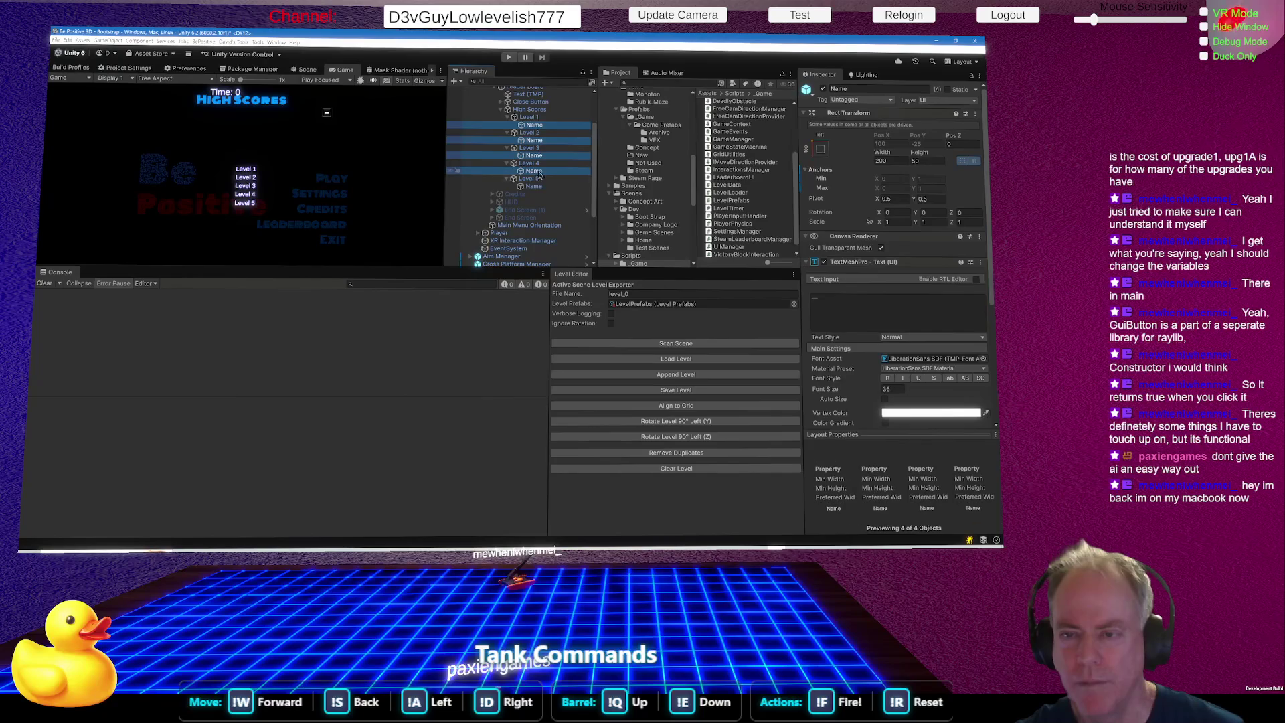
pyautogui.keyDown('ctrl'); pyautogui.click(540, 186); pyautogui.keyUp('ctrl')
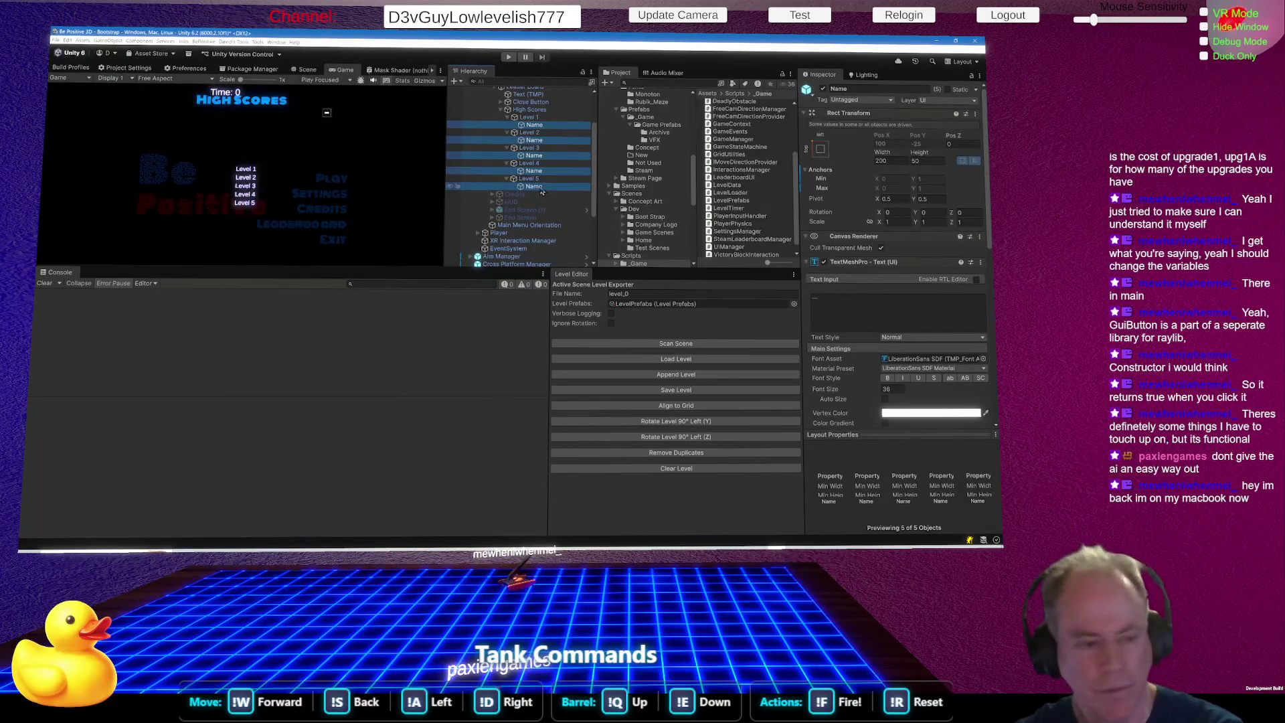
pyautogui.press('Delete')
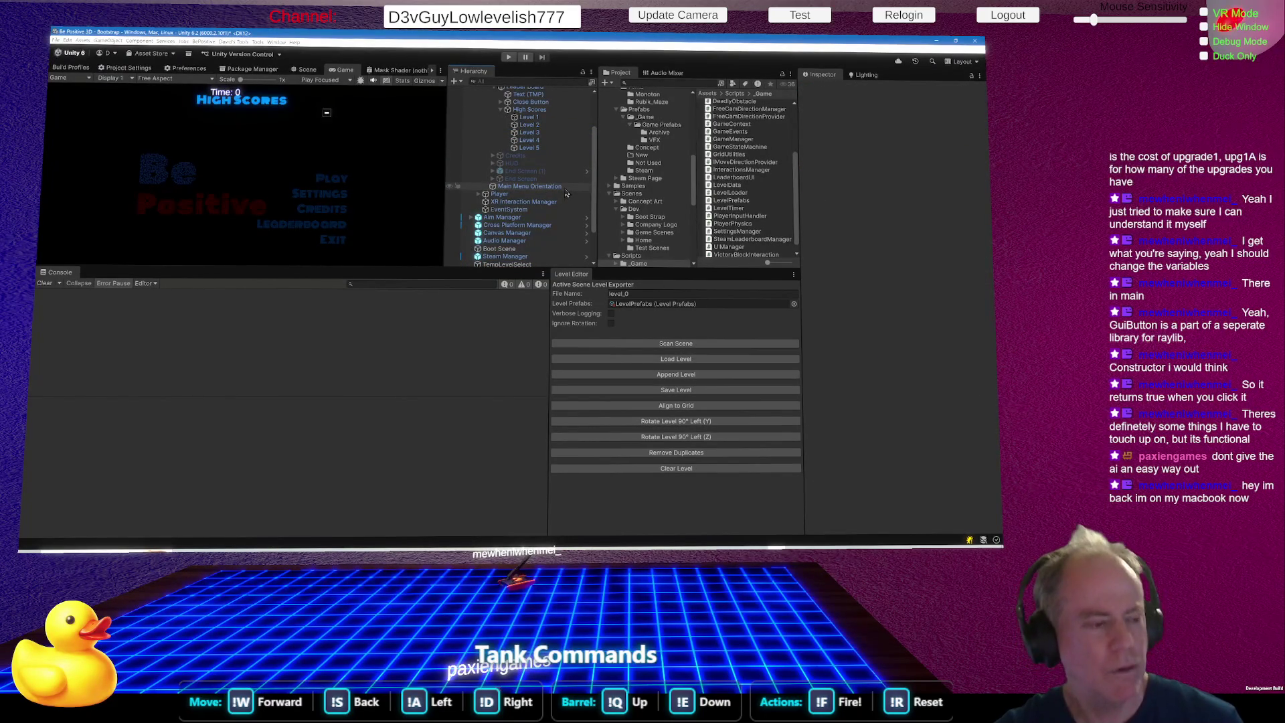
pyautogui.click(536, 117)
pyautogui.rightClick(546, 119)
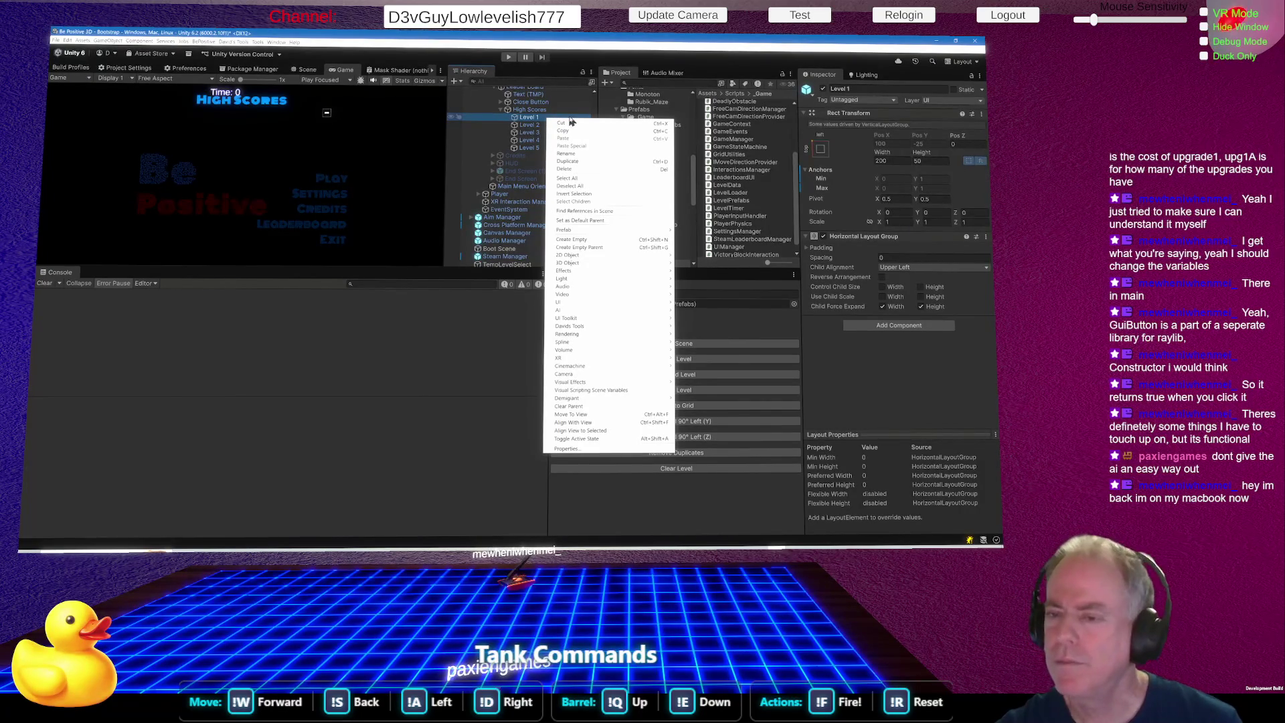
pyautogui.click(529, 118)
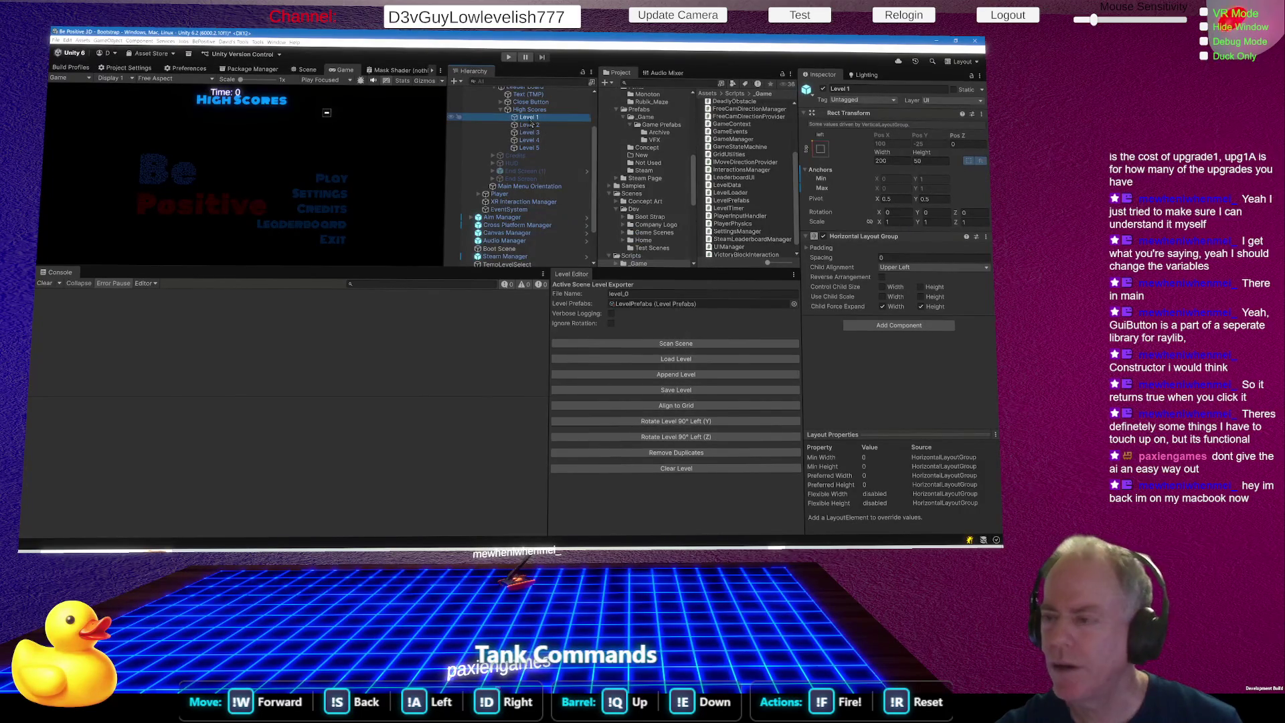
pyautogui.click(529, 140)
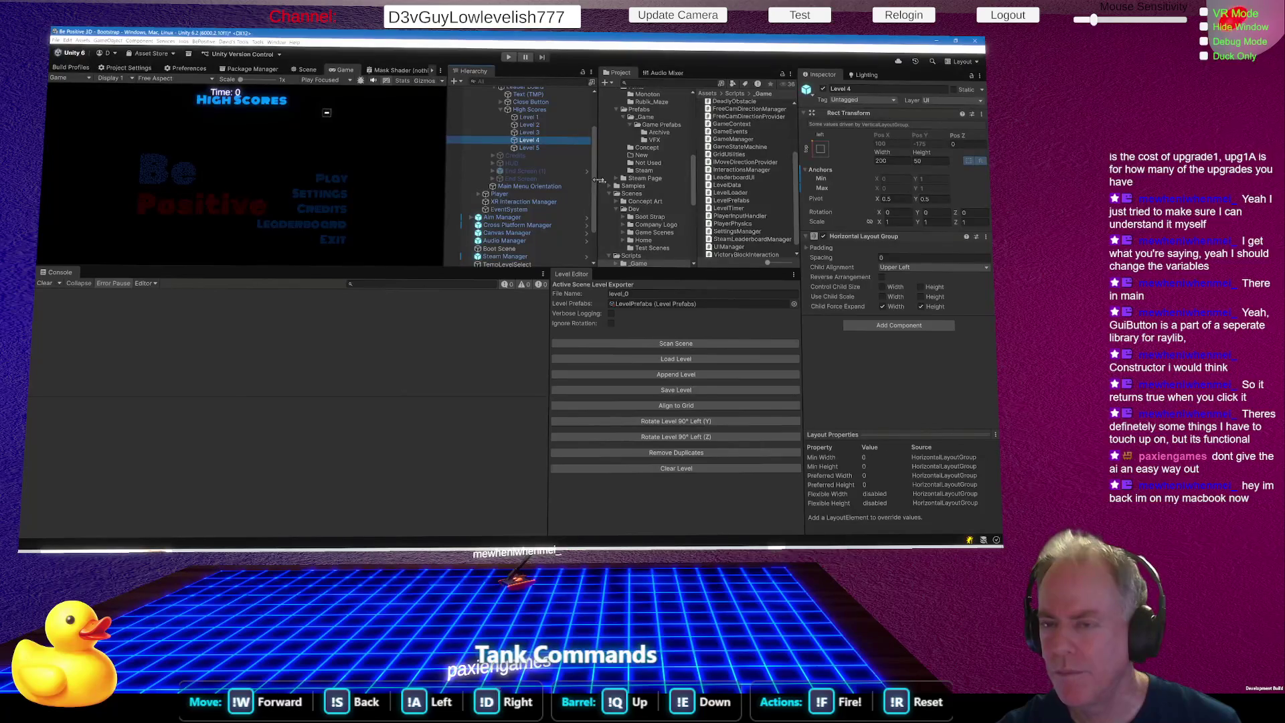
pyautogui.hotkey('ctrl', 'z')
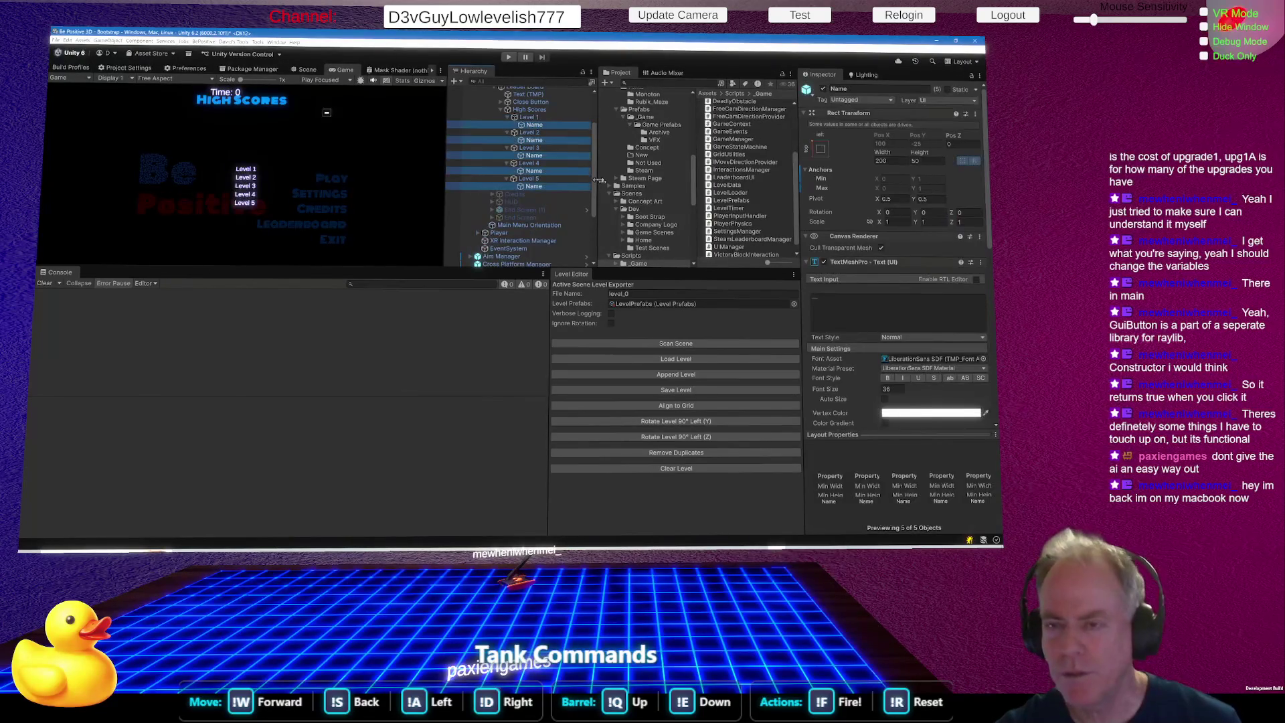
pyautogui.hotkey('ctrl', 'z')
pyautogui.hotkey('ctrl', 'z')
pyautogui.hotkey('ctrl', 'z')
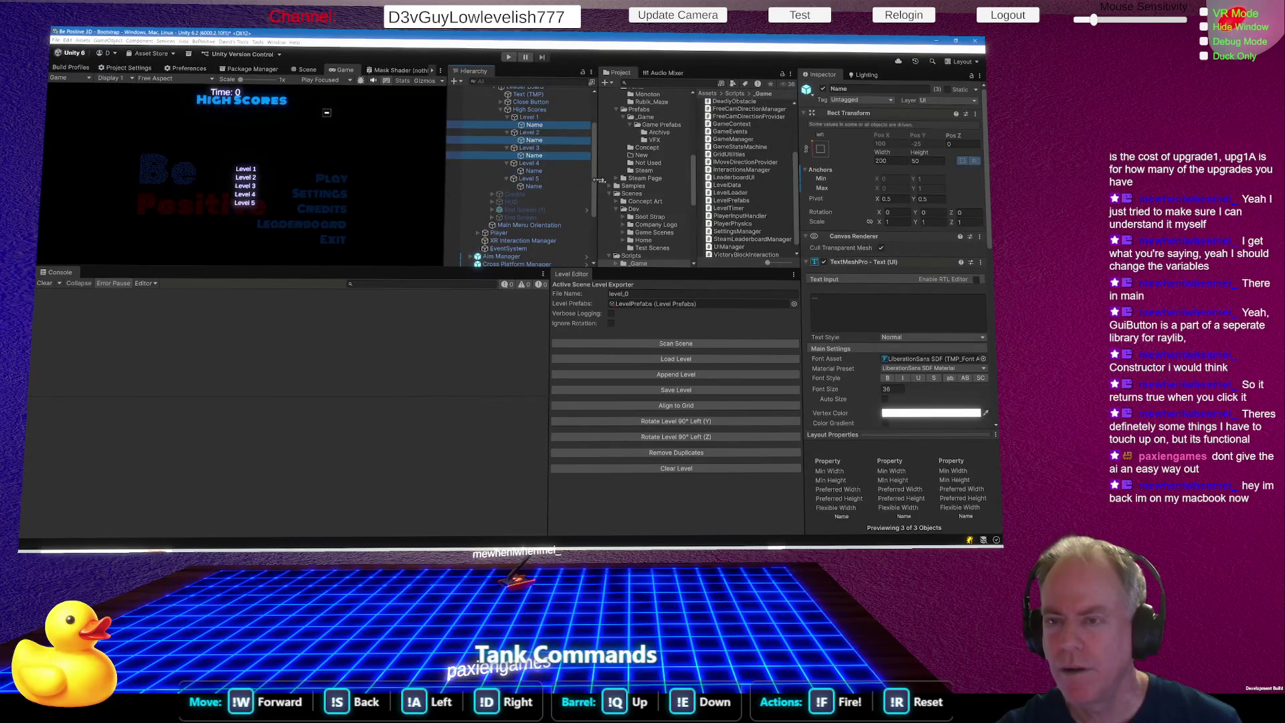
pyautogui.hotkey('ctrl', 'z')
pyautogui.hotkey('ctrl', 'z')
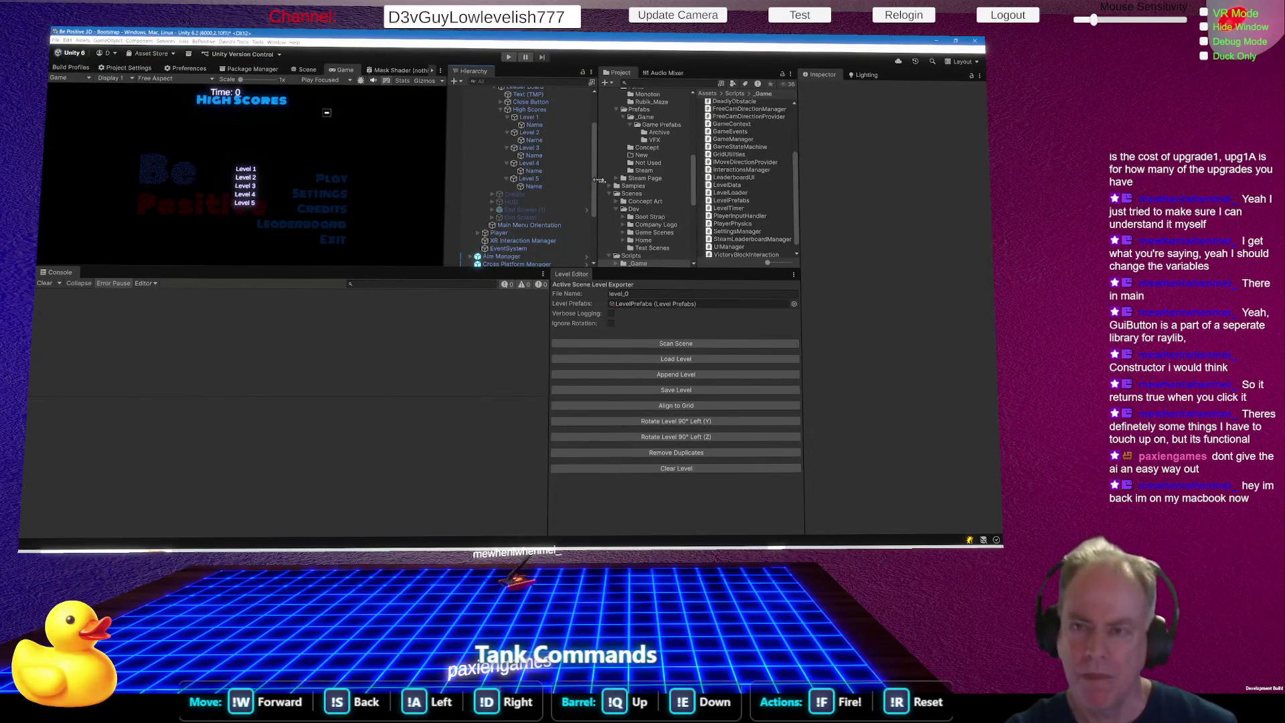
pyautogui.click(534, 124)
pyautogui.keyDown('ctrl'); pyautogui.click(534, 140); pyautogui.keyUp('ctrl')
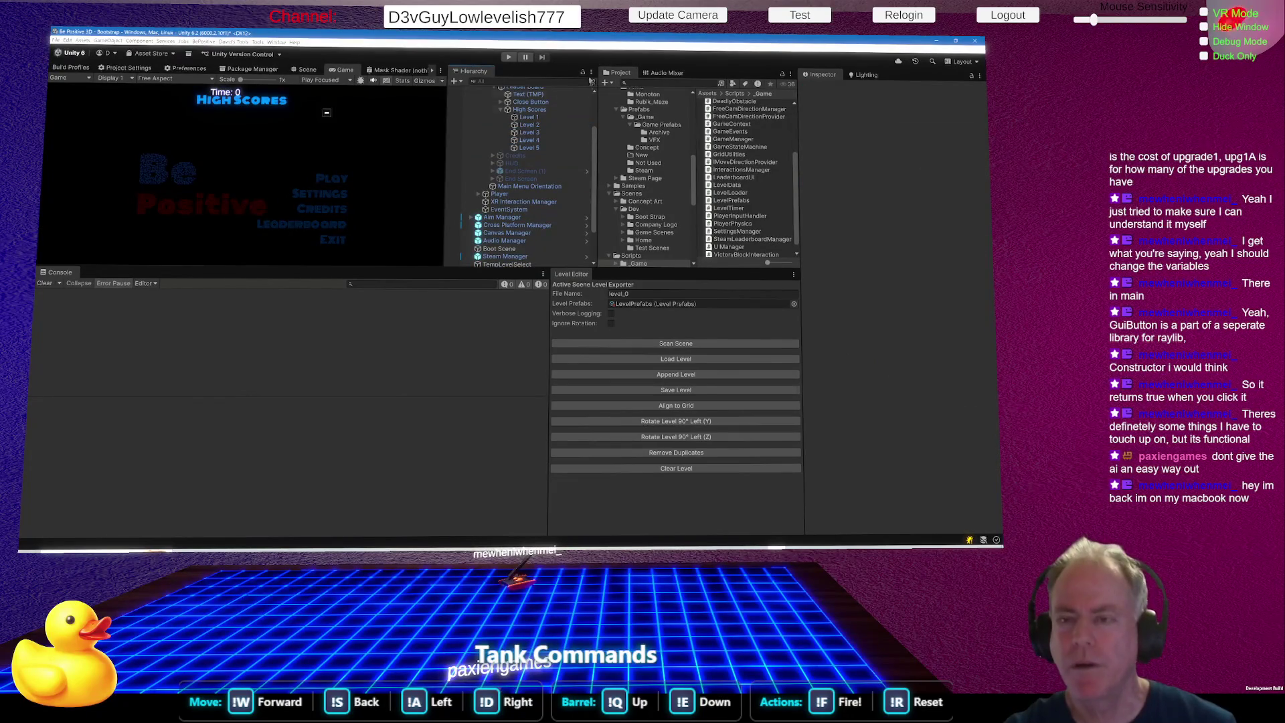
pyautogui.rightClick(537, 121)
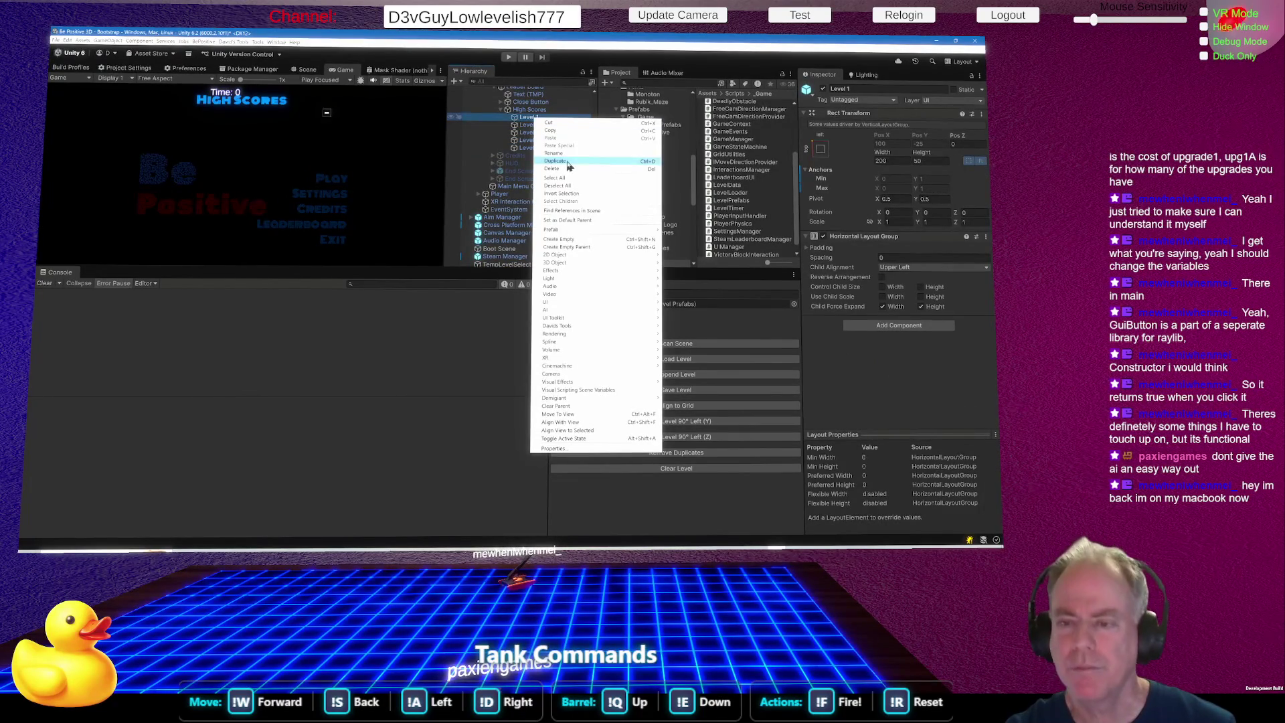
# Add a Button - TextMeshPro under Level 1.
pyautogui.moveTo(594, 305)
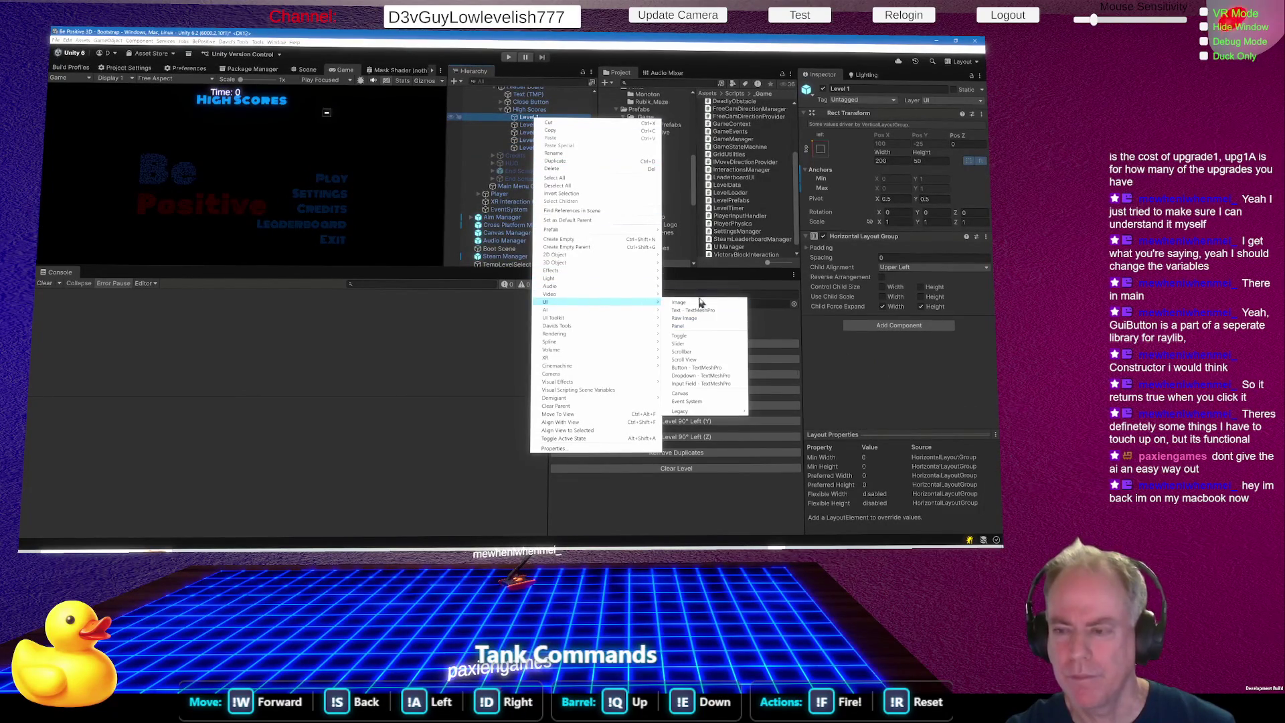
pyautogui.click(725, 368)
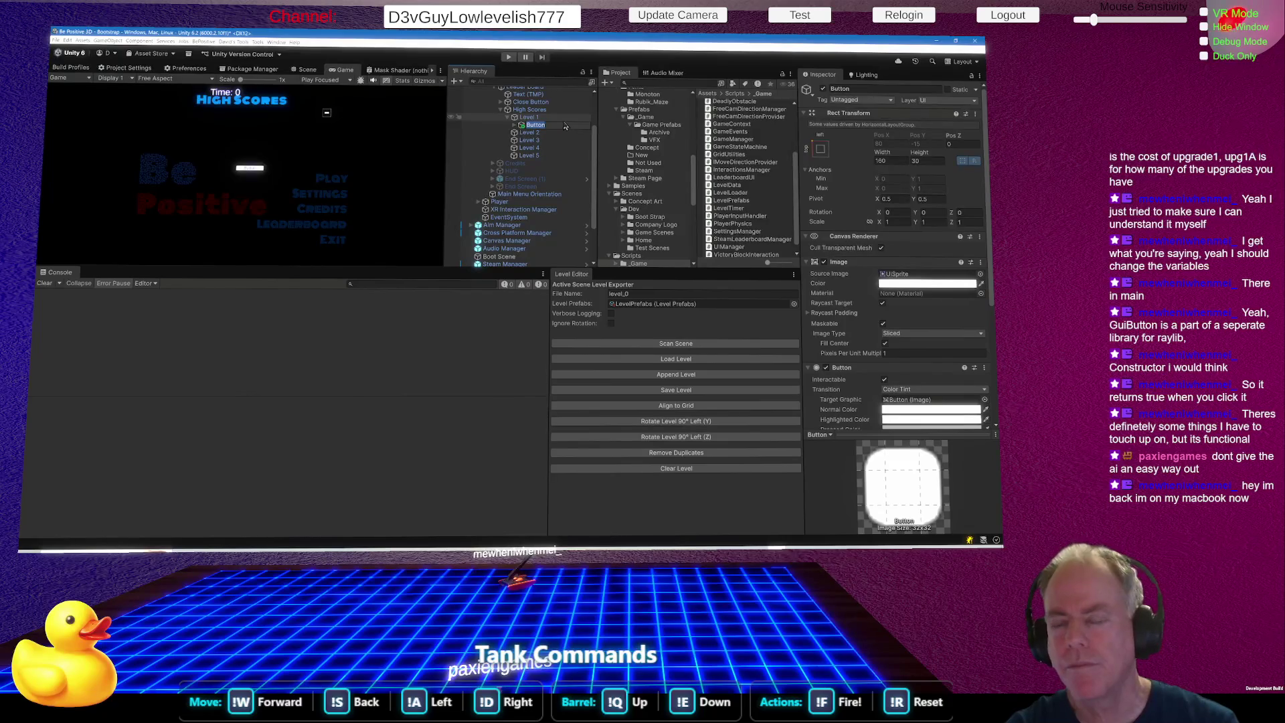
pyautogui.press('Return')
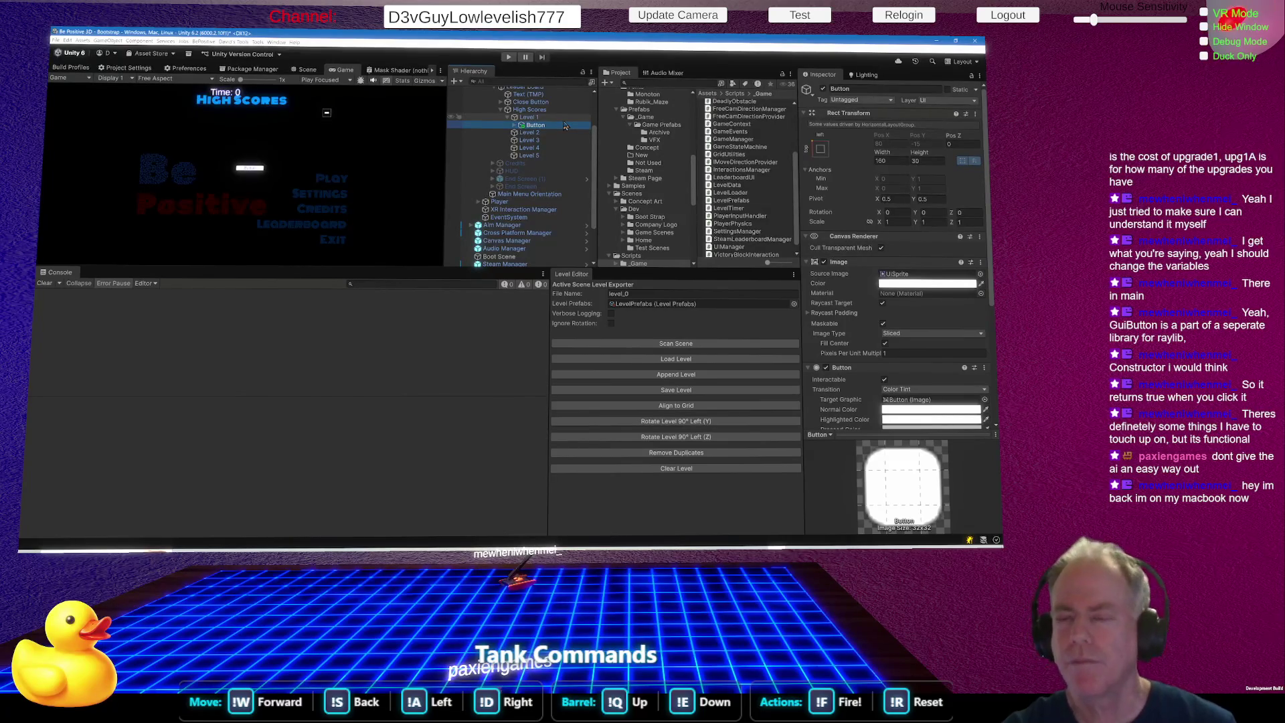
# Change the Level 1 button's Text (TMP) label from 'Button' to 'Level 1'.
pyautogui.press('Up')
pyautogui.press('Down')
pyautogui.press('Right')
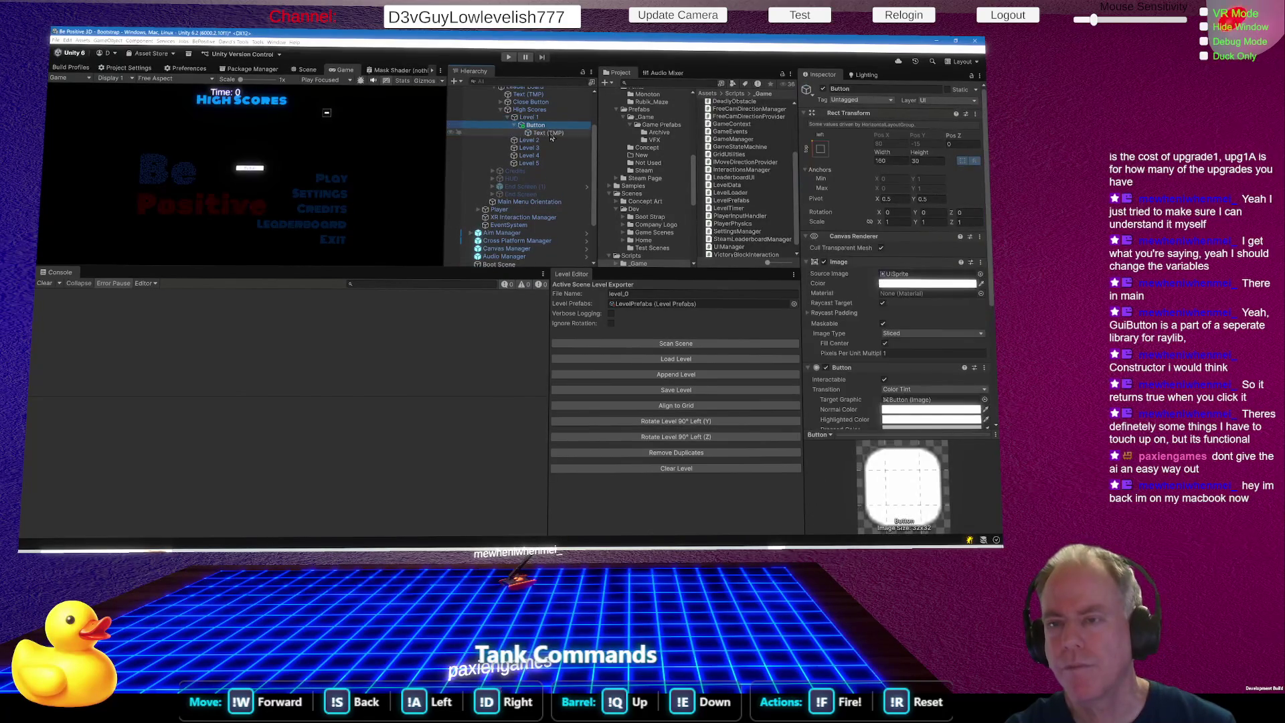
pyautogui.press('Down')
pyautogui.click(884, 296)
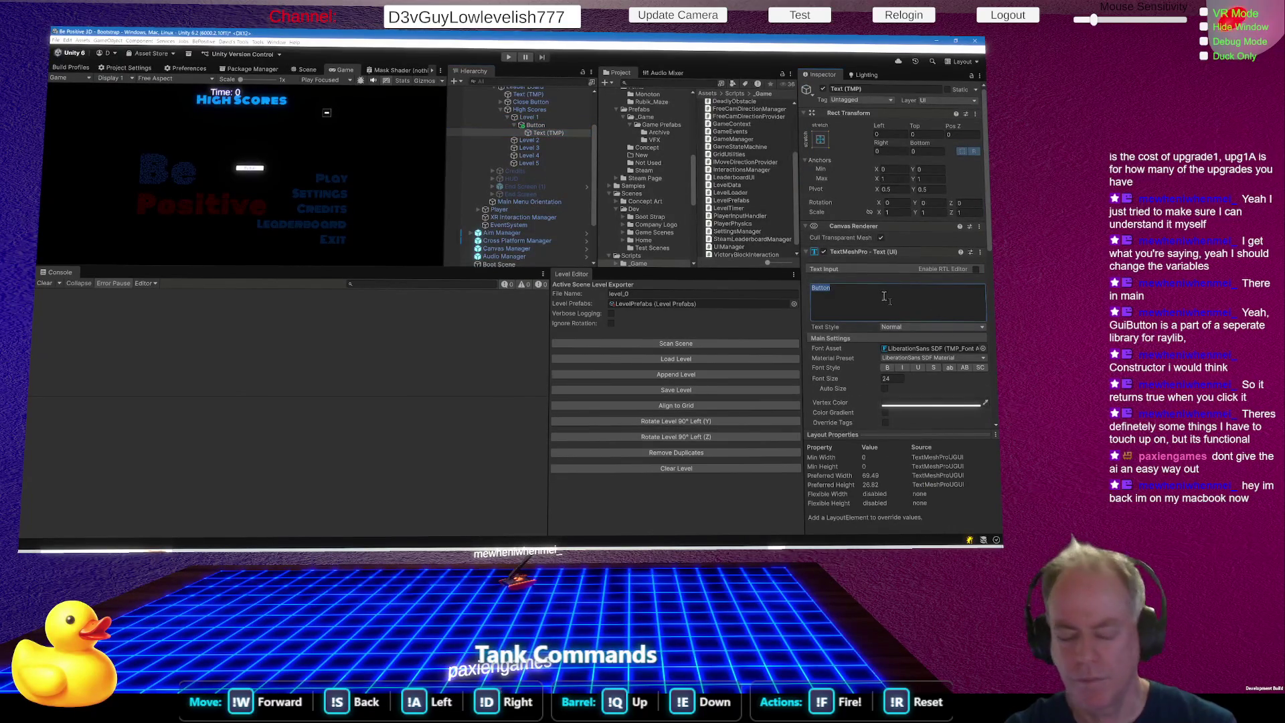
pyautogui.write('Level 1')
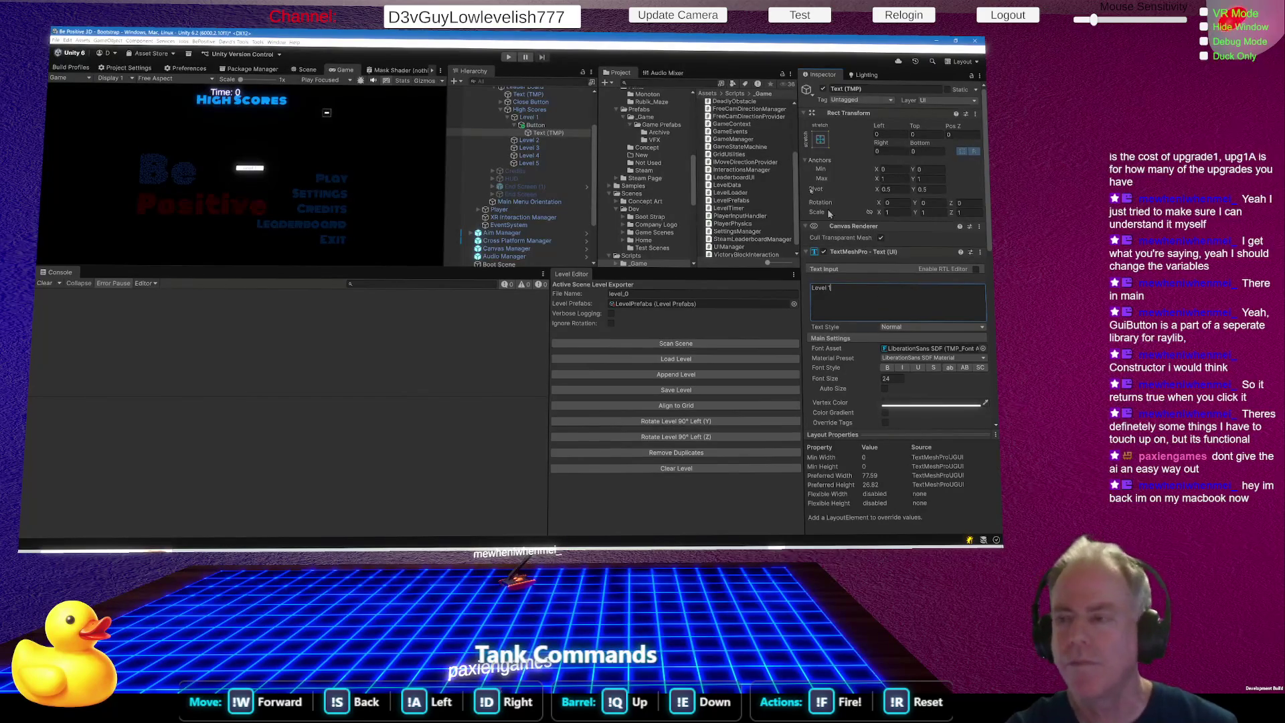
pyautogui.click(542, 134)
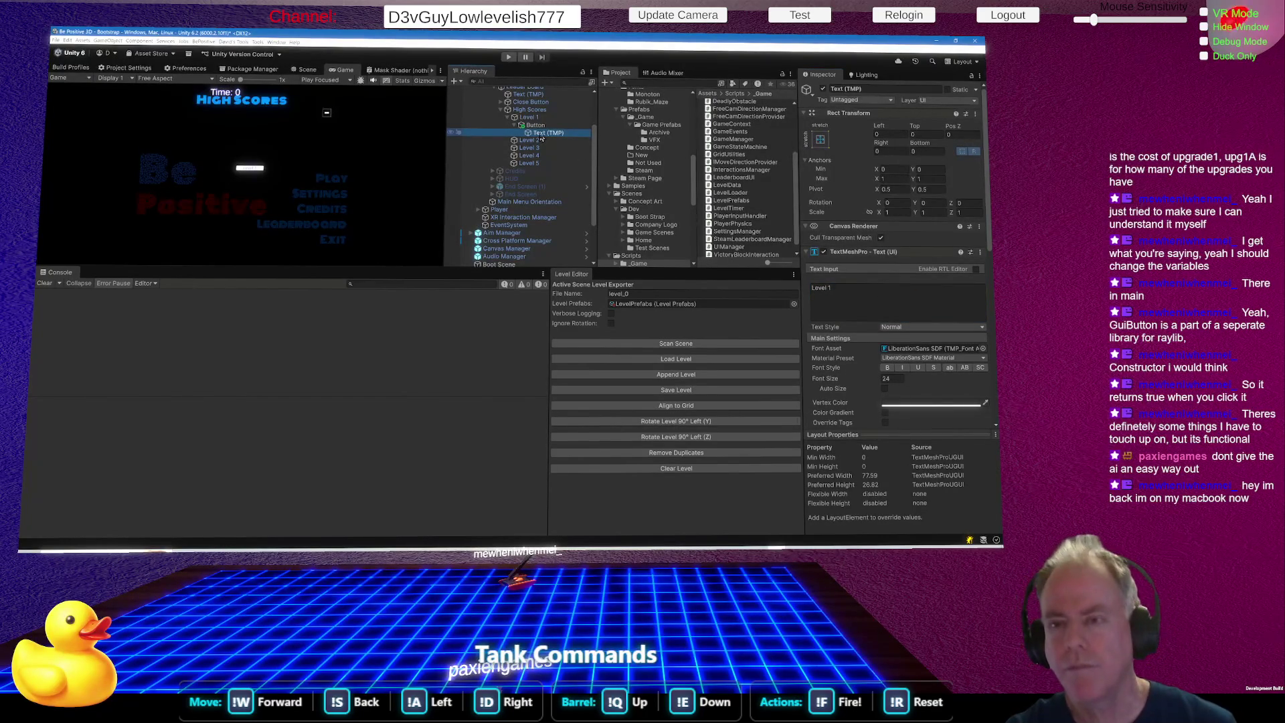
# Undo an accidental paste under Level 2 and add a TextMeshPro button there.
pyautogui.rightClick(531, 140)
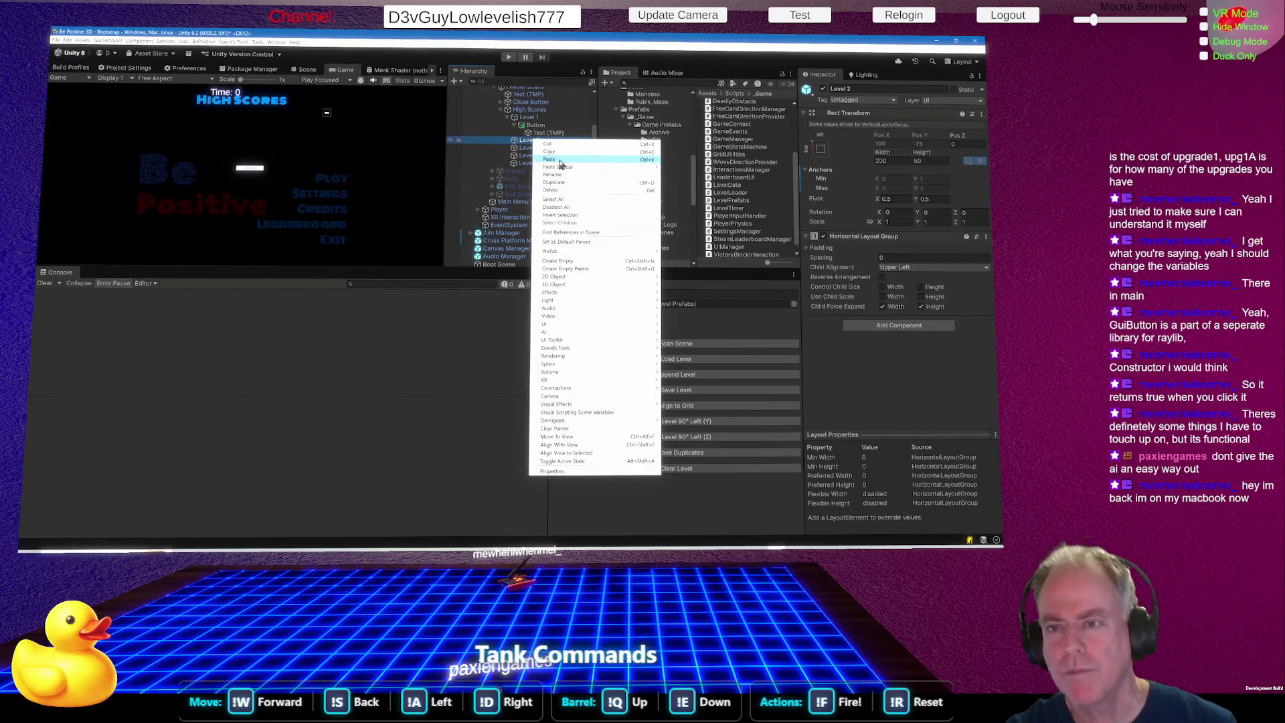
pyautogui.click(560, 161)
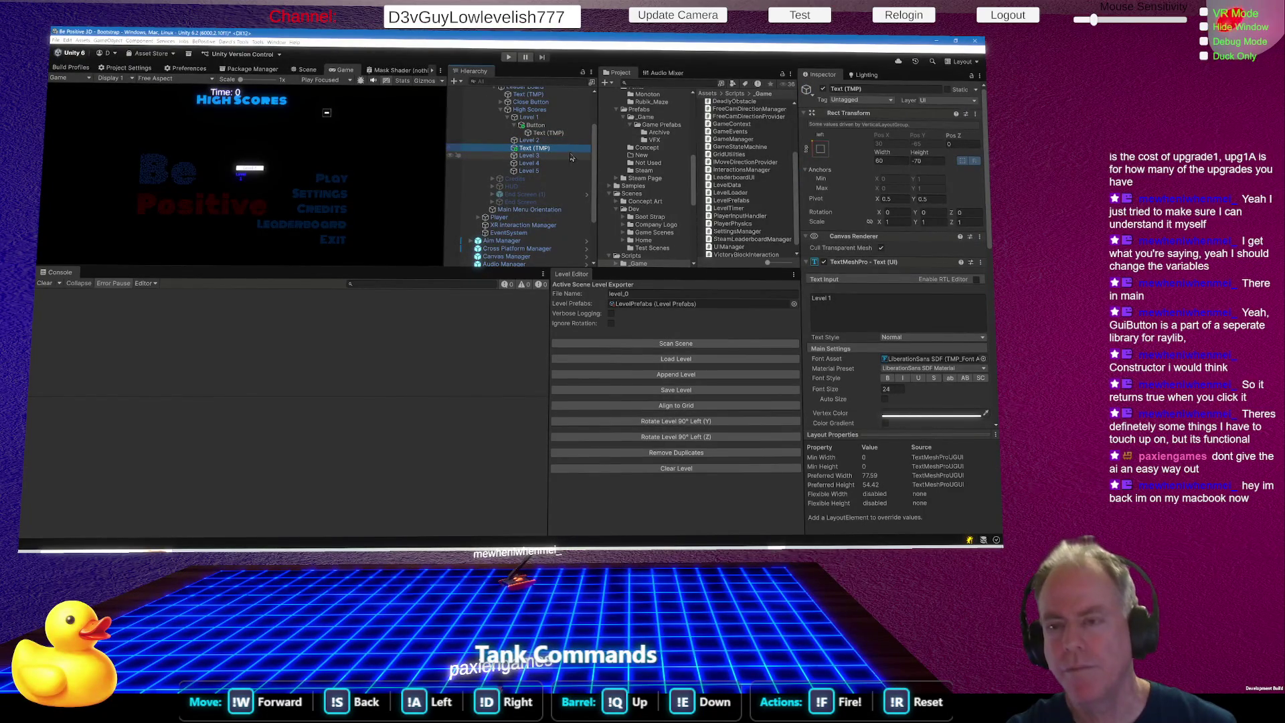
pyautogui.hotkey('ctrl', 'z')
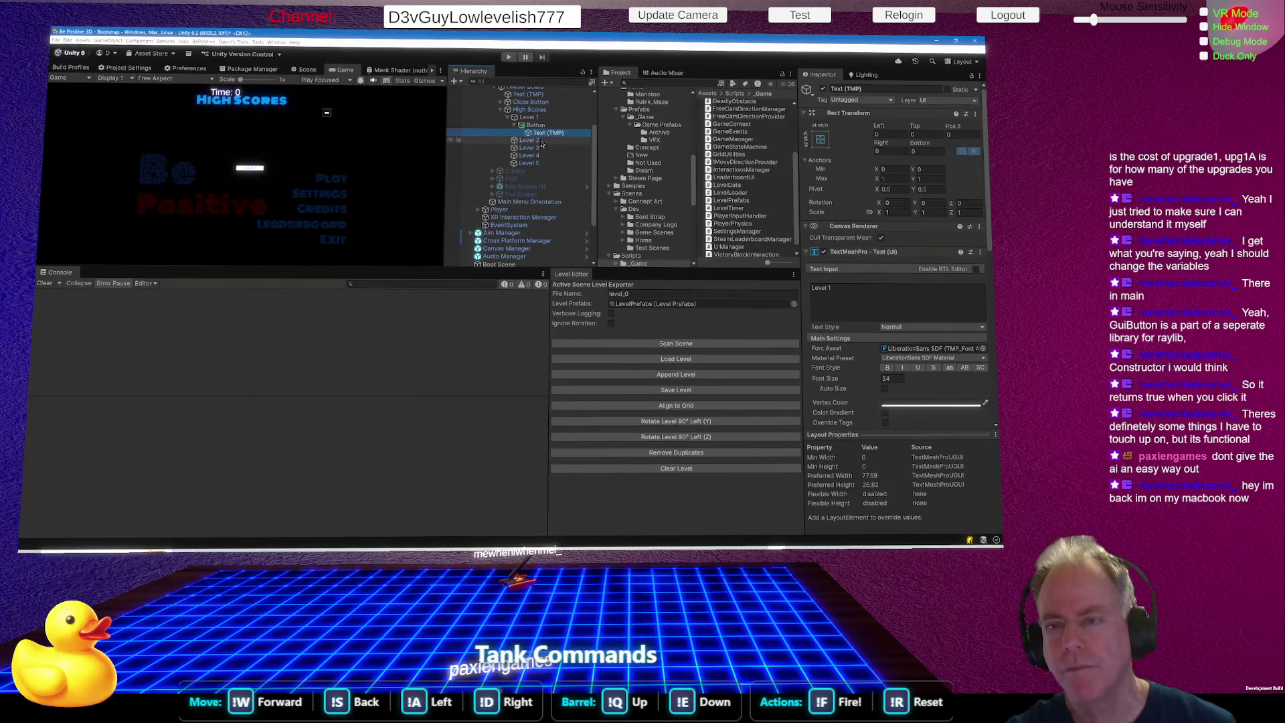
pyautogui.click(541, 142)
pyautogui.rightClick(542, 143)
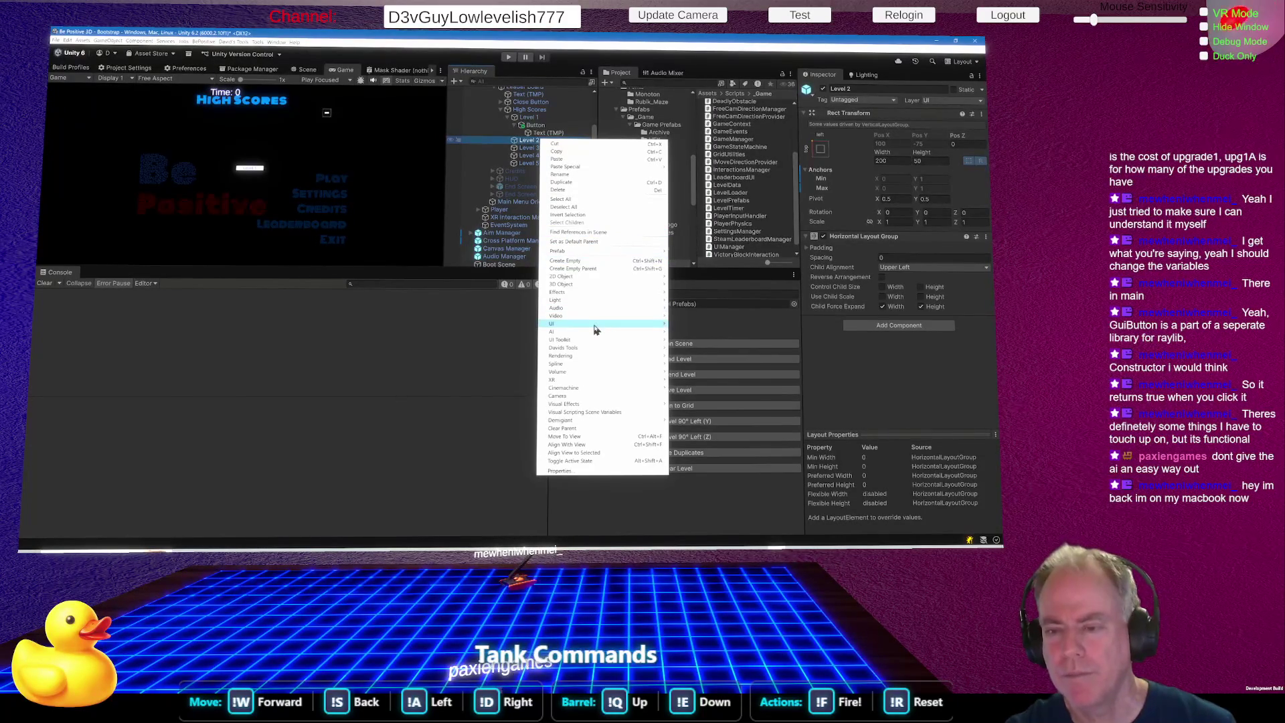
pyautogui.moveTo(595, 329)
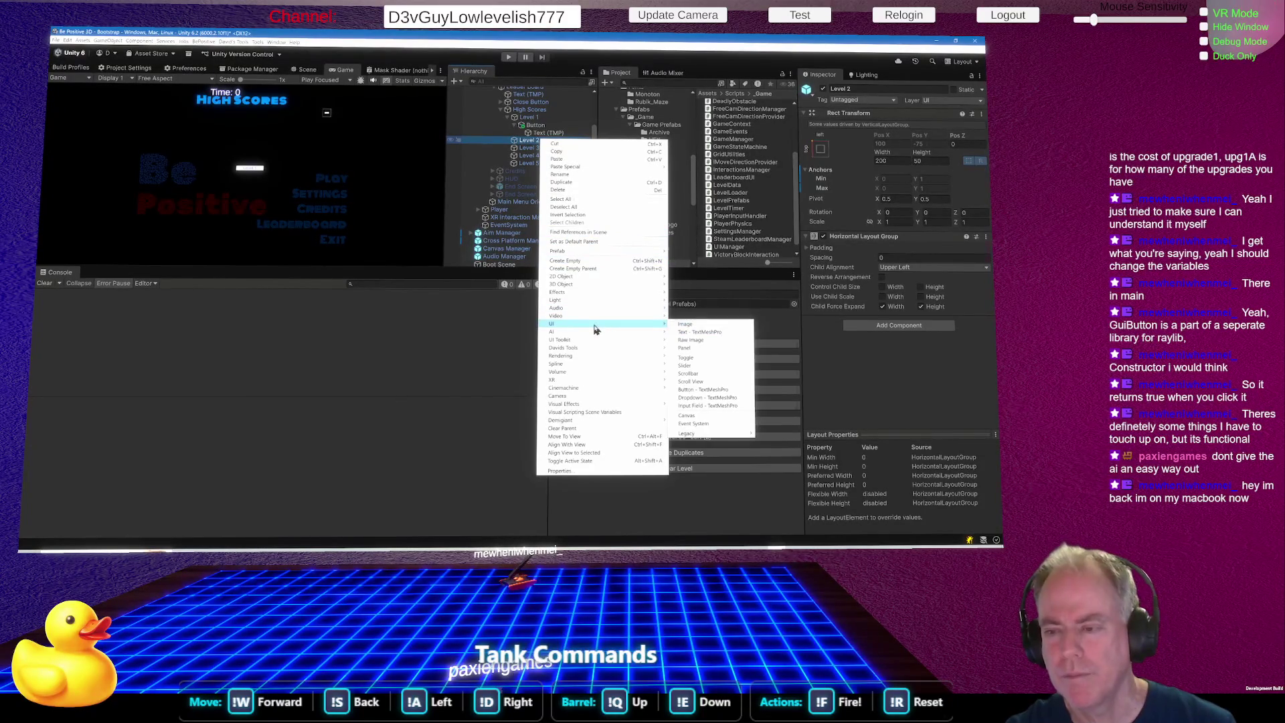
pyautogui.click(708, 391)
# Add a TextMeshPro button under Level 3, cancelling the stray rename.
pyautogui.click(533, 157)
pyautogui.rightClick(530, 156)
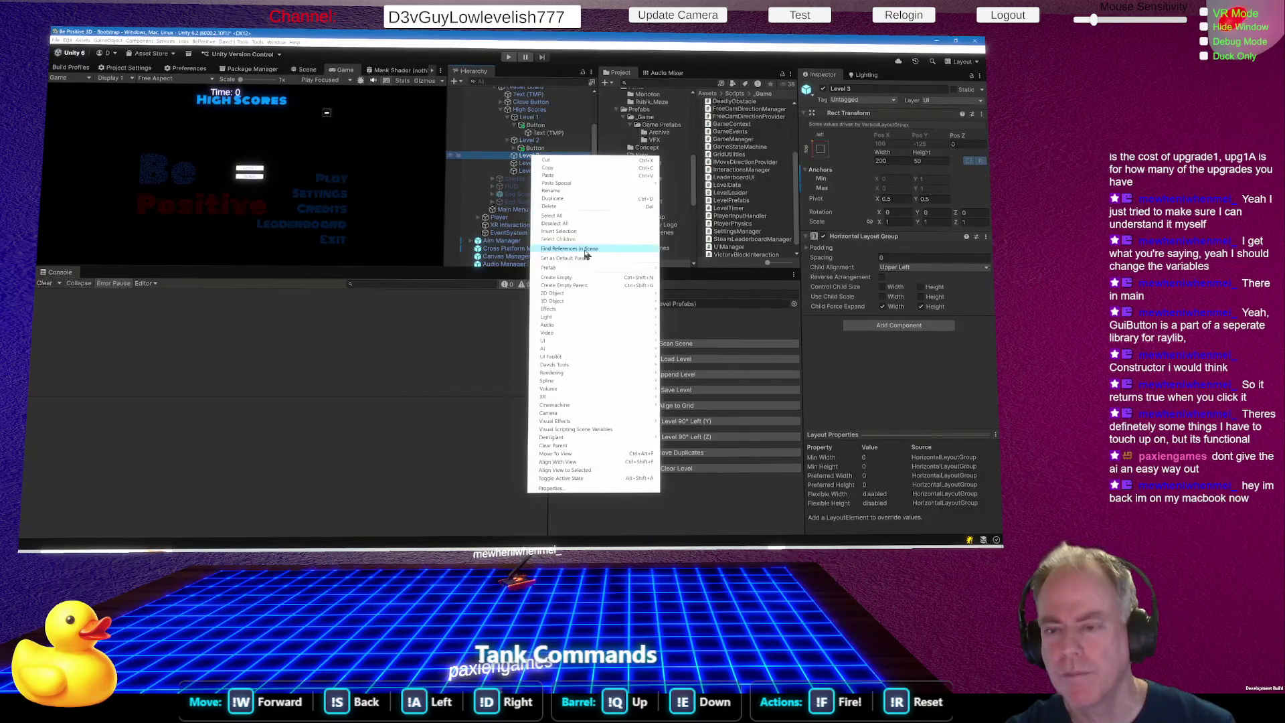
pyautogui.moveTo(580, 341)
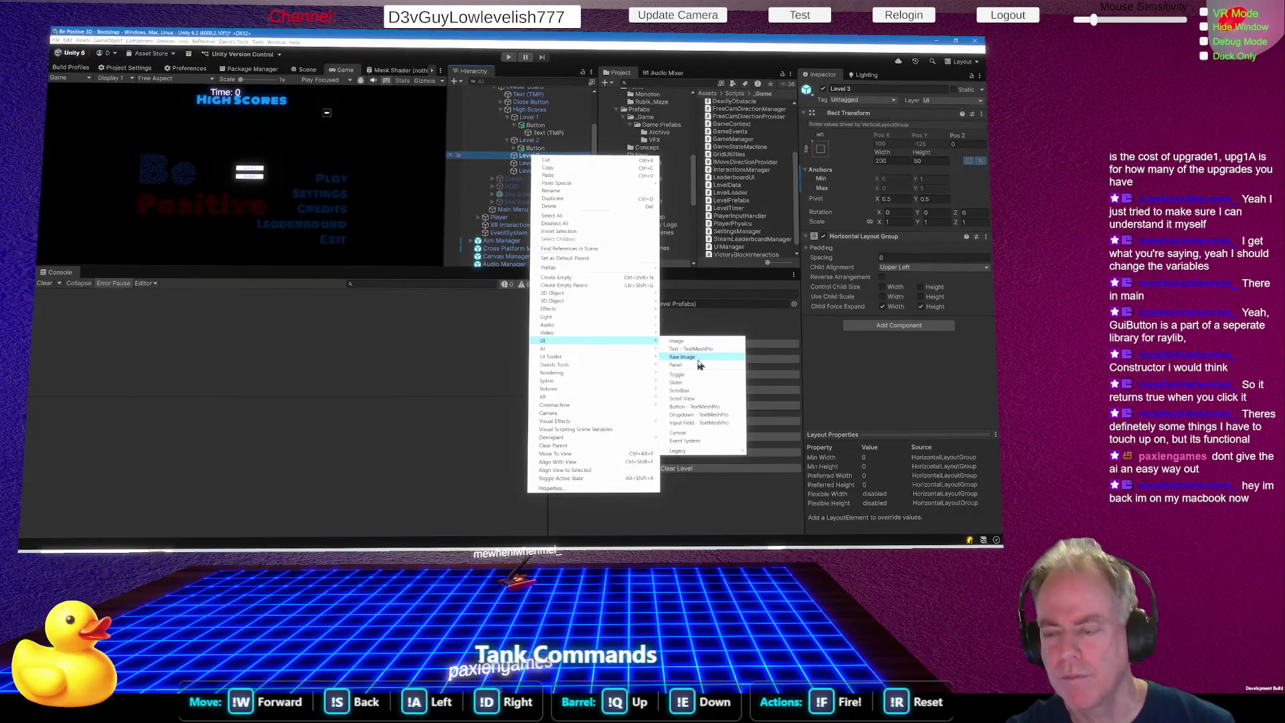
pyautogui.click(711, 408)
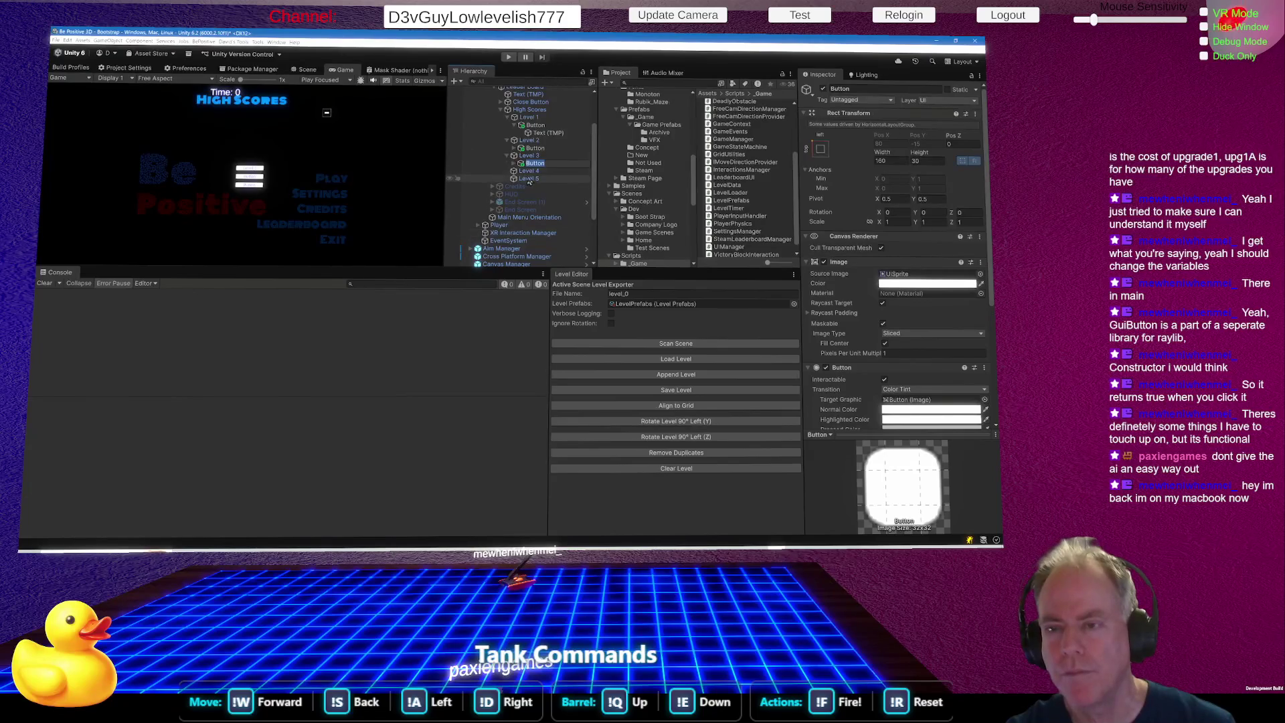
pyautogui.write('Level')
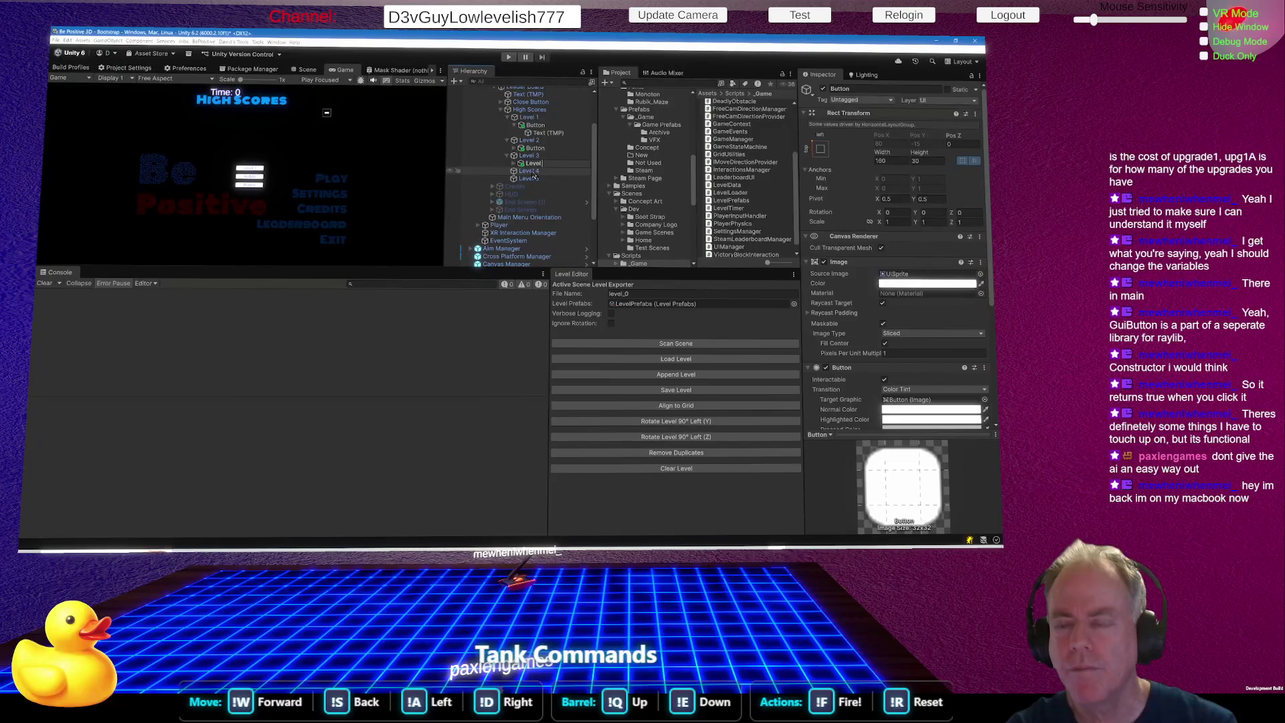
pyautogui.press('BackSpace')
pyautogui.press('BackSpace')
pyautogui.press('BackSpace')
pyautogui.press('Escape')
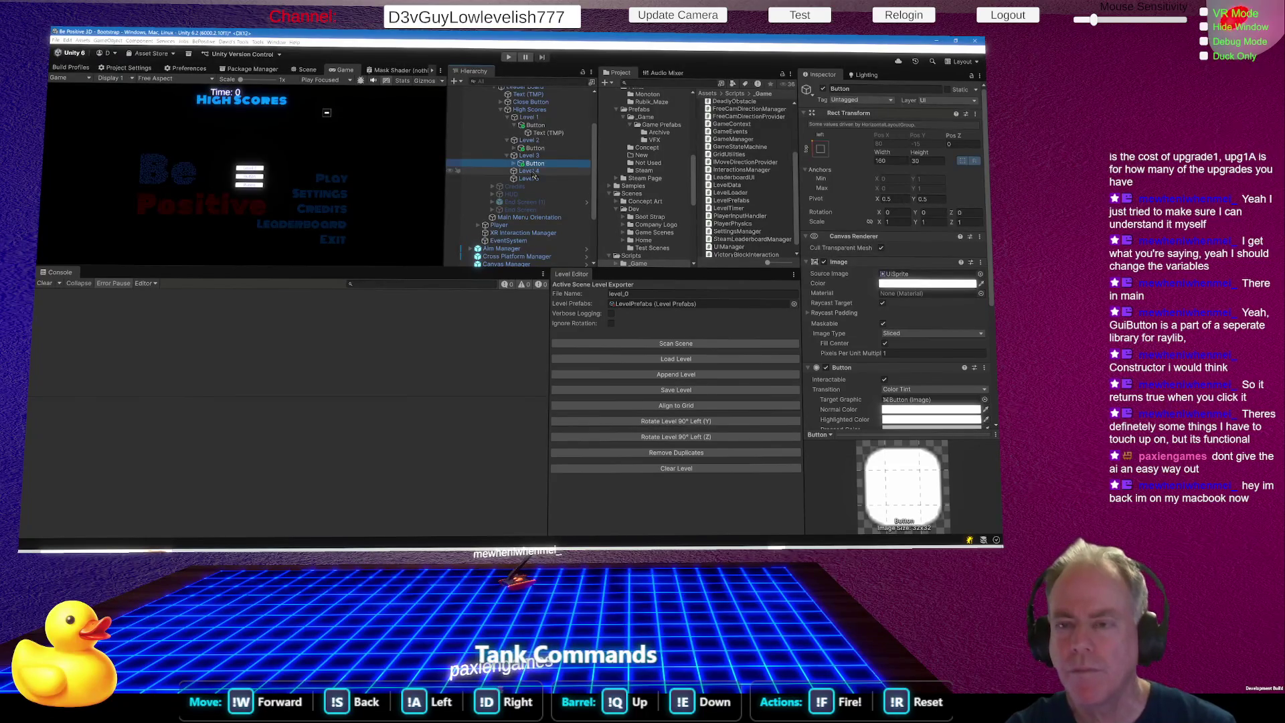
# Add a TextMeshPro button under Level 4.
pyautogui.rightClick(534, 173)
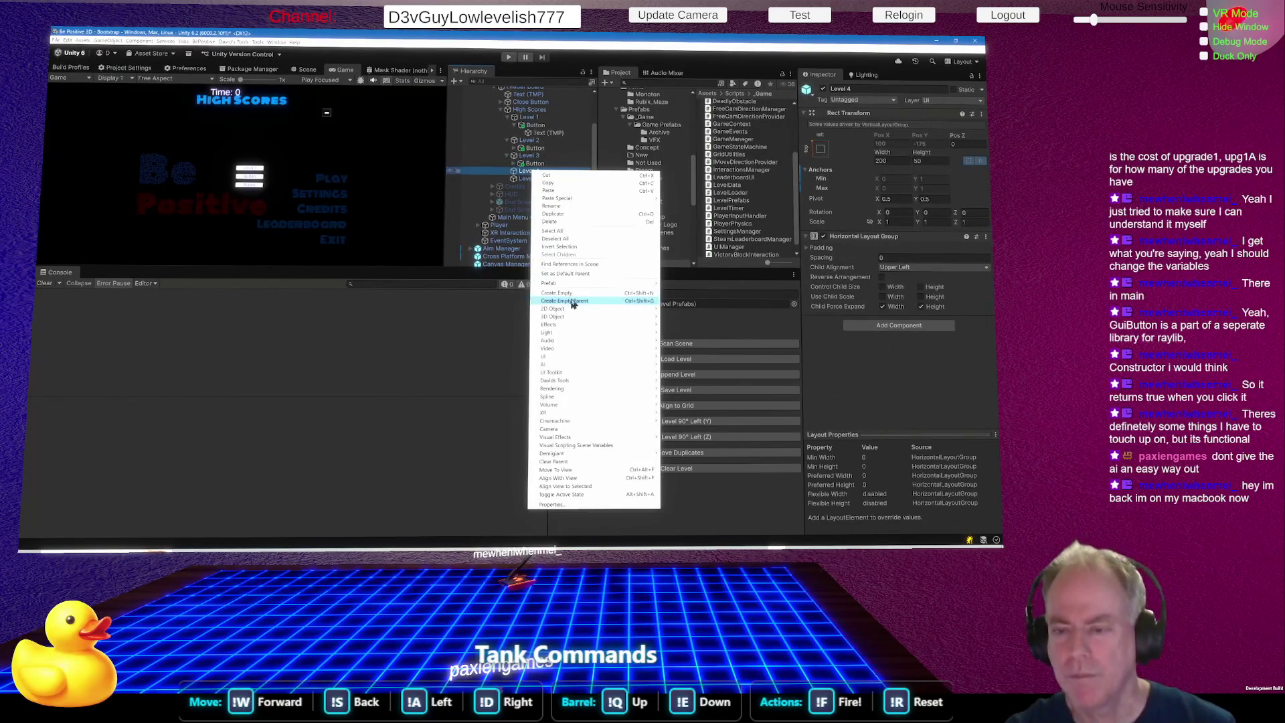
pyautogui.moveTo(584, 356)
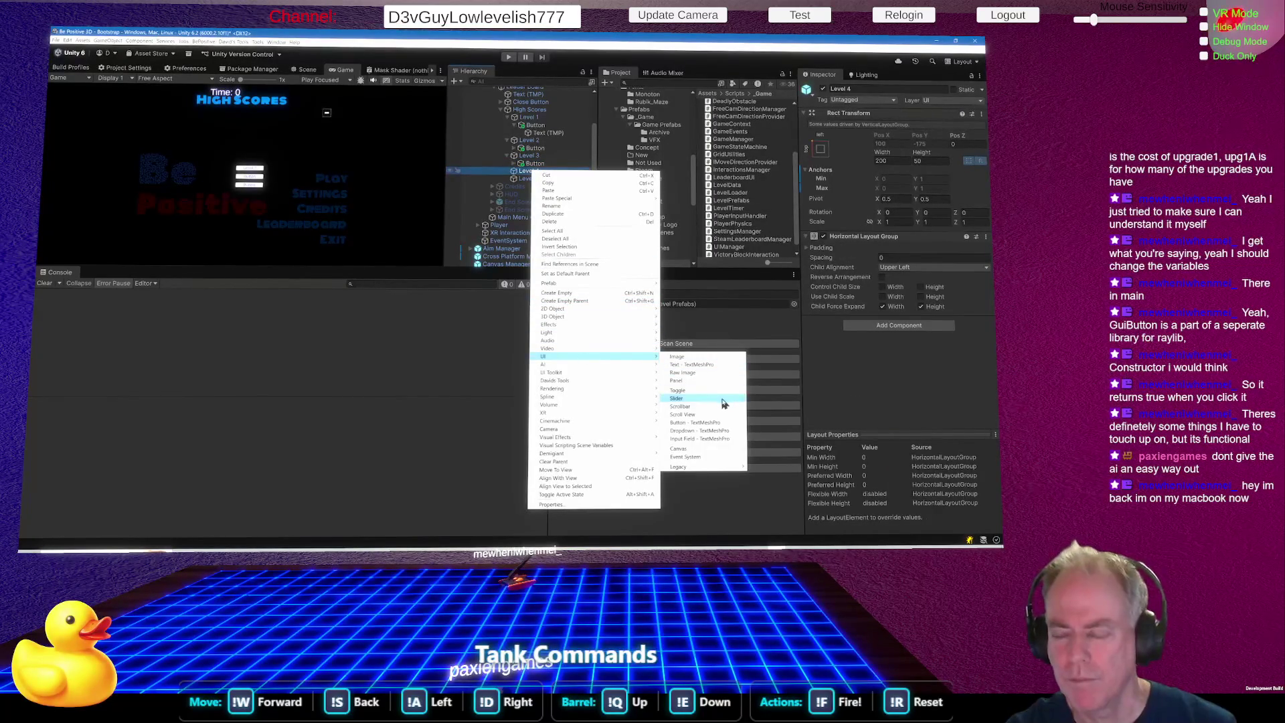
pyautogui.click(721, 427)
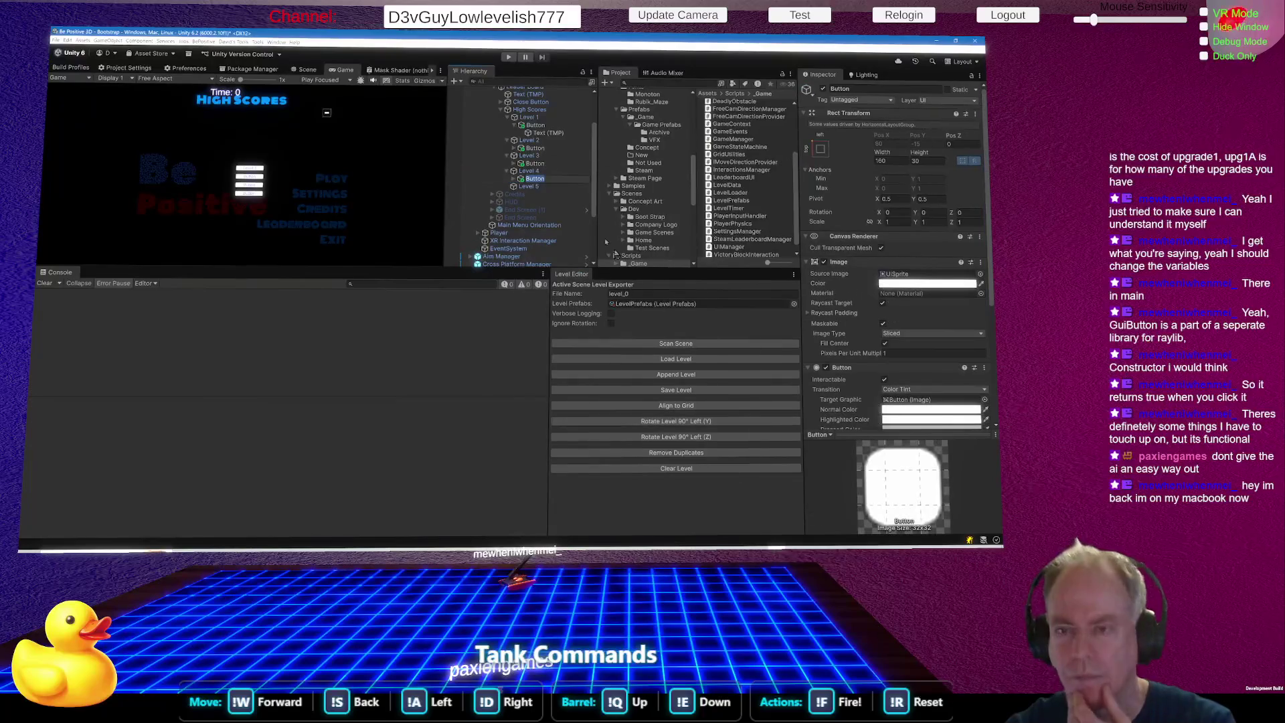
pyautogui.click(538, 187)
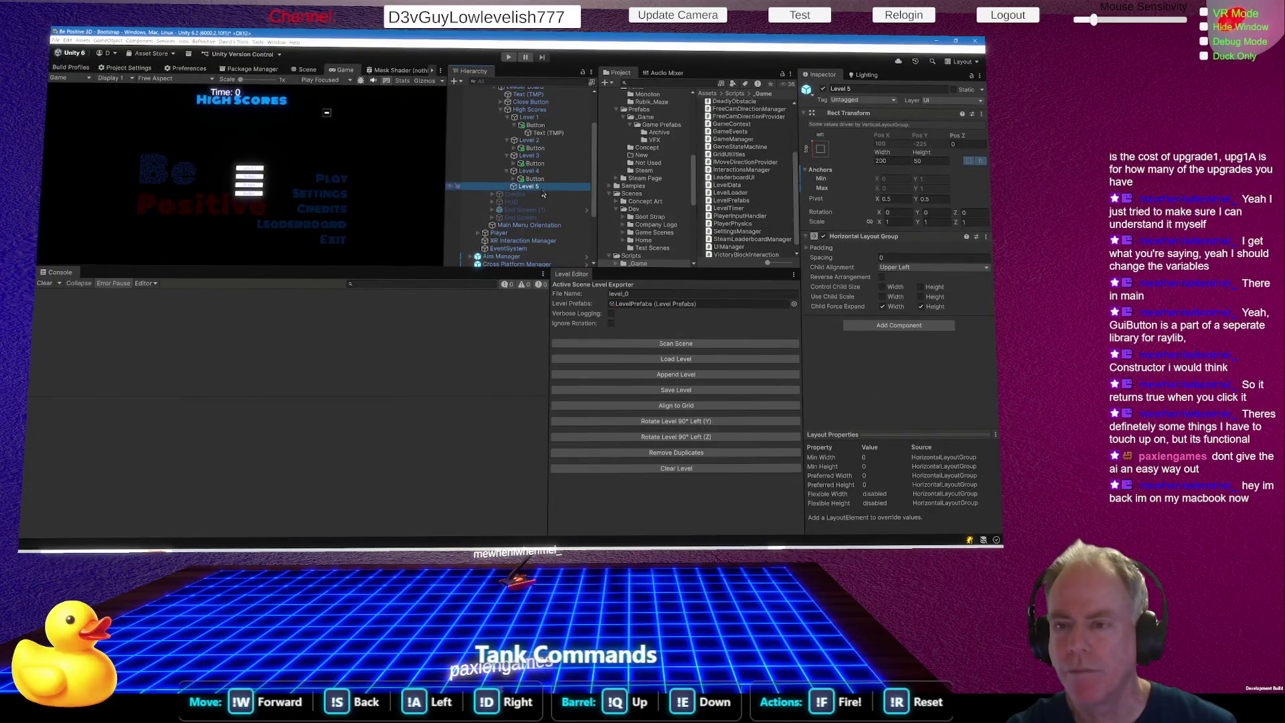
pyautogui.click(542, 188)
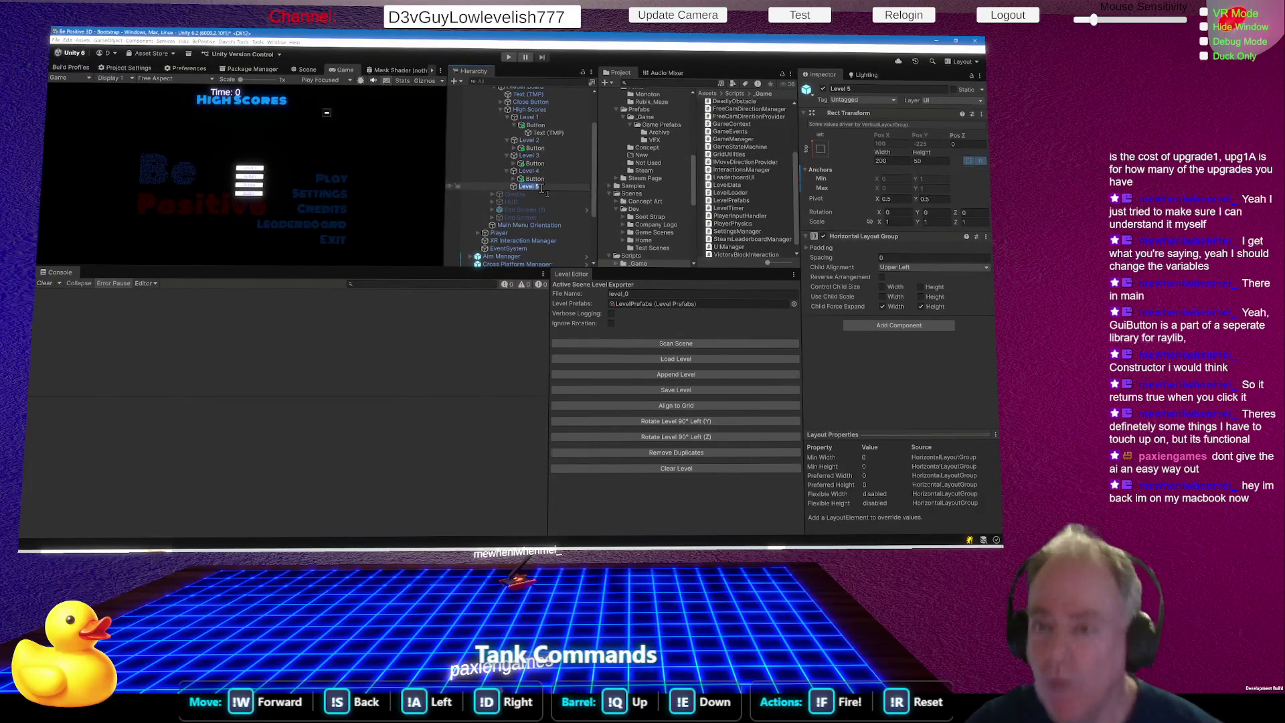
pyautogui.click(539, 126)
# Rename the buttons under Level 1 and Level 2 to Level 1 Button and Level 2 Button.
pyautogui.click(541, 125)
pyautogui.write('Level ')
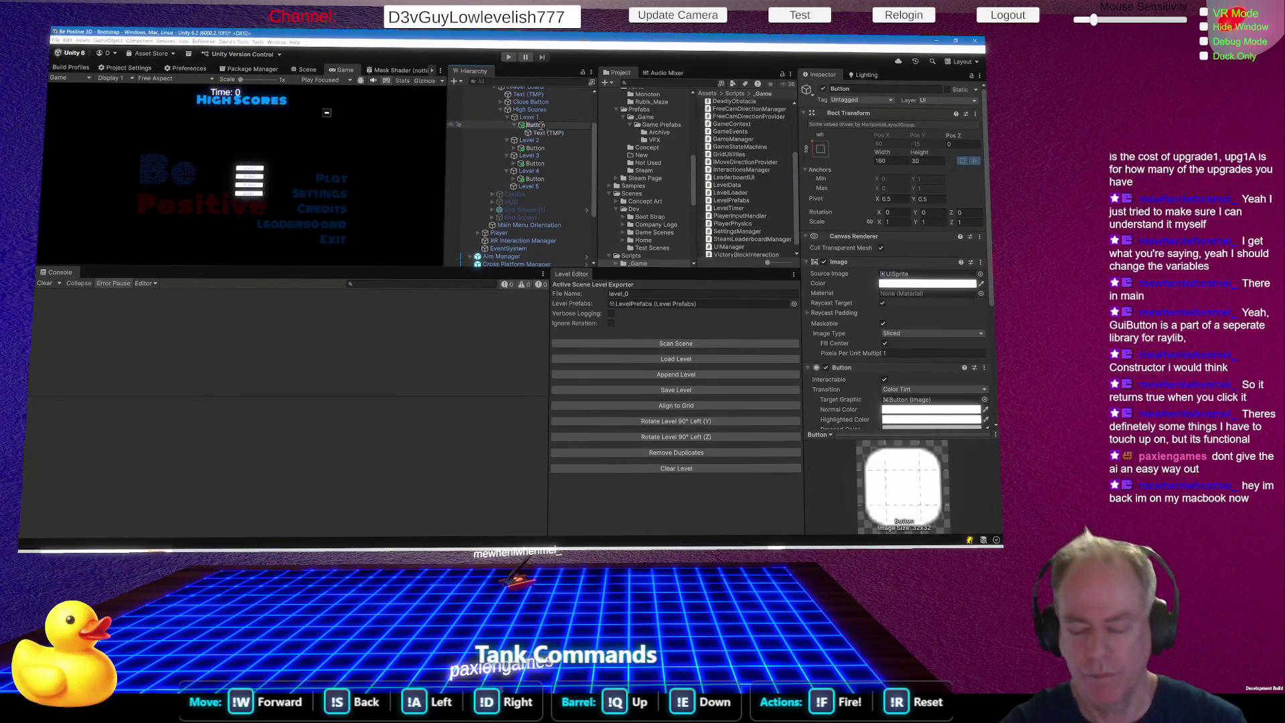
pyautogui.write('1')
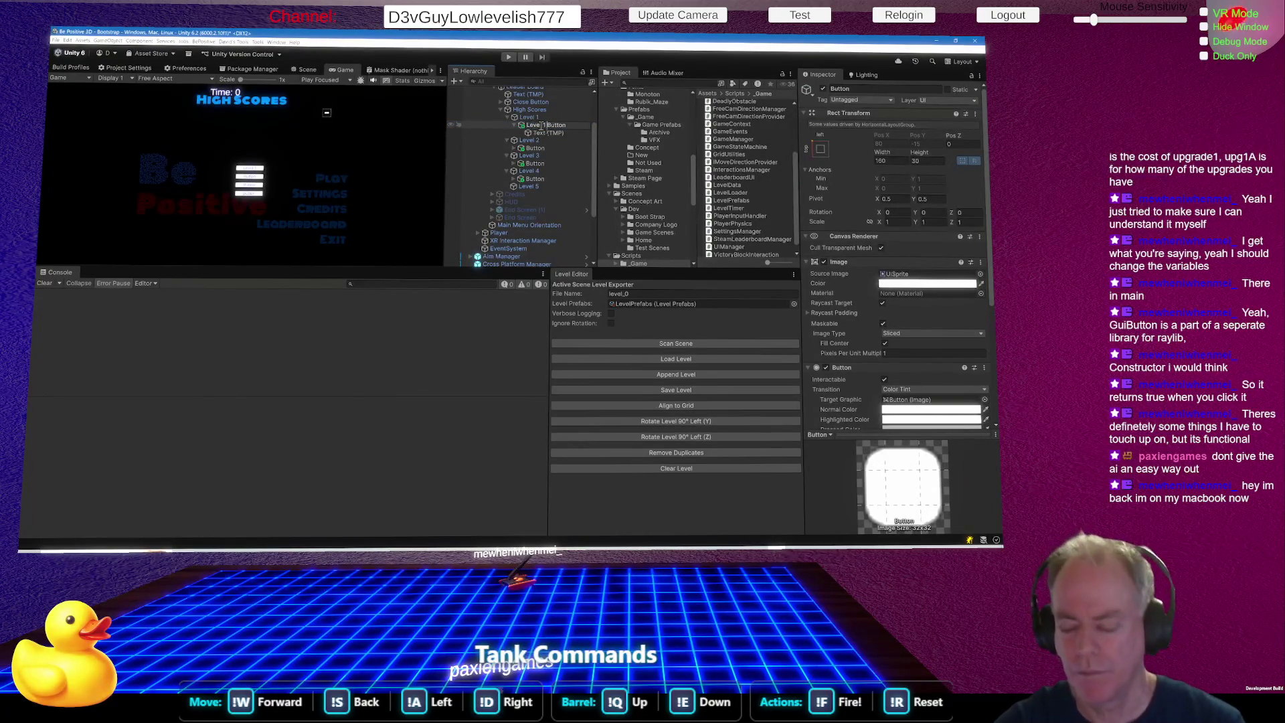
pyautogui.click(540, 149)
pyautogui.press('F2')
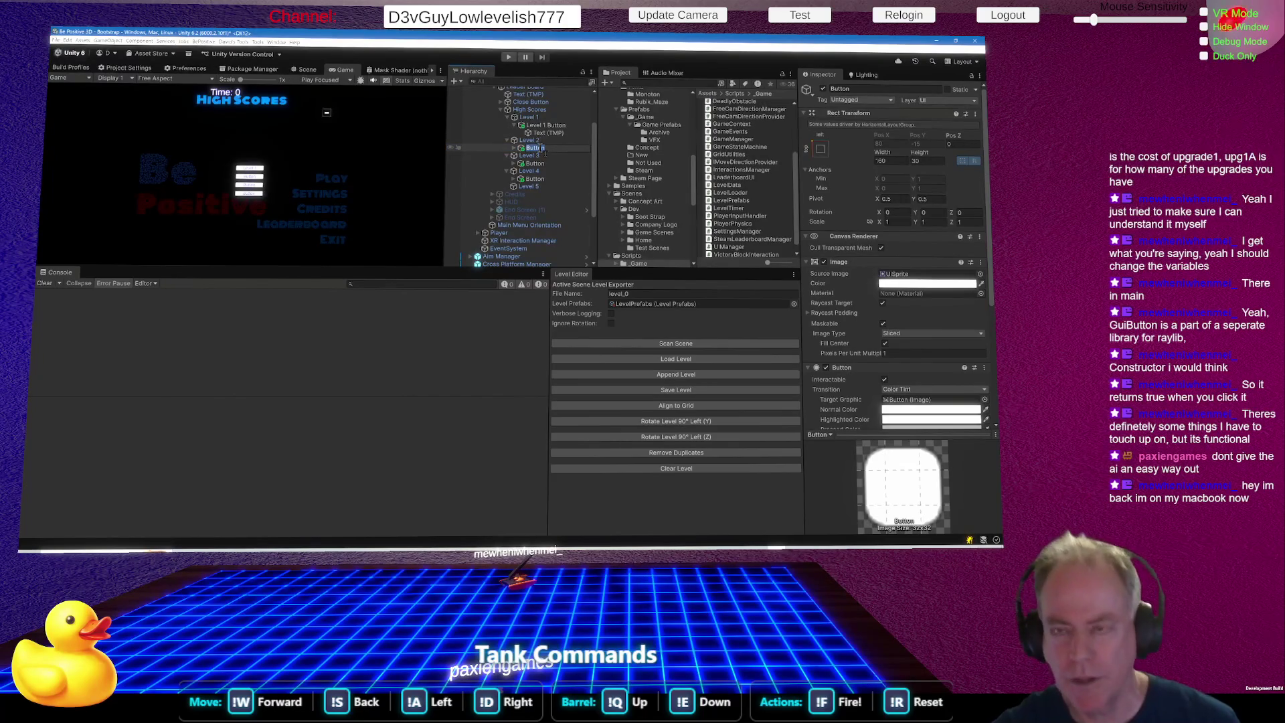
pyautogui.write('Level 2')
pyautogui.click(533, 163)
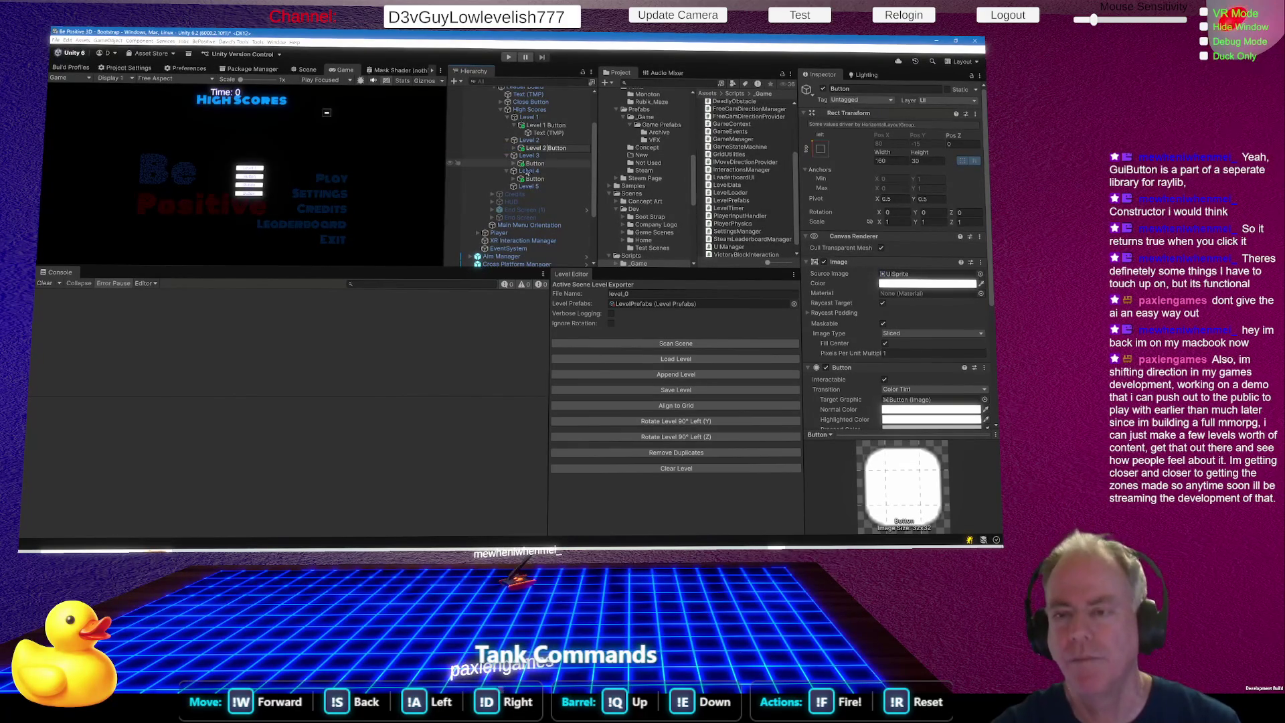
# Rename the buttons under Level 3 and Level 4 to Level 3 Button and Level 4 Button.
pyautogui.click(535, 164)
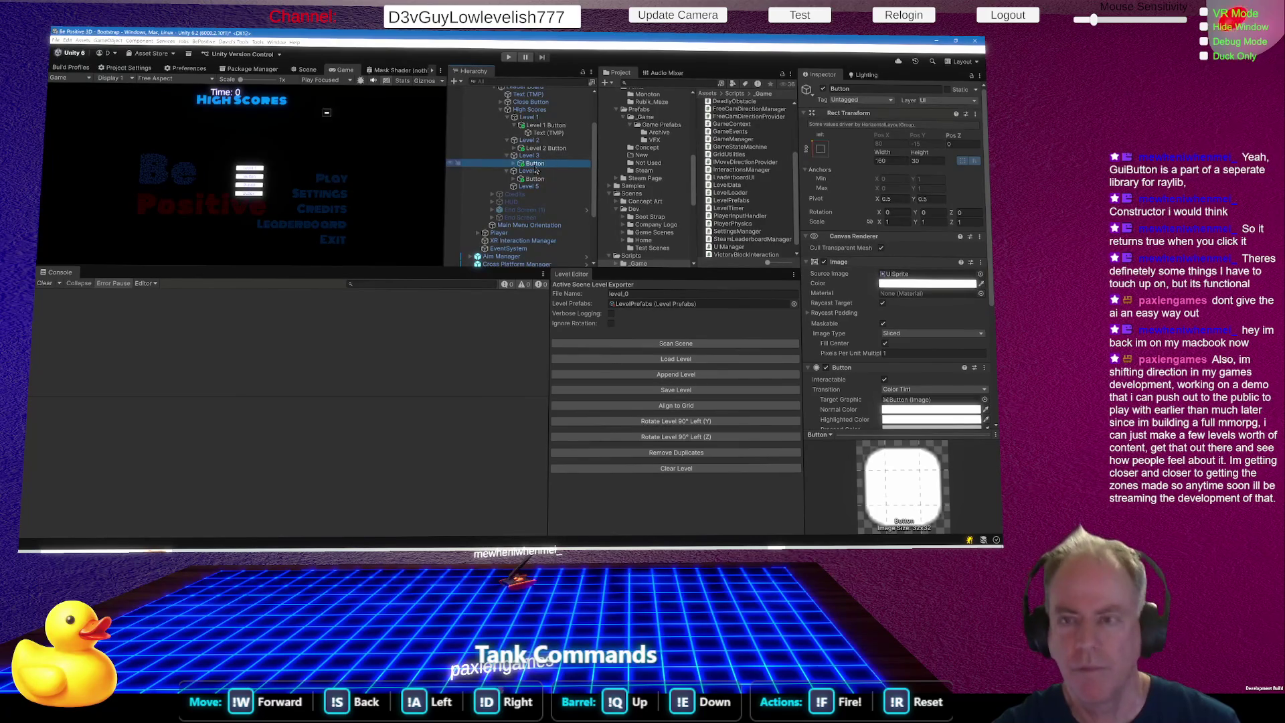
pyautogui.press('F2')
pyautogui.press('Home')
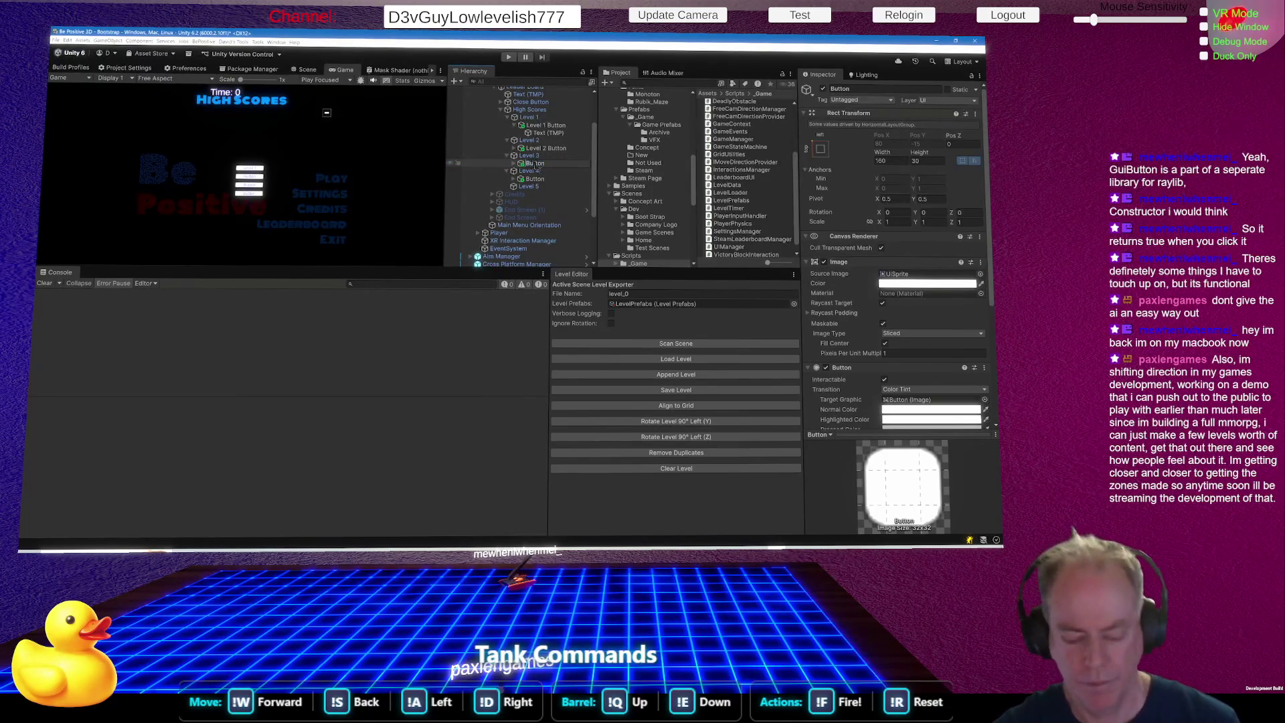
pyautogui.write('Level 3')
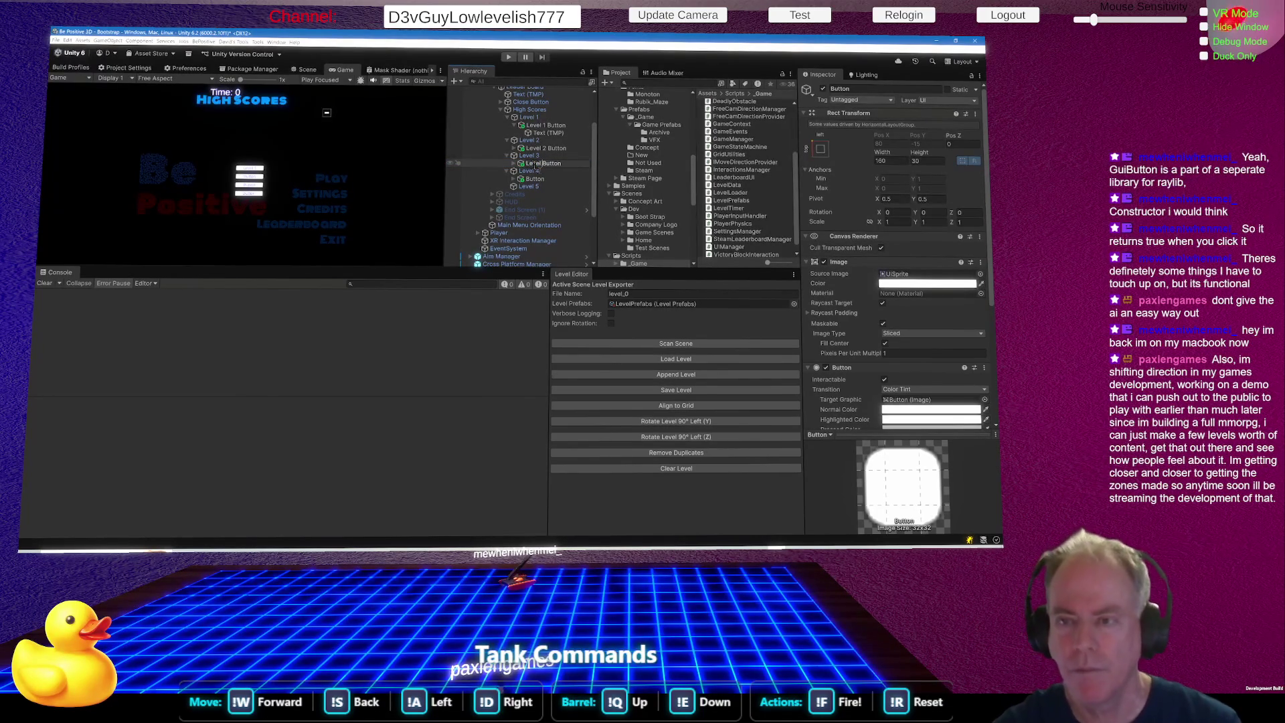
pyautogui.press('Return')
pyautogui.click(539, 179)
pyautogui.press('F2')
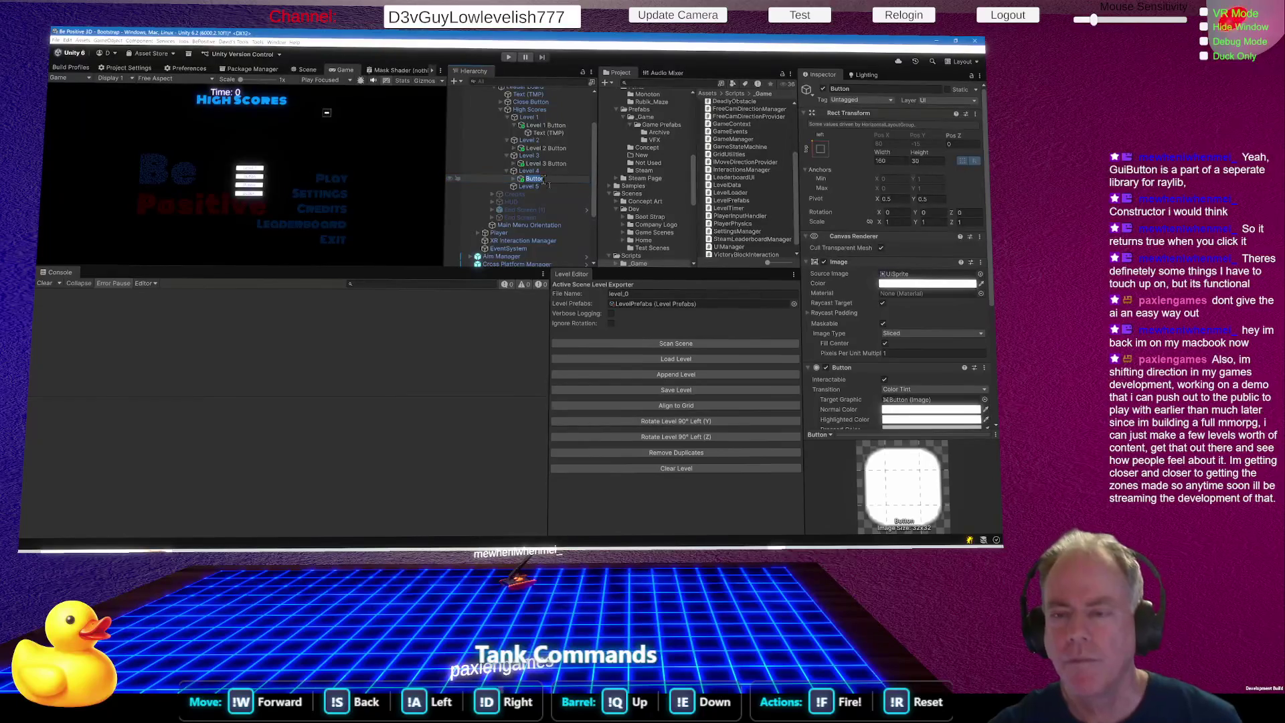
pyautogui.write('Level 4 Button')
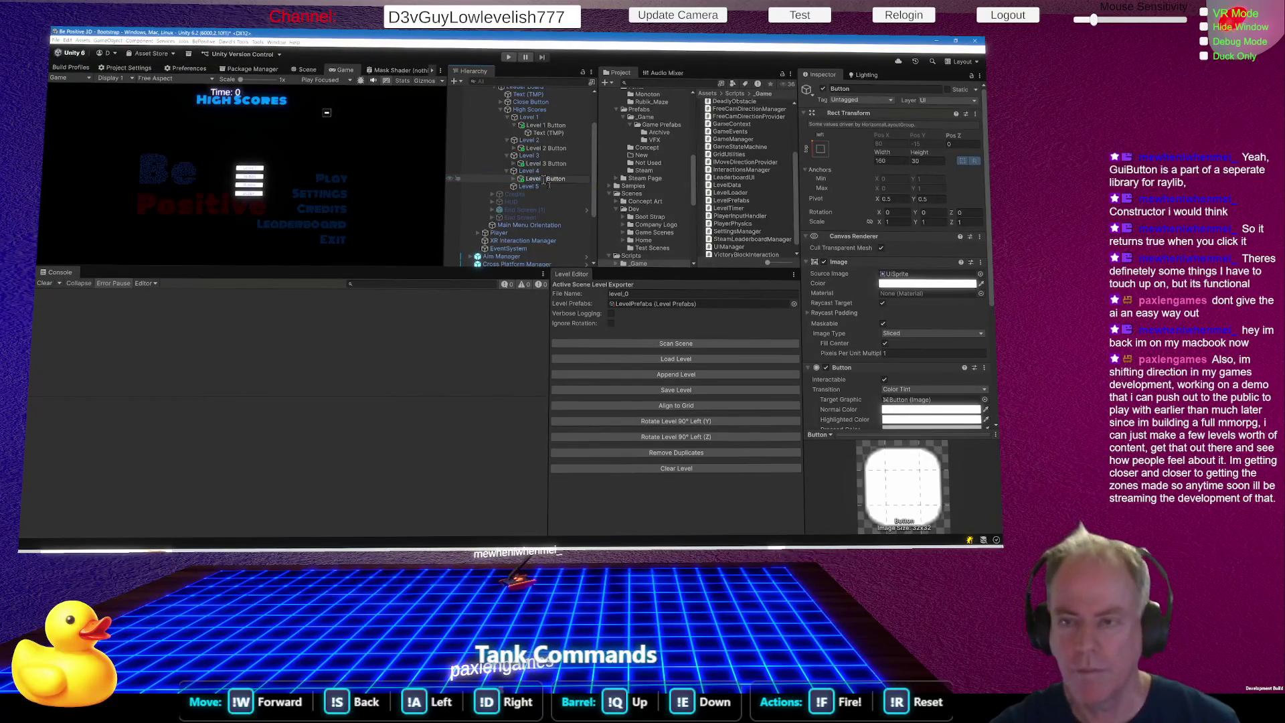
pyautogui.press('Return')
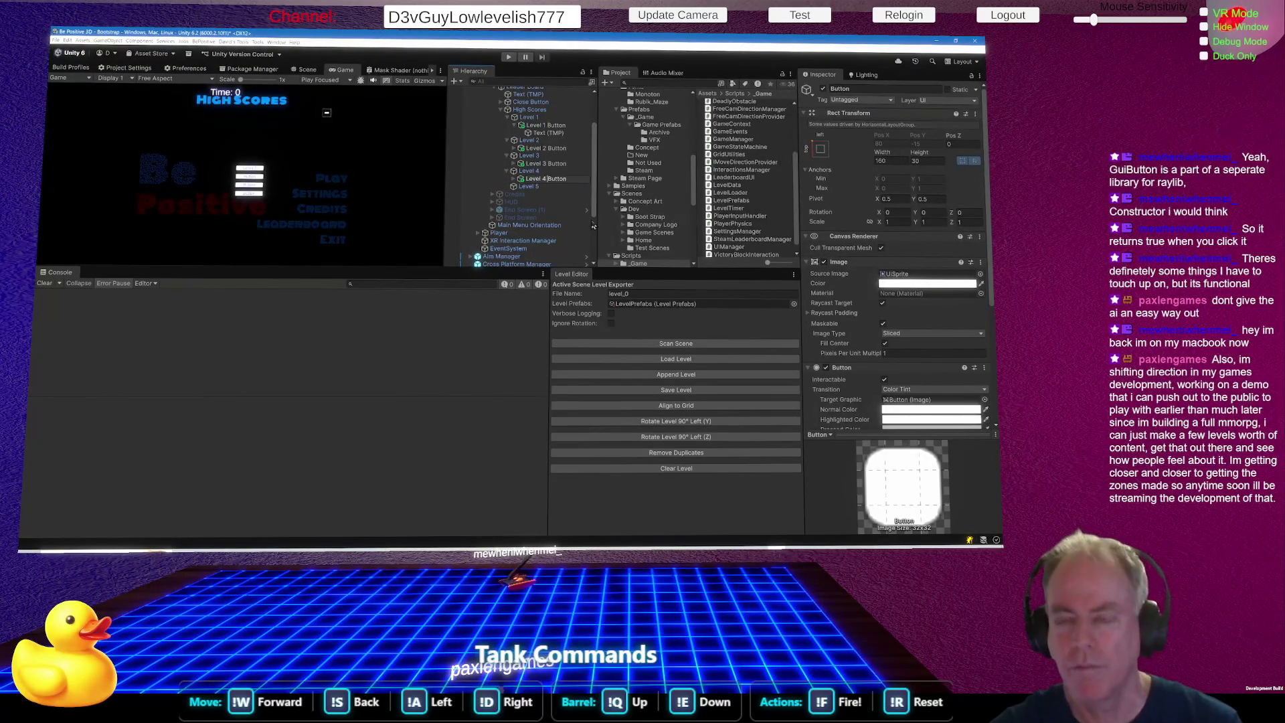
# Add a TextMeshPro button under Level 5 and start naming it 'Level 5 B…'.
pyautogui.rightClick(538, 186)
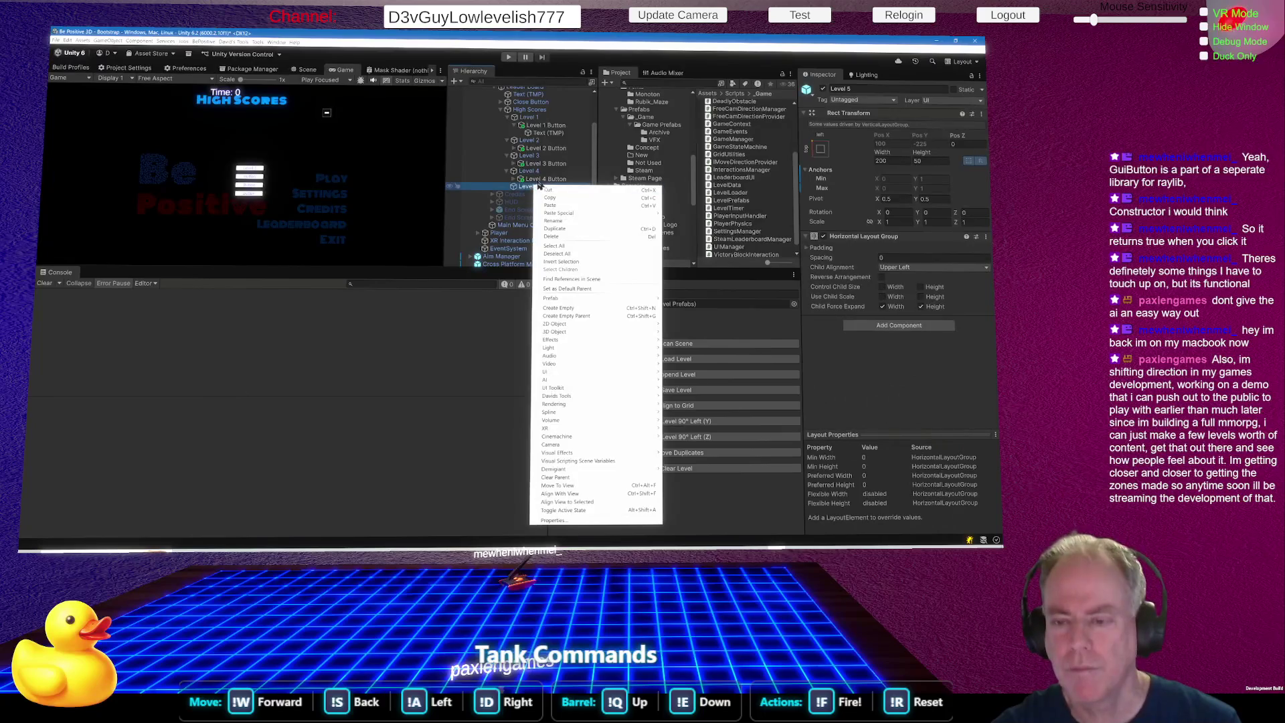
pyautogui.moveTo(580, 372)
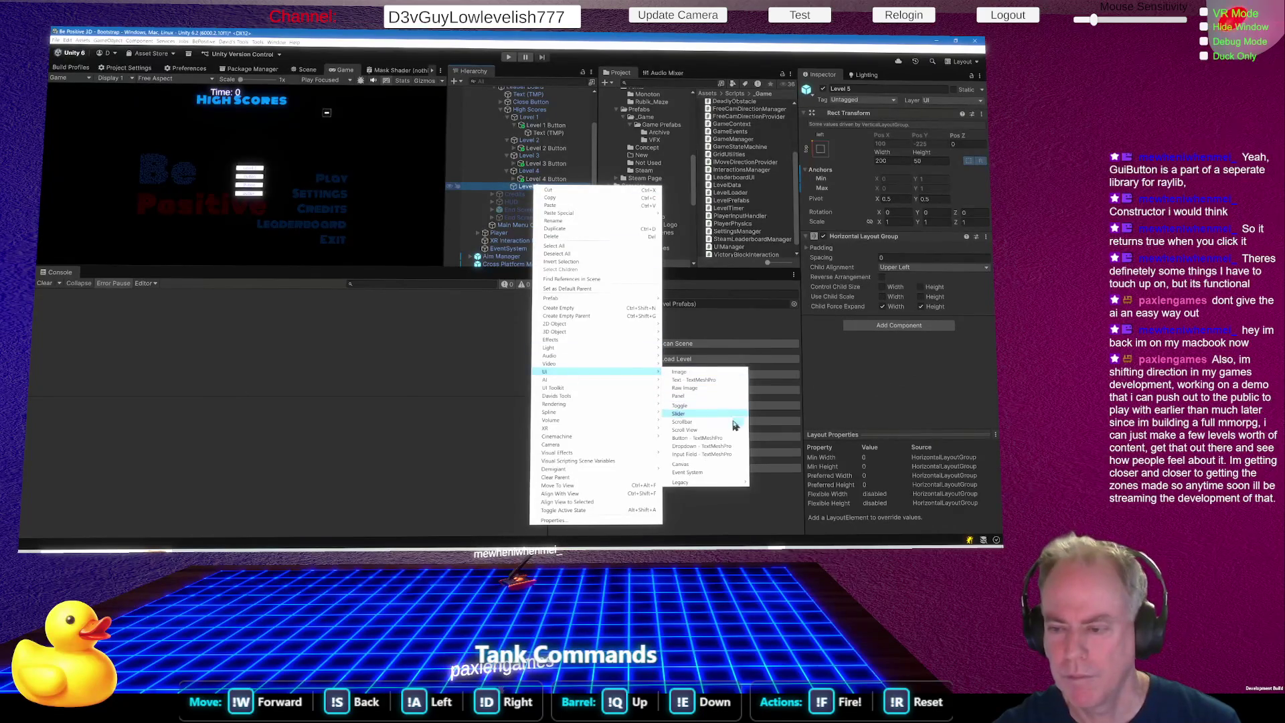
pyautogui.click(700, 438)
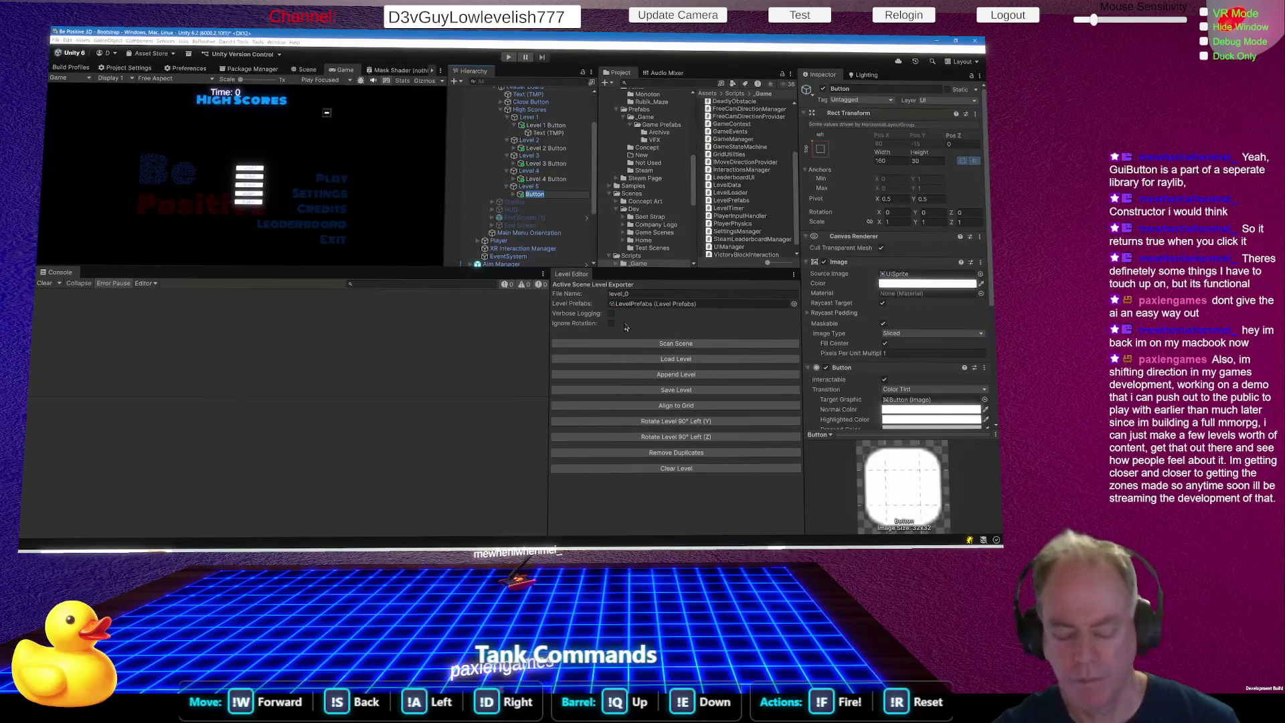
pyautogui.write('Level 1')
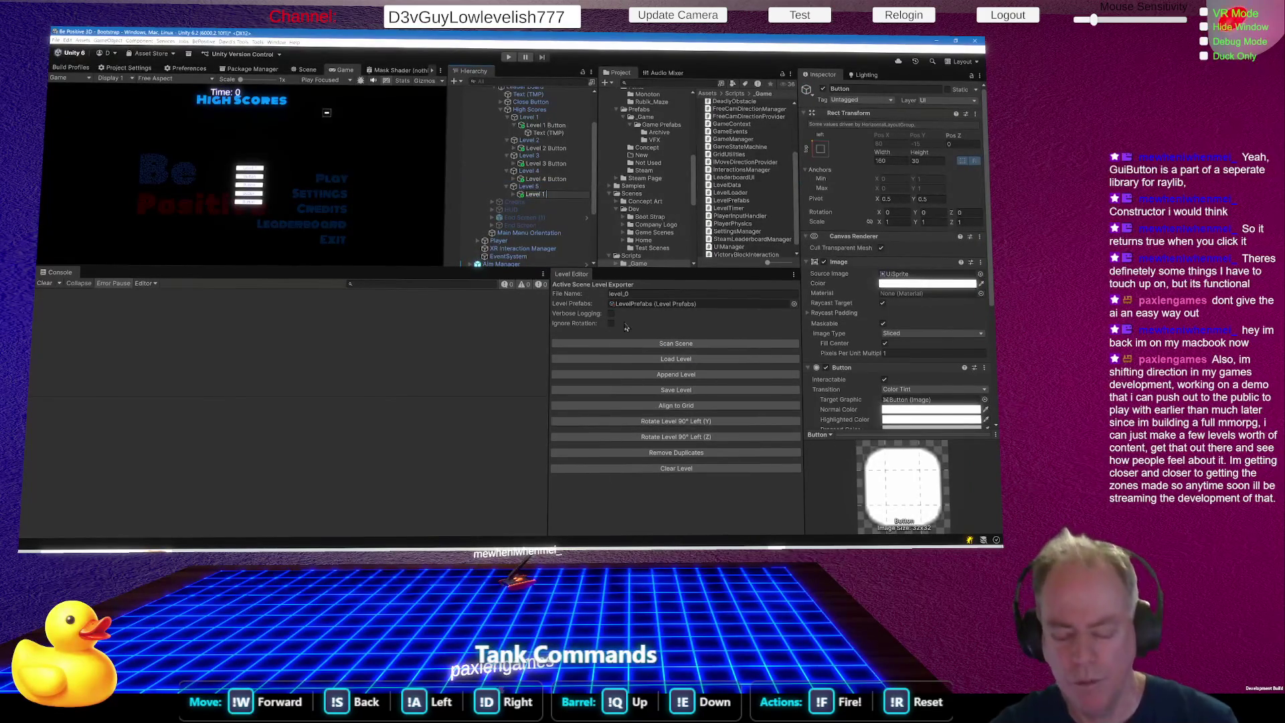
pyautogui.press('BackSpace')
pyautogui.write('5 Button')
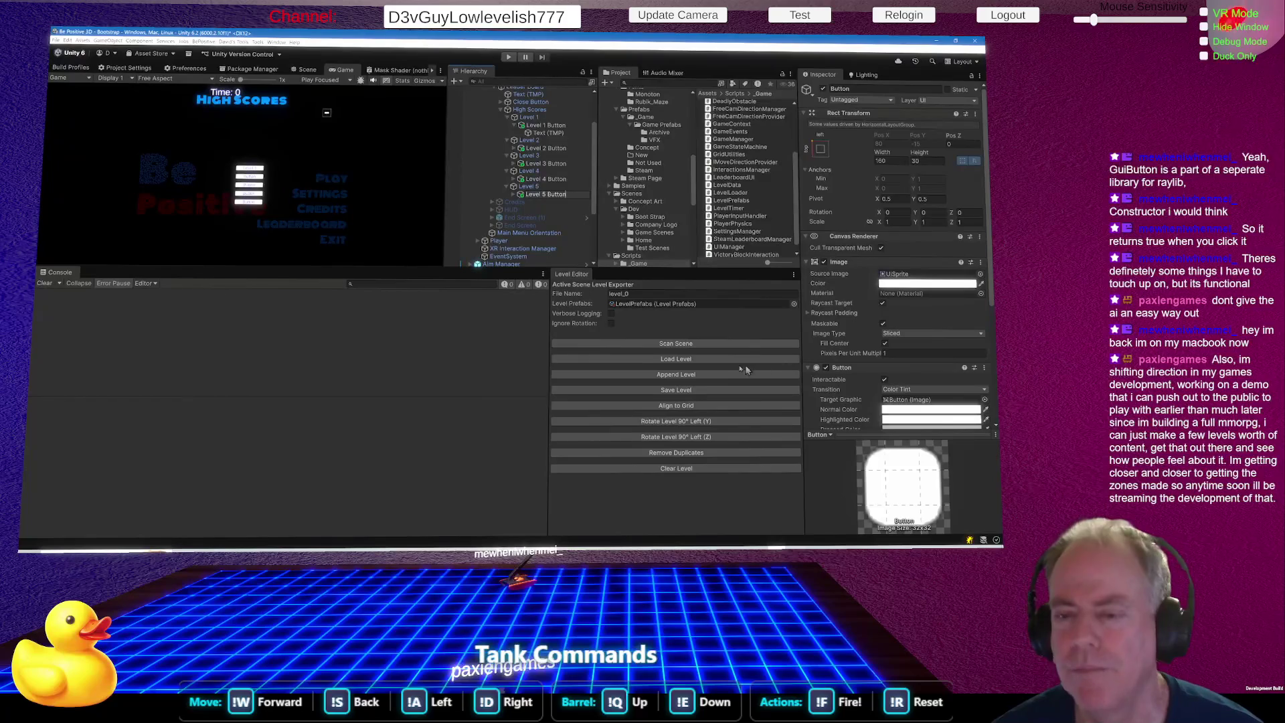
# Drag the Console/Level Editor splitter down to give the game view and hierarchy more height.
pyautogui.moveTo(369, 267); pyautogui.dragTo(378, 360)
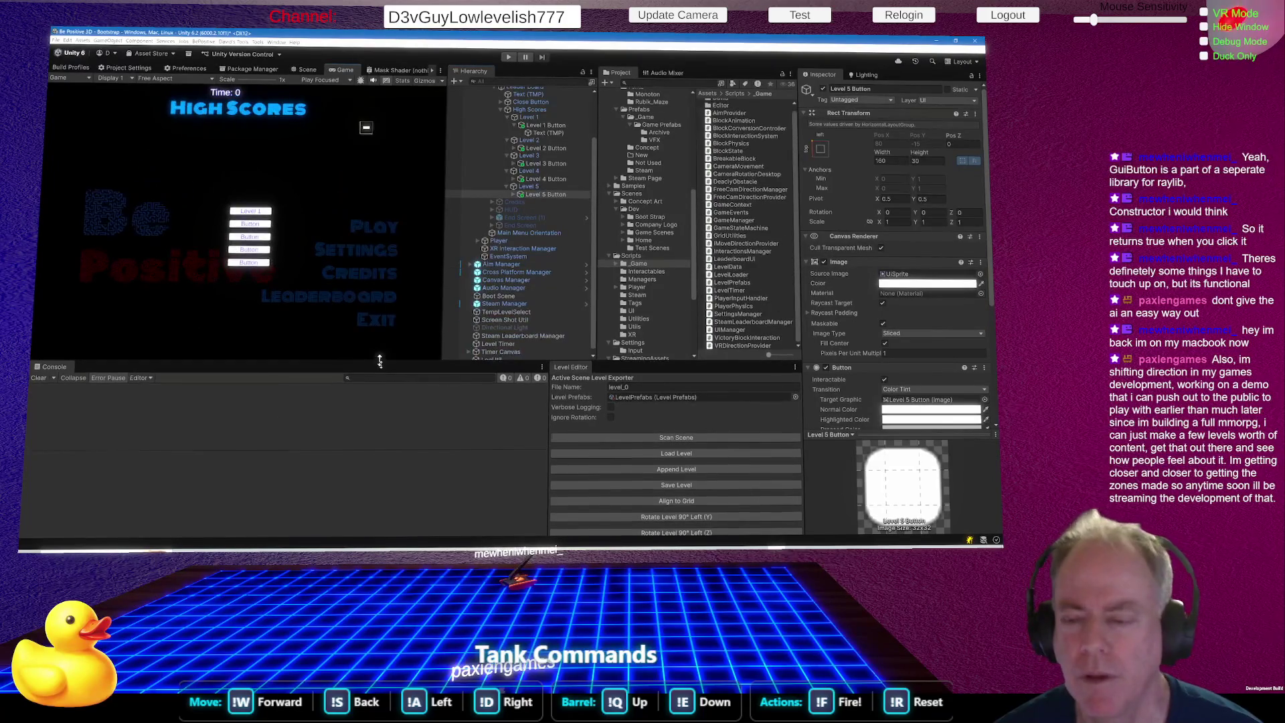
# Add the five level buttons to LeaderboardUI's Level Buttons list on Leader Board, then switch to Rider.
pyautogui.scroll(3, 539, 277)
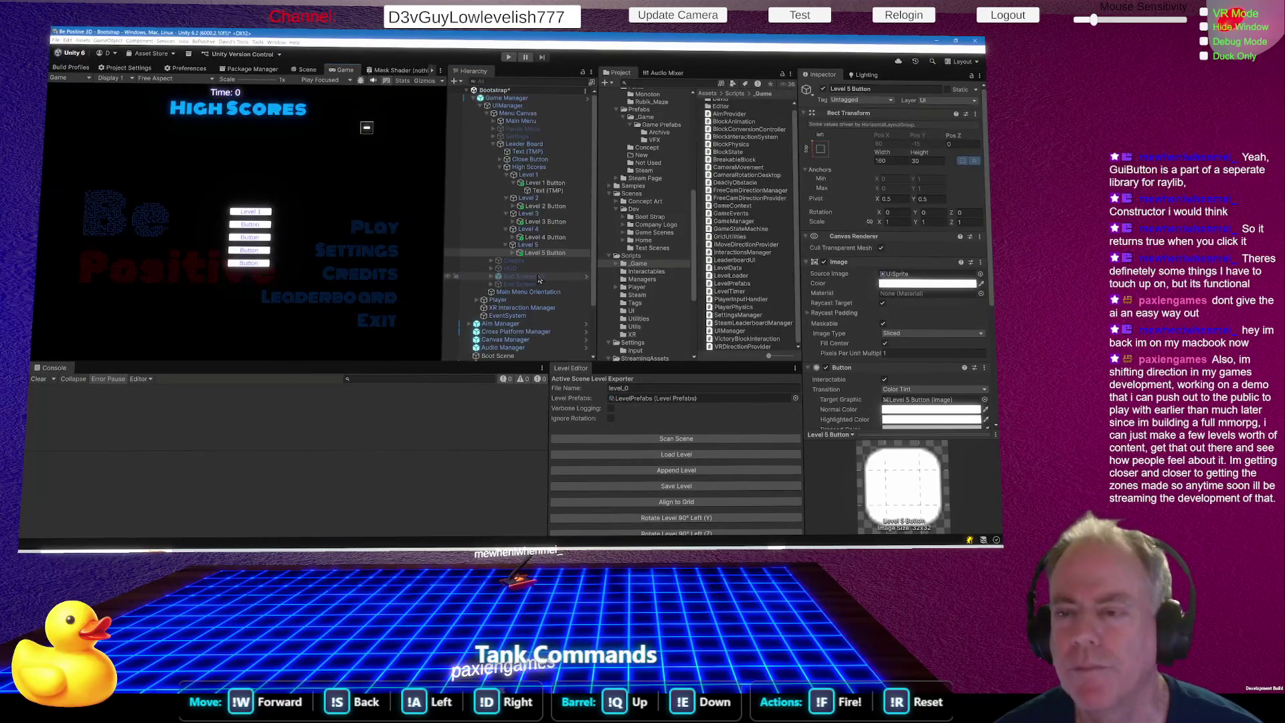
pyautogui.click(550, 144)
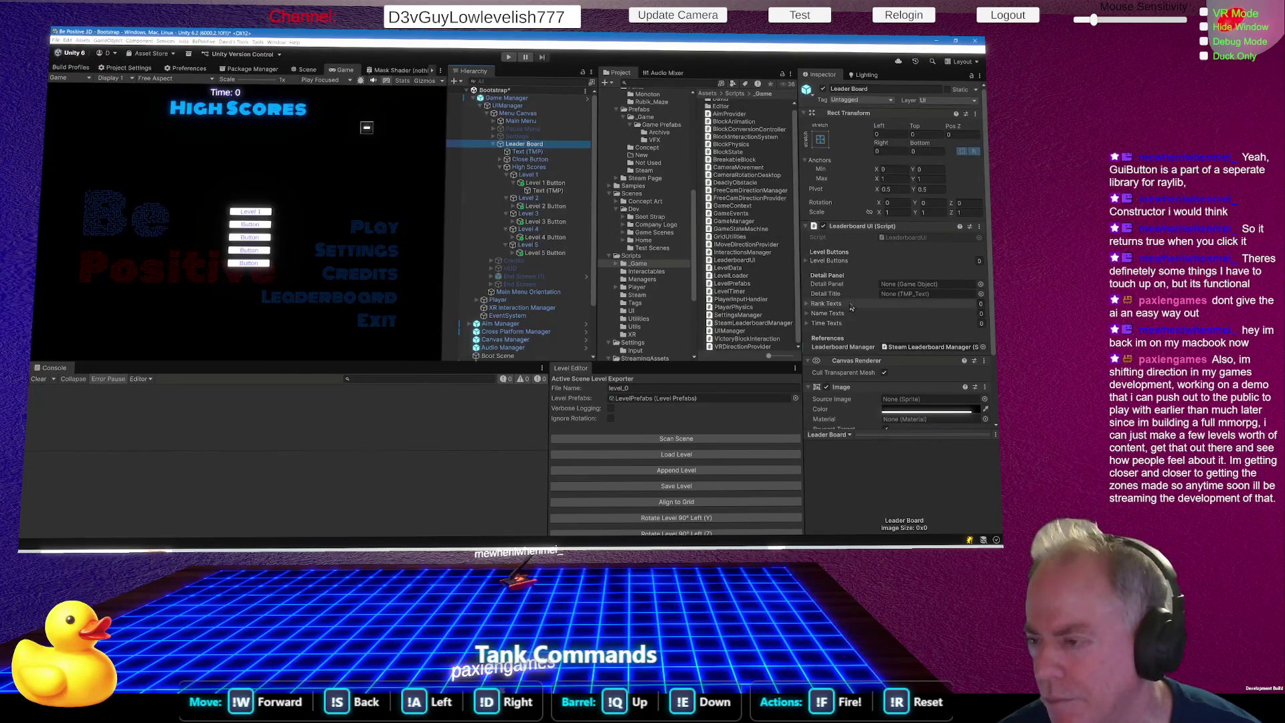
pyautogui.click(808, 263)
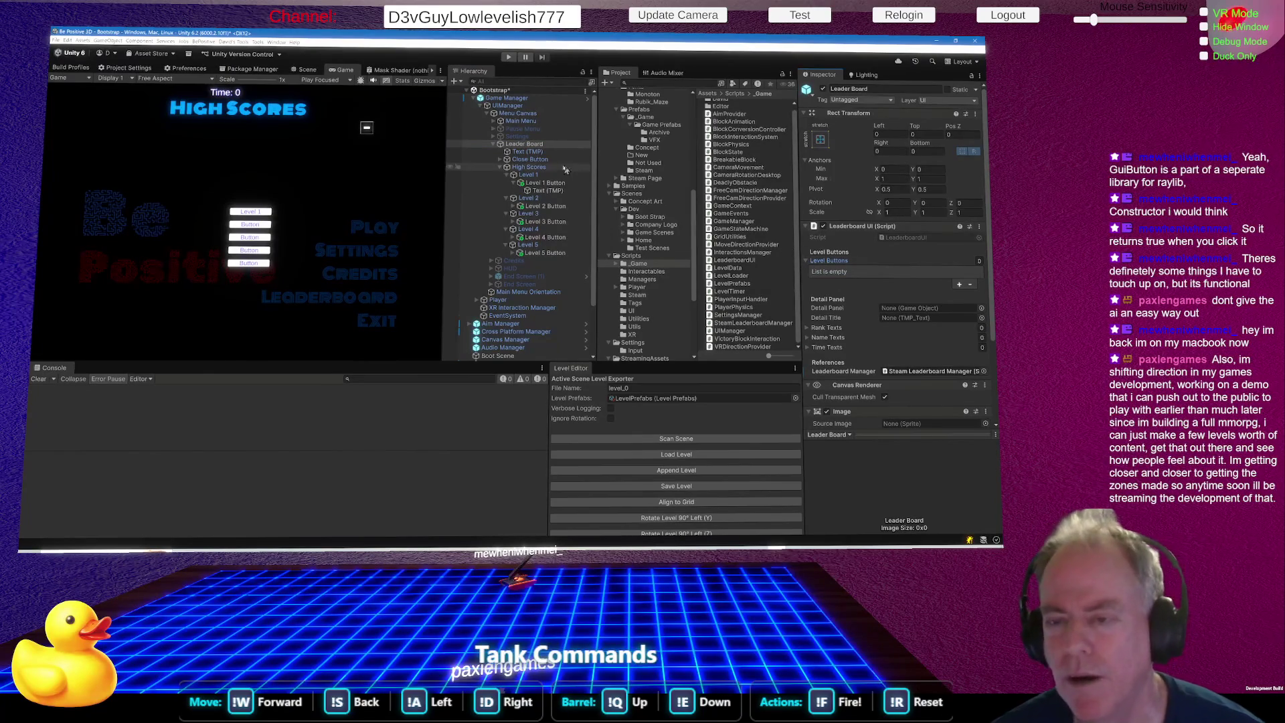
pyautogui.click(507, 167)
pyautogui.hotkey('alt', 'Tab')
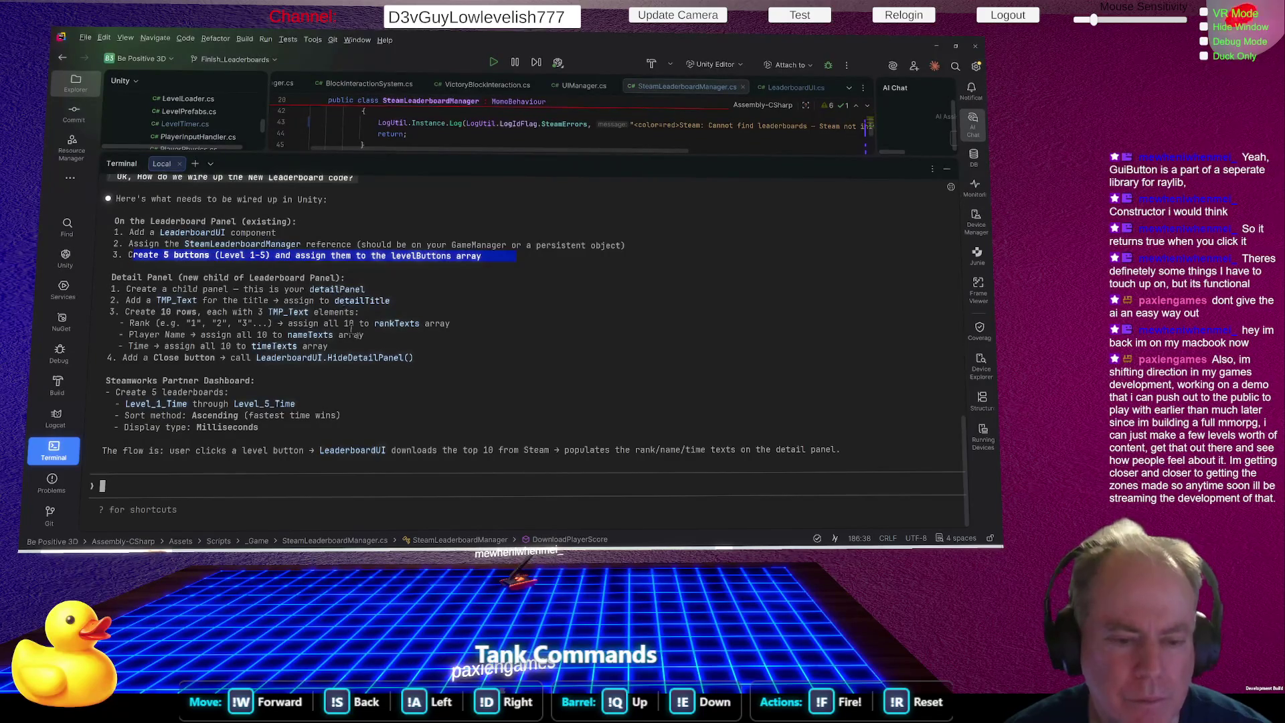
# Ask Rider's AI chat what it means by "child panel", then return to Unity.
pyautogui.write('What')
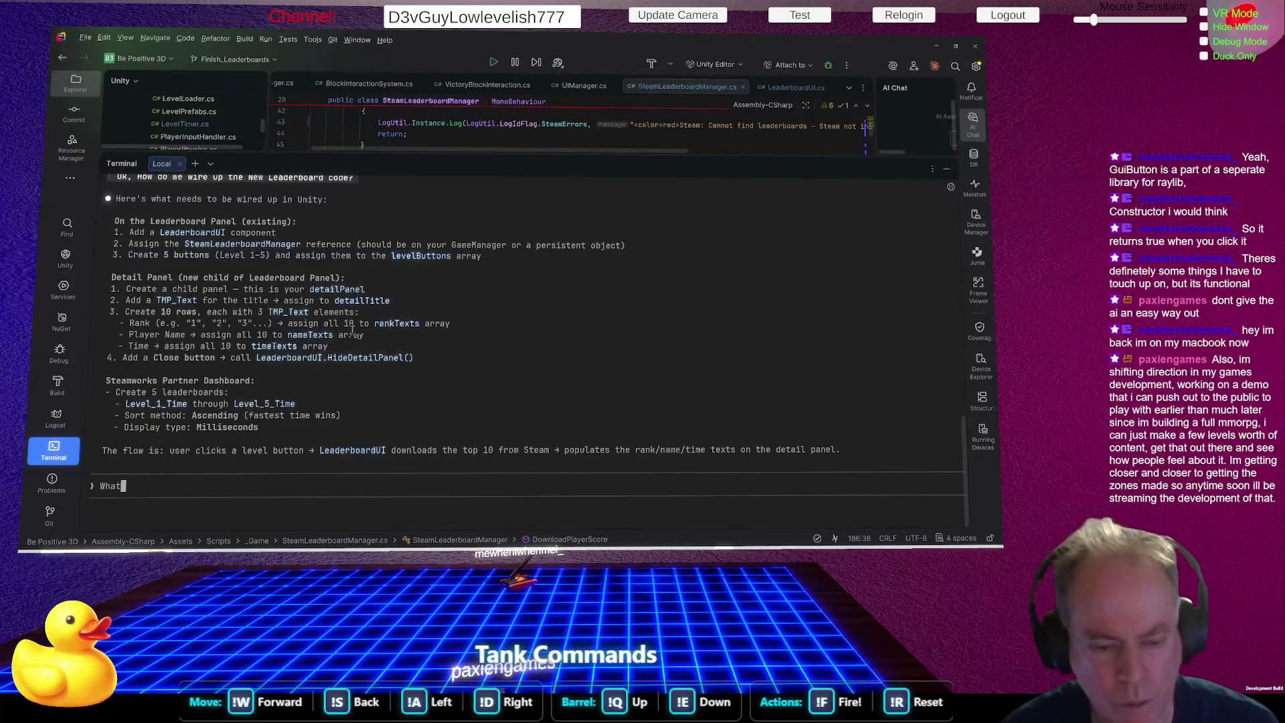
pyautogui.write(' do you mean by')
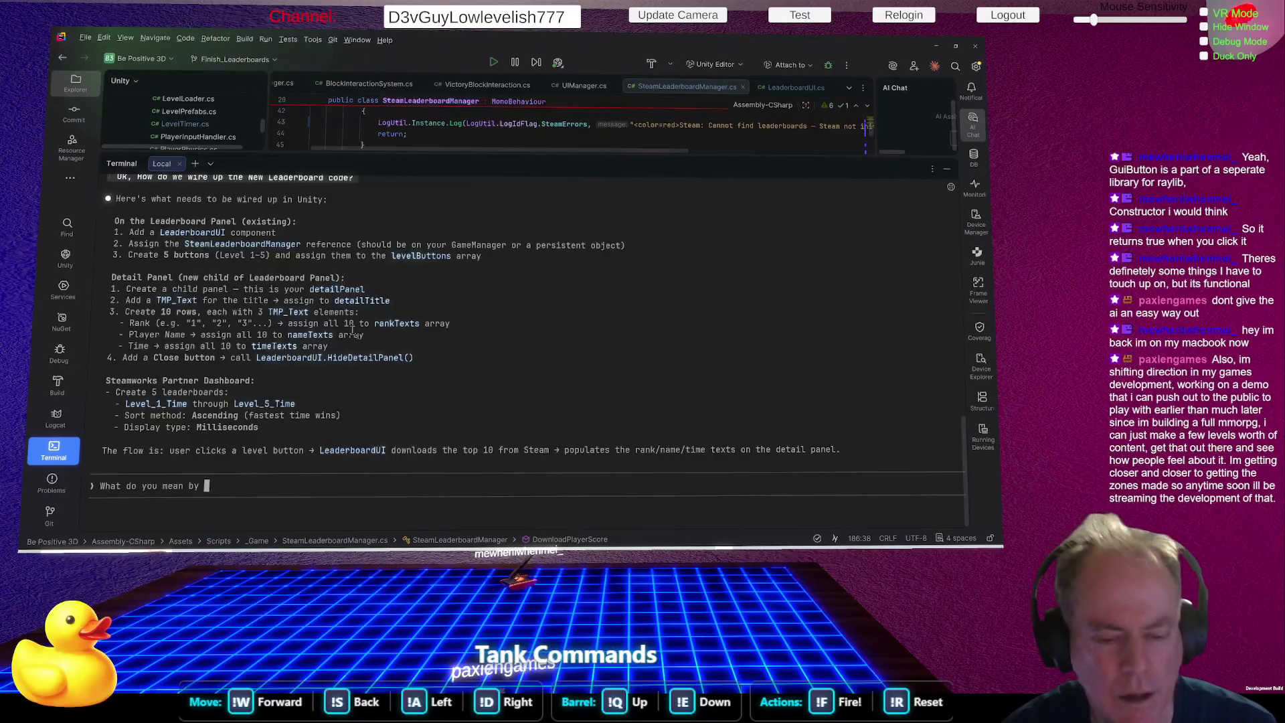
pyautogui.write(' chi')
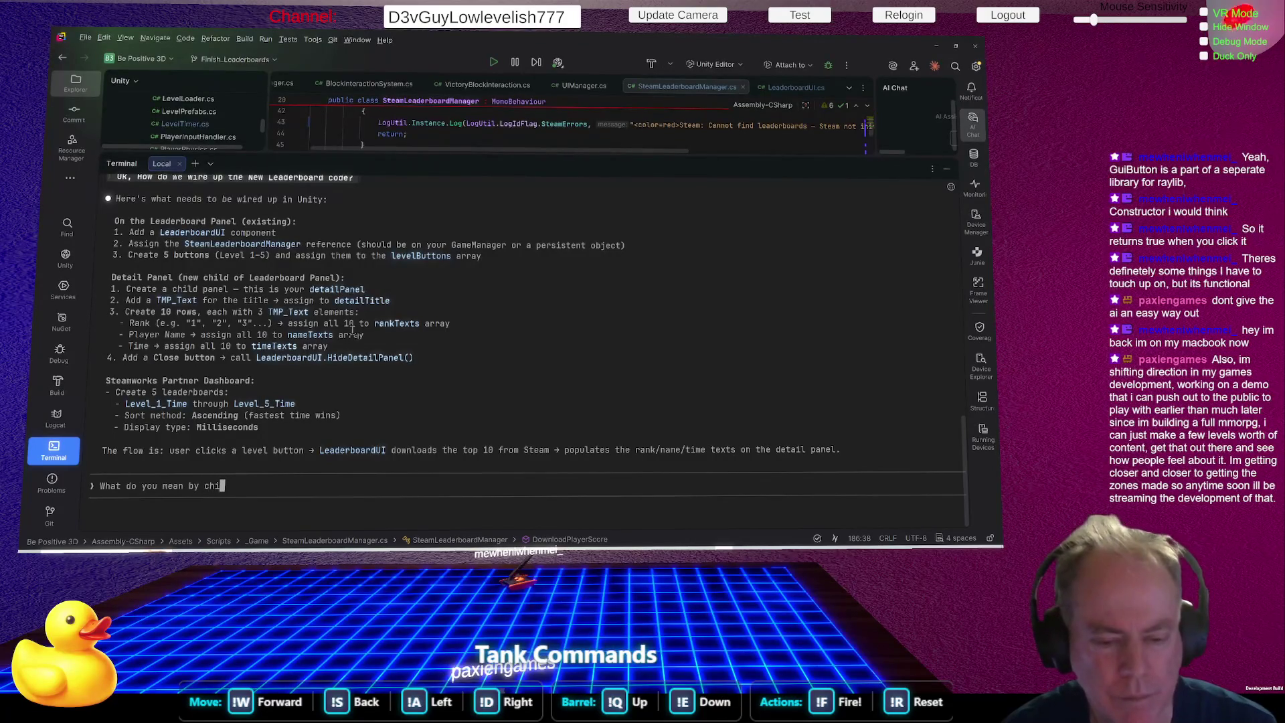
pyautogui.press('BackSpace')
pyautogui.press('BackSpace')
pyautogui.press('BackSpace')
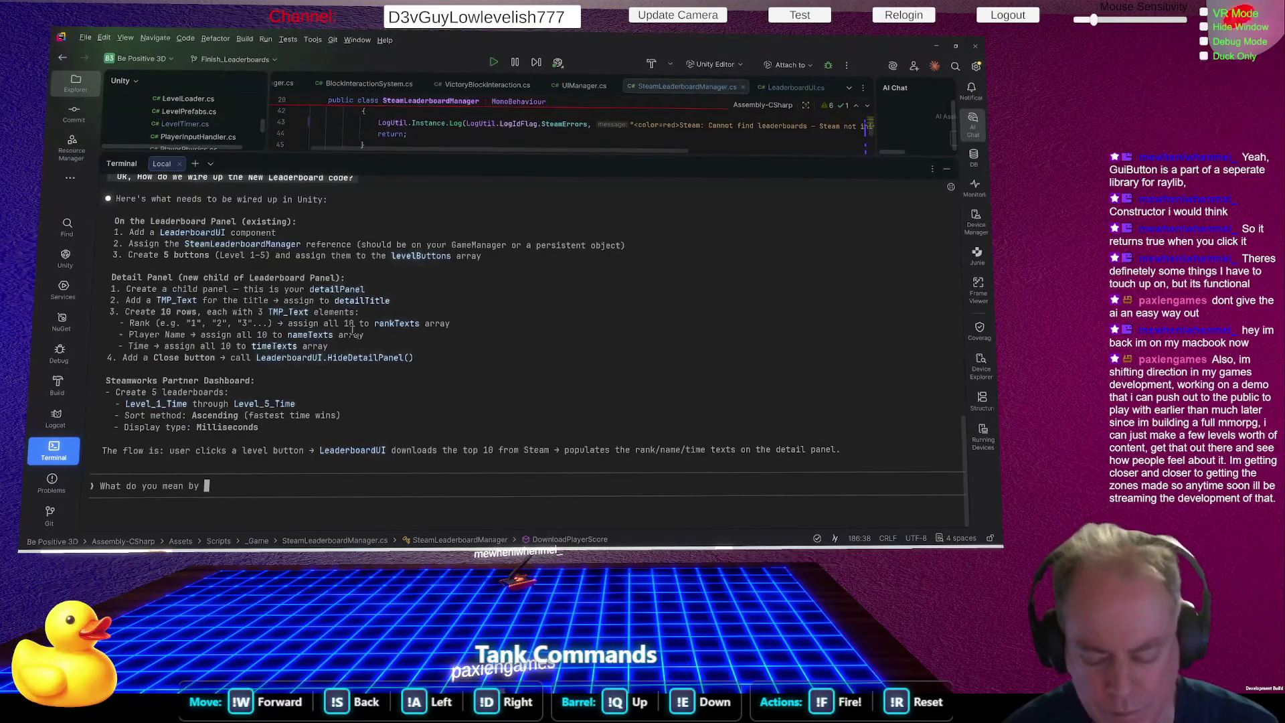
pyautogui.write('"child pane')
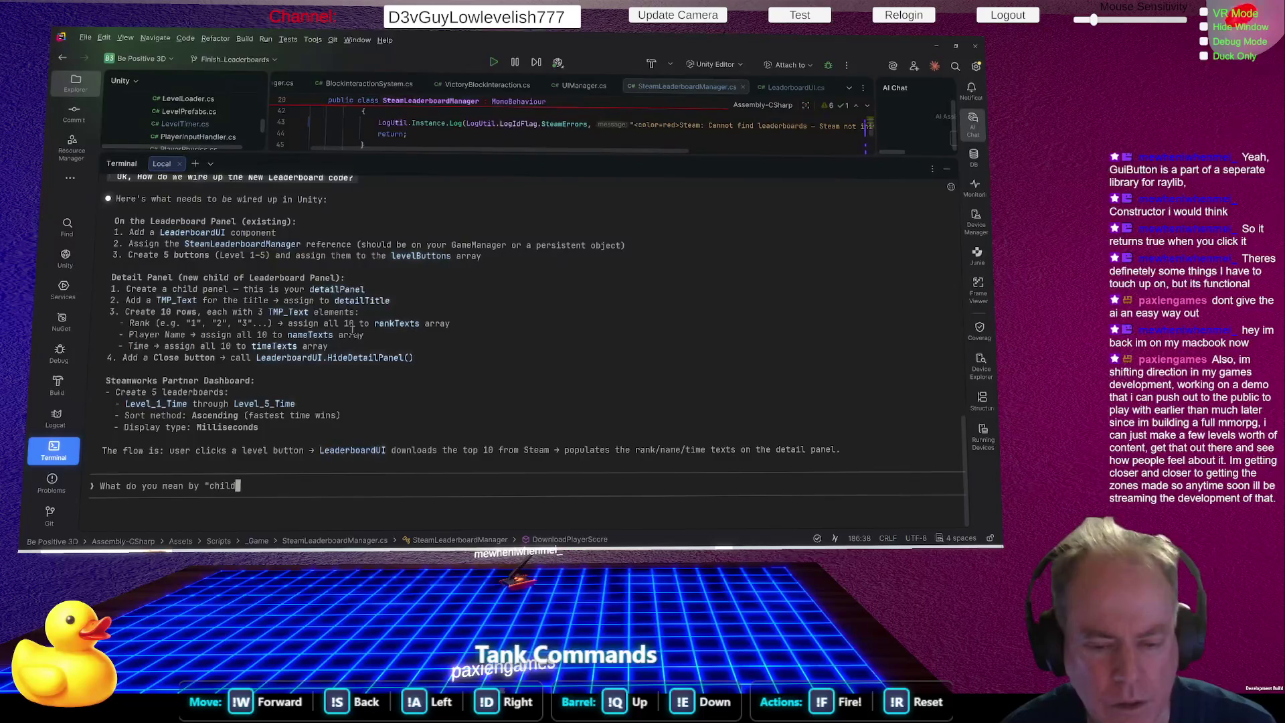
pyautogui.write('l"')
pyautogui.press('Return')
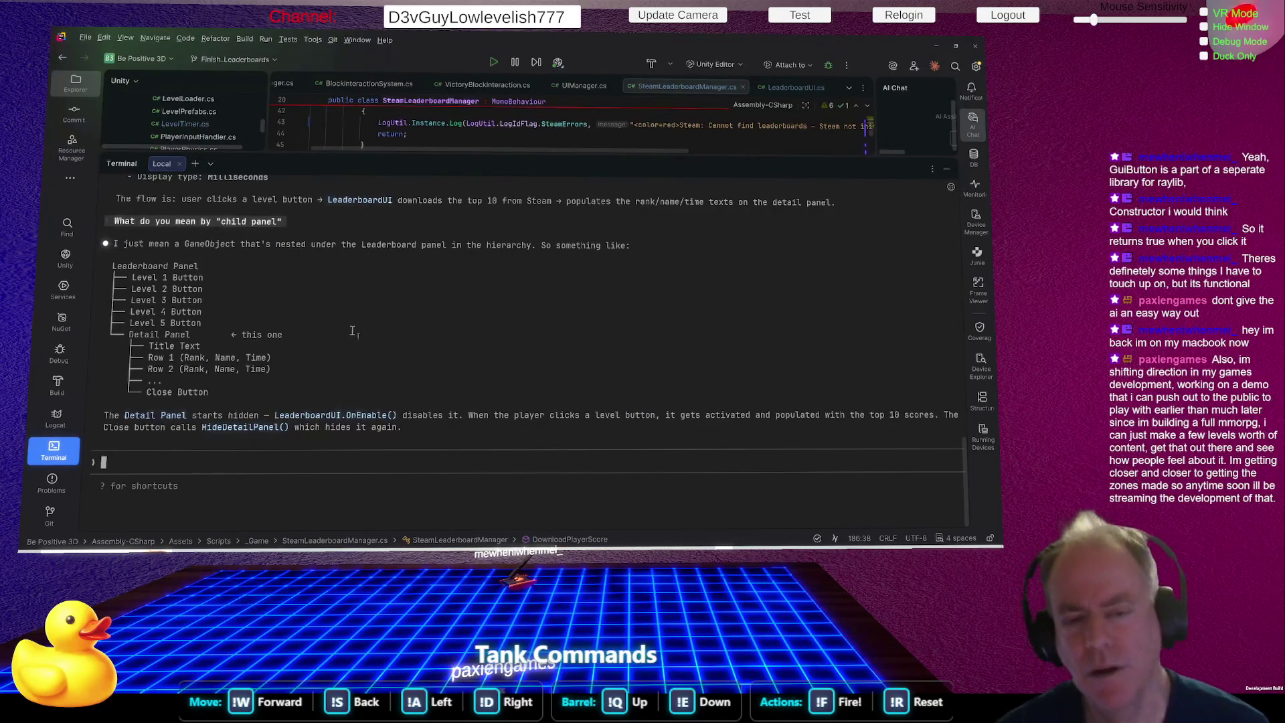
pyautogui.hotkey('alt', 'Tab')
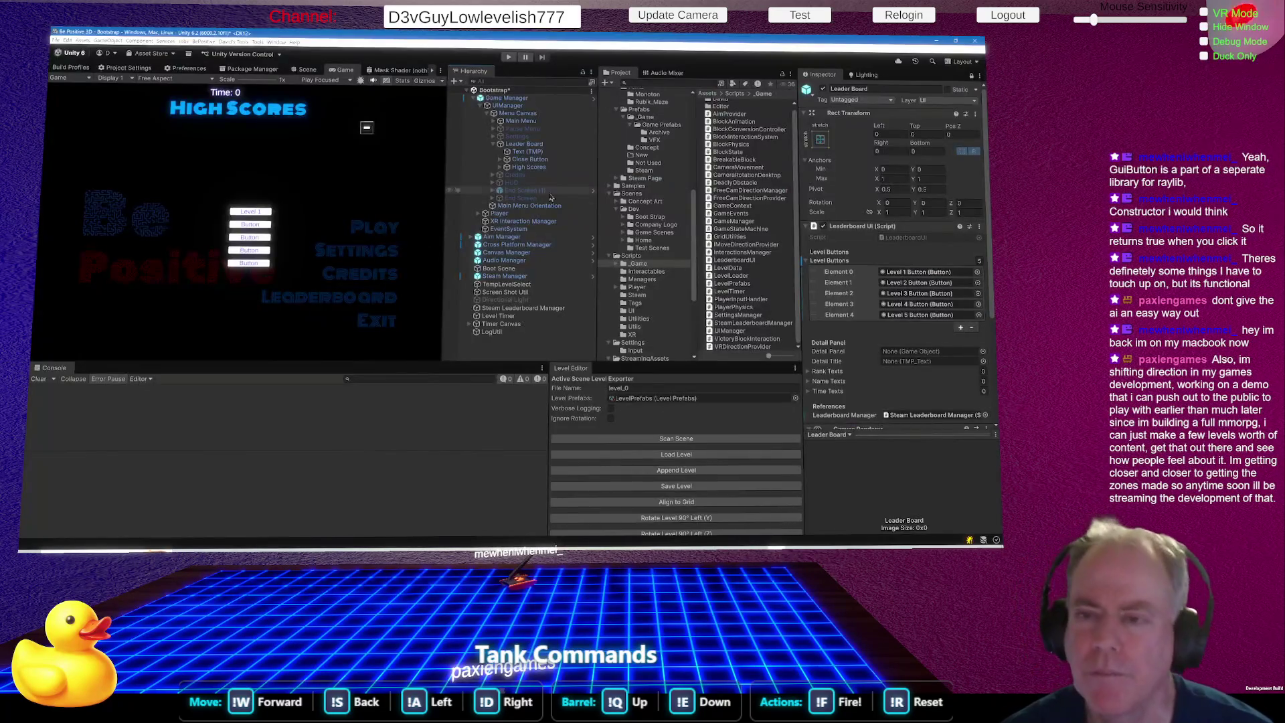
# Expand Leader Board and High Scores in the Hierarchy to inspect the Level 1–5 children.
pyautogui.click(520, 145)
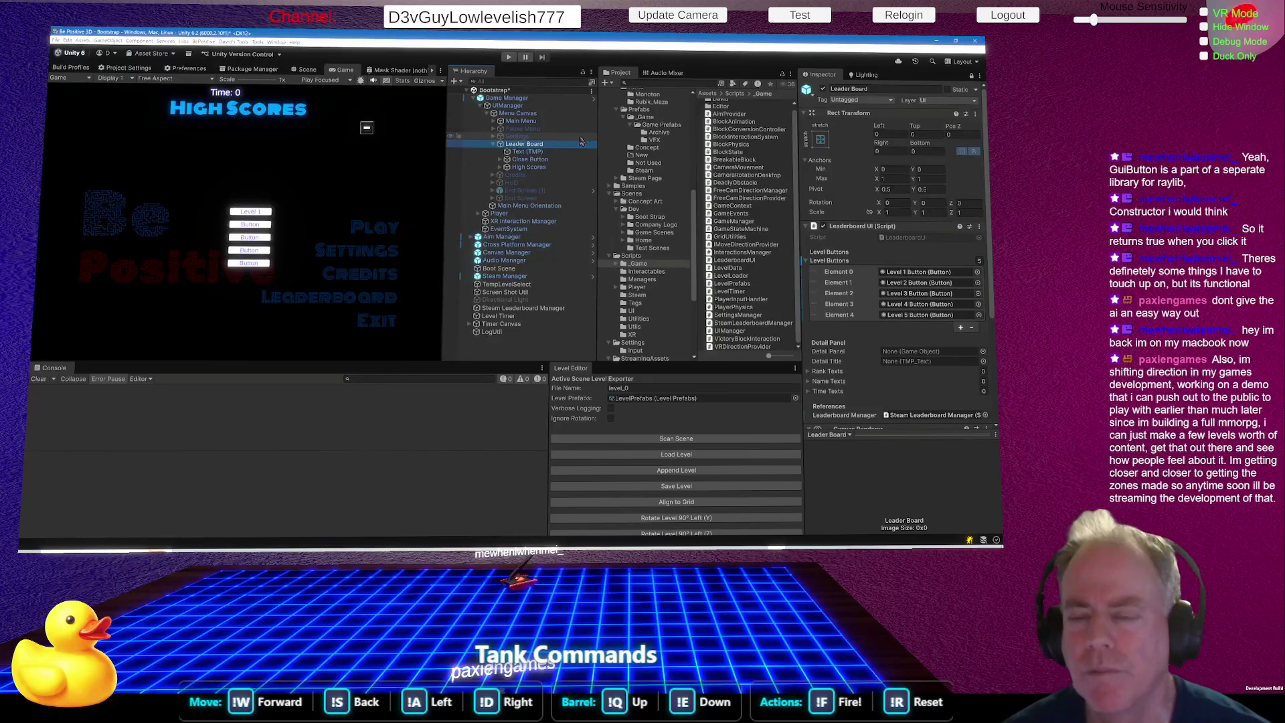
pyautogui.click(539, 168)
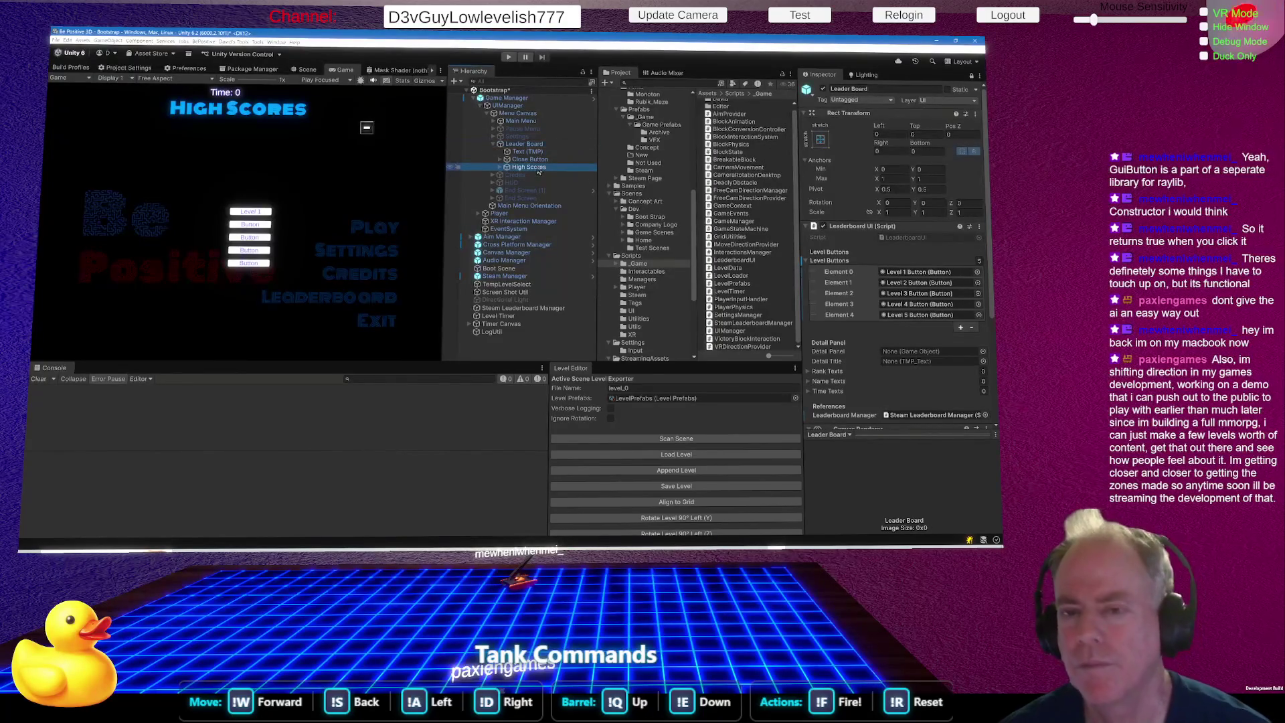
pyautogui.click(499, 168)
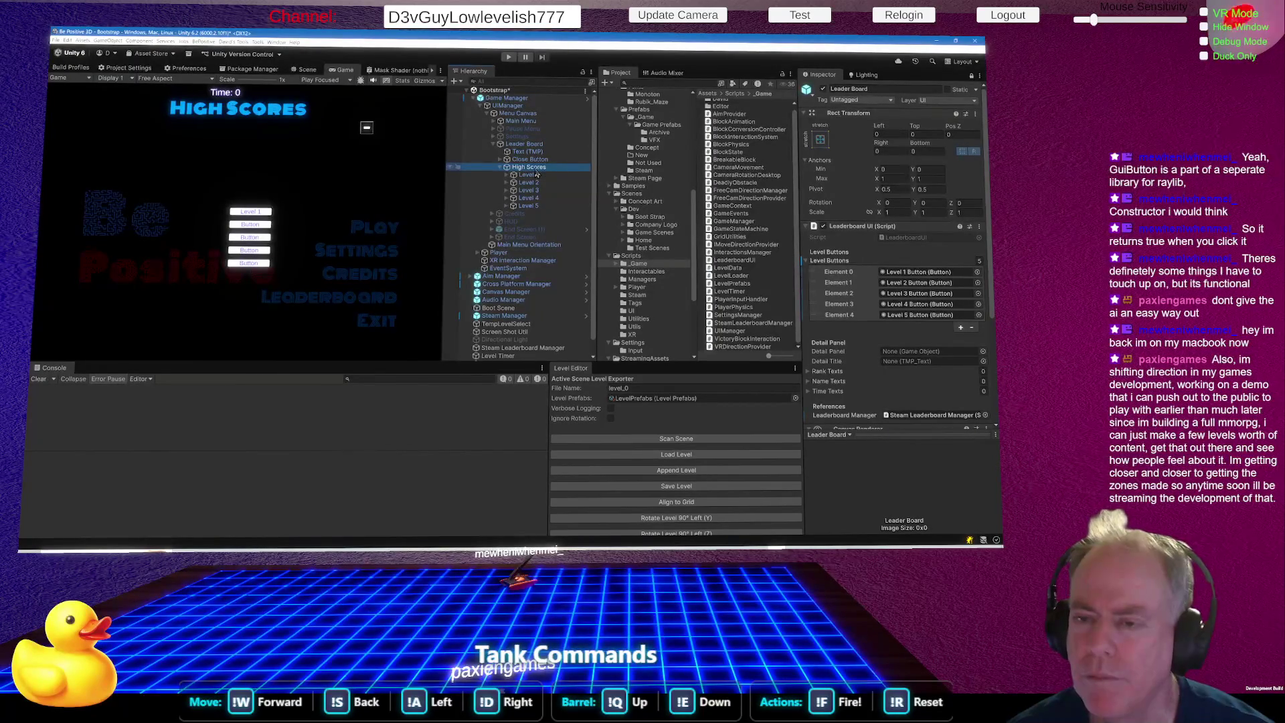
pyautogui.click(508, 175)
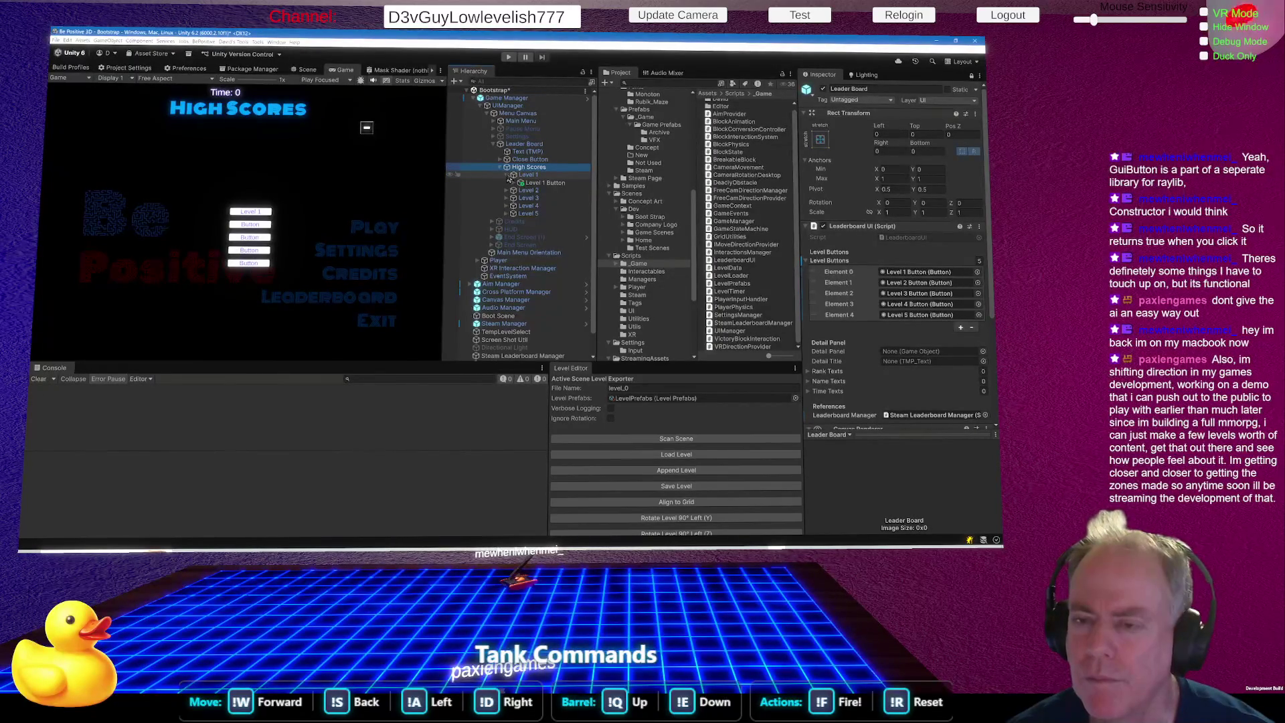
pyautogui.click(501, 167)
pyautogui.click(501, 168)
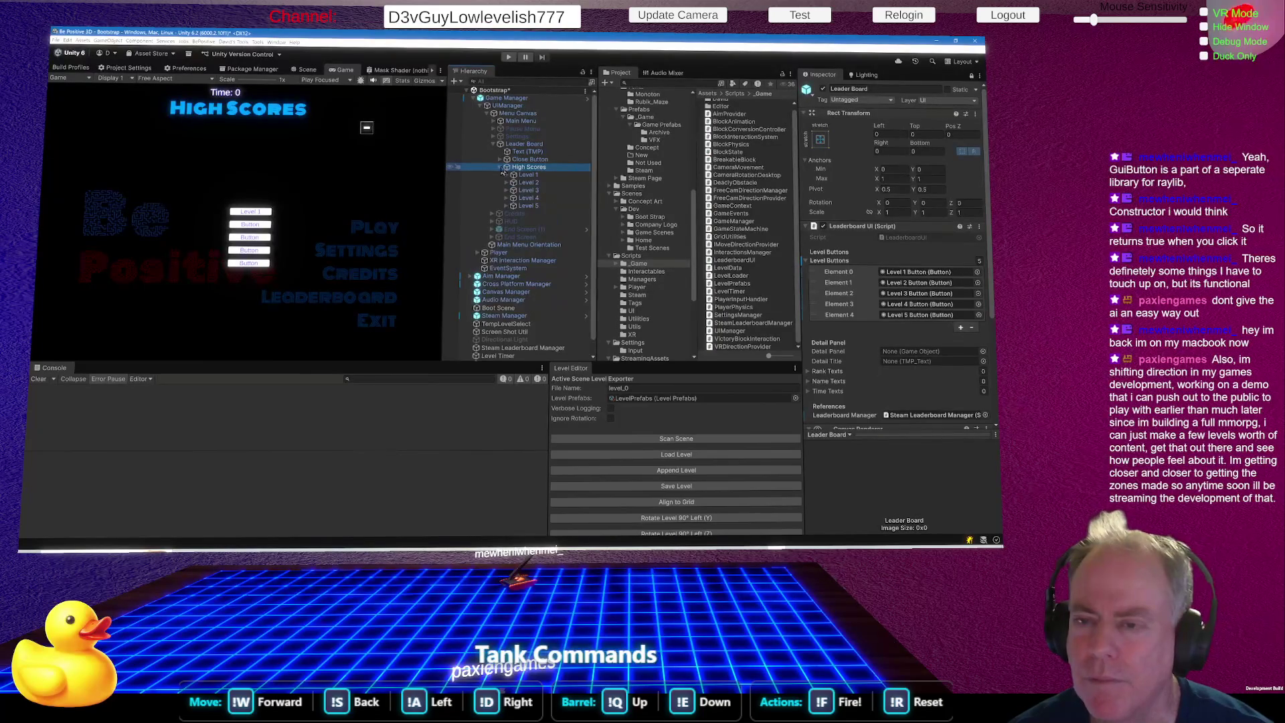
pyautogui.click(501, 167)
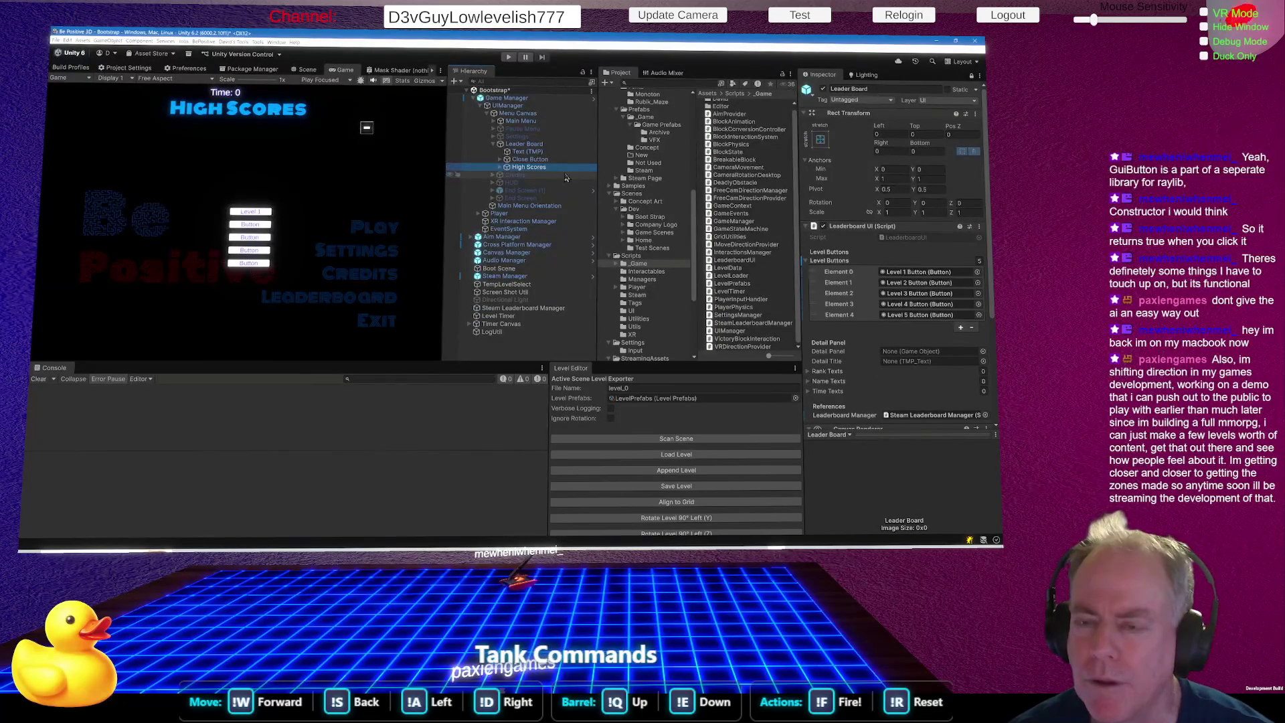
# Rename High Scores to 'Level Leaderboard Buttons'.
pyautogui.click(536, 172)
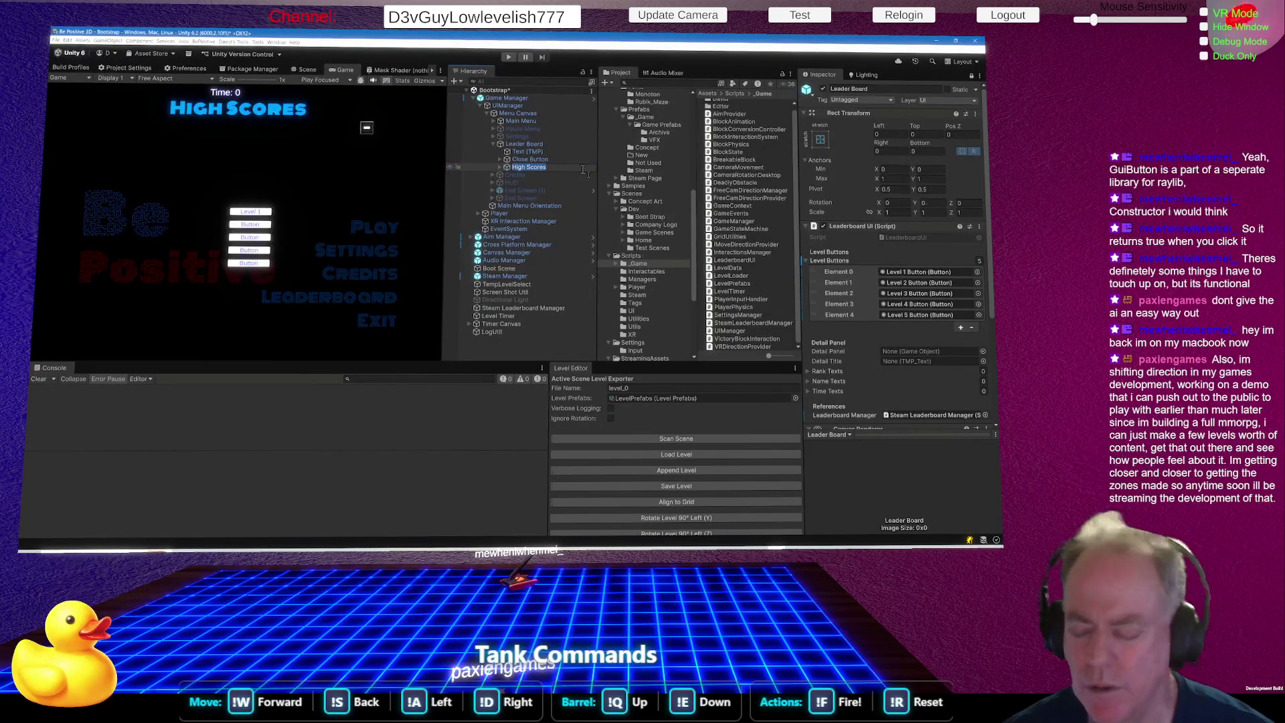
pyautogui.write('L')
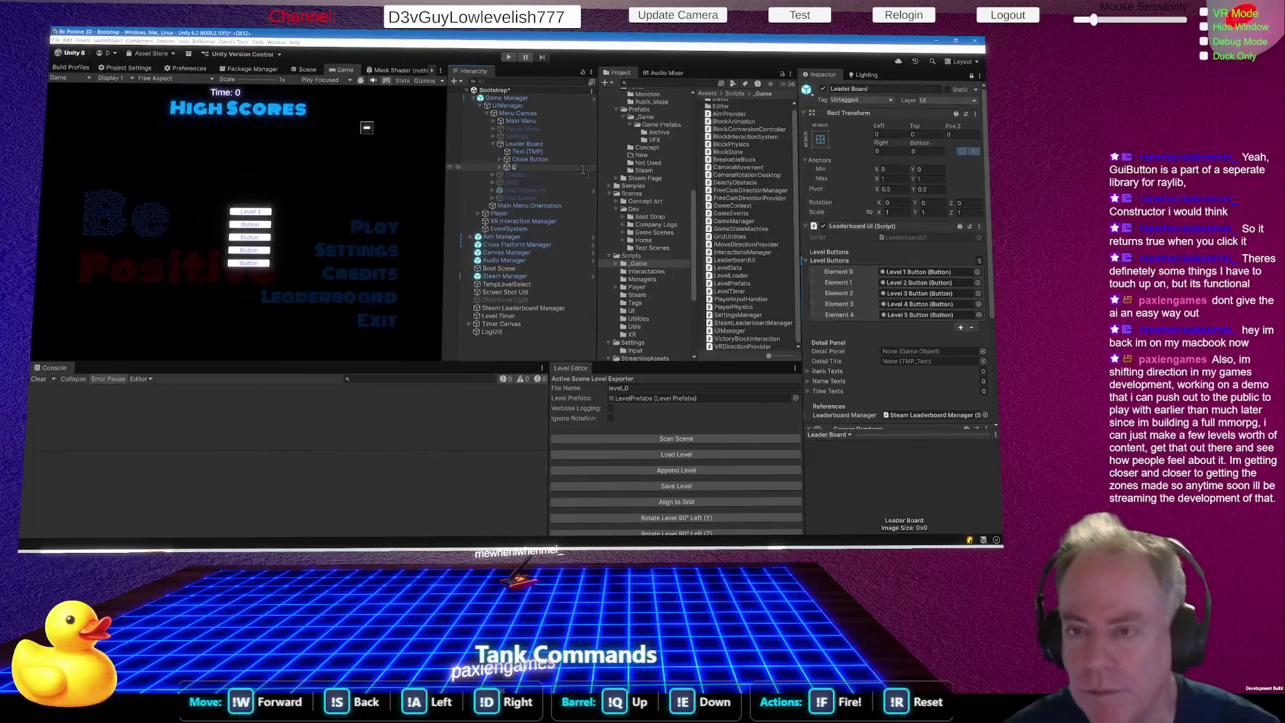
pyautogui.write('evel')
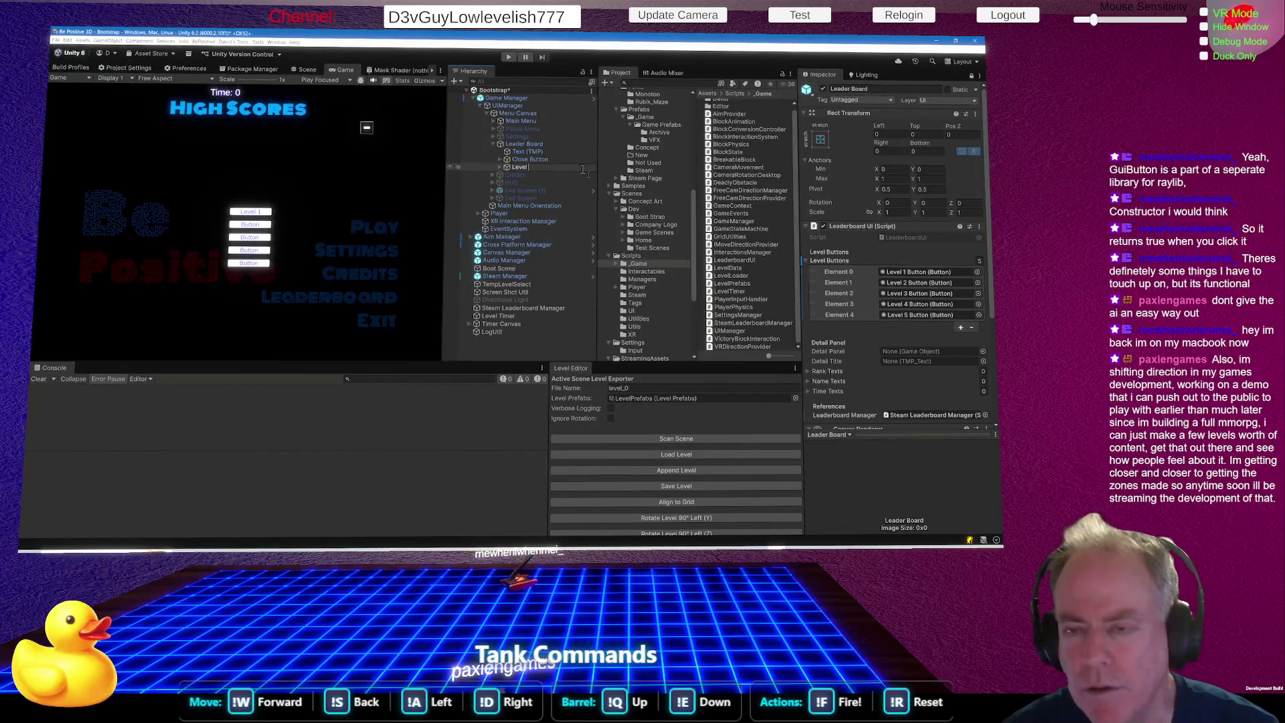
pyautogui.write(' Leaderboar')
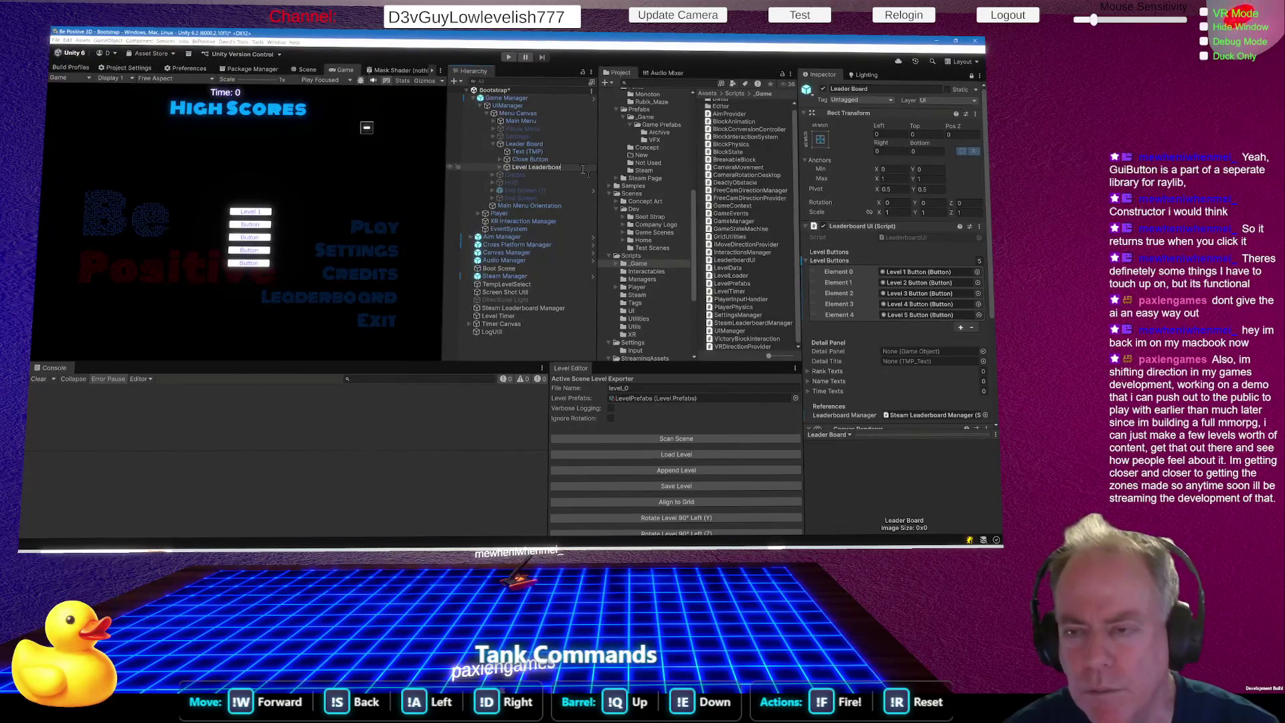
pyautogui.write('d Buttons')
pyautogui.press('Return')
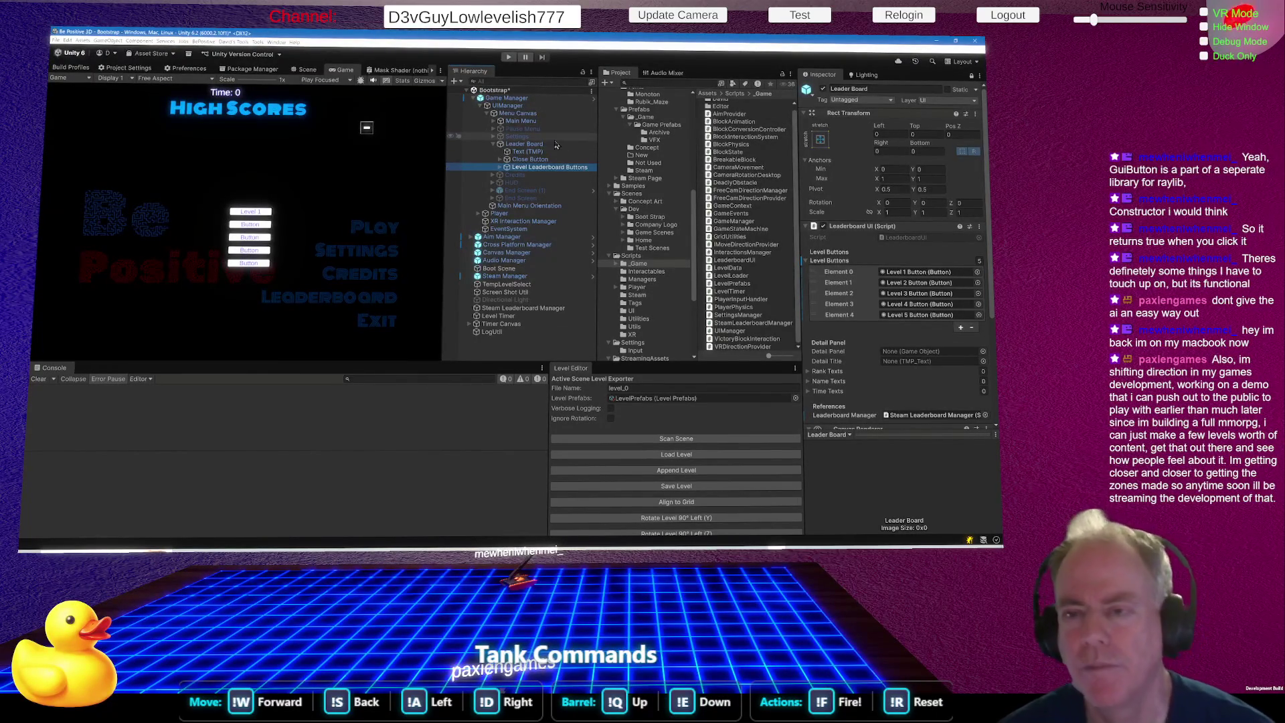
pyautogui.rightClick(540, 144)
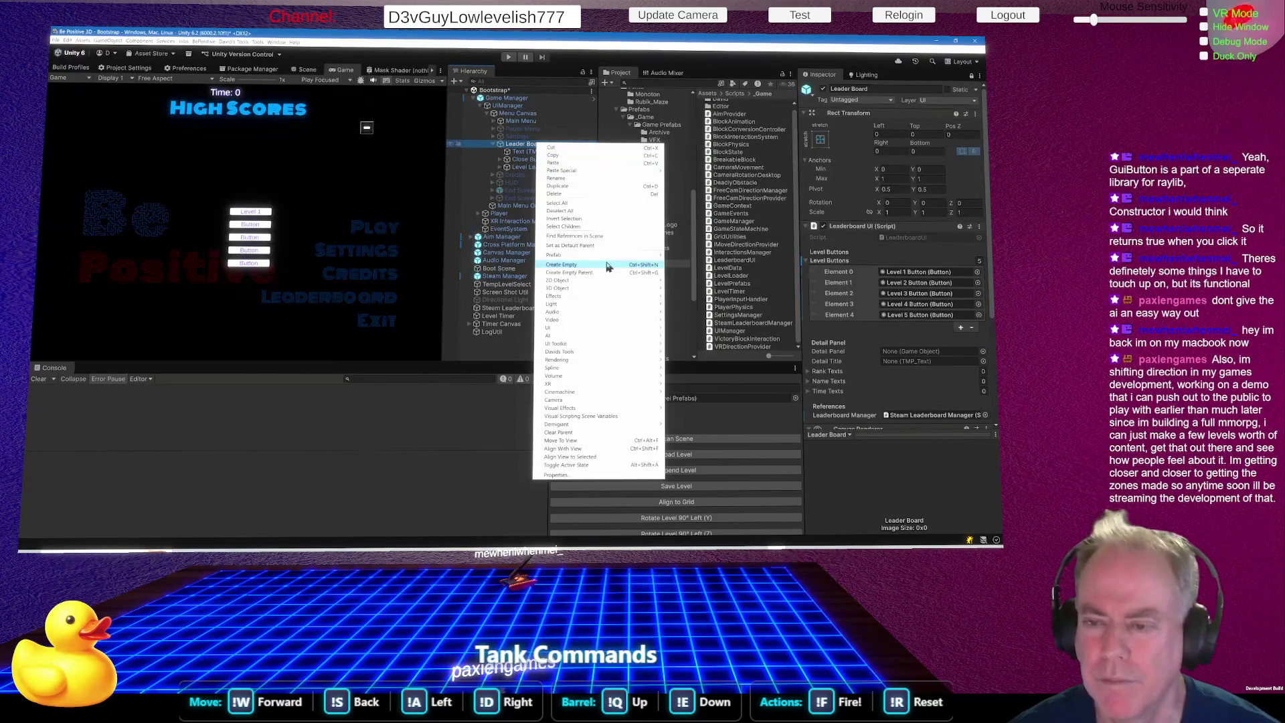
# Create an empty child object under Leader Board named Detail Panel.
pyautogui.click(608, 265)
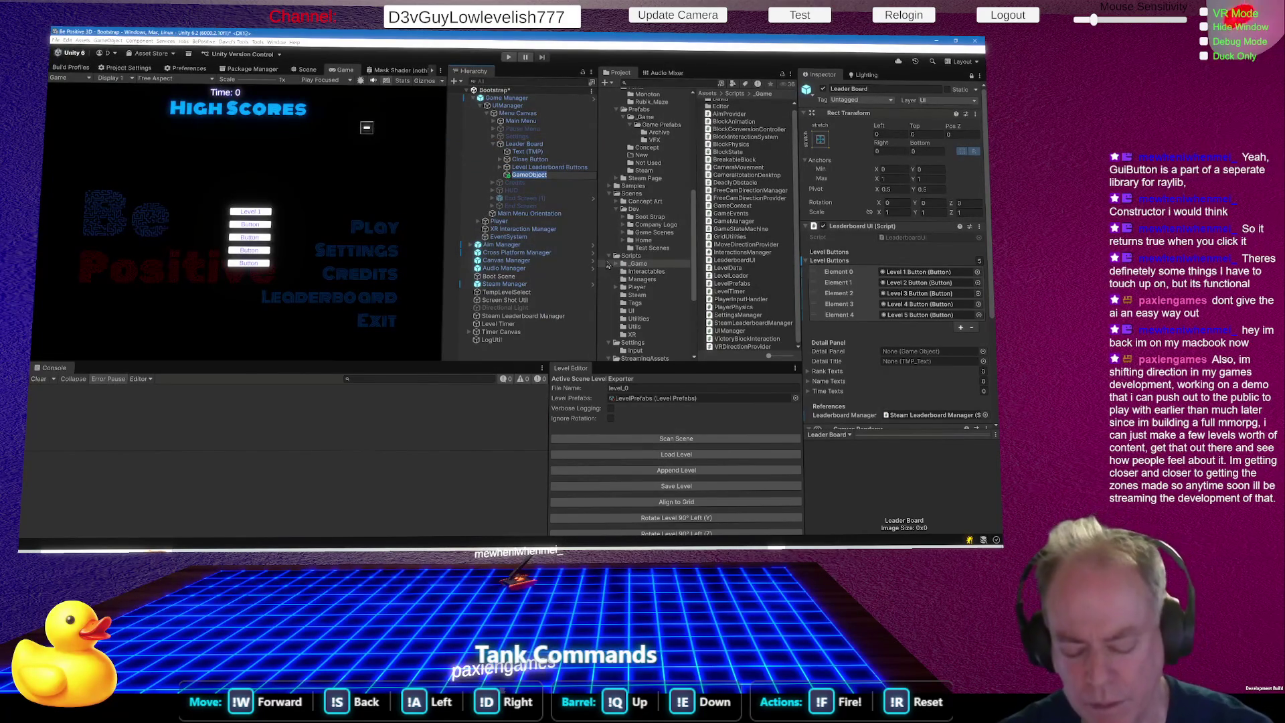
pyautogui.write('Detail')
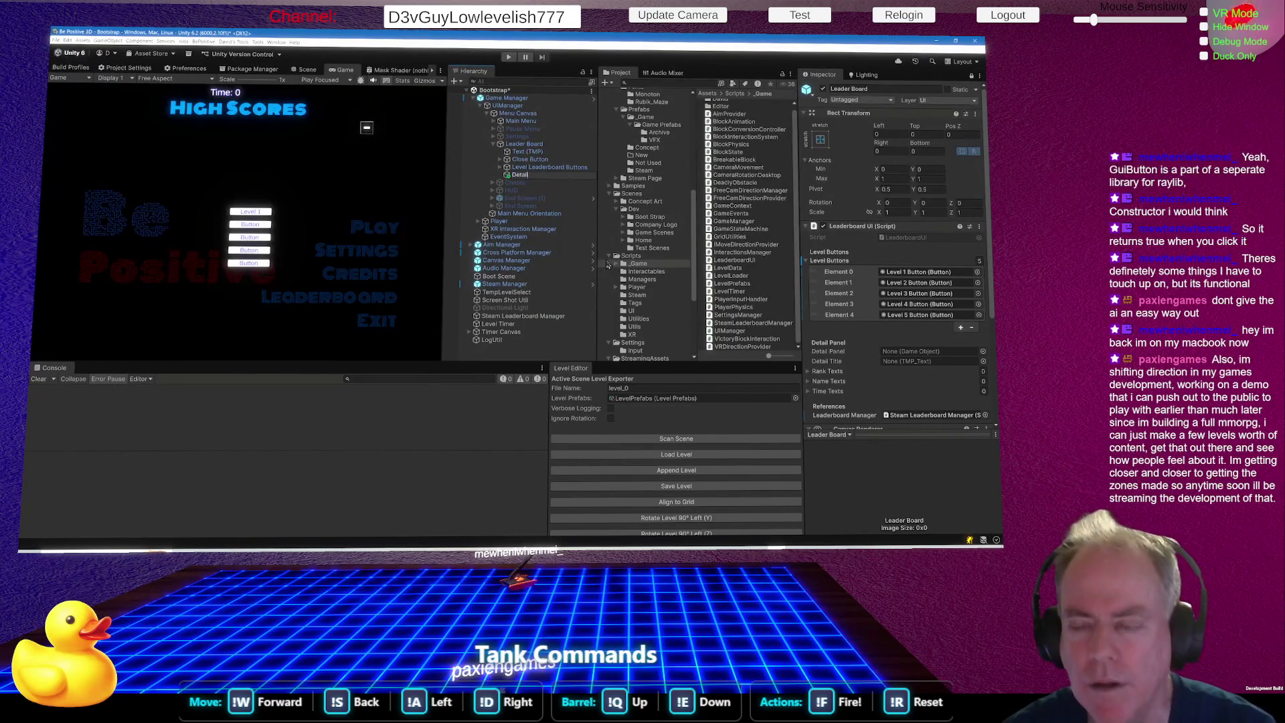
pyautogui.write(' Panel')
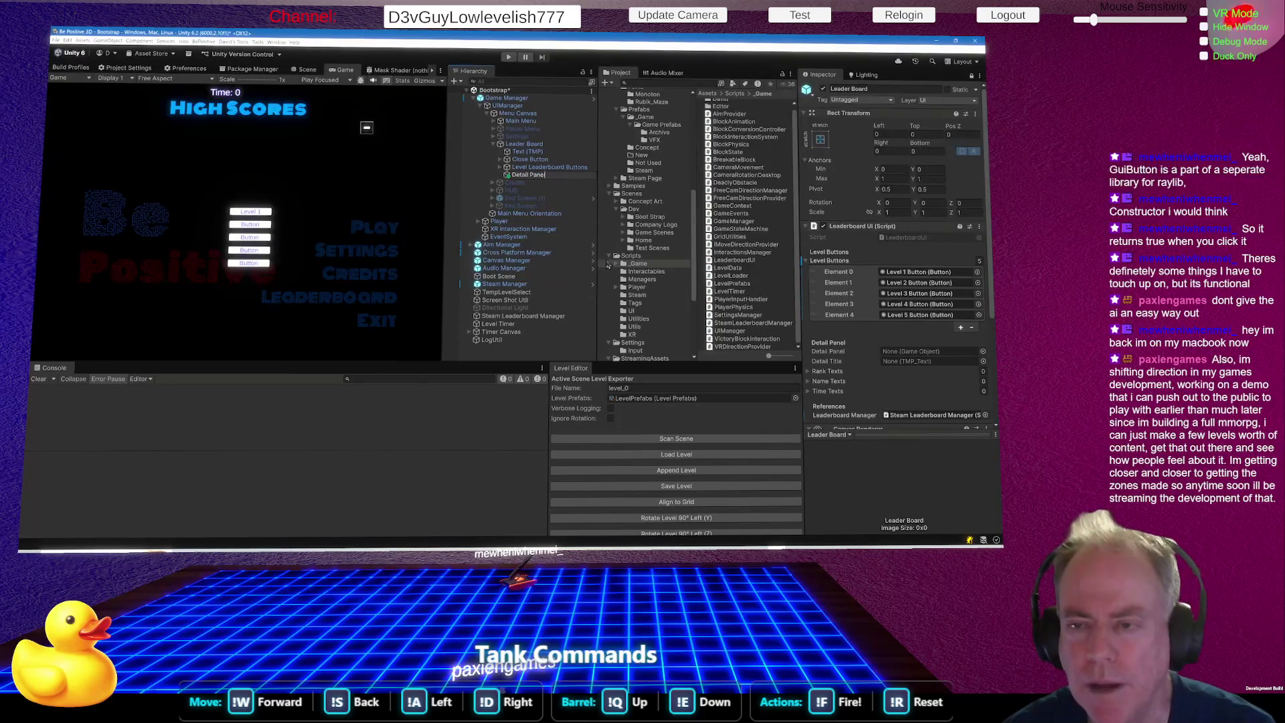
pyautogui.press('BackSpace')
pyautogui.press('BackSpace')
pyautogui.write('nel')
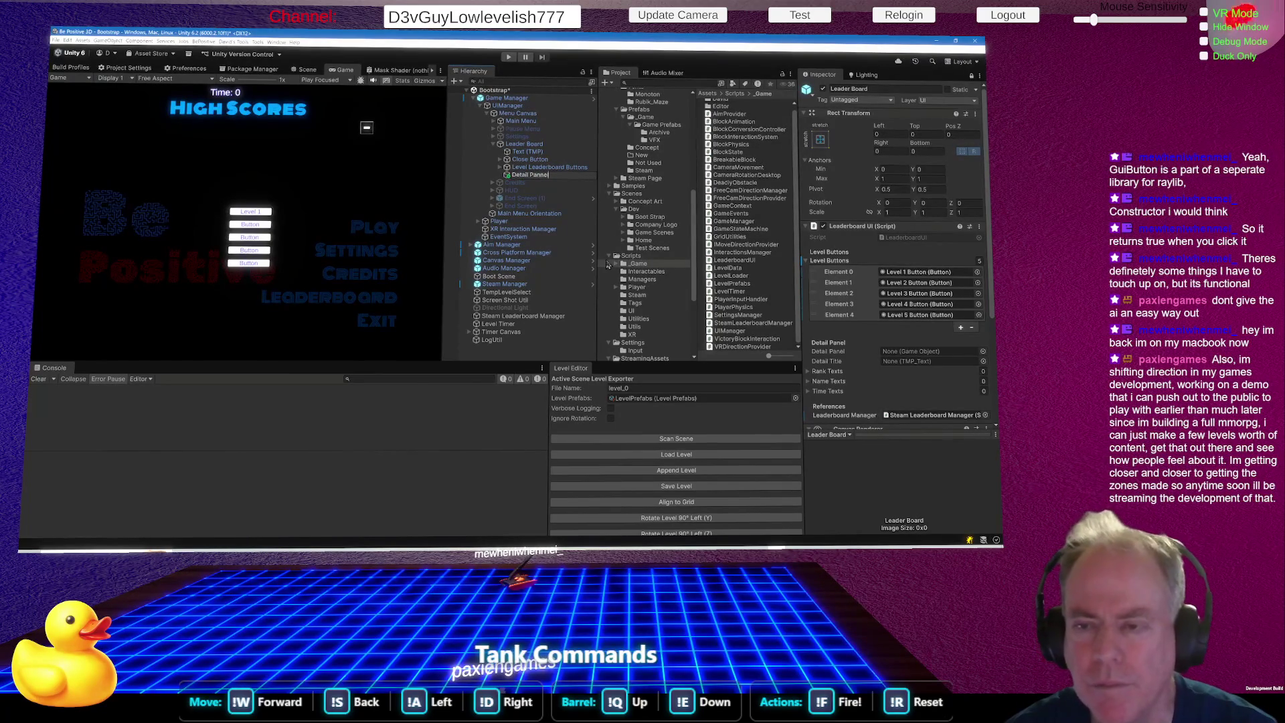
pyautogui.press('BackSpace')
pyautogui.press('BackSpace')
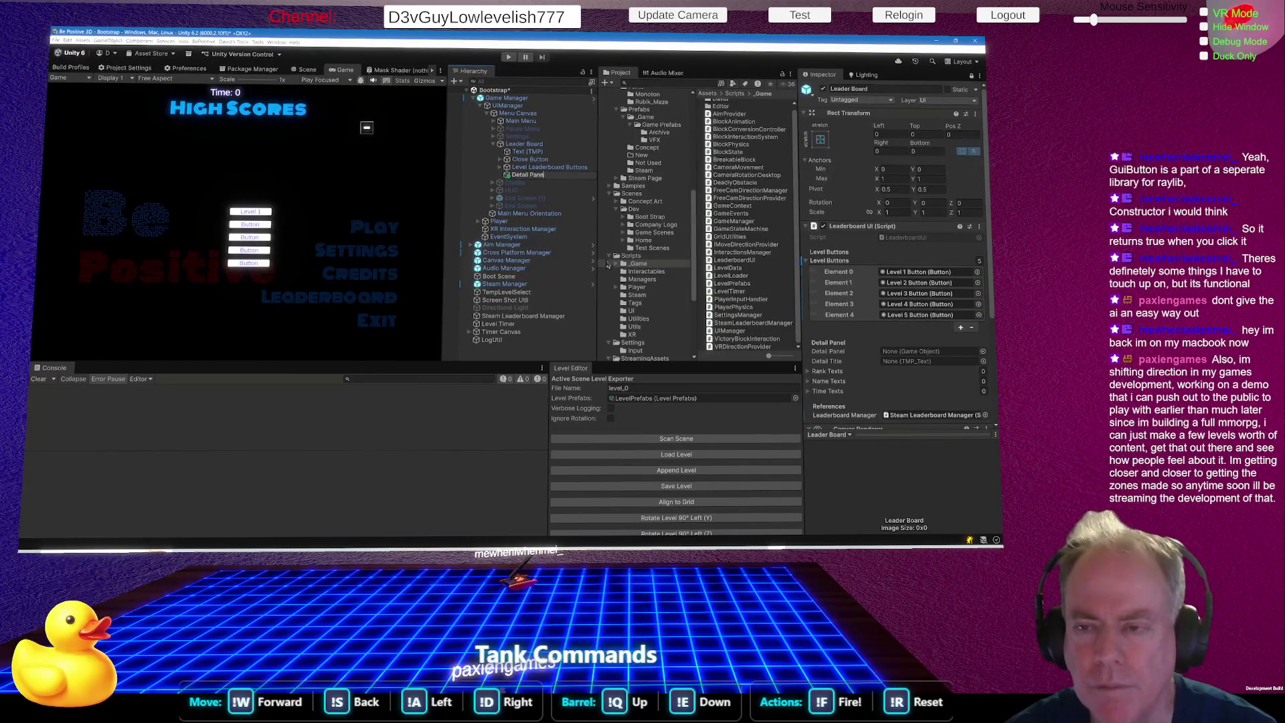
pyautogui.press('Return')
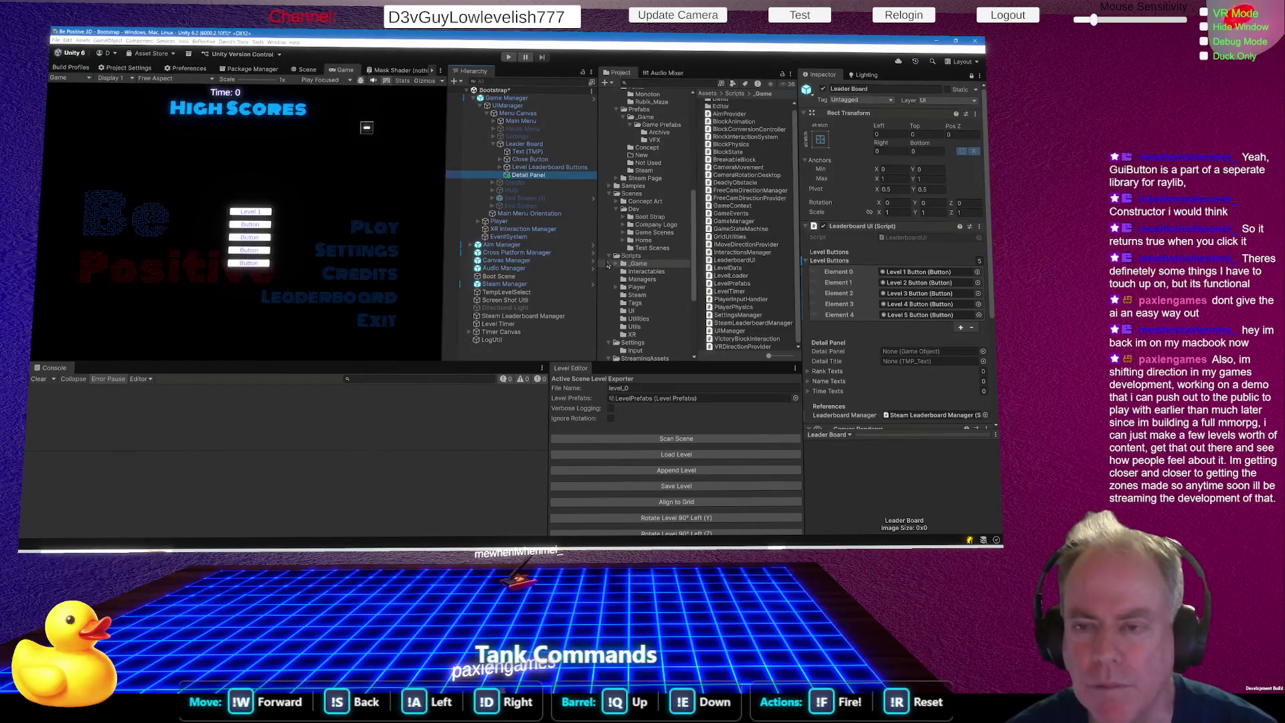
pyautogui.hotkey('alt', 'Tab')
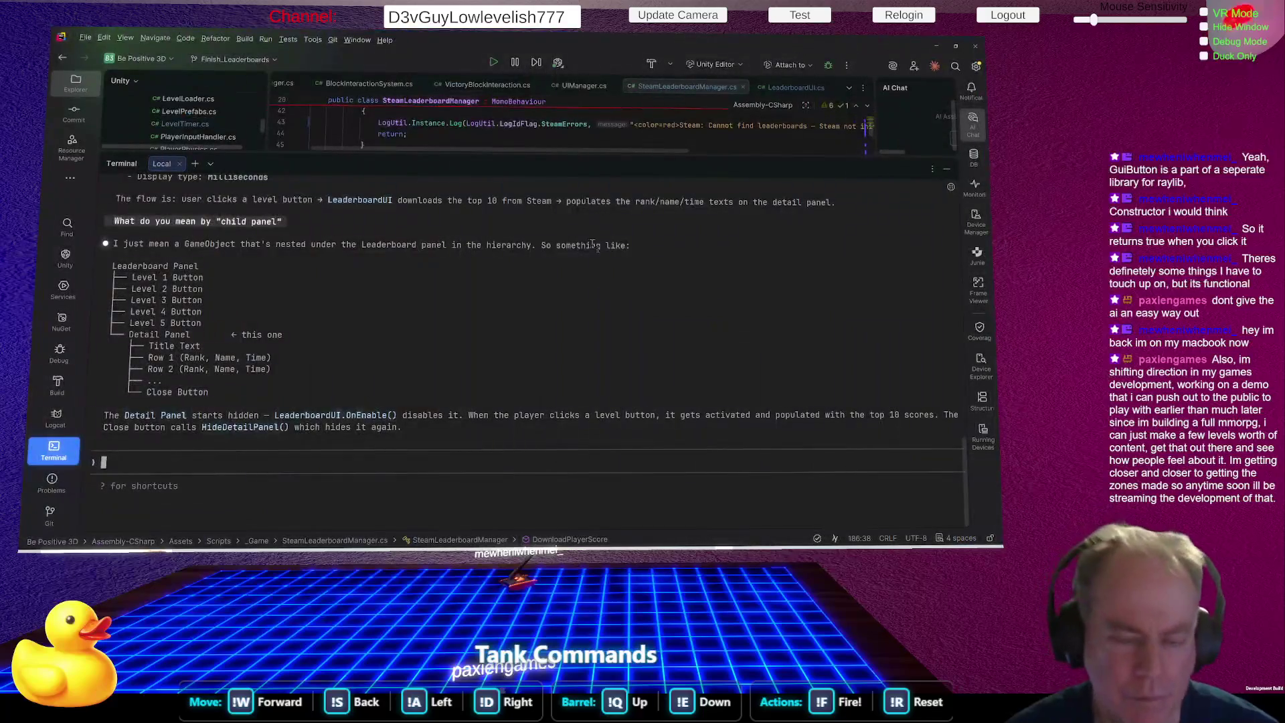
pyautogui.hotkey('alt', 'Tab')
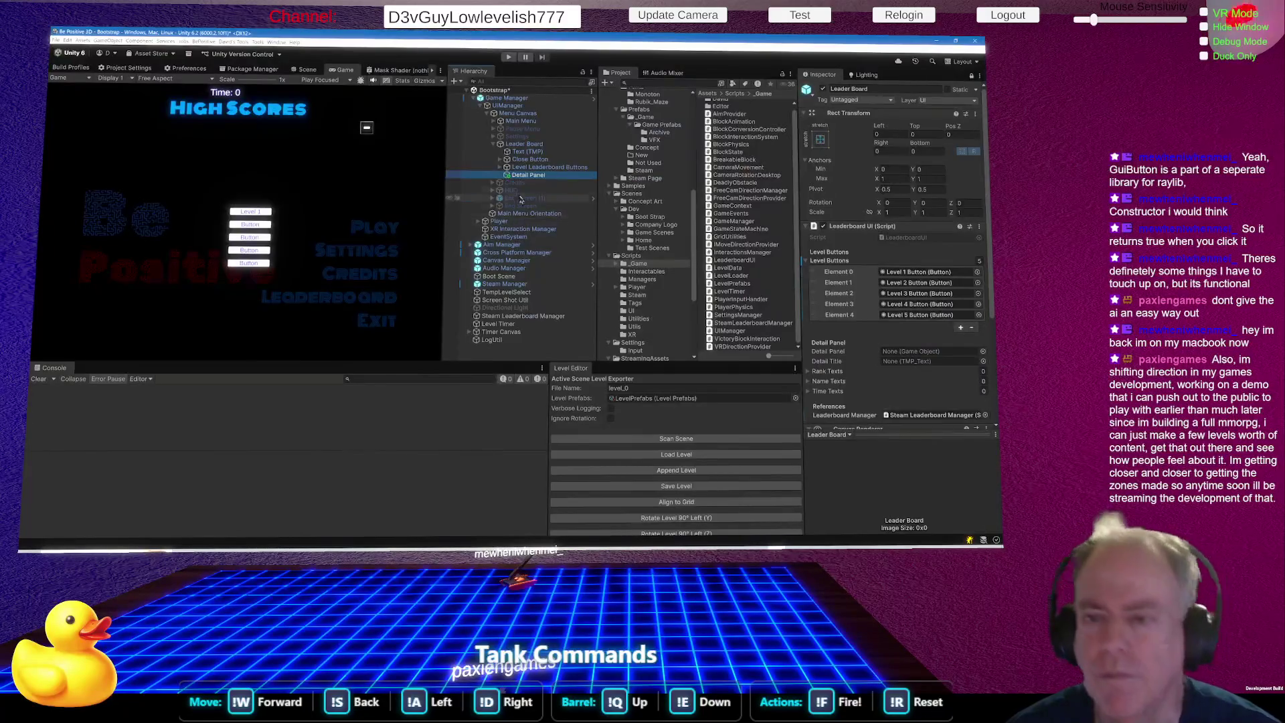
# Add a Vertical Layout Group component to Detail Panel.
pyautogui.rightClick(528, 178)
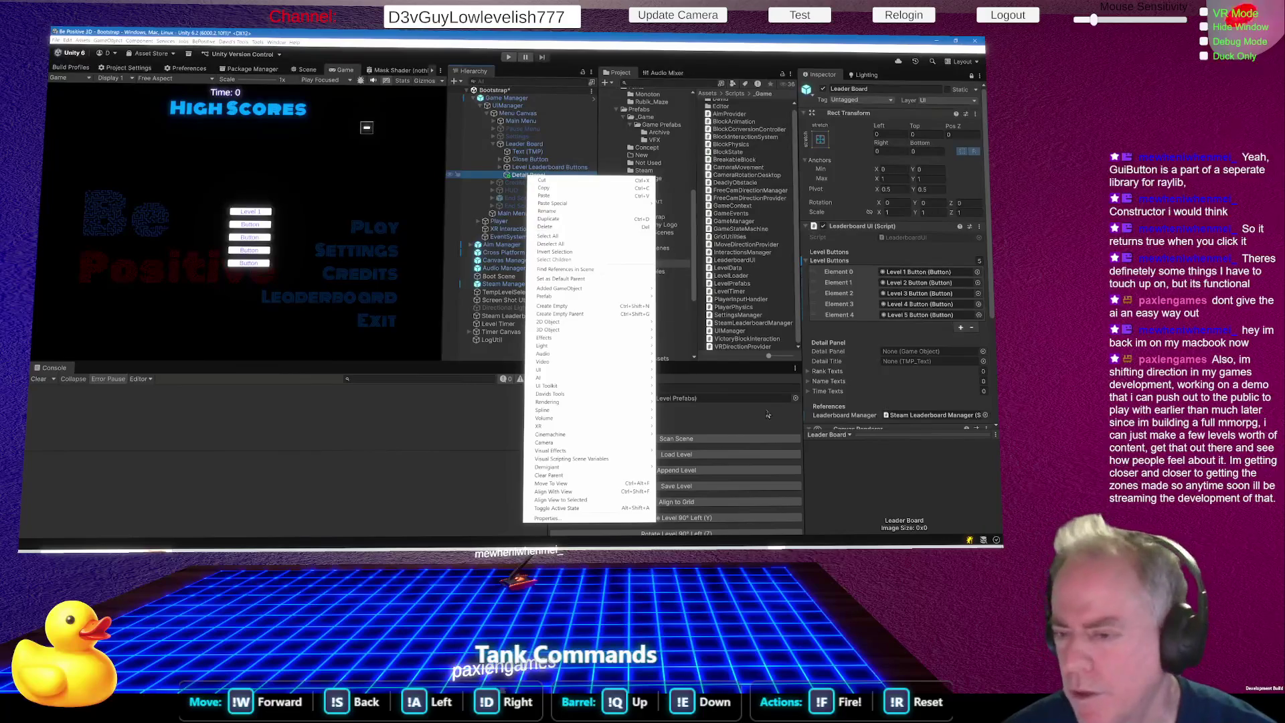
pyautogui.click(706, 413)
pyautogui.scroll(-5, 930, 477)
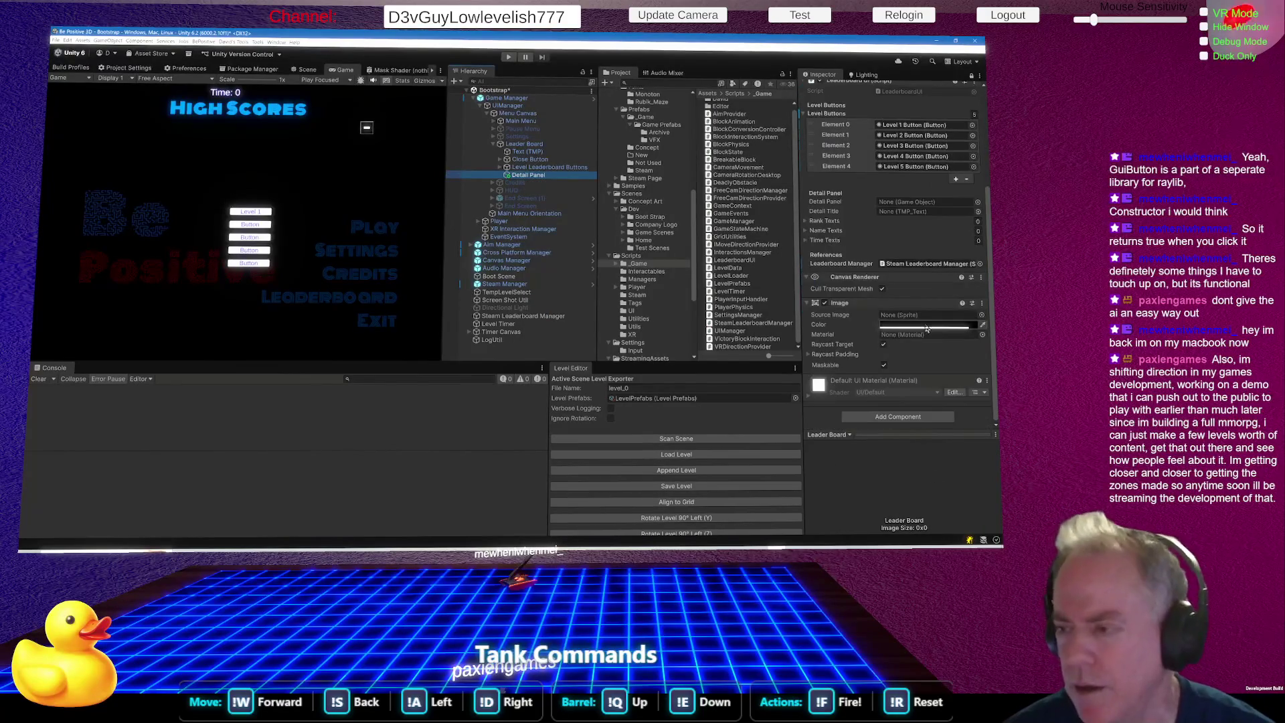
pyautogui.click(972, 75)
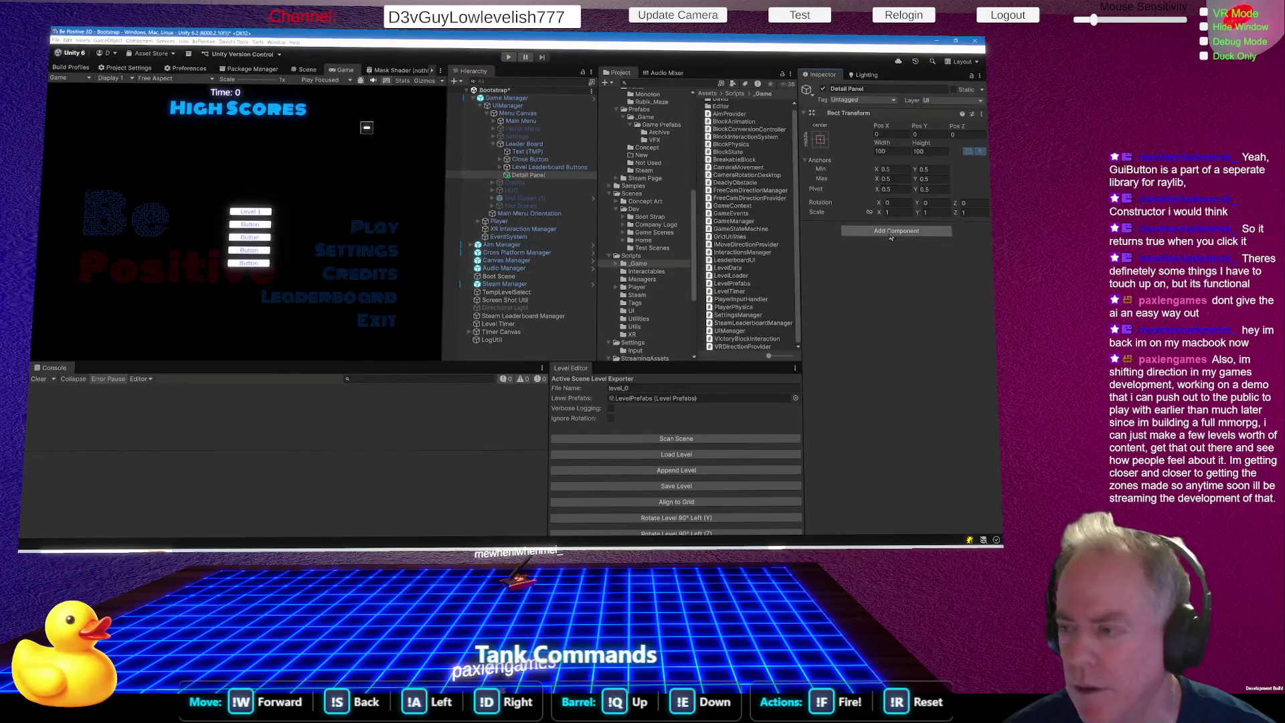
pyautogui.click(889, 233)
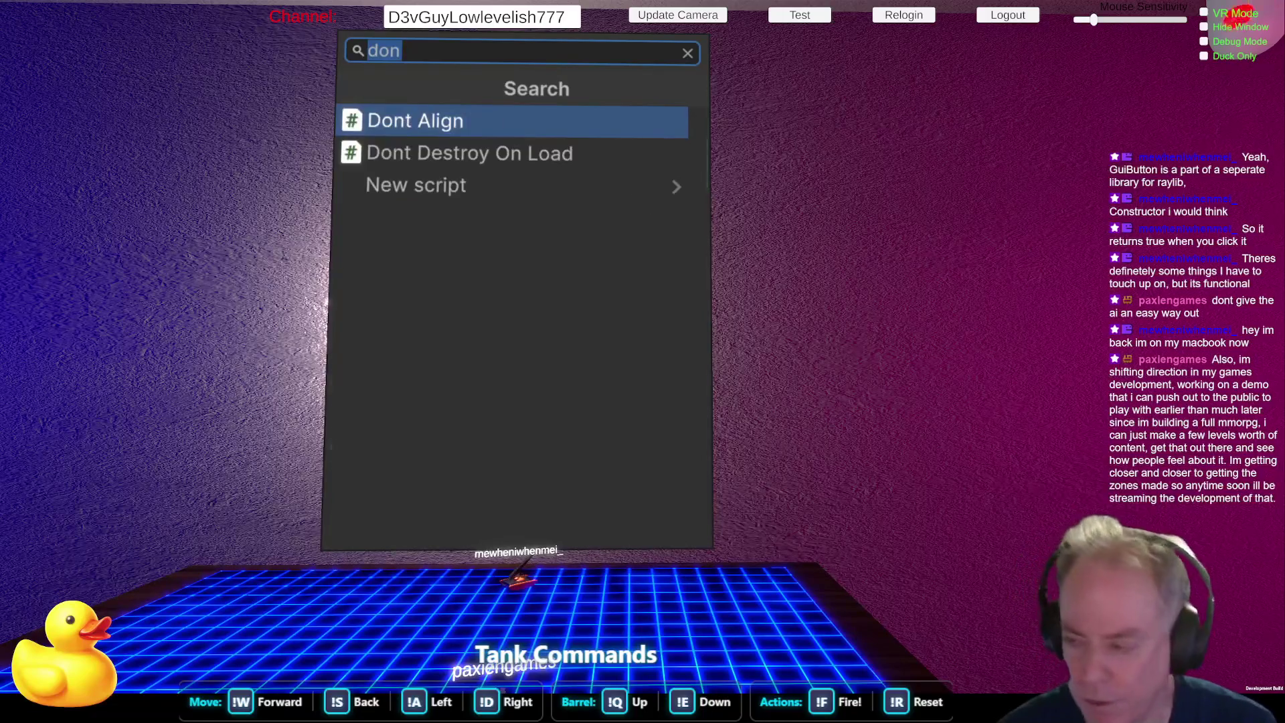
pyautogui.write('Ver')
pyautogui.press('Return')
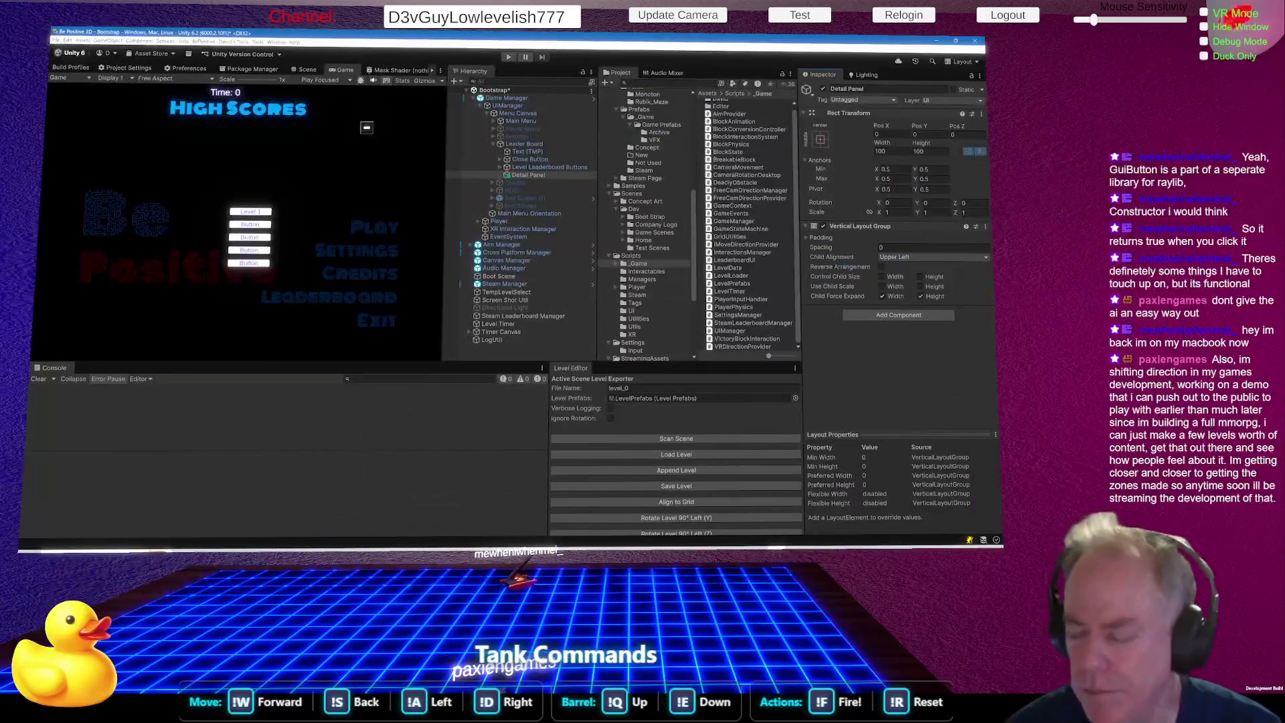
pyautogui.rightClick(530, 176)
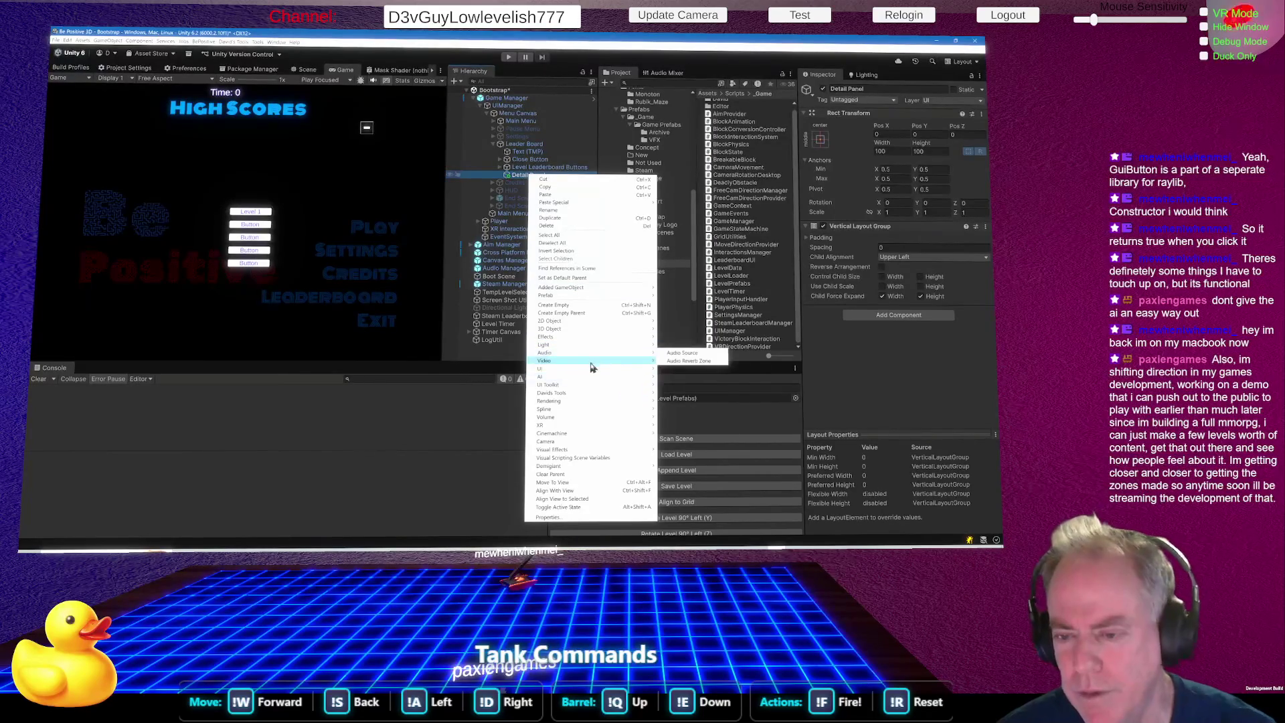
# Add a TextMeshPro text under Detail Panel and name it Title Text.
pyautogui.moveTo(595, 370)
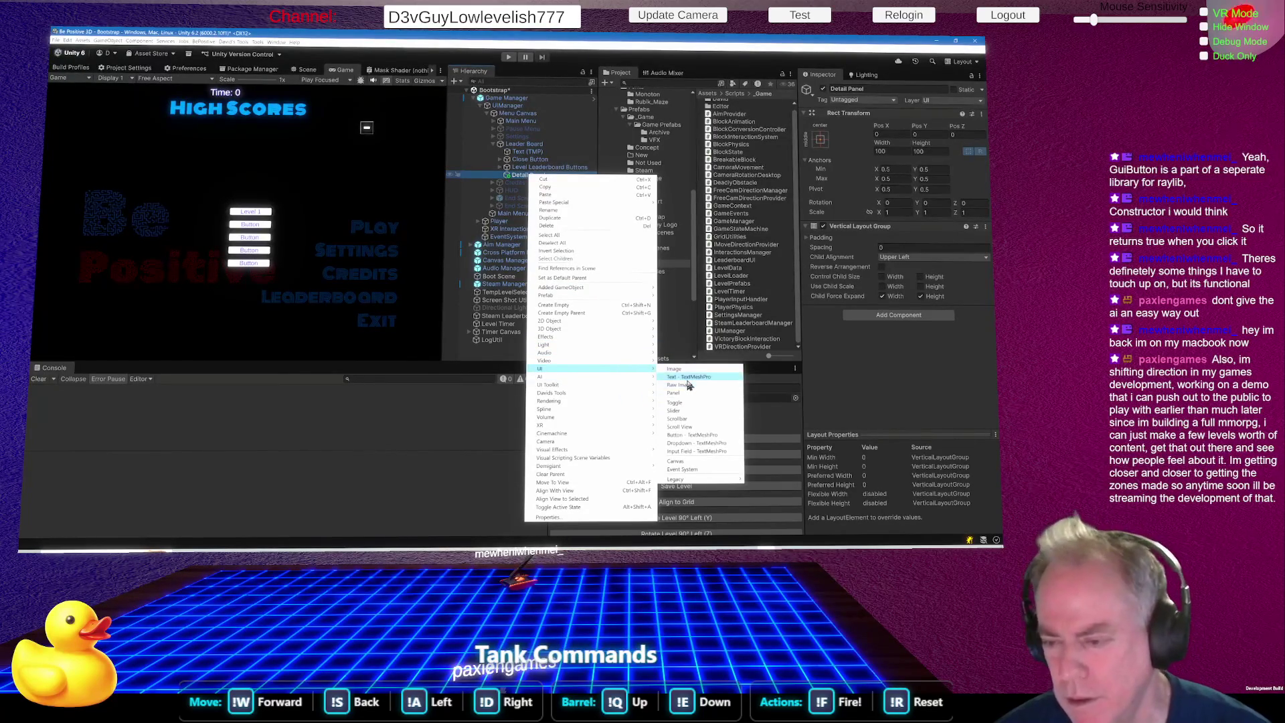
pyautogui.click(700, 377)
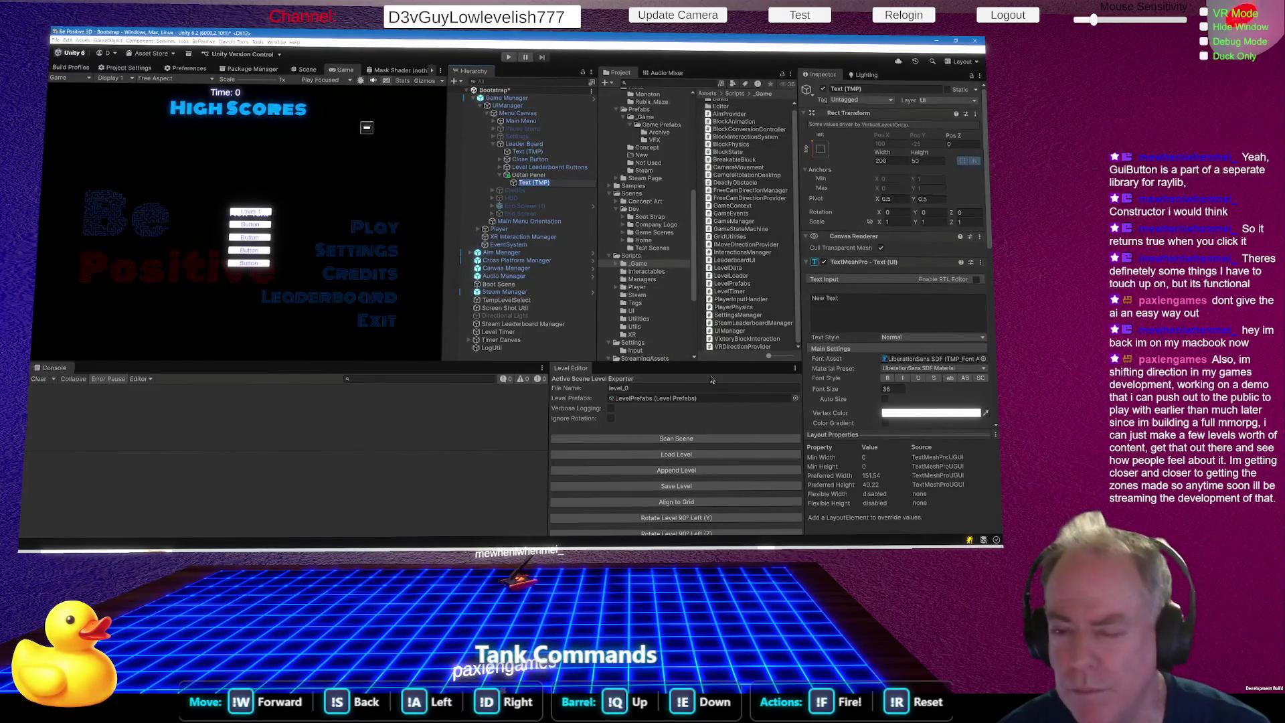
pyautogui.hotkey('alt', 'Tab')
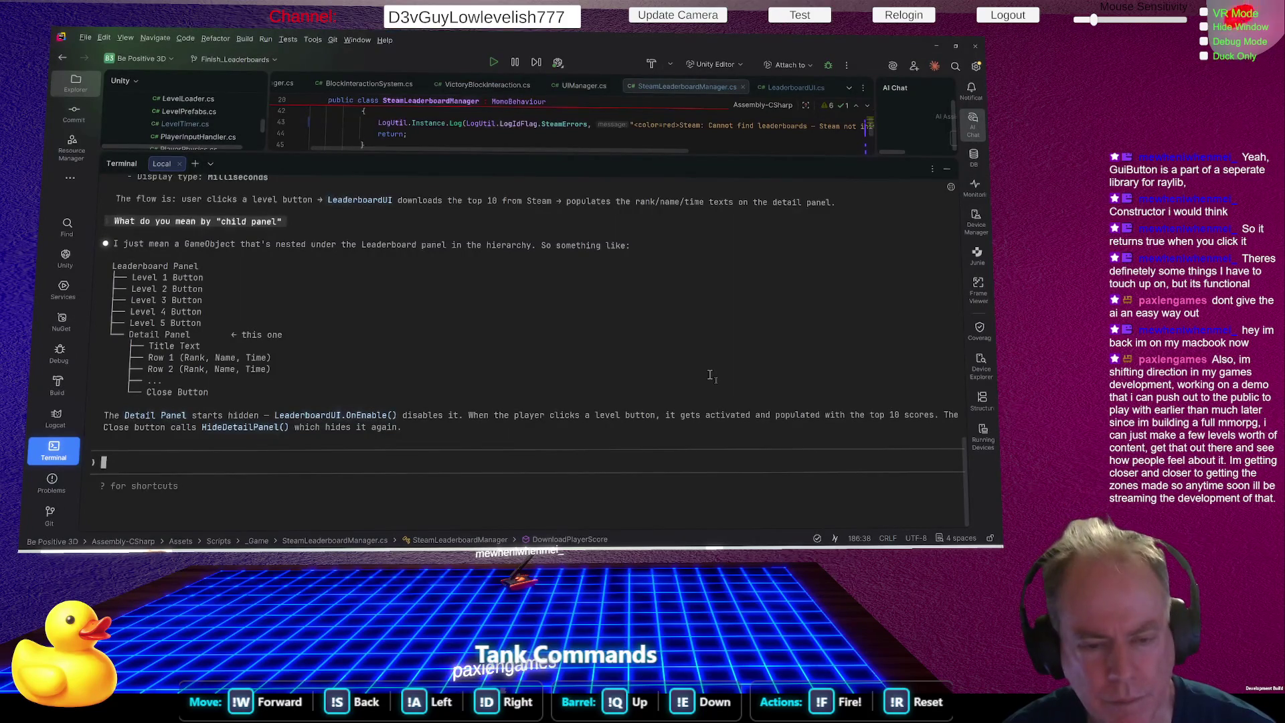
pyautogui.hotkey('alt', 'Tab')
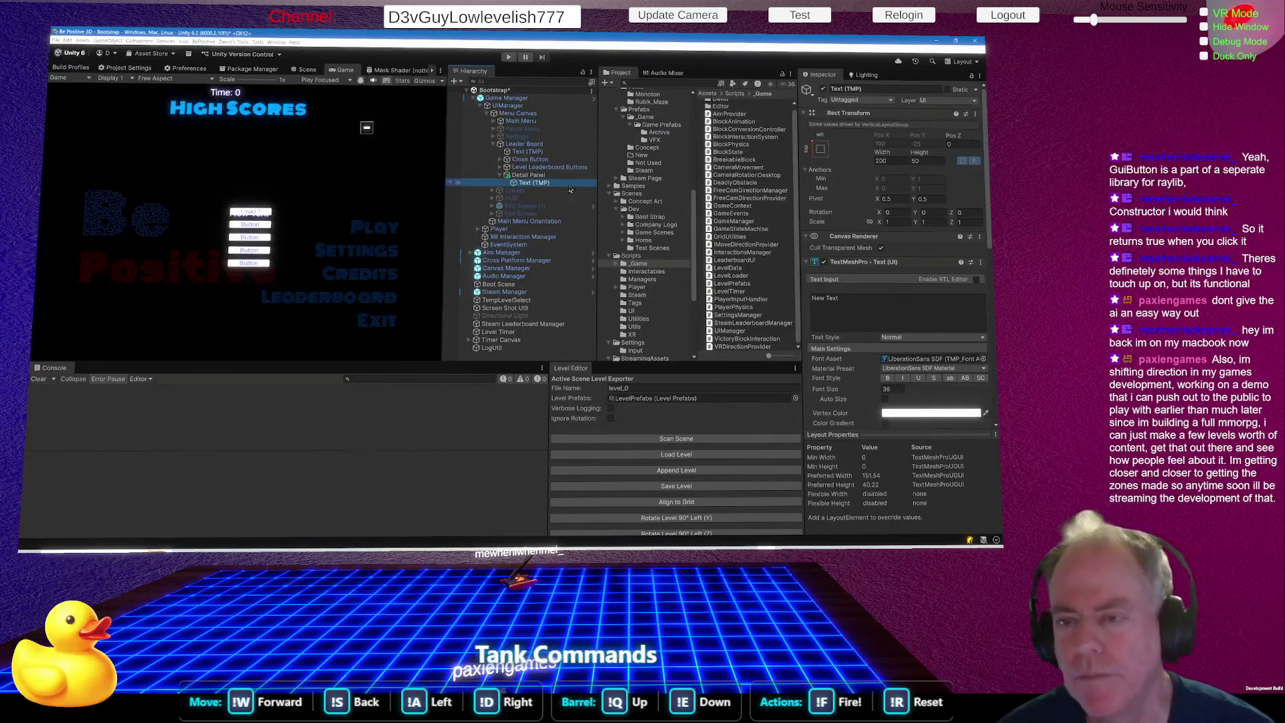
pyautogui.press('F2')
pyautogui.write('Title')
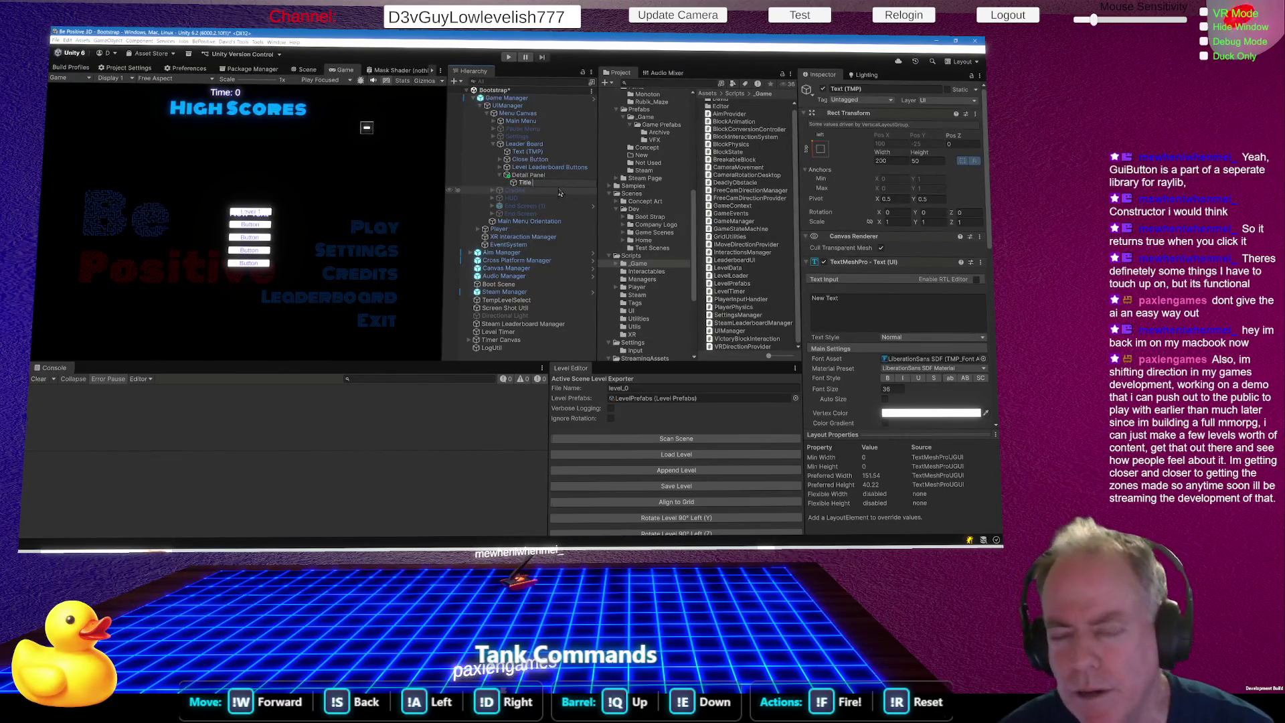
pyautogui.write(' Text')
pyautogui.press('Return')
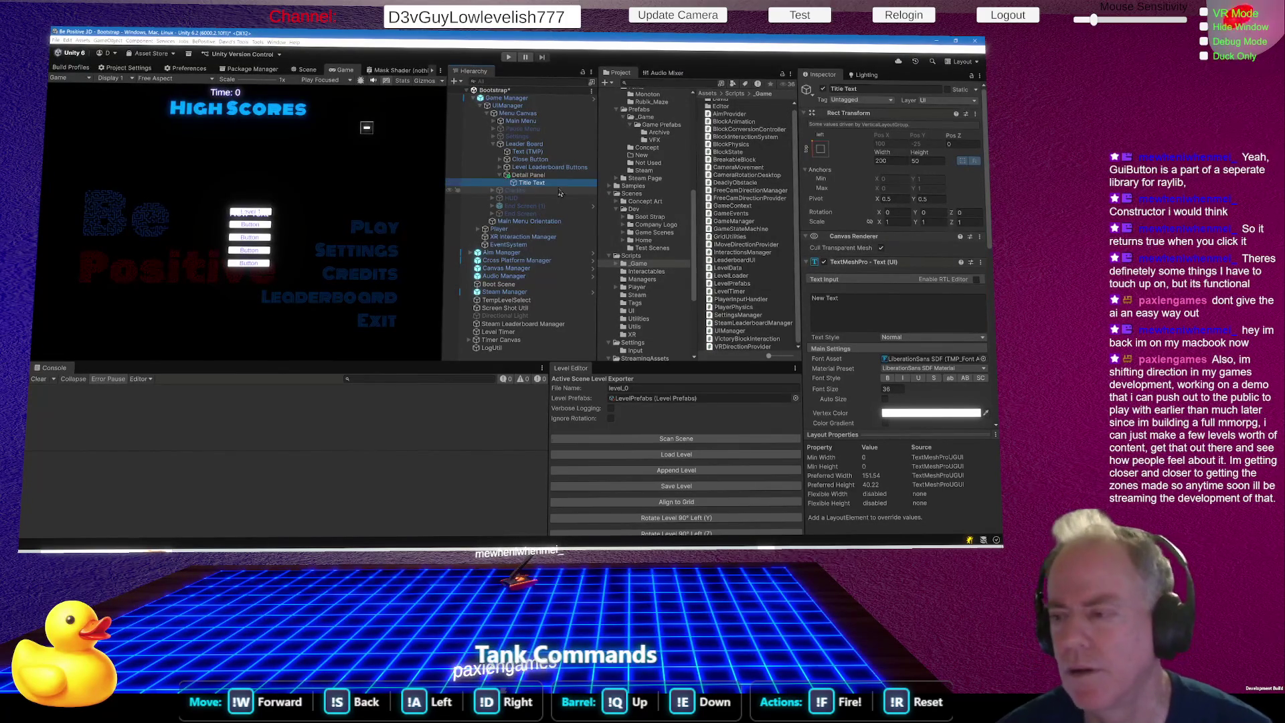
# Replace the Title Text's 'New Text' content with 'Leader Board'.
pyautogui.click(873, 302)
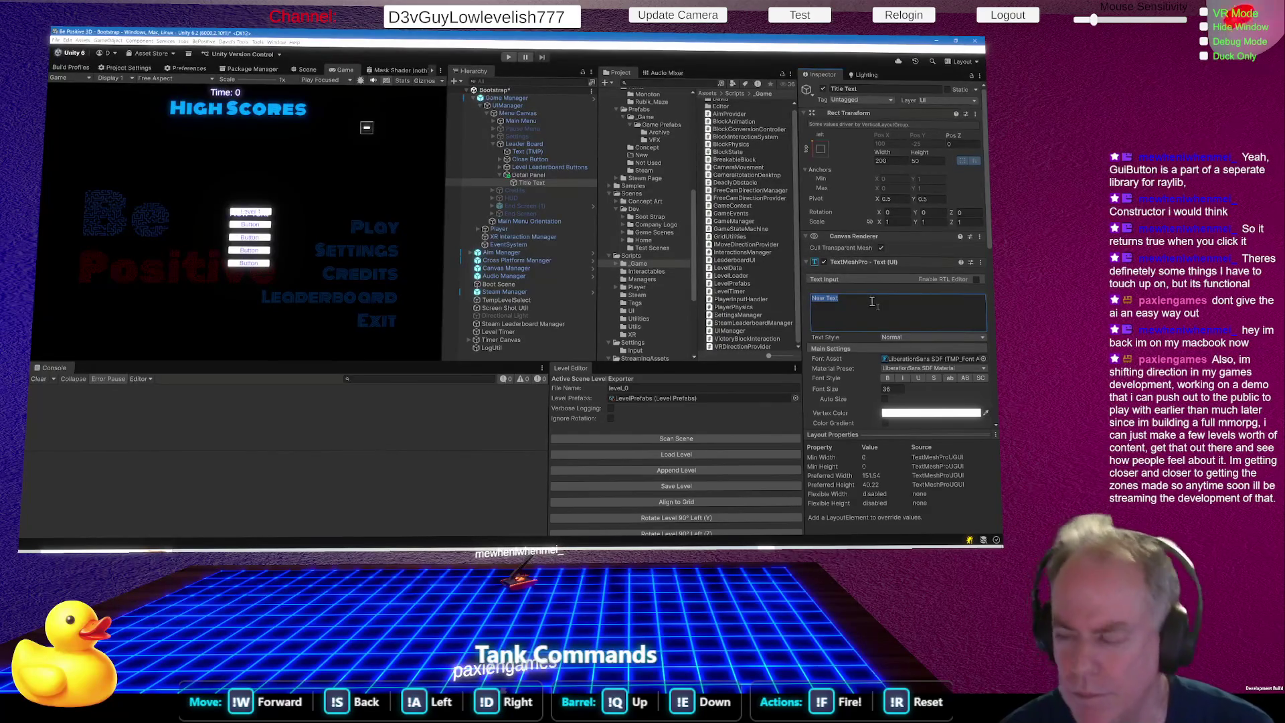
pyautogui.hotkey('alt', 'Tab')
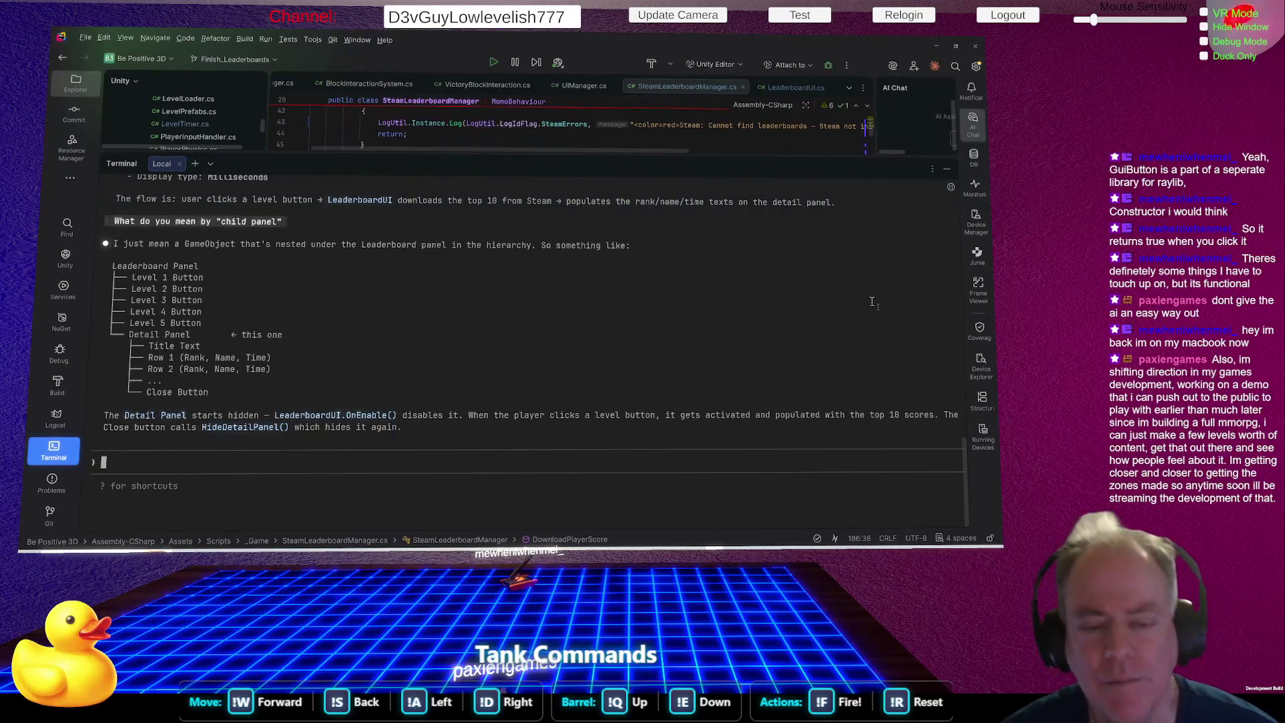
pyautogui.hotkey('alt', 'Tab')
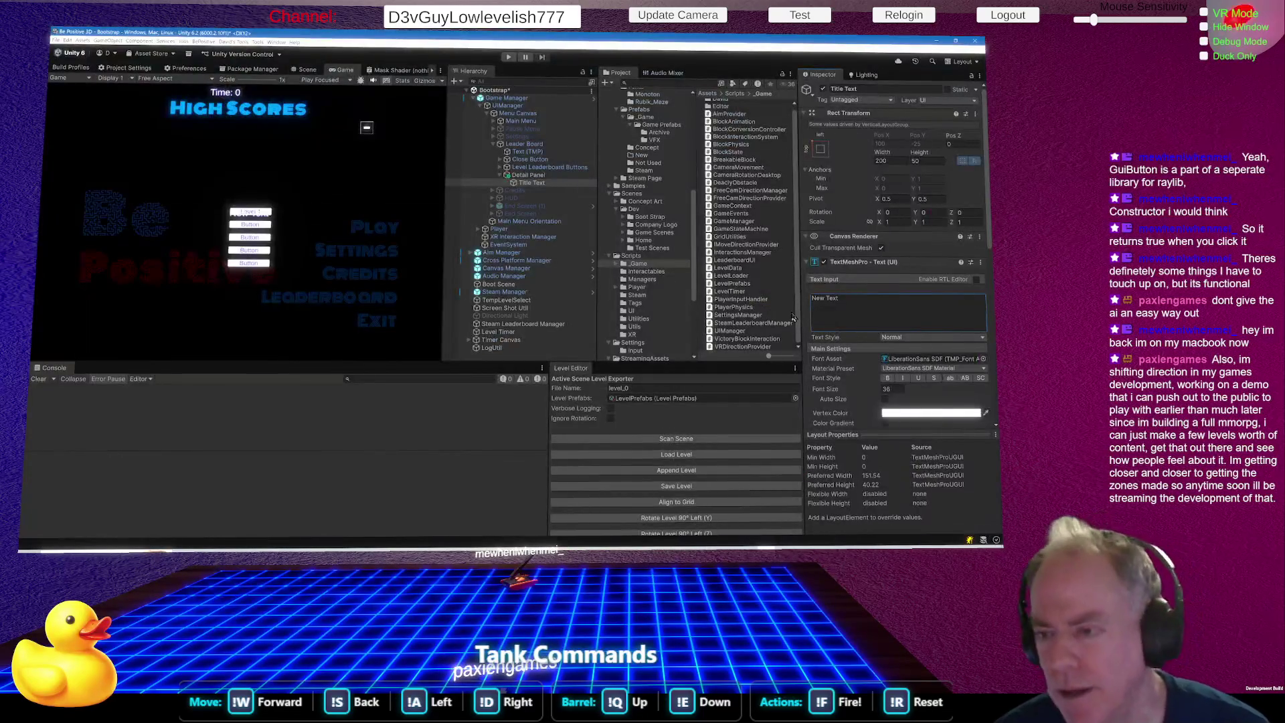
pyautogui.click(869, 303)
pyautogui.write('Leader Board')
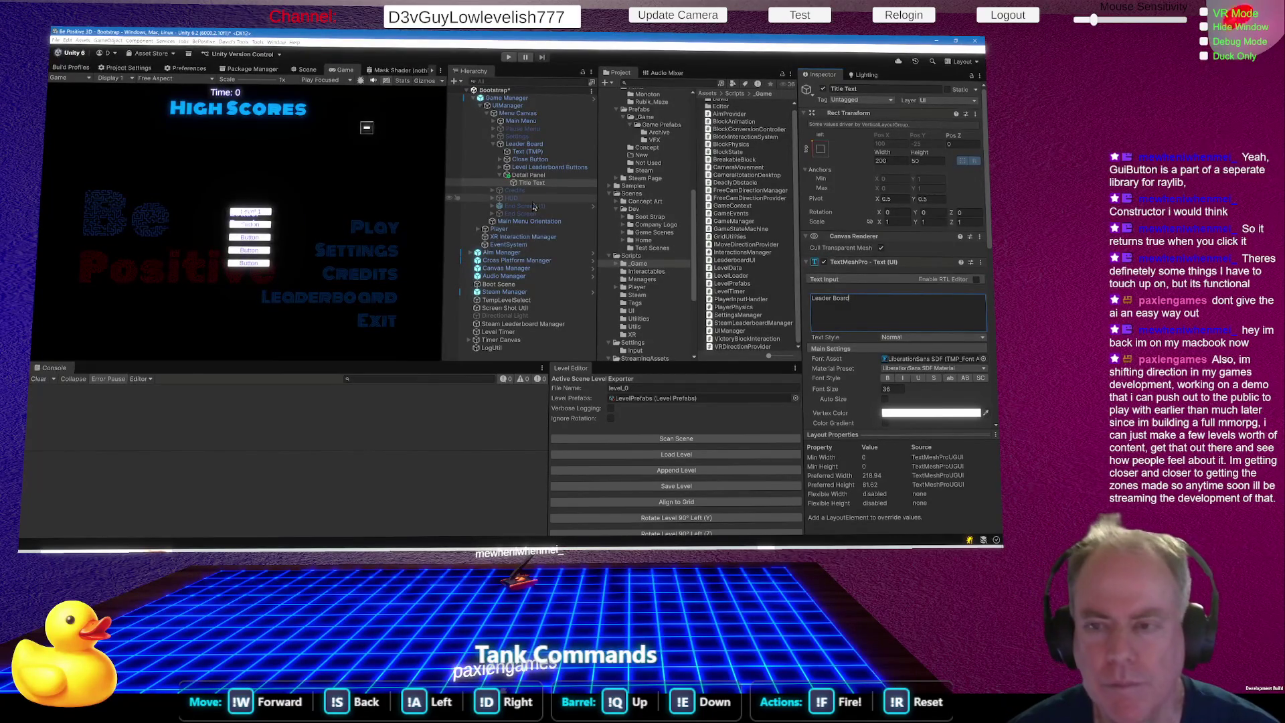
pyautogui.click(541, 167)
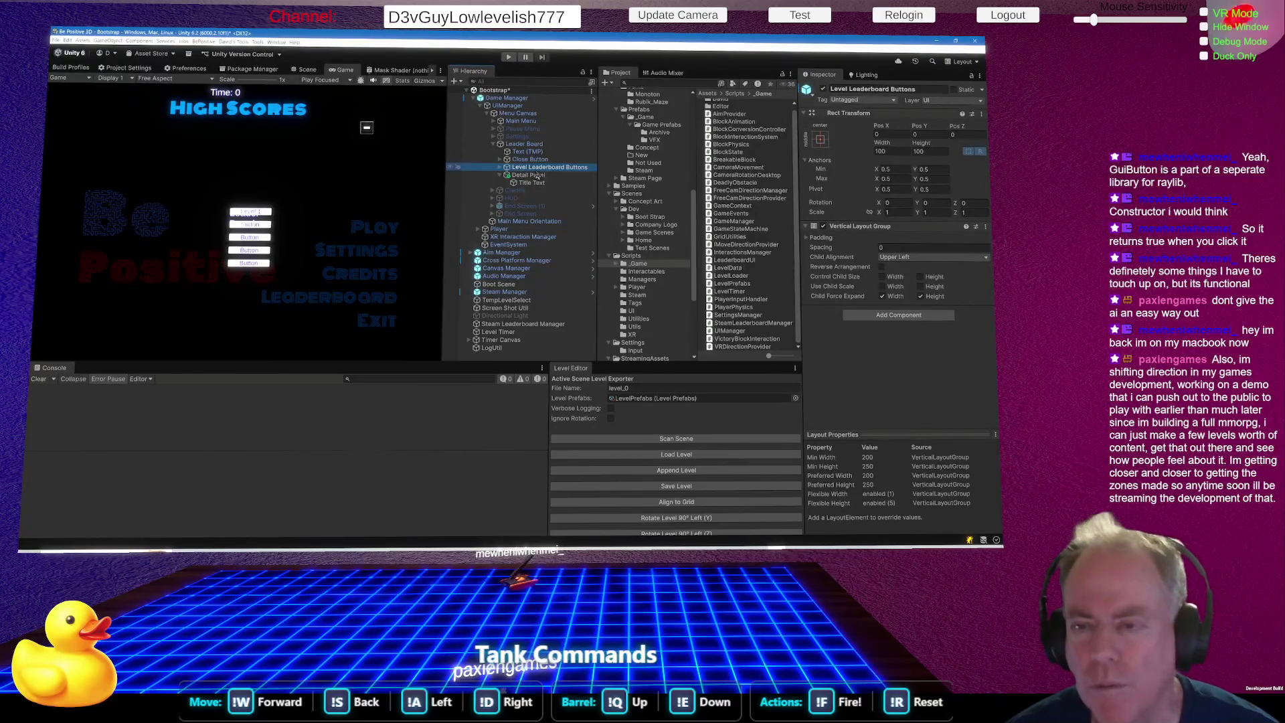
# Add an Image component to Detail Panel and widen it slightly.
pyautogui.click(900, 316)
pyautogui.write('I')
pyautogui.press('Return')
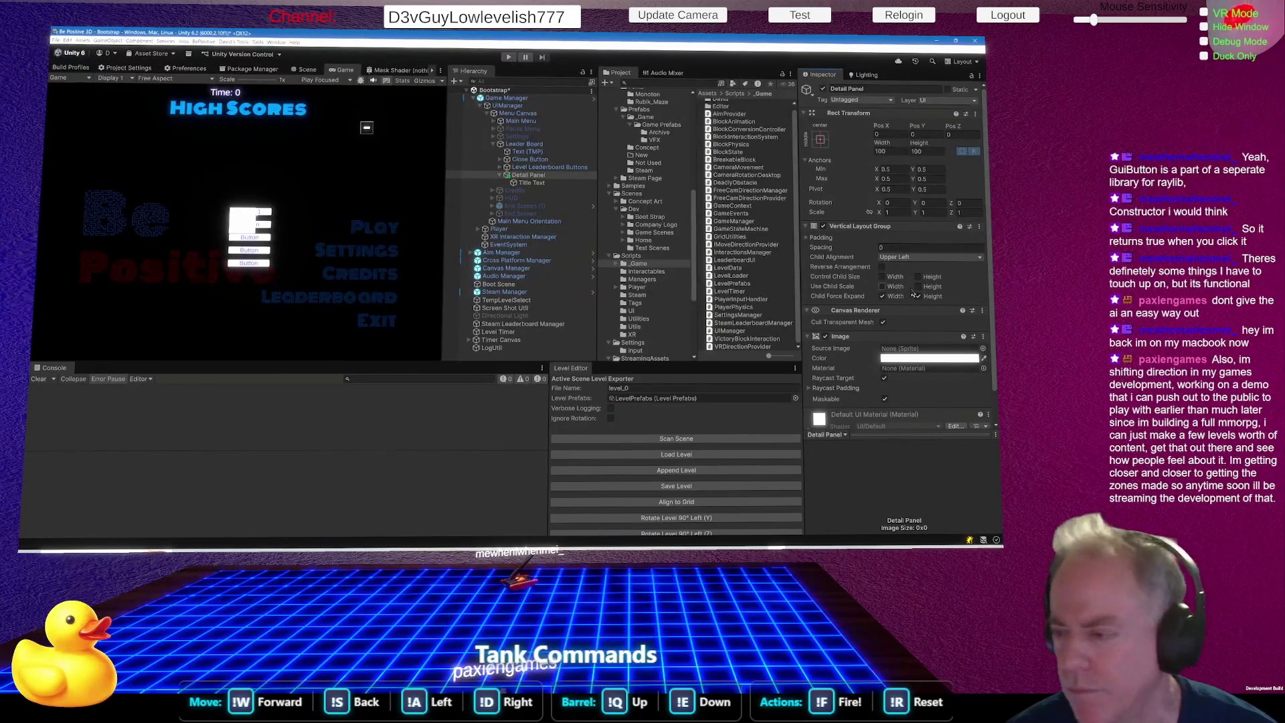
pyautogui.moveTo(882, 143)
pyautogui.mouseDown()
pyautogui.moveTo(1001, 137)
pyautogui.moveTo(27, 524)
pyautogui.moveTo(118, 512)
pyautogui.mouseUp()
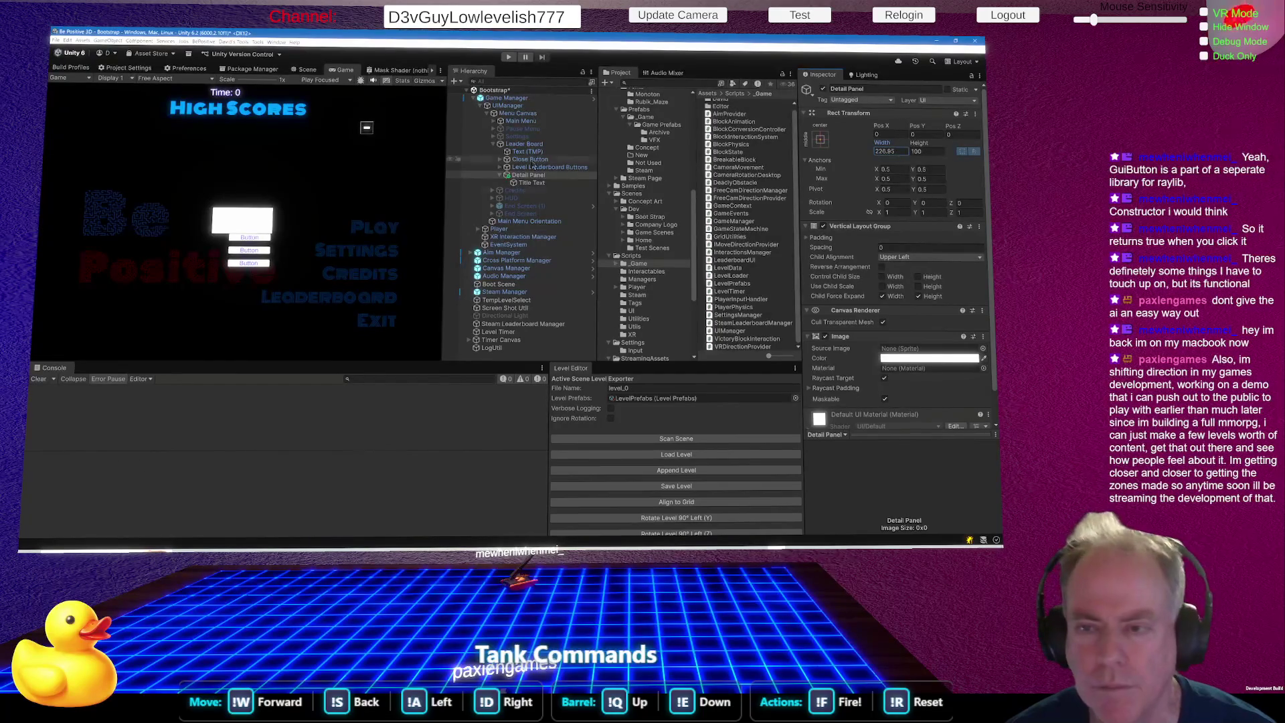
pyautogui.click(539, 185)
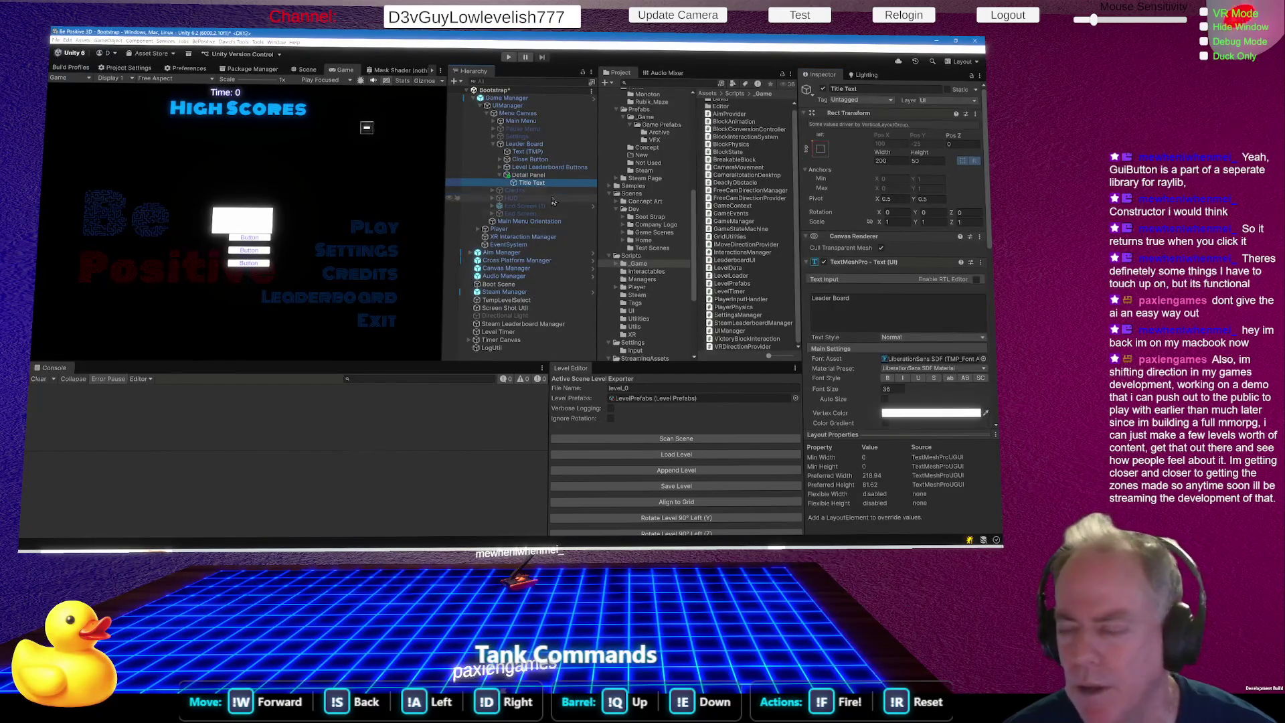
# Widen the Title Text box to about 270 and turn off its text wrapping.
pyautogui.scroll(-3, 909, 359)
pyautogui.scroll(-1, 909, 360)
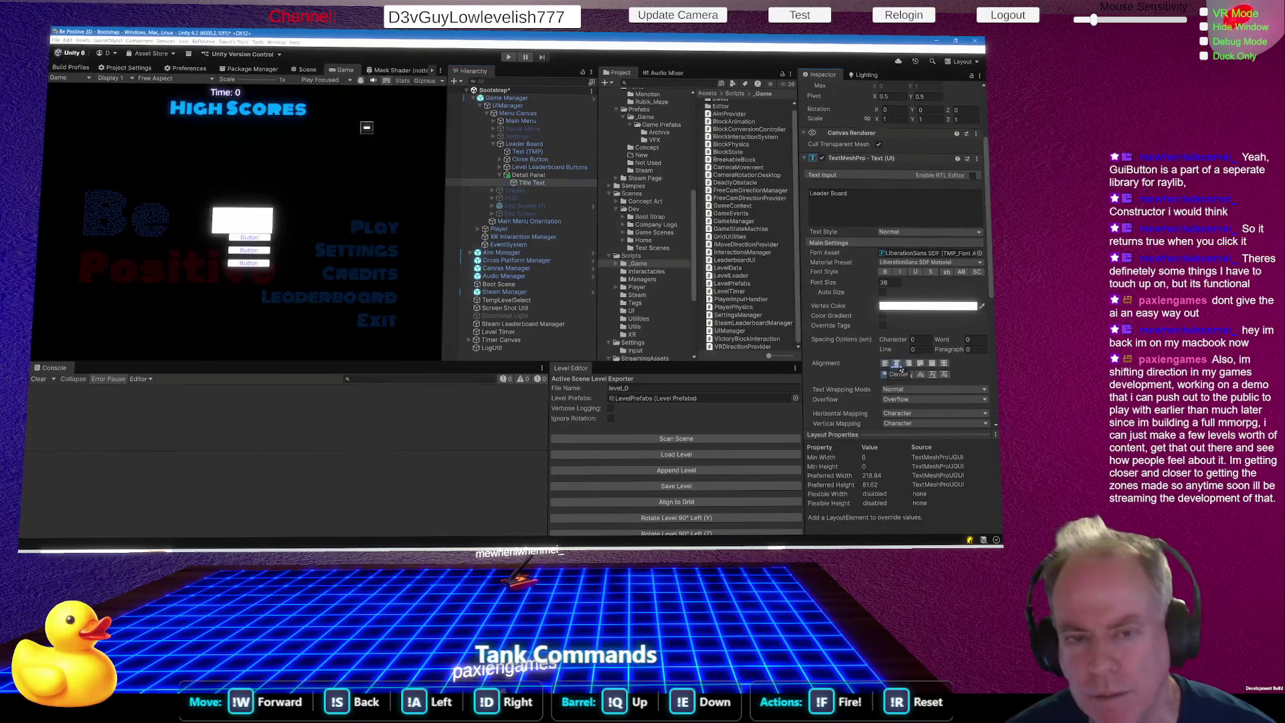
pyautogui.scroll(4, 893, 271)
pyautogui.click(887, 161)
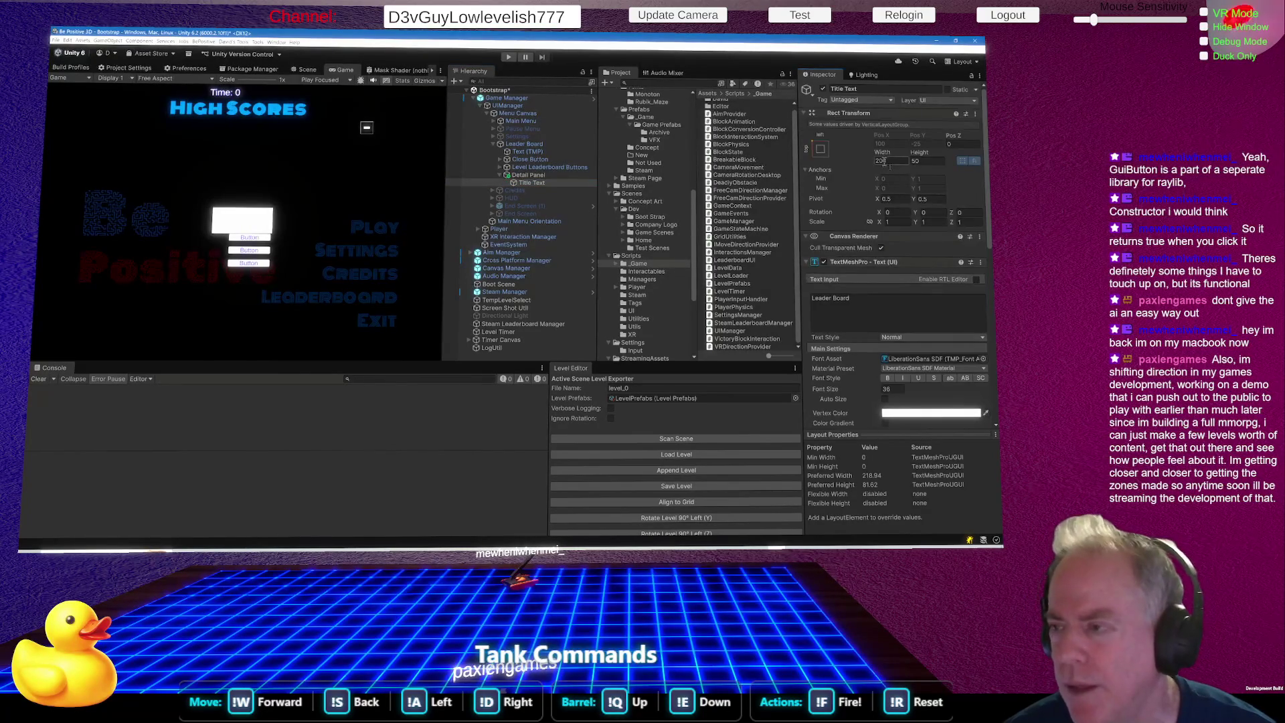
pyautogui.moveTo(883, 156)
pyautogui.mouseDown()
pyautogui.moveTo(65, 140)
pyautogui.moveTo(974, 148)
pyautogui.mouseUp()
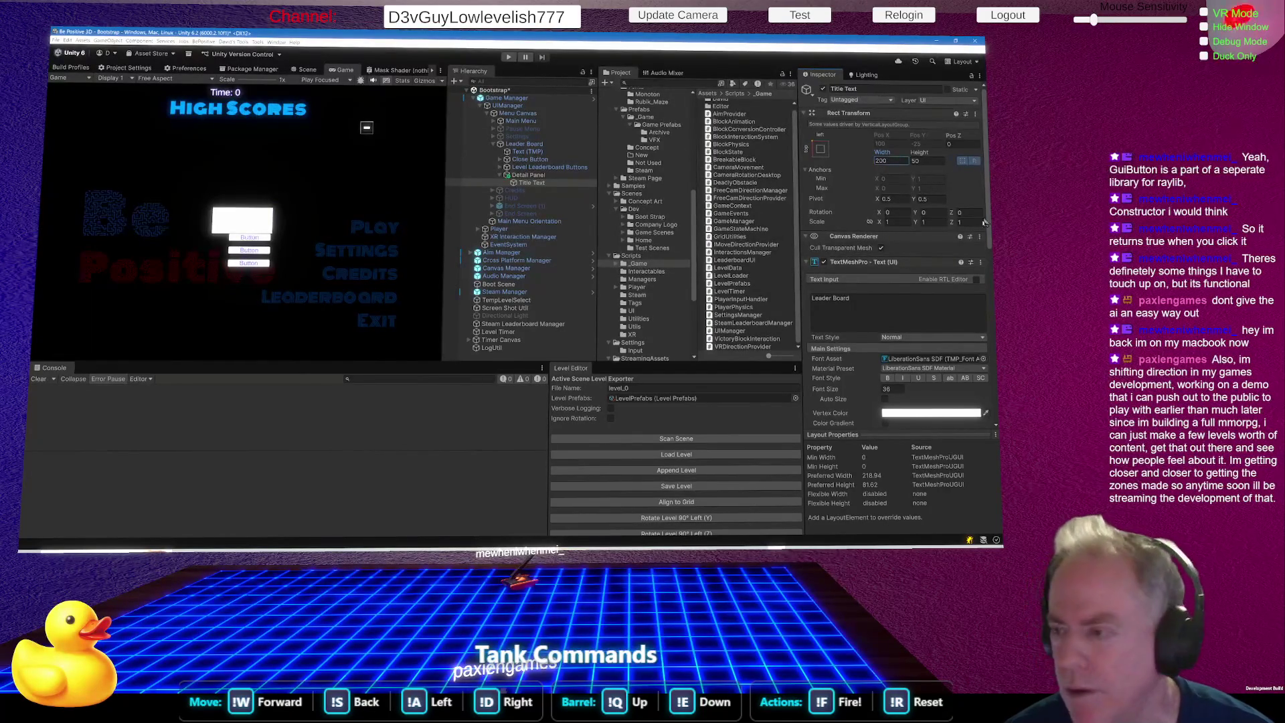
pyautogui.scroll(-3, 895, 281)
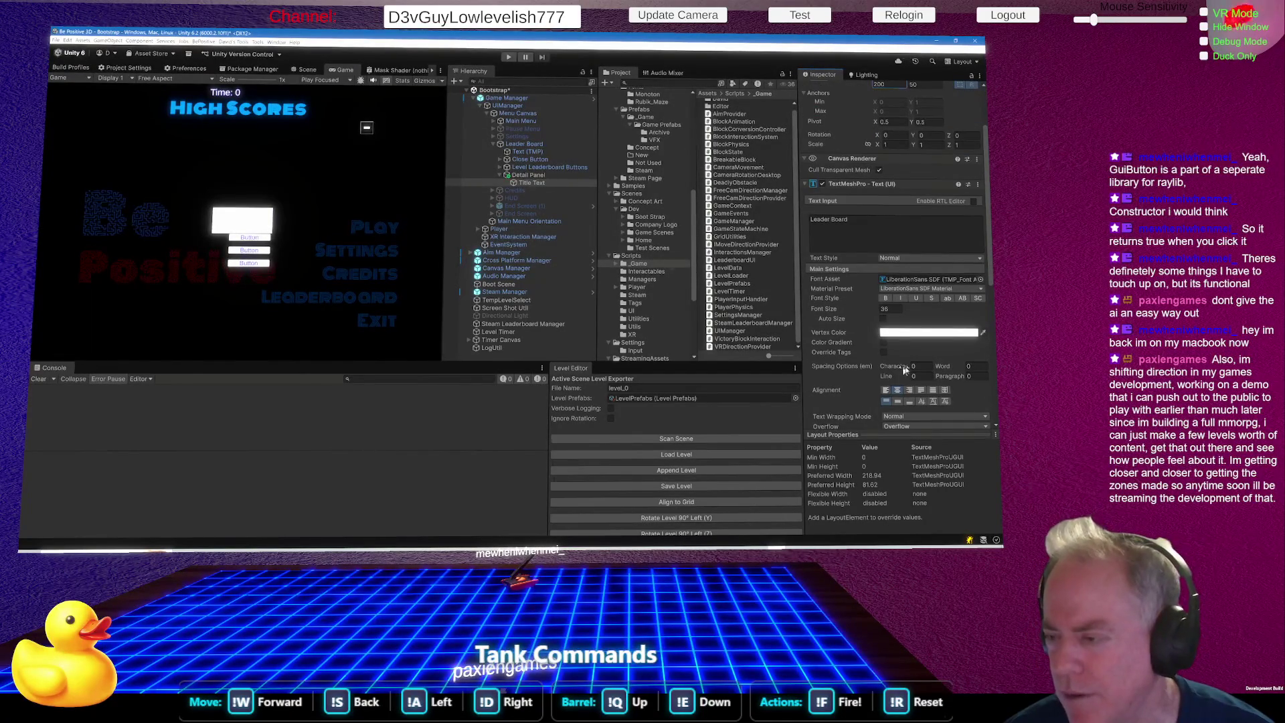
pyautogui.scroll(-4, 905, 362)
pyautogui.click(911, 310)
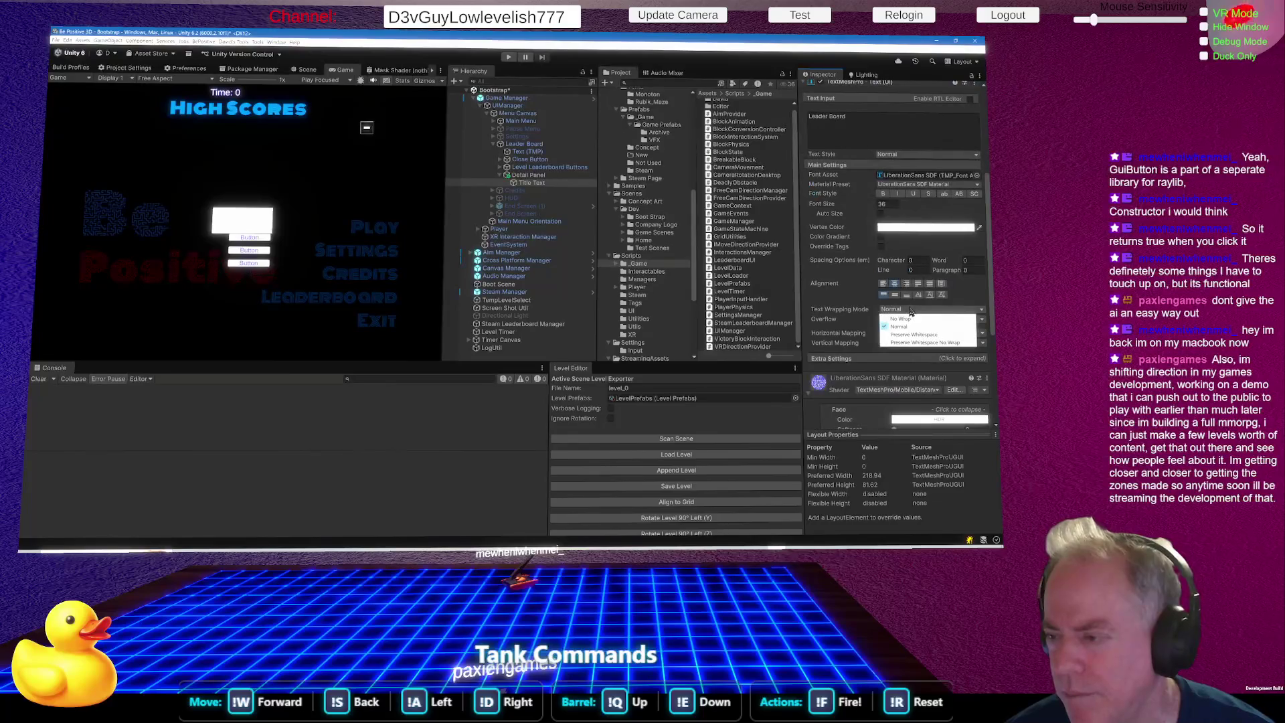
pyautogui.click(924, 320)
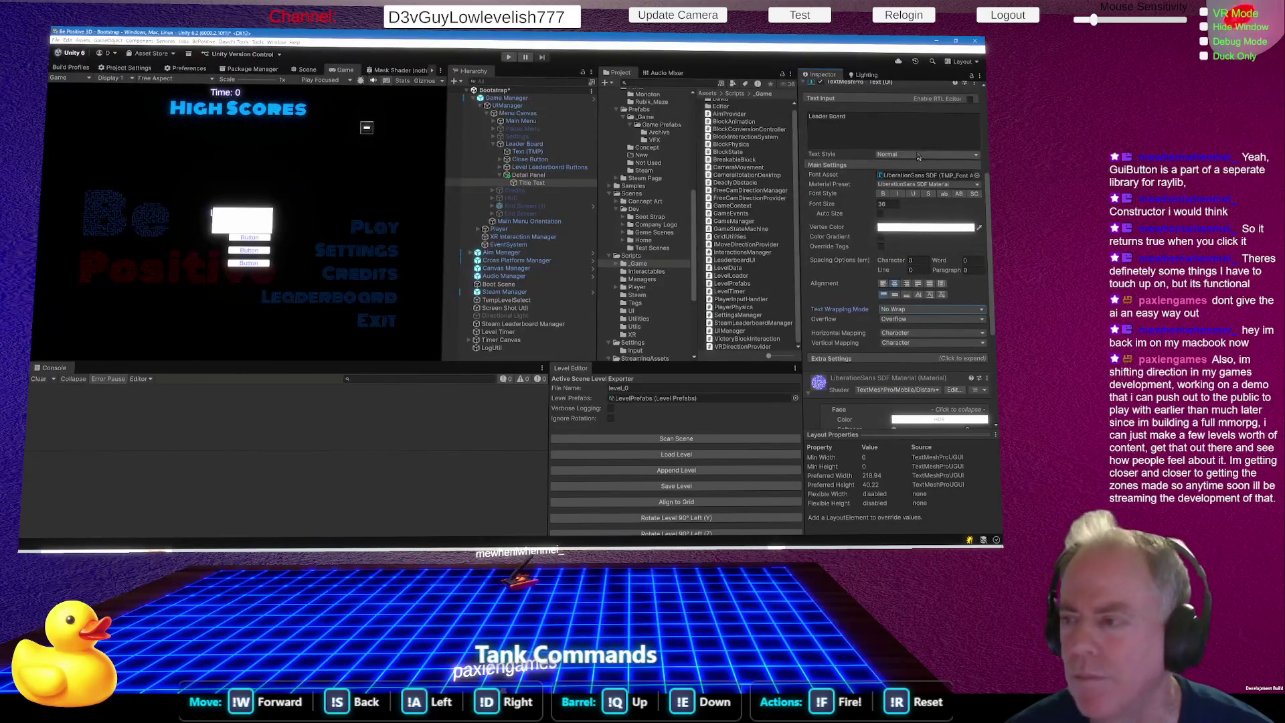
# Widen Detail Panel to about 542 and resize the Title Text box's width.
pyautogui.click(536, 176)
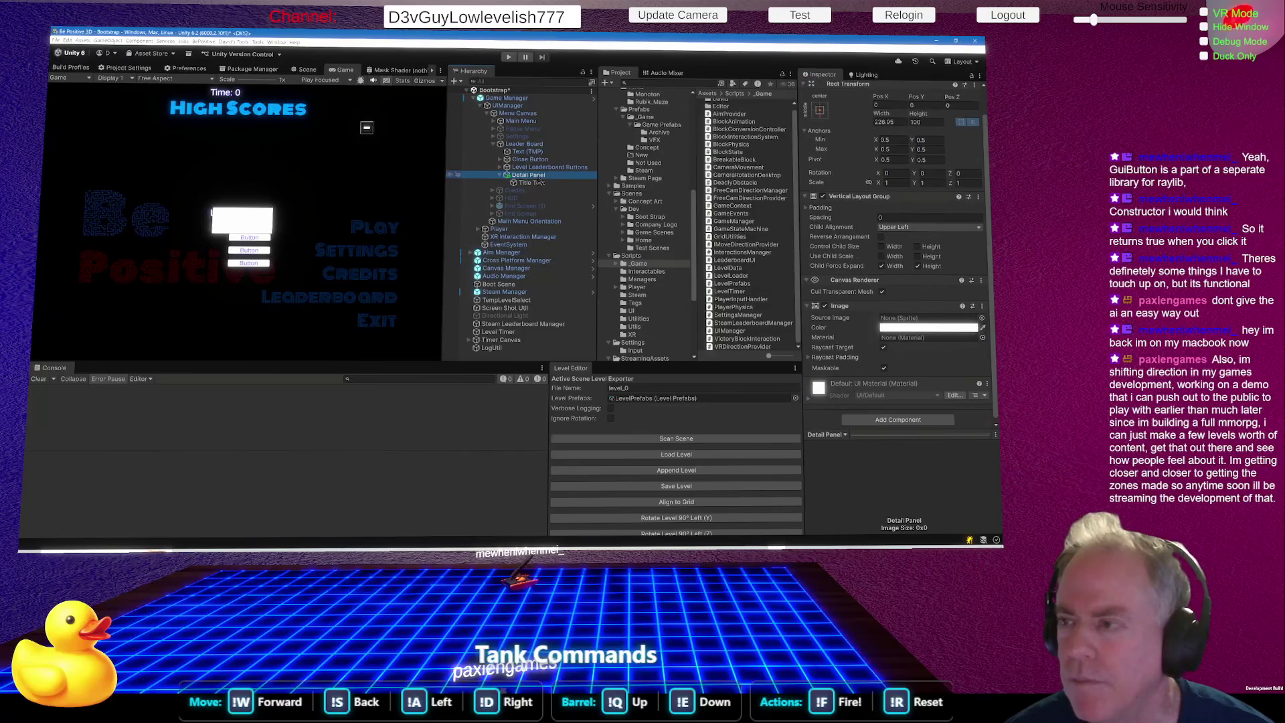
pyautogui.click(538, 182)
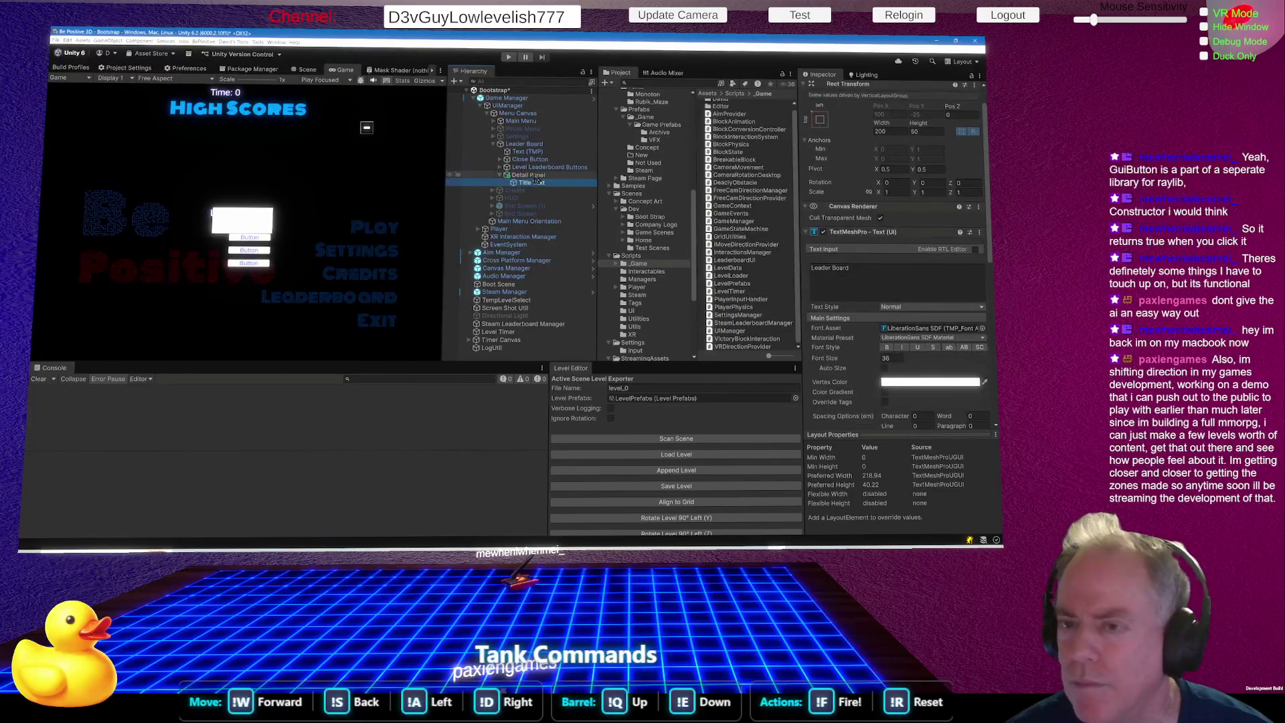
pyautogui.click(536, 176)
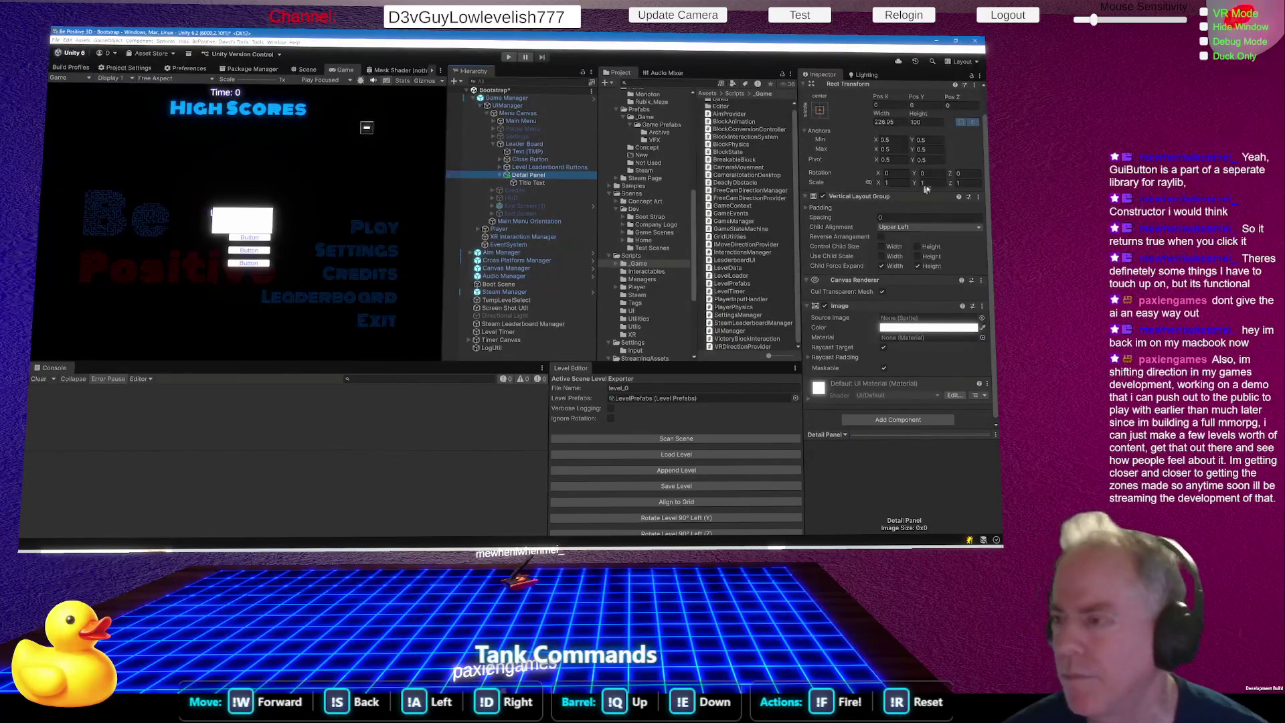
pyautogui.moveTo(881, 113)
pyautogui.mouseDown()
pyautogui.moveTo(287, 110)
pyautogui.moveTo(424, 139)
pyautogui.mouseUp()
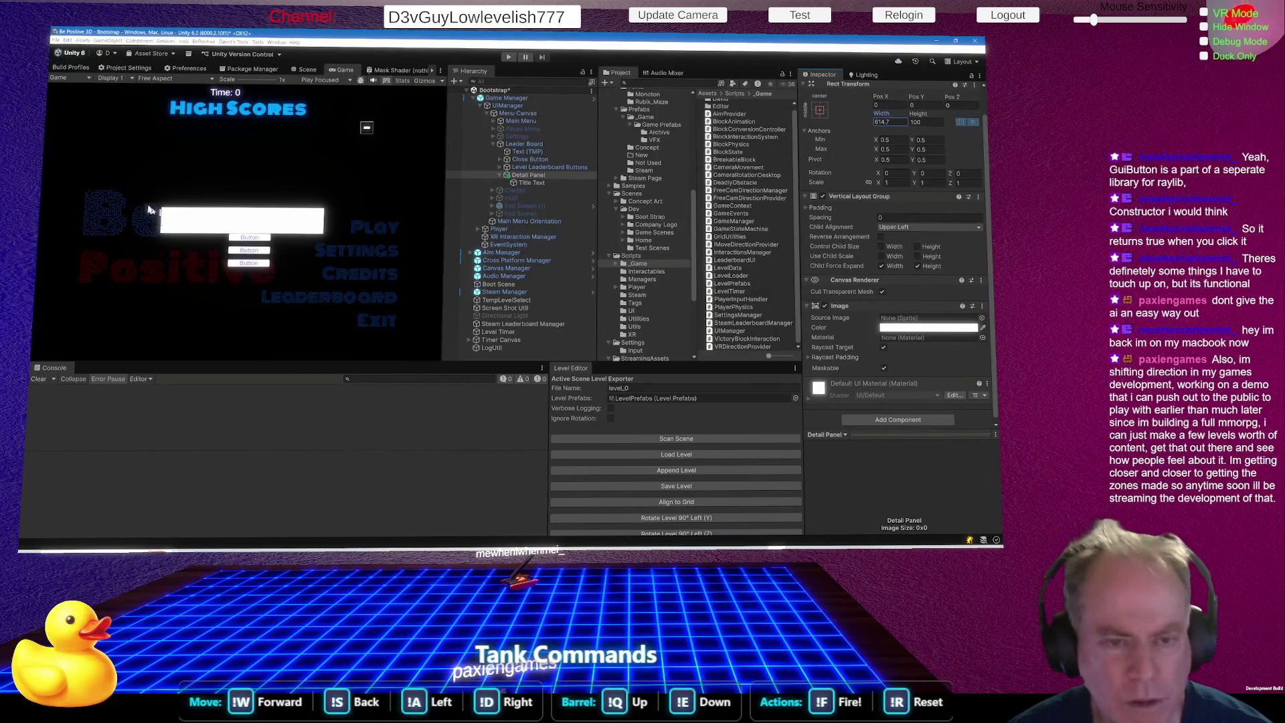
pyautogui.click(532, 183)
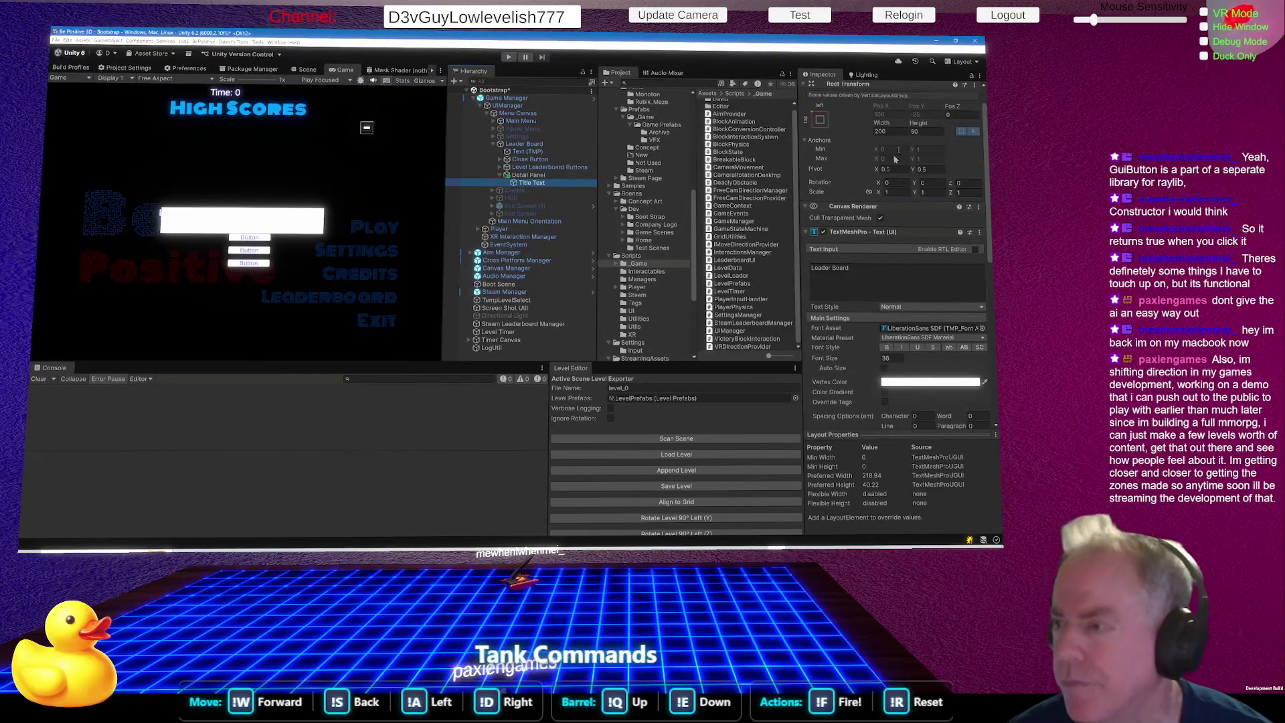
pyautogui.moveTo(883, 123)
pyautogui.mouseDown()
pyautogui.moveTo(969, 124)
pyautogui.moveTo(319, 93)
pyautogui.moveTo(803, 134)
pyautogui.moveTo(662, 177)
pyautogui.mouseUp()
pyautogui.moveTo(573, 187)
pyautogui.mouseDown()
pyautogui.moveTo(803, 137)
pyautogui.moveTo(777, 141)
pyautogui.mouseUp()
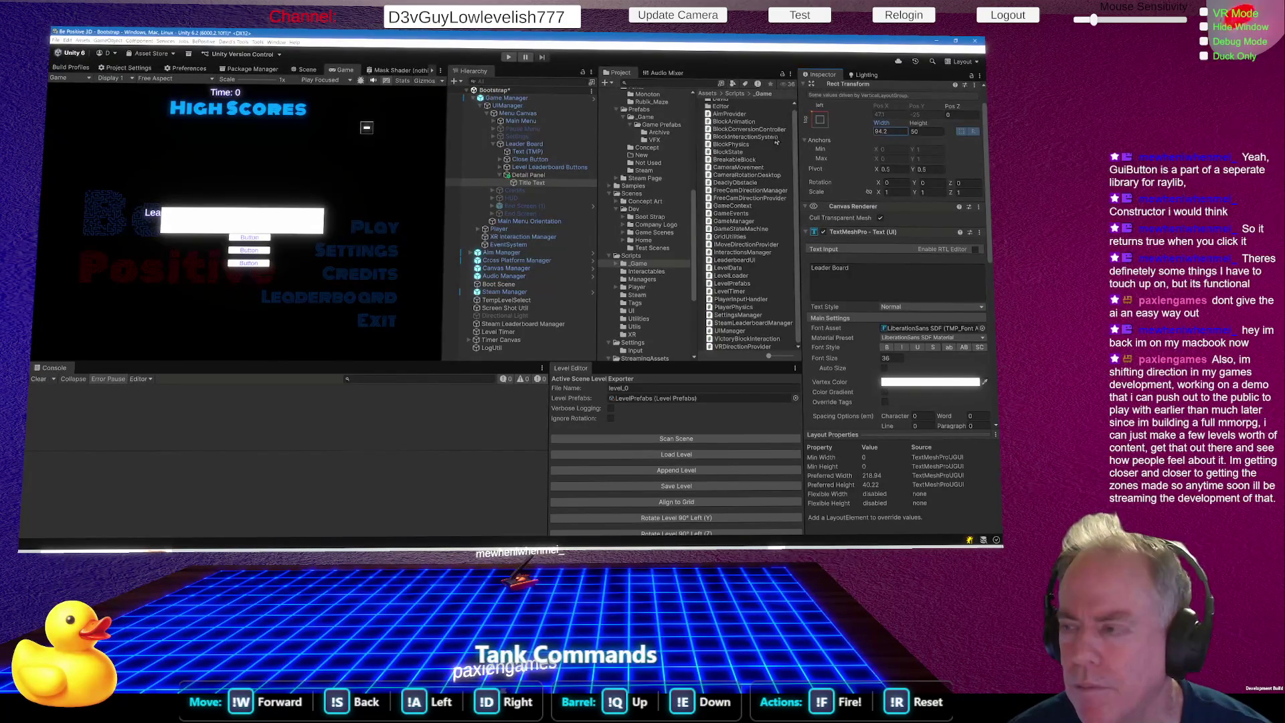
pyautogui.doubleClick(896, 133)
pyautogui.write('0')
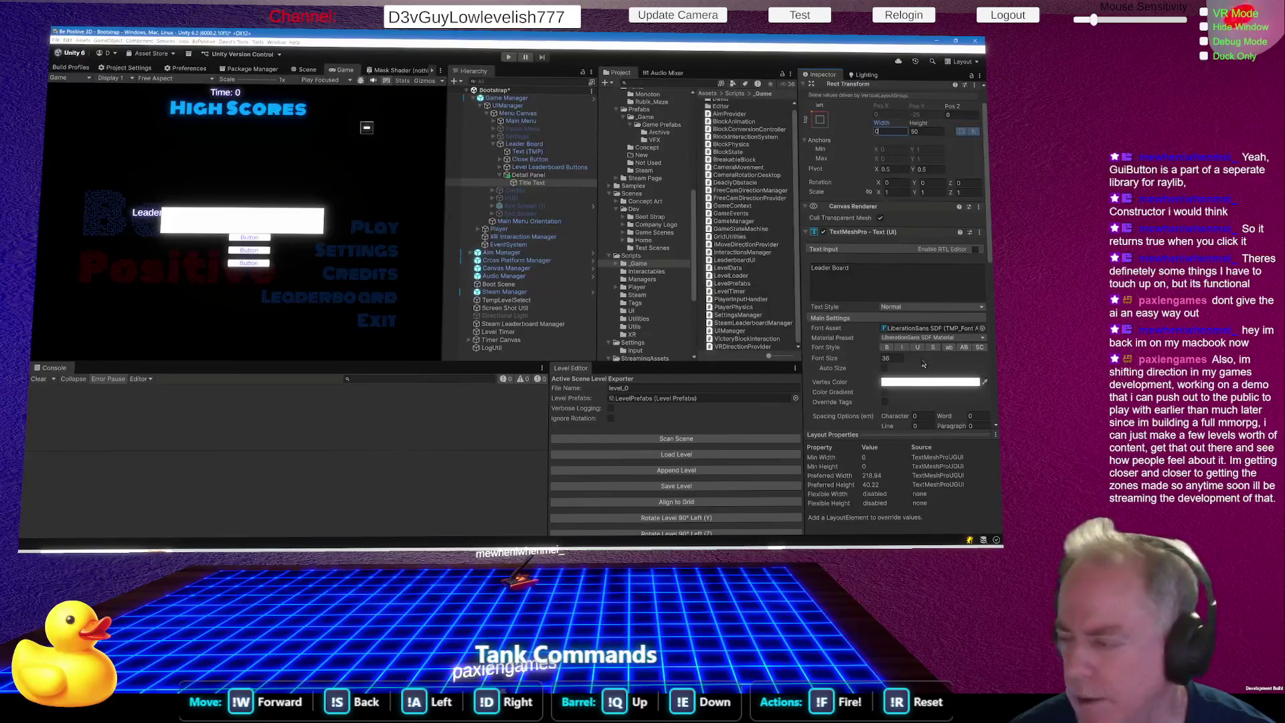
# Set the Leader Board title text's alignment to Center.
pyautogui.scroll(-3, 924, 363)
pyautogui.click(885, 360)
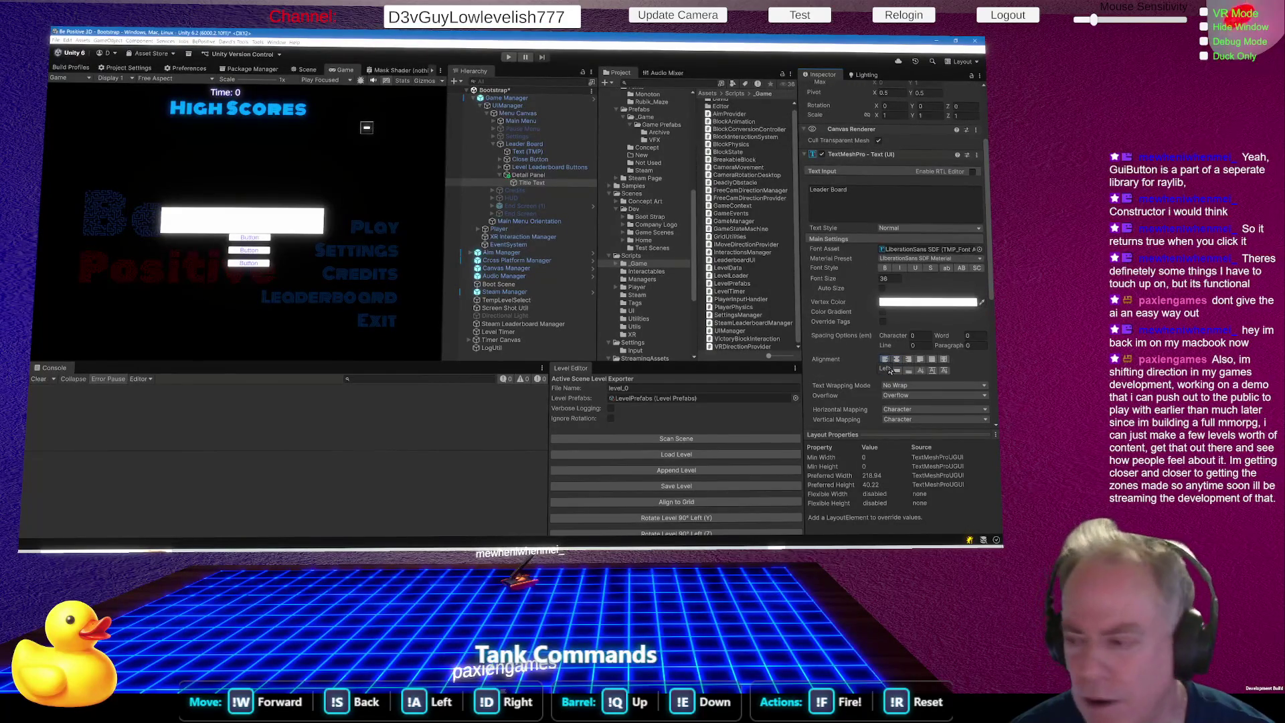
pyautogui.click(909, 360)
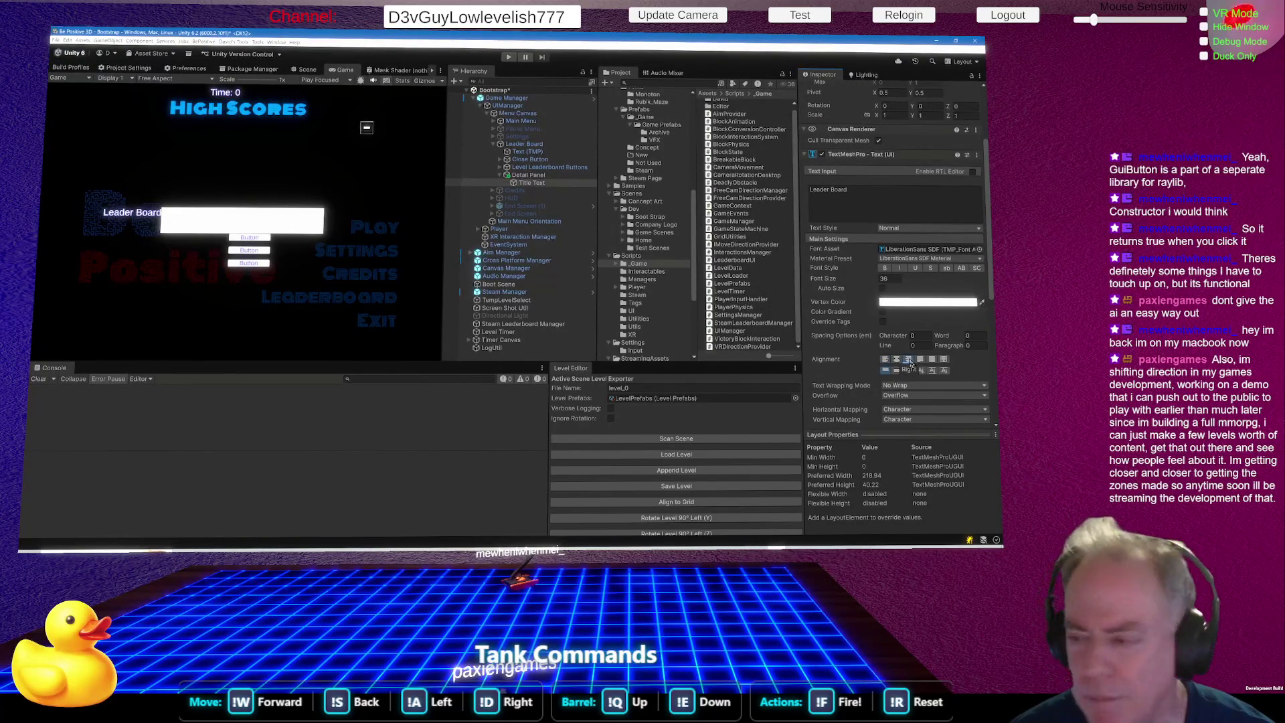
pyautogui.click(897, 360)
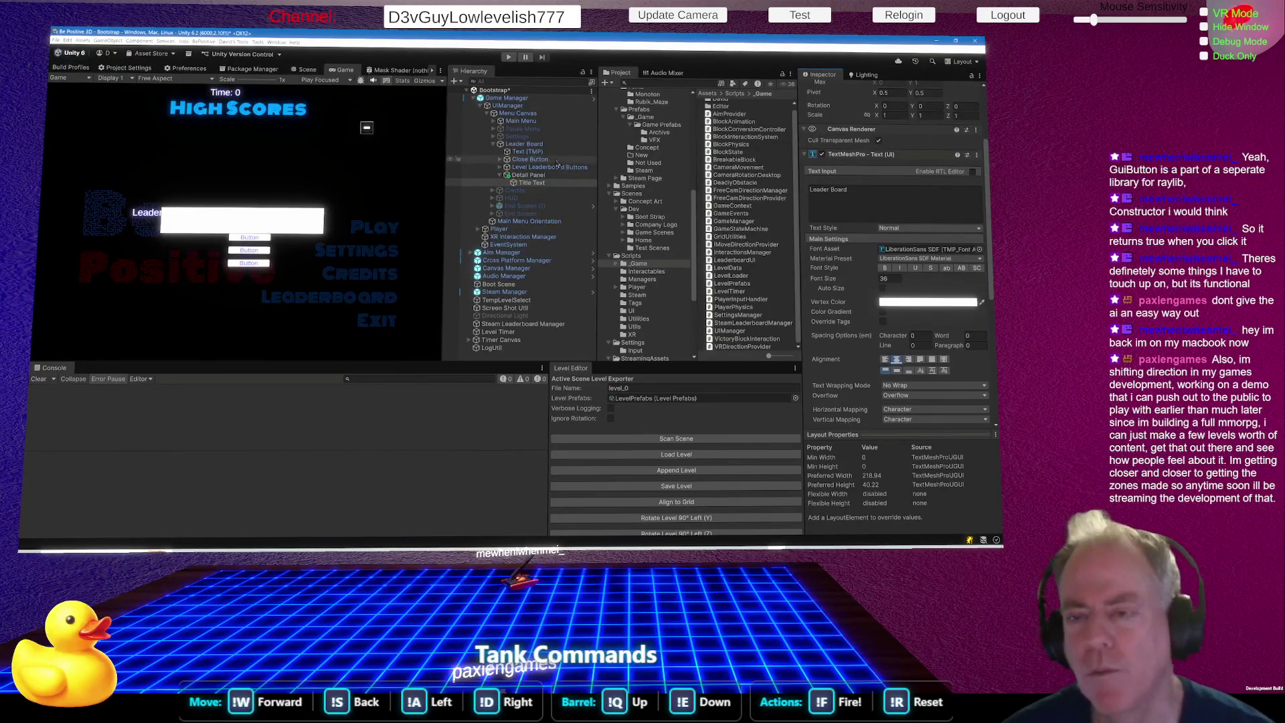
pyautogui.click(532, 176)
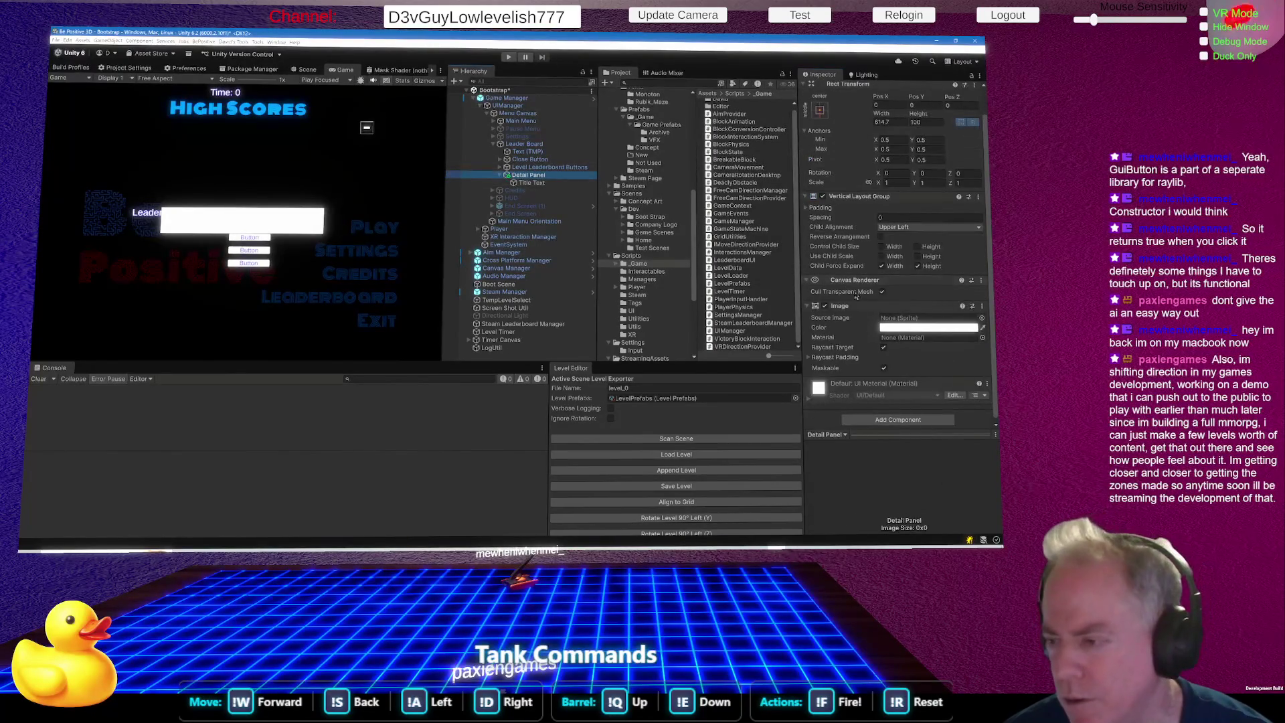
# Set Detail Panel's Vertical Layout Group Child Alignment to Middle Center.
pyautogui.scroll(-1, 864, 299)
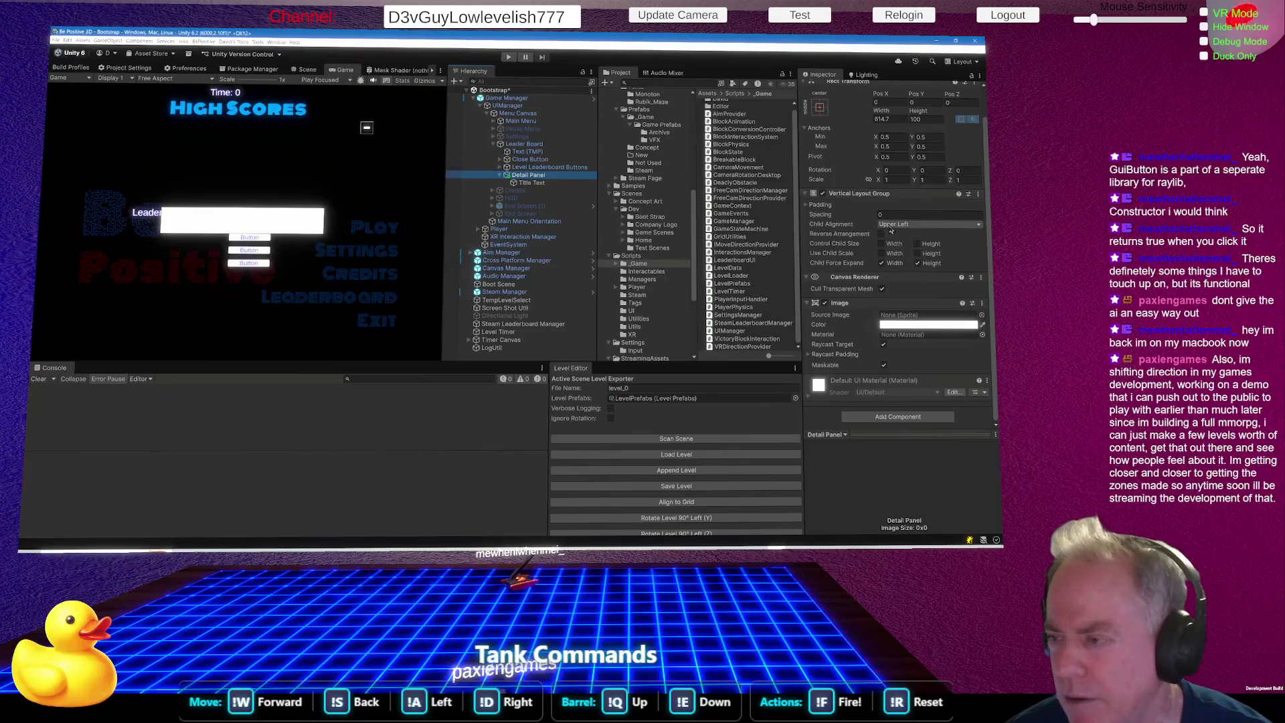
pyautogui.click(926, 224)
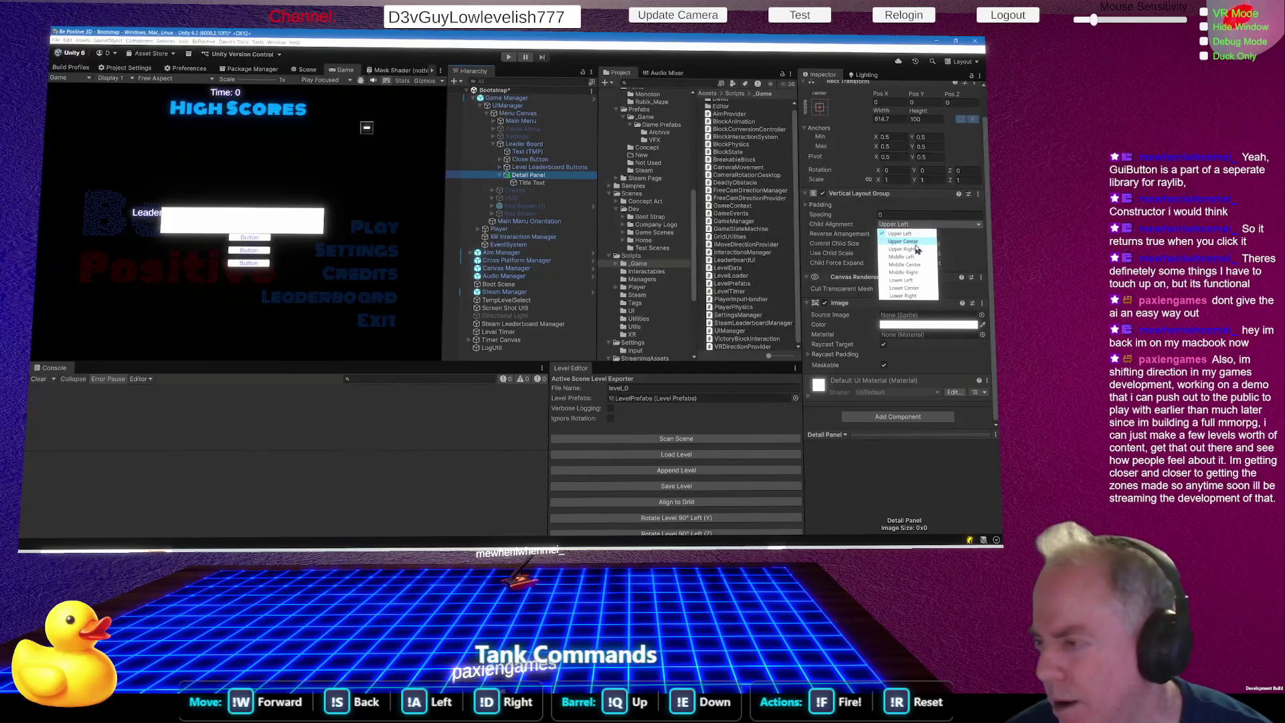
pyautogui.click(915, 267)
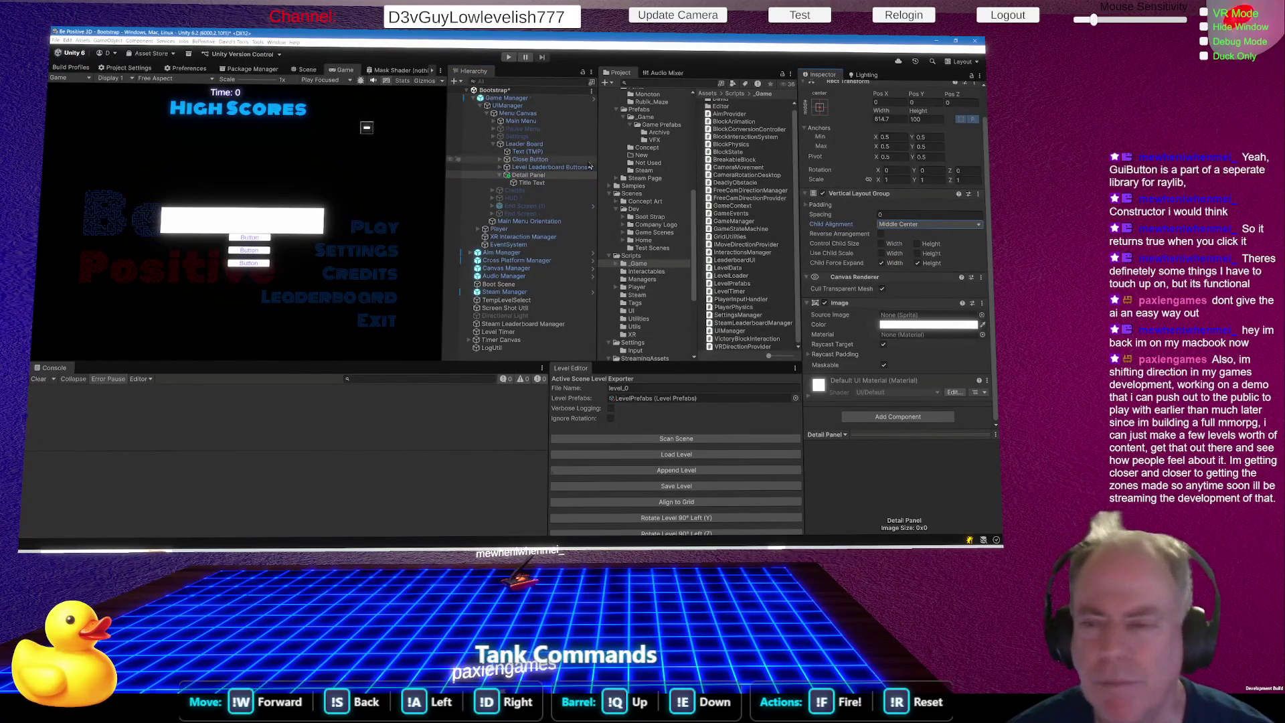
pyautogui.click(536, 182)
pyautogui.rightClick(532, 181)
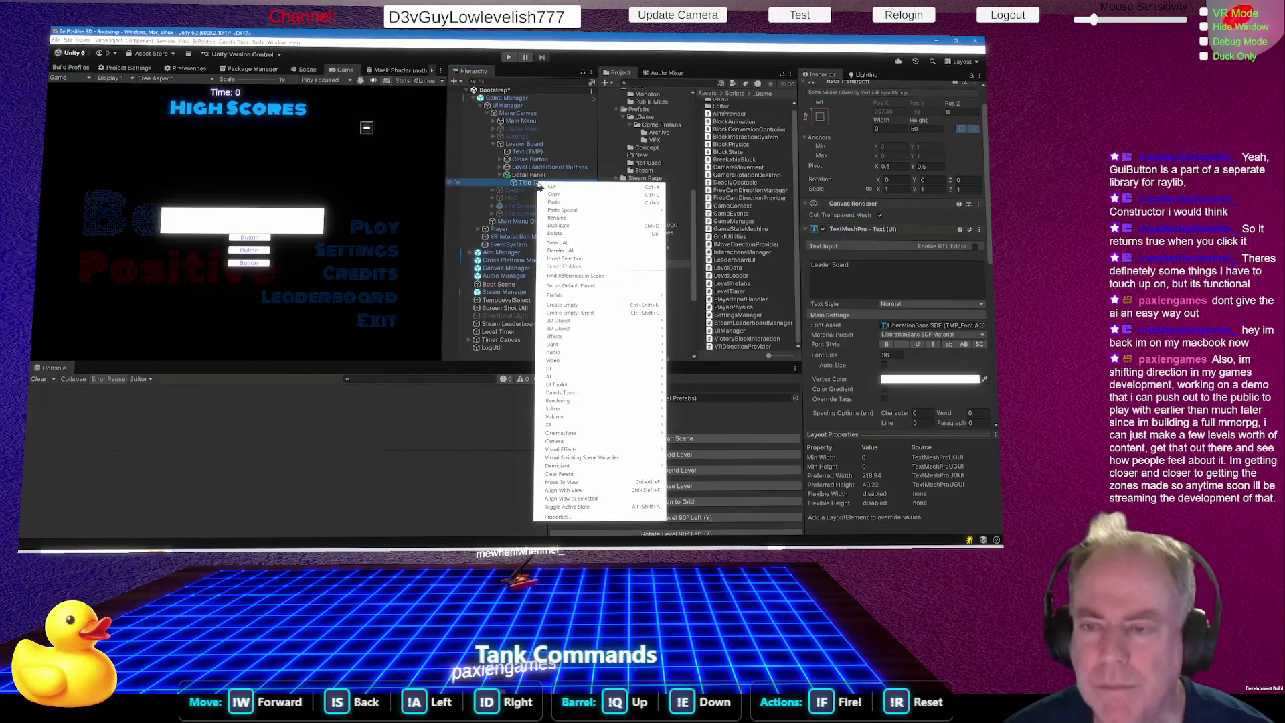
pyautogui.press('Escape')
pyautogui.hotkey('alt', 'Tab')
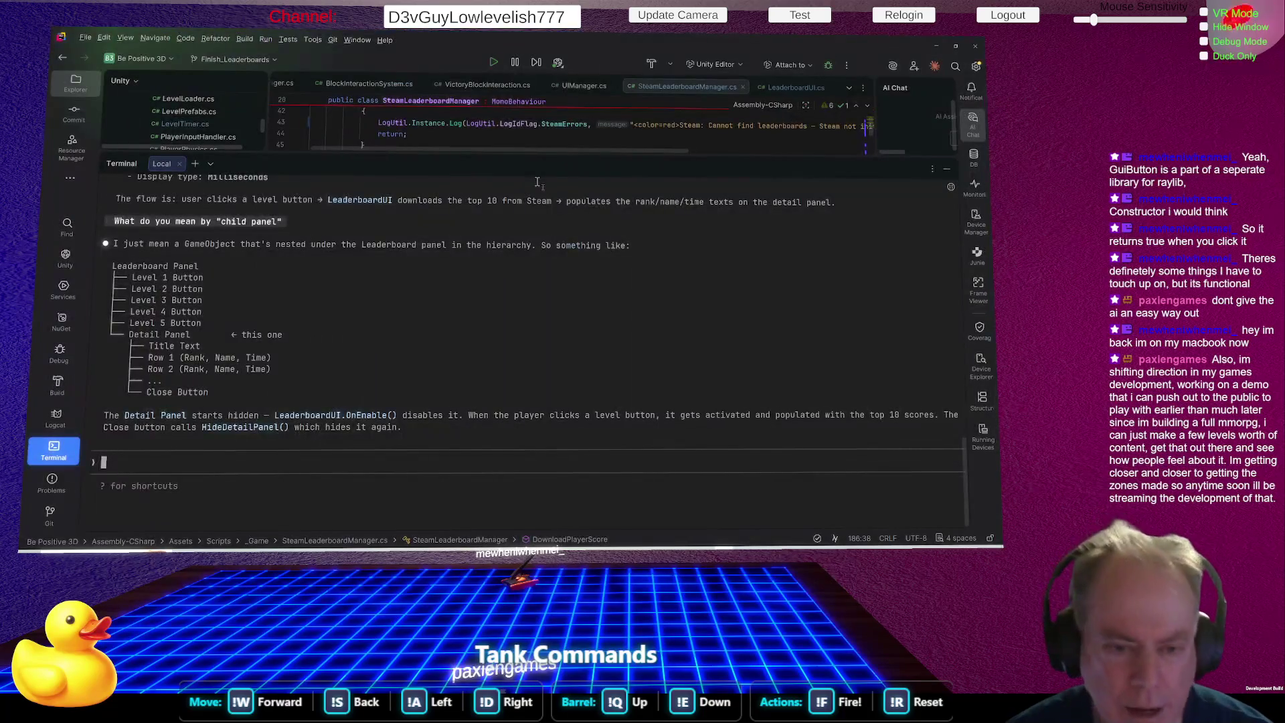
pyautogui.hotkey('alt', 'Tab')
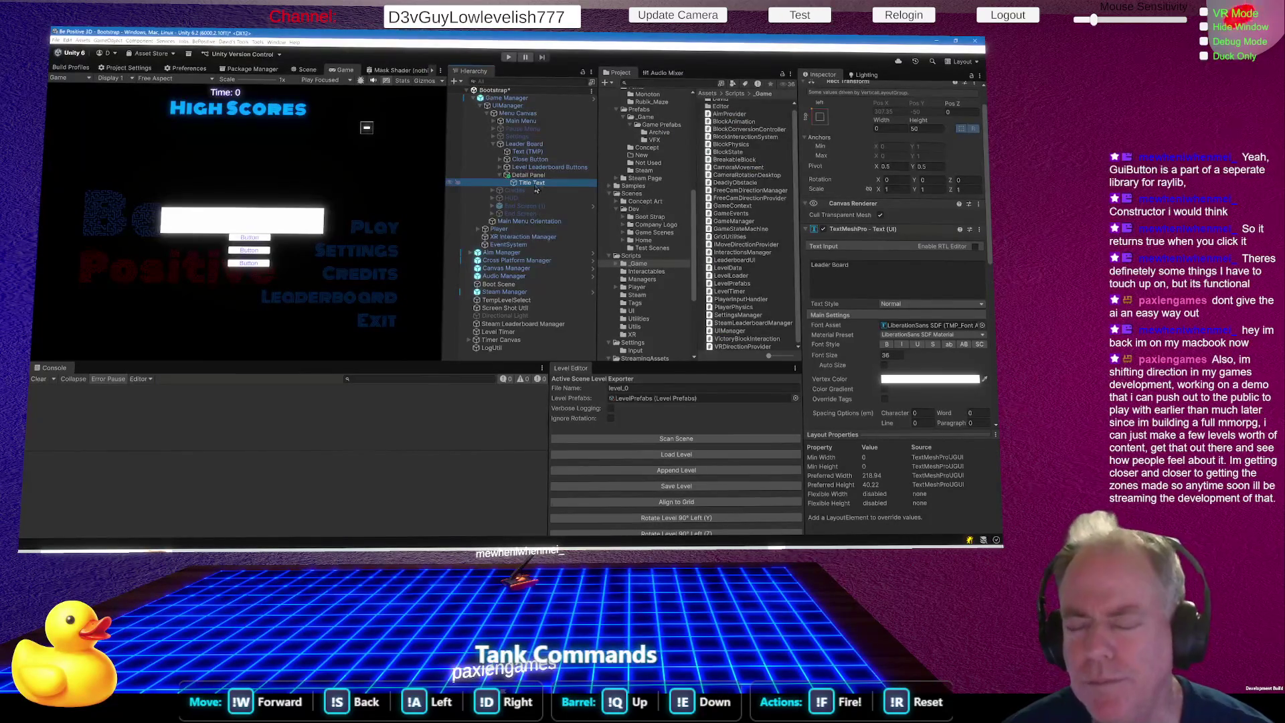
pyautogui.rightClick(529, 182)
pyautogui.rightClick(527, 175)
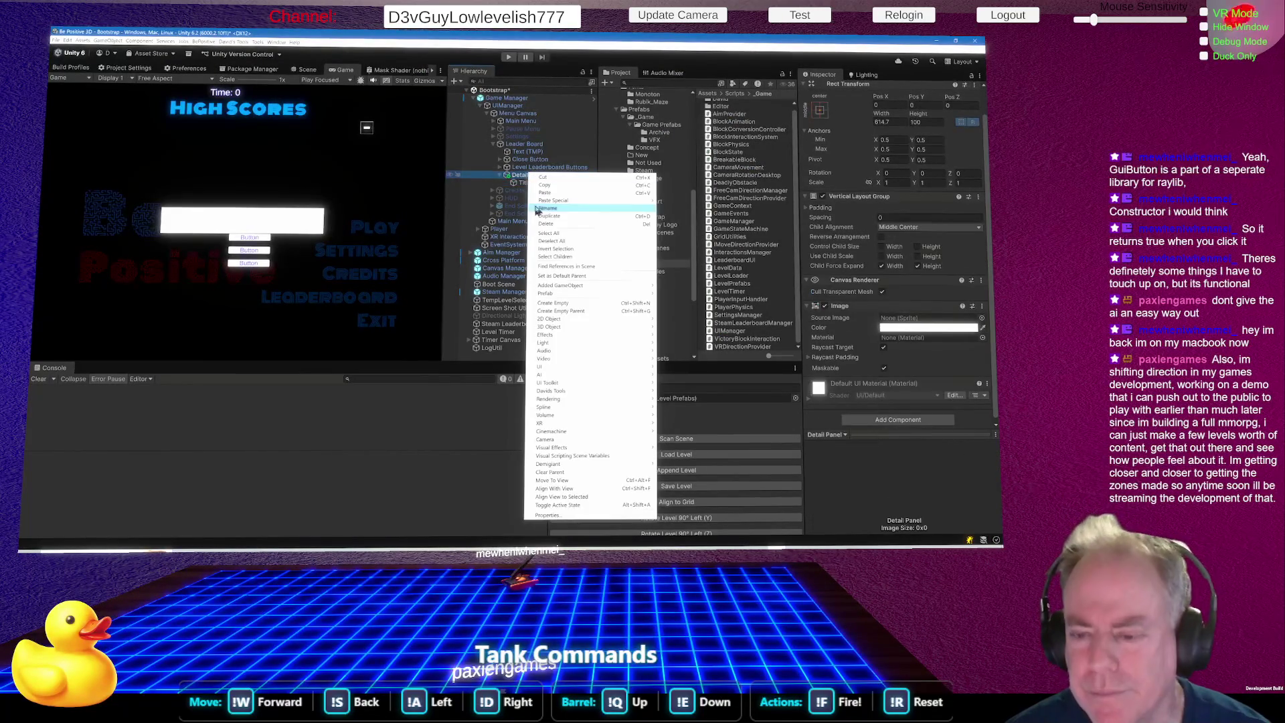
# Create an empty Level 1 object under Detail Panel with a Horizontal Layout Group.
pyautogui.click(578, 306)
pyautogui.write('L')
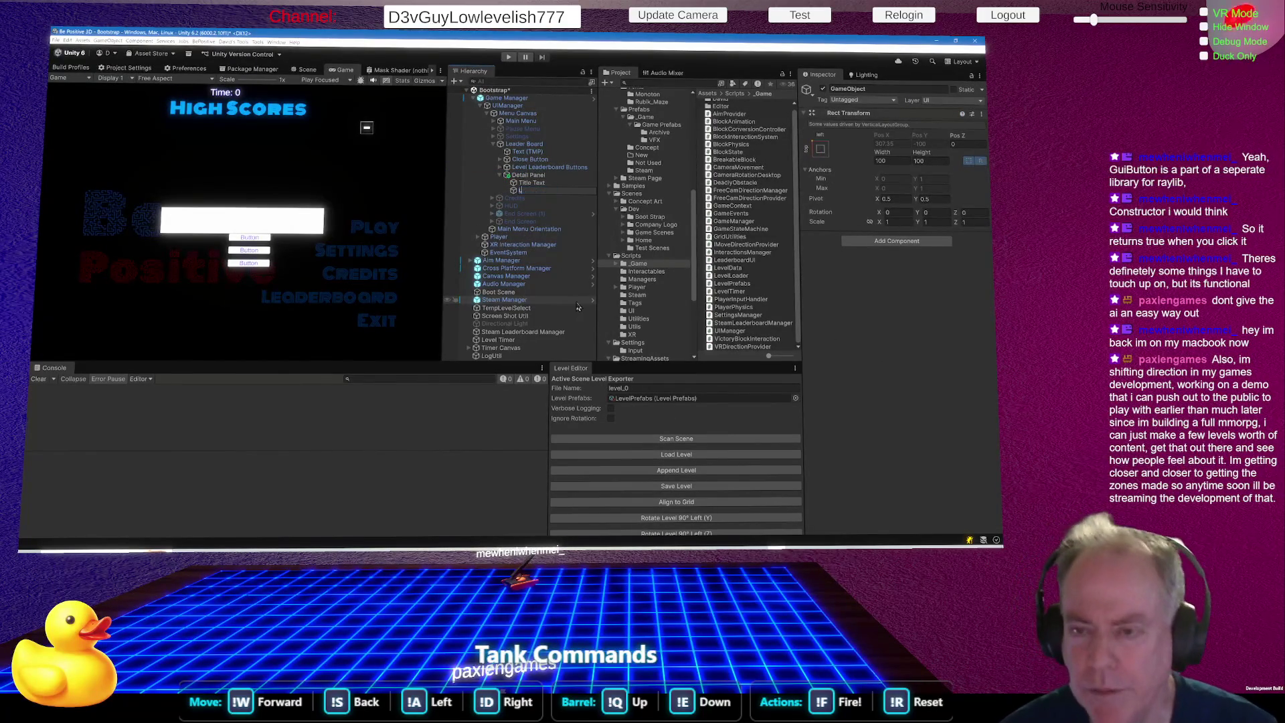
pyautogui.press('Return')
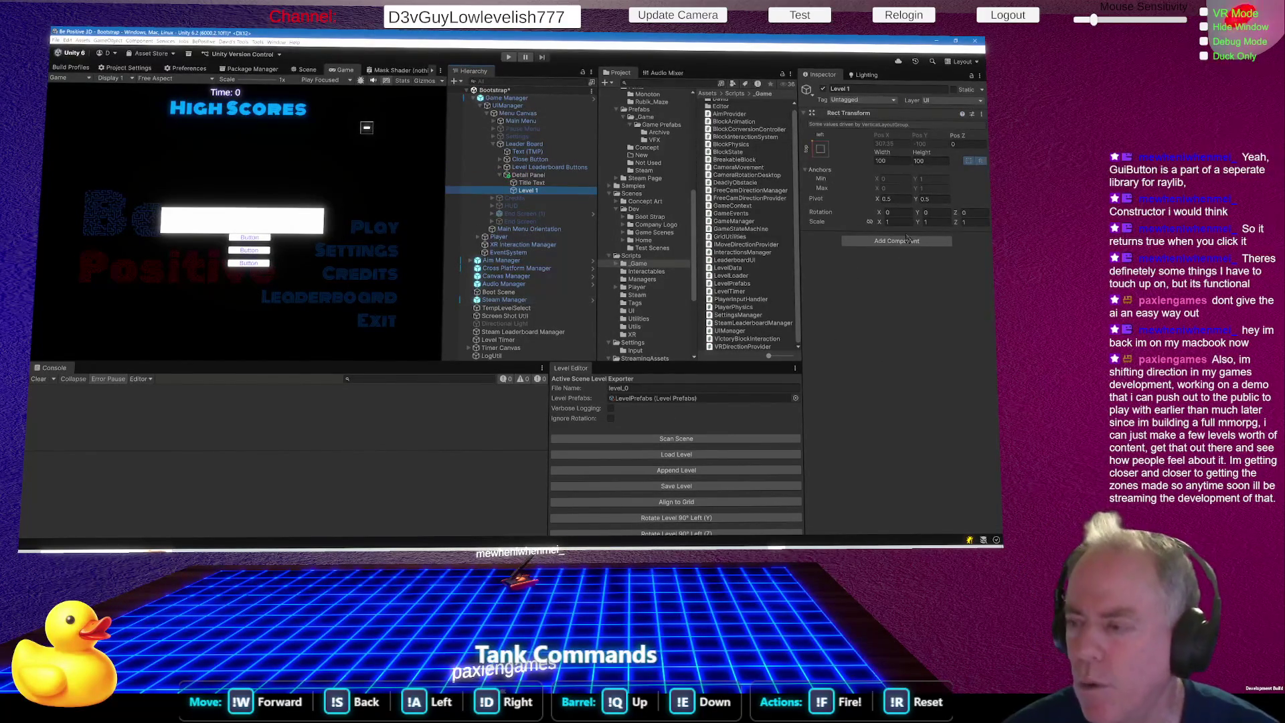
pyautogui.click(904, 240)
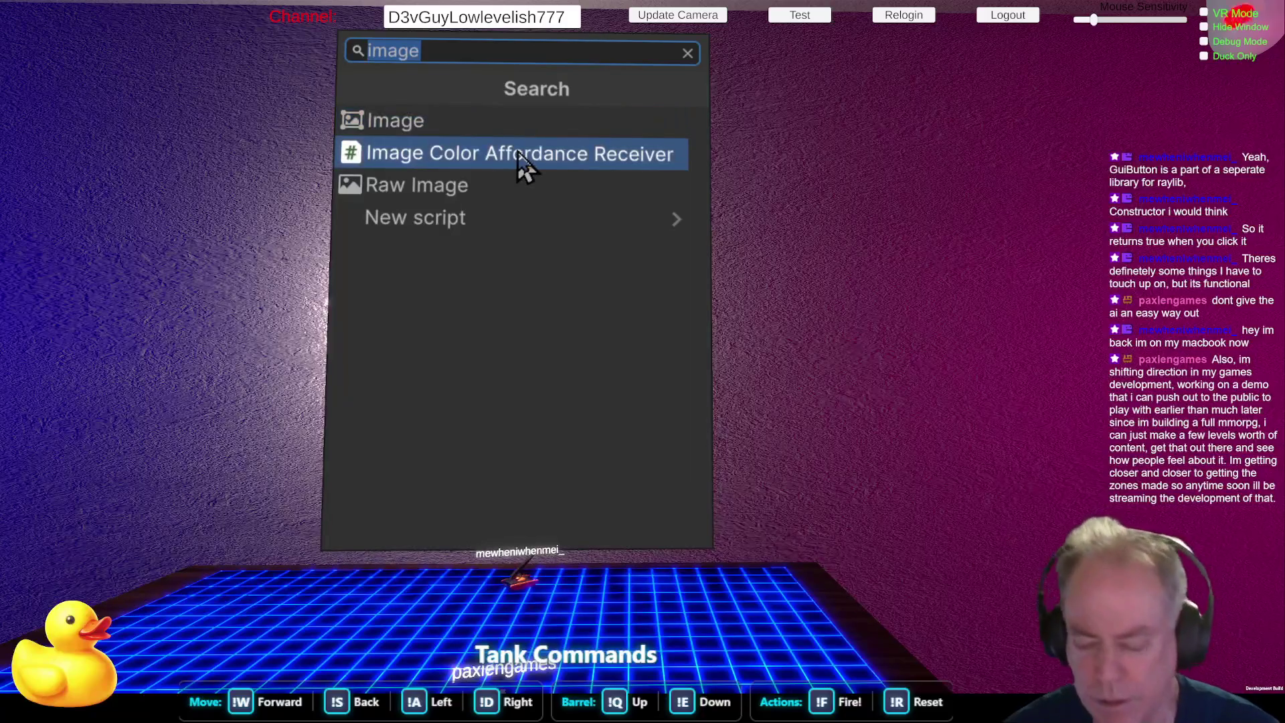
pyautogui.write('layout')
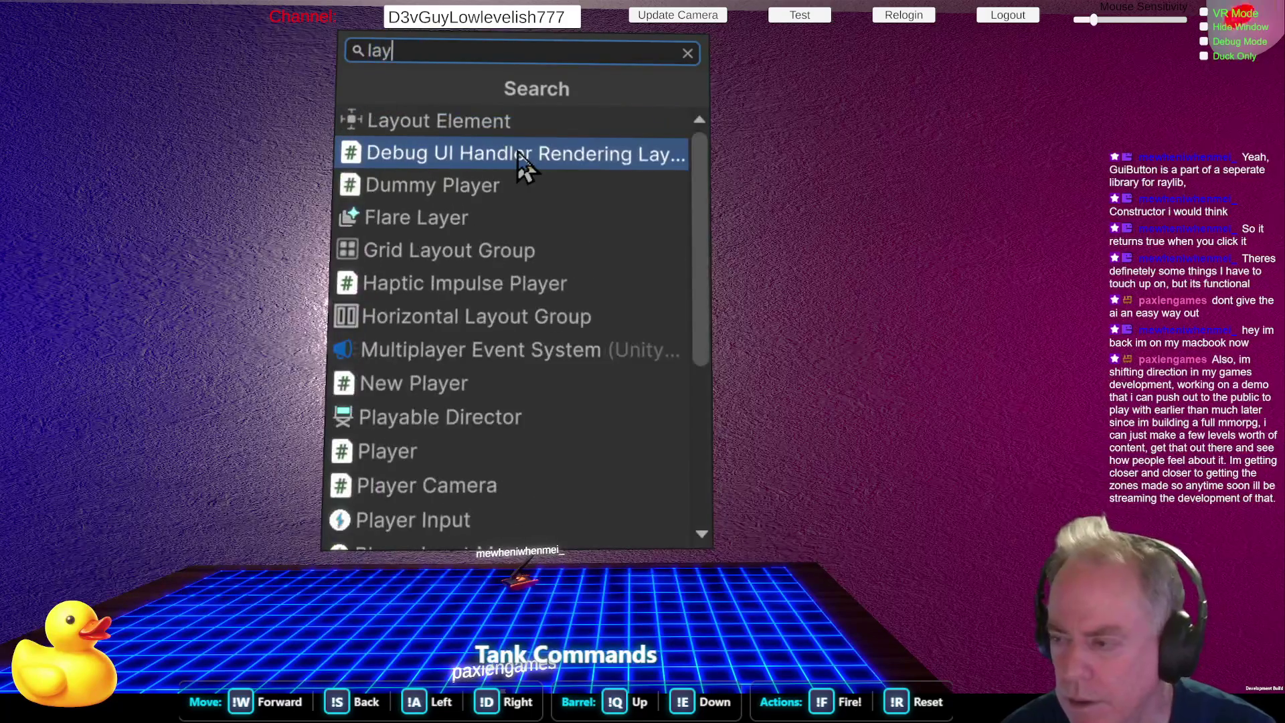
pyautogui.click(522, 186)
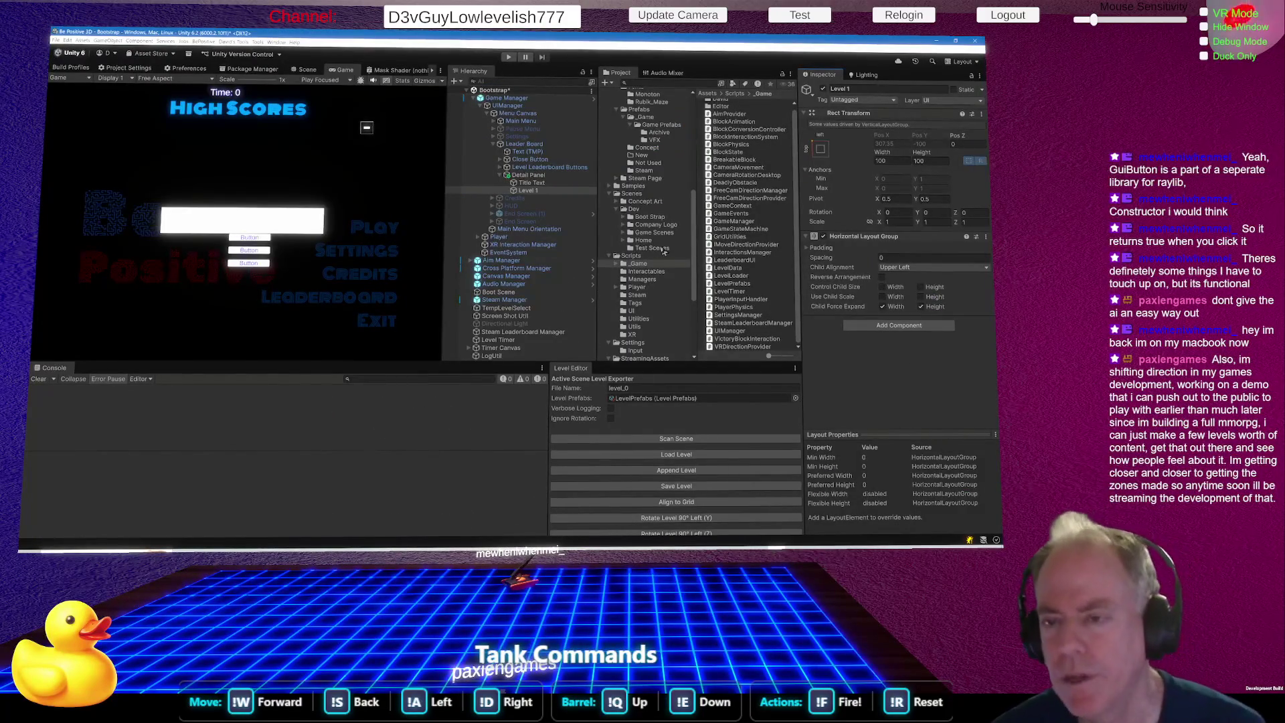
# Add an empty child under Level 1 and rename it Rank.
pyautogui.click(540, 193)
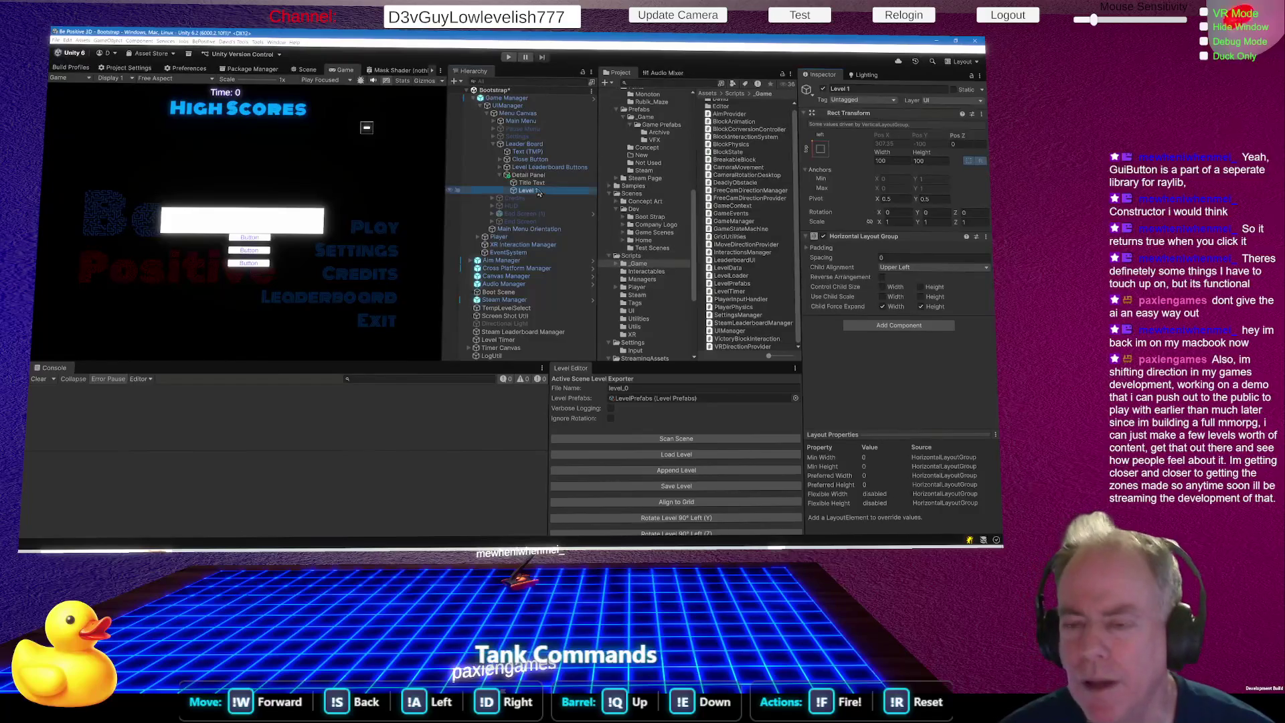
pyautogui.rightClick(540, 193)
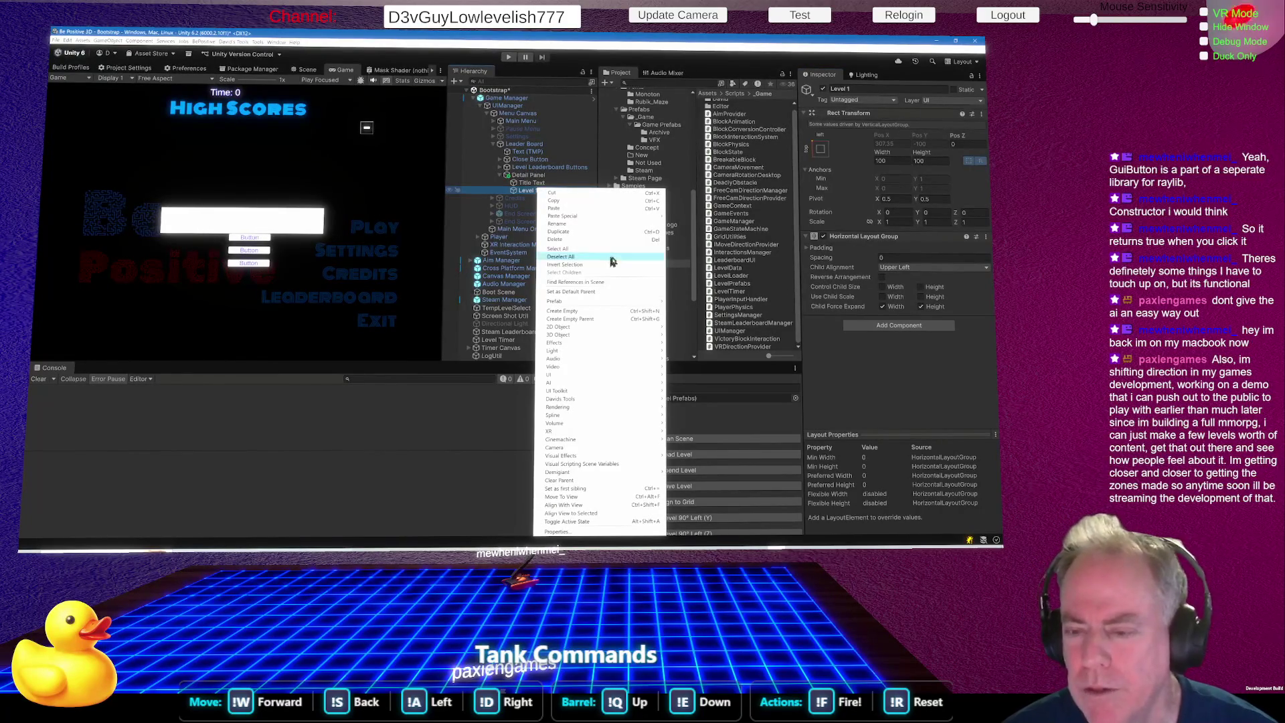
pyautogui.moveTo(580, 352)
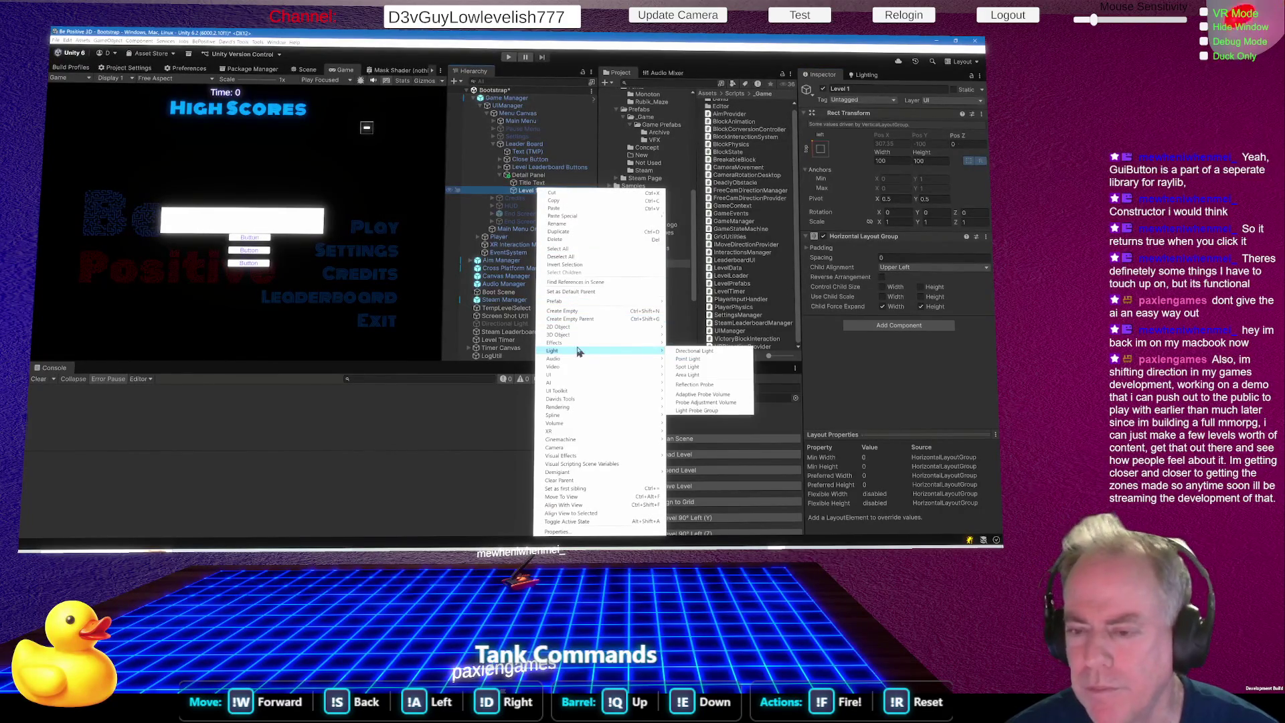
pyautogui.click(574, 312)
pyautogui.write('Level na')
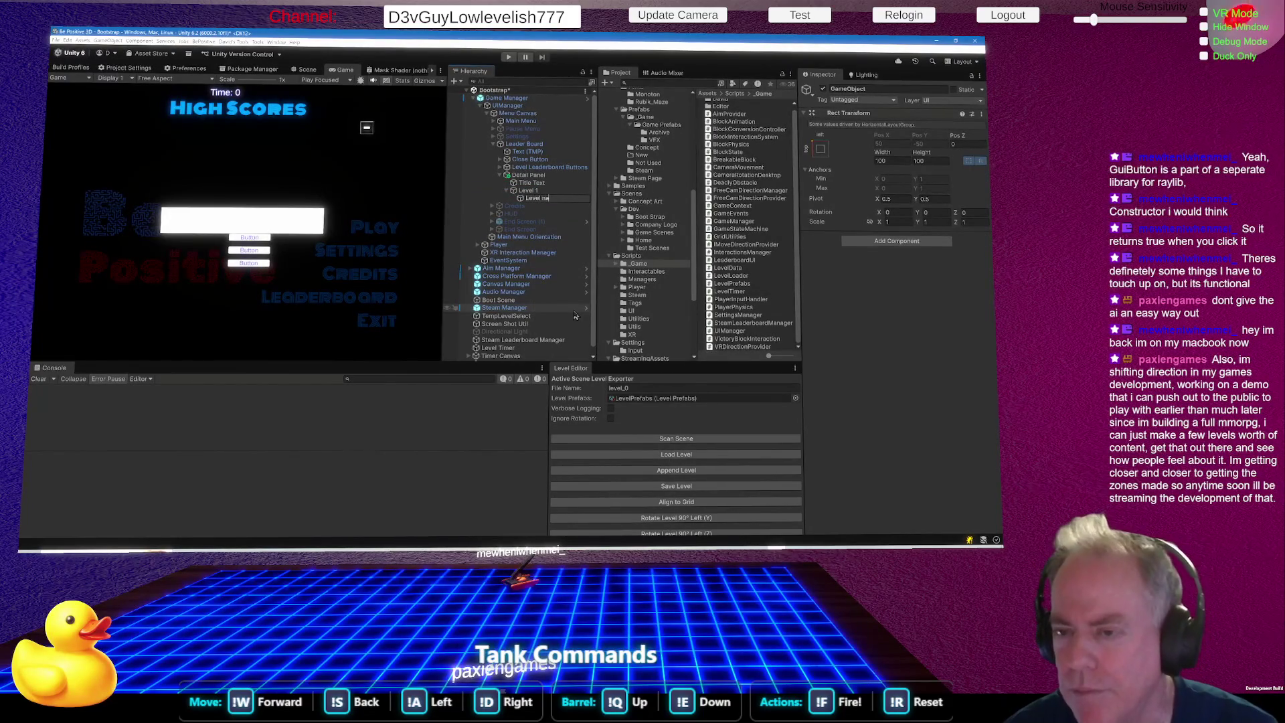
pyautogui.press('Return')
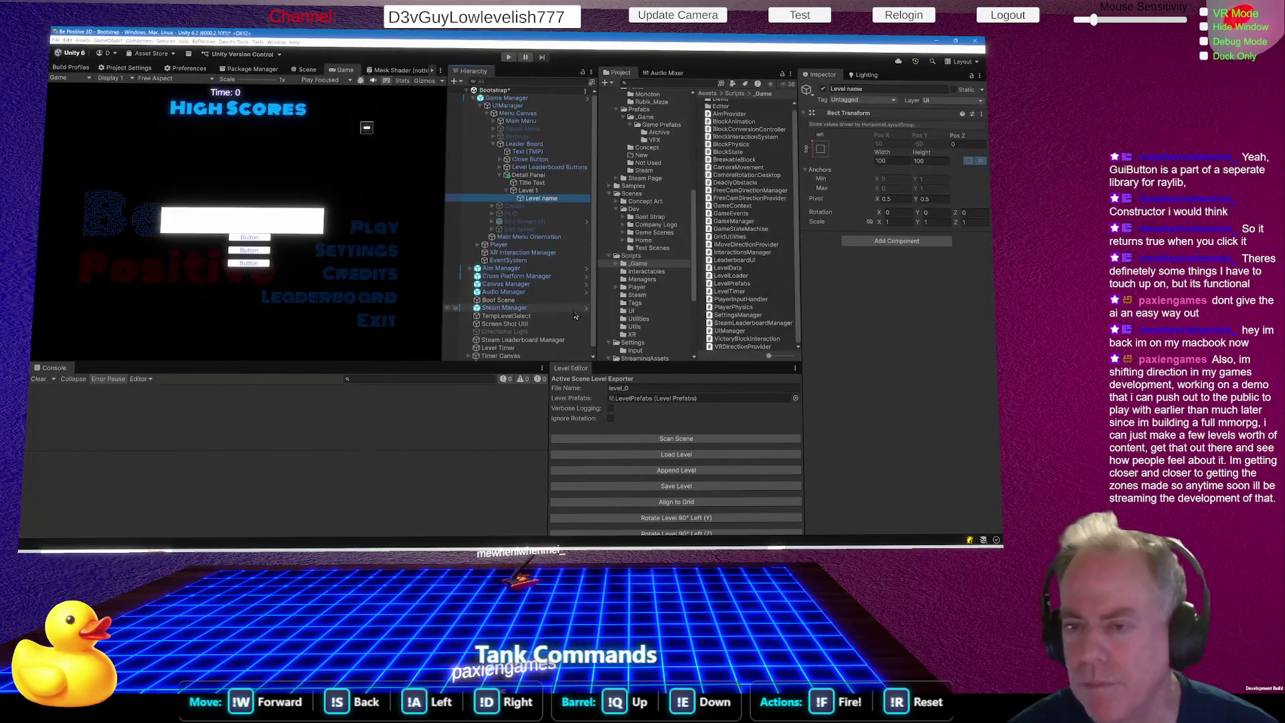
pyautogui.hotkey('alt', 'Tab')
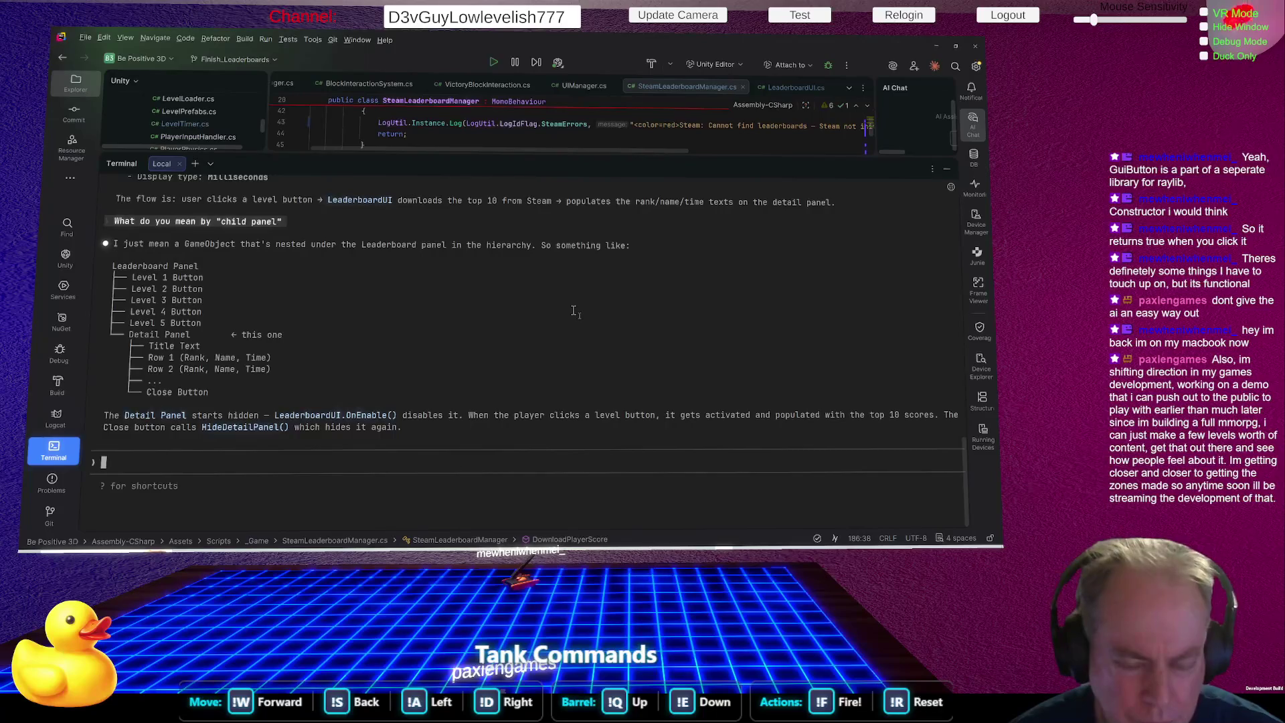
pyautogui.hotkey('alt', 'Tab')
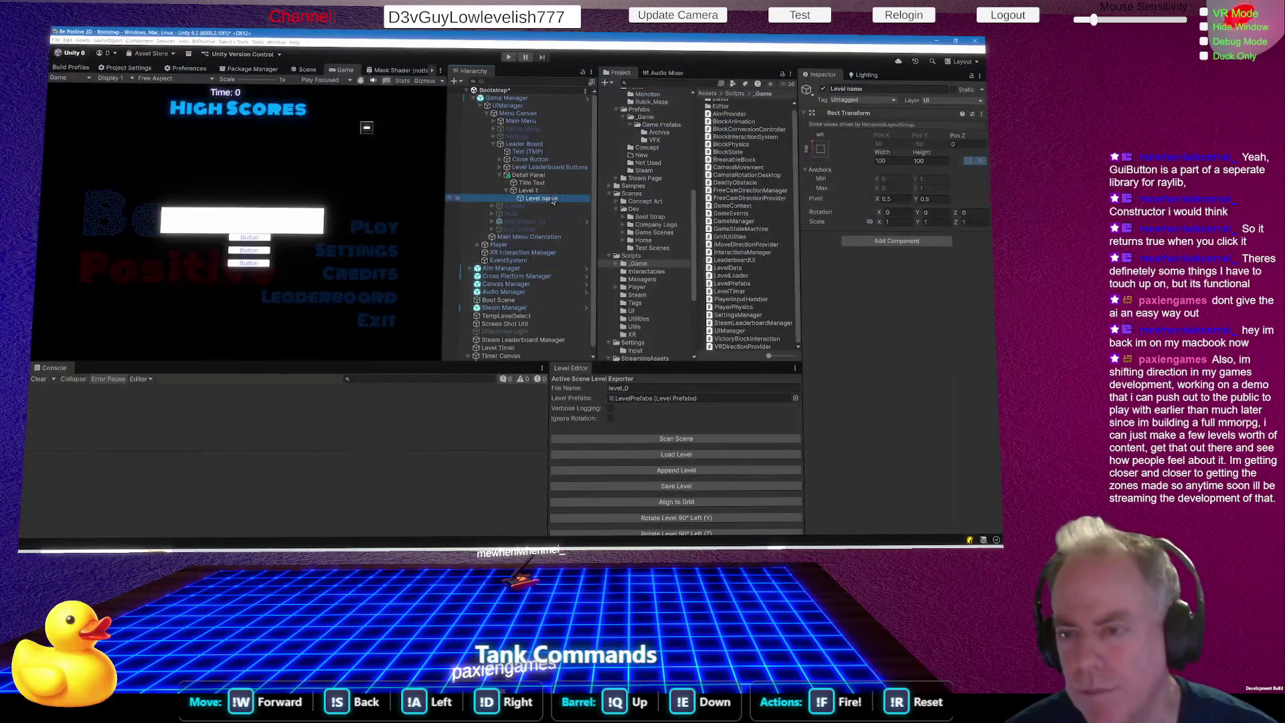
pyautogui.click(553, 200)
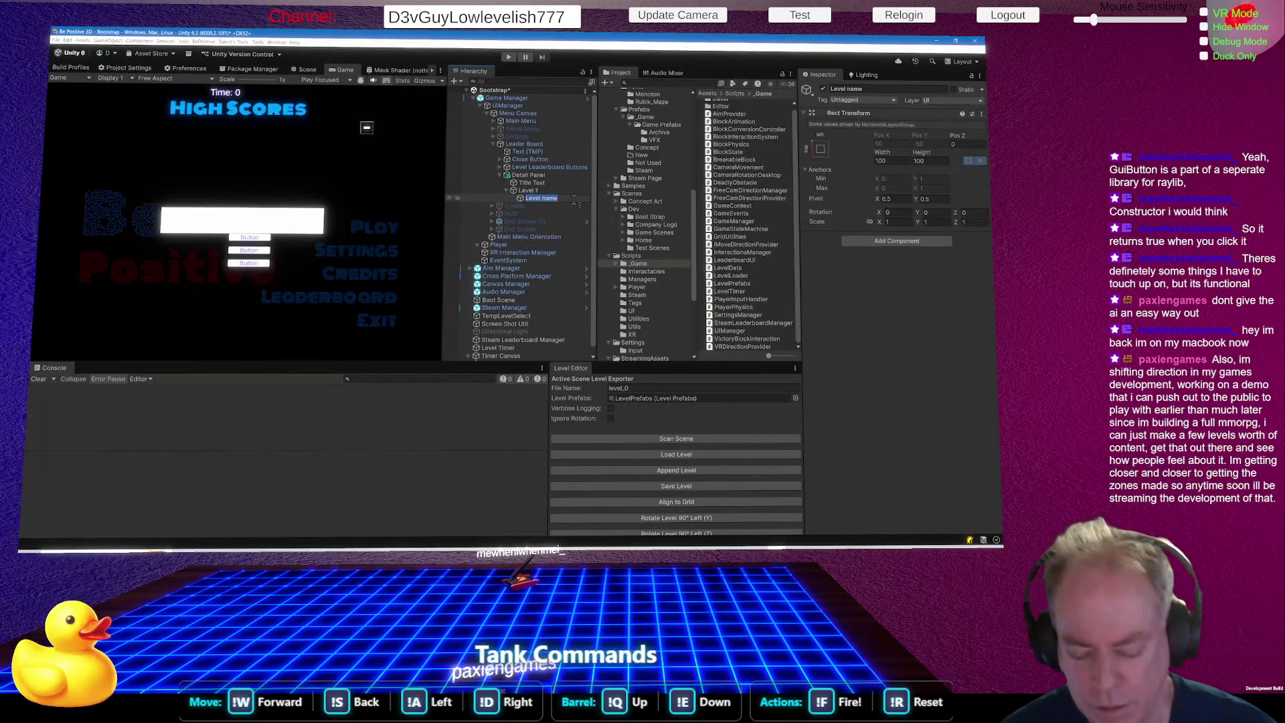
pyautogui.write('Rank')
pyautogui.press('Return')
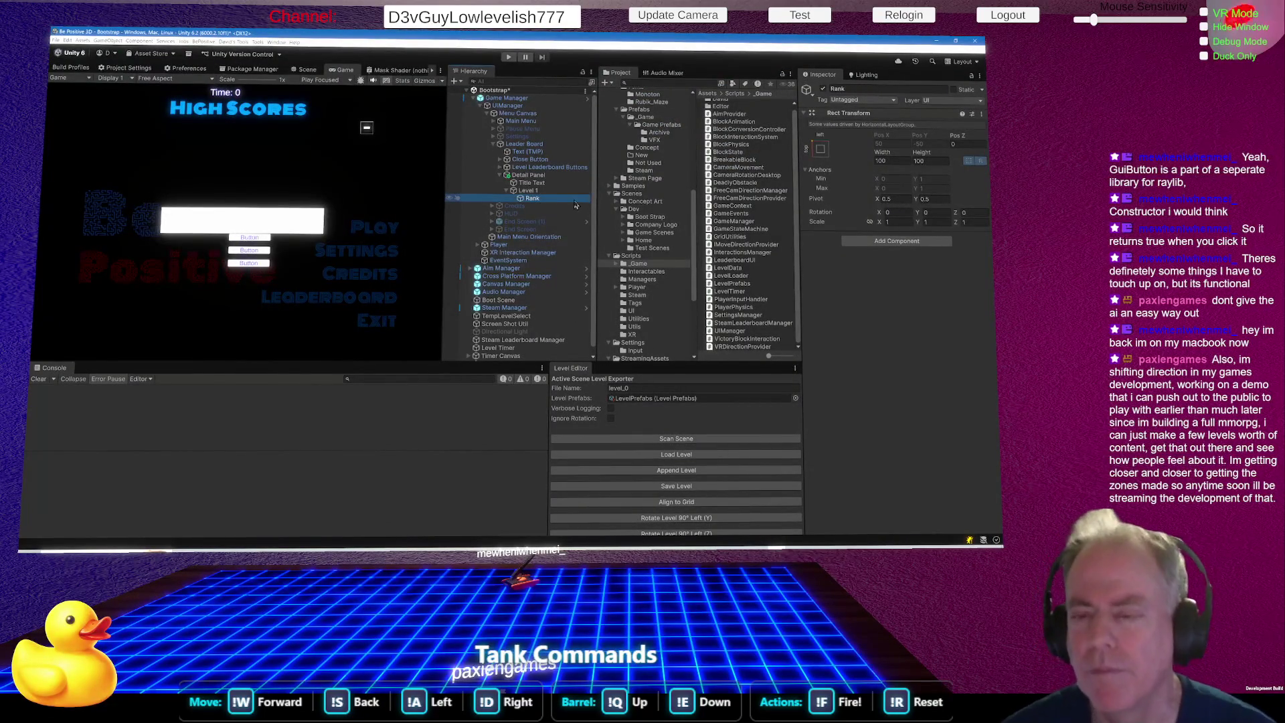
pyautogui.hotkey('alt', 'Tab')
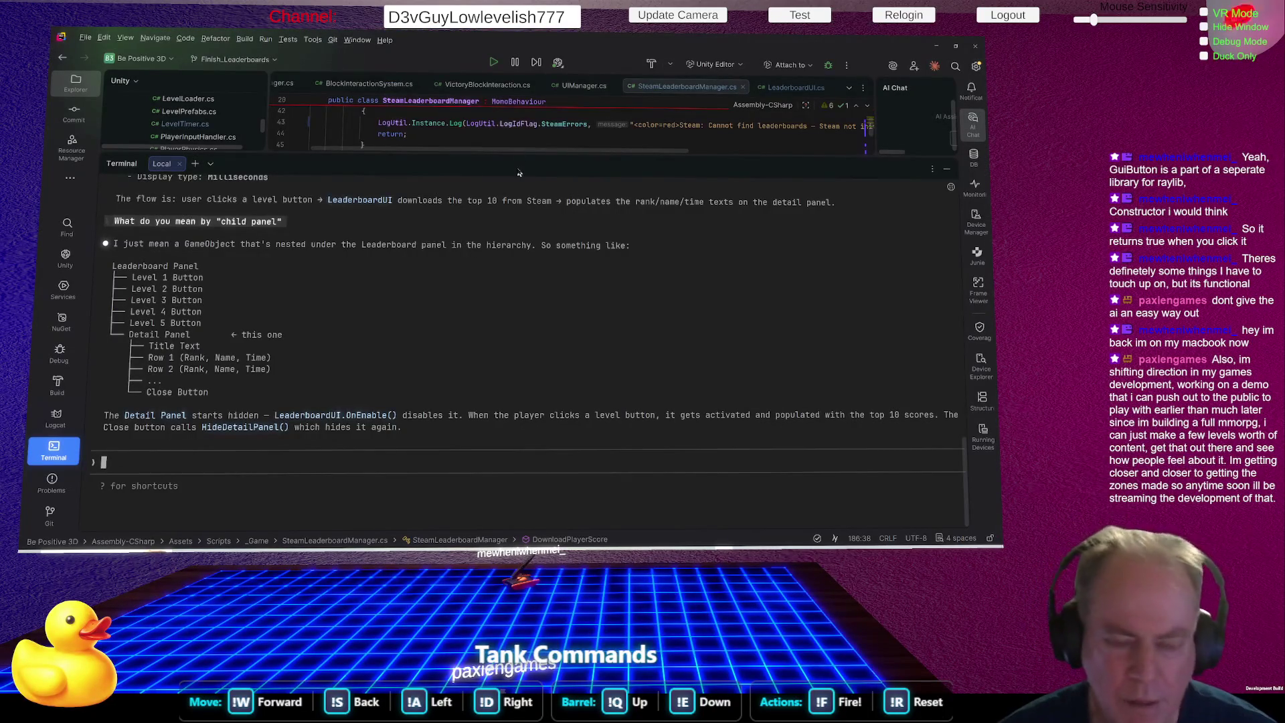
pyautogui.hotkey('alt', 'Tab')
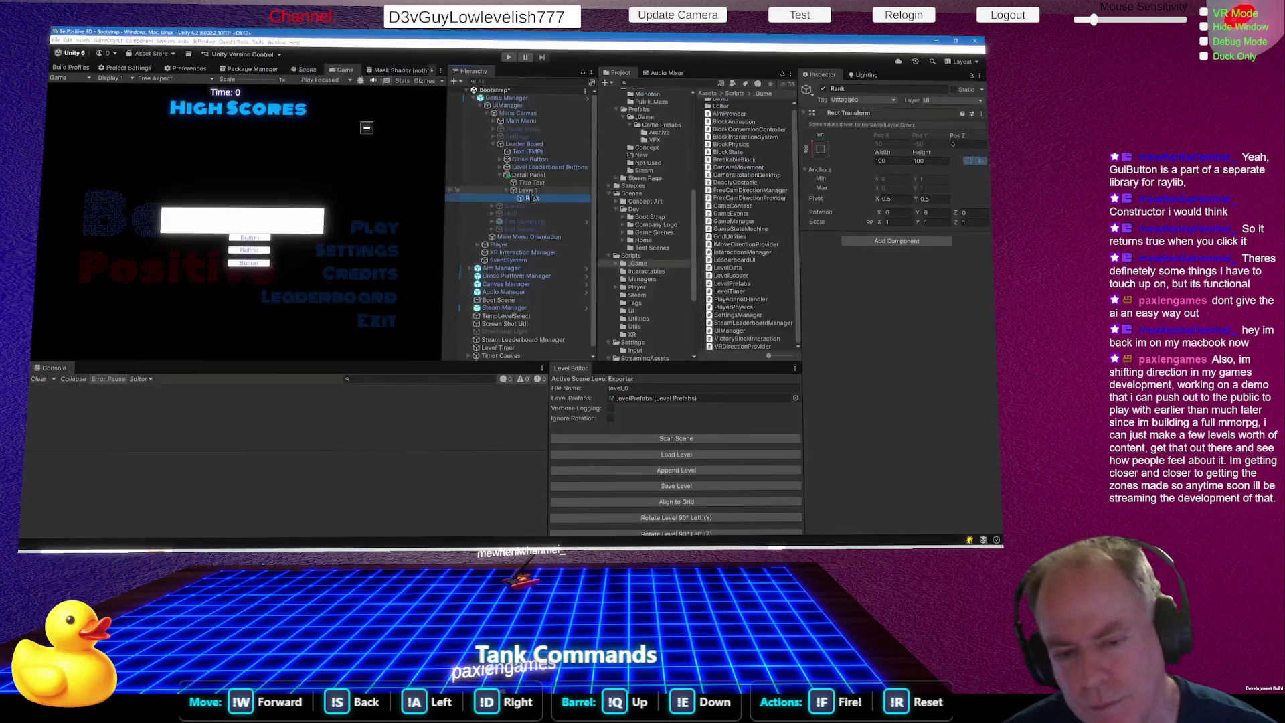
# Add two TextMeshPro texts under Level 1, named Name and Time.
pyautogui.rightClick(531, 193)
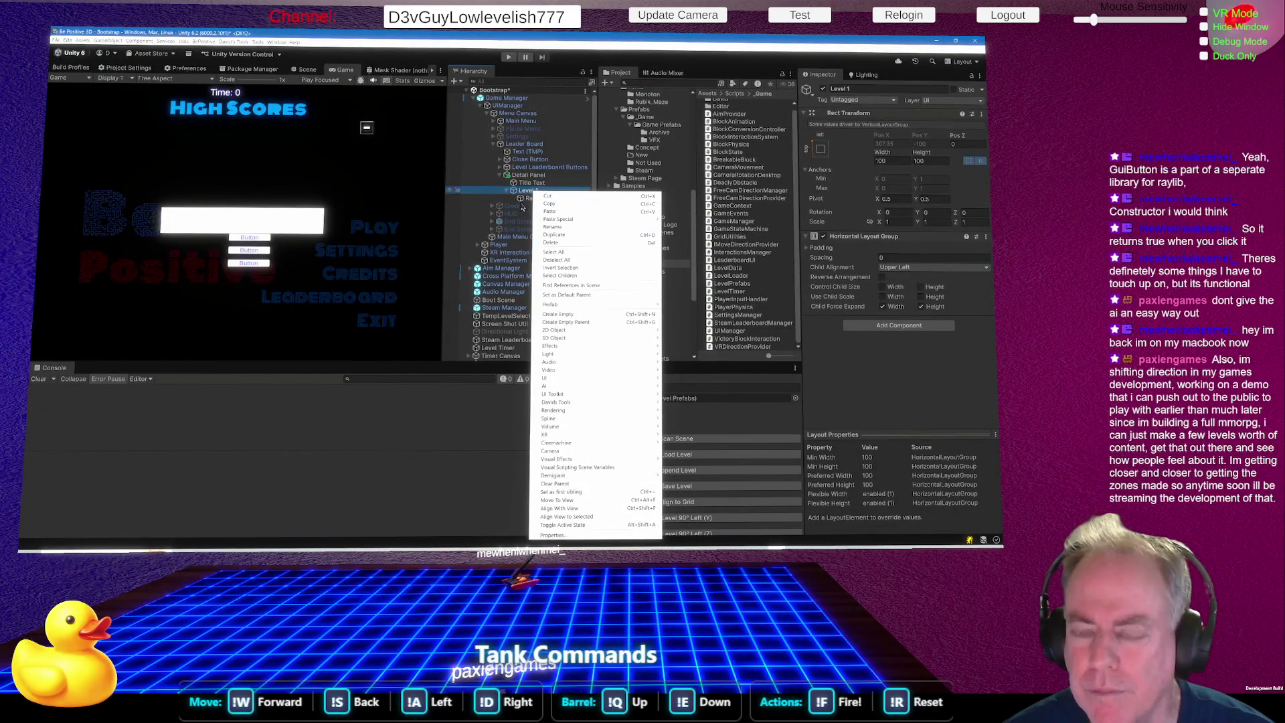
pyautogui.moveTo(612, 373)
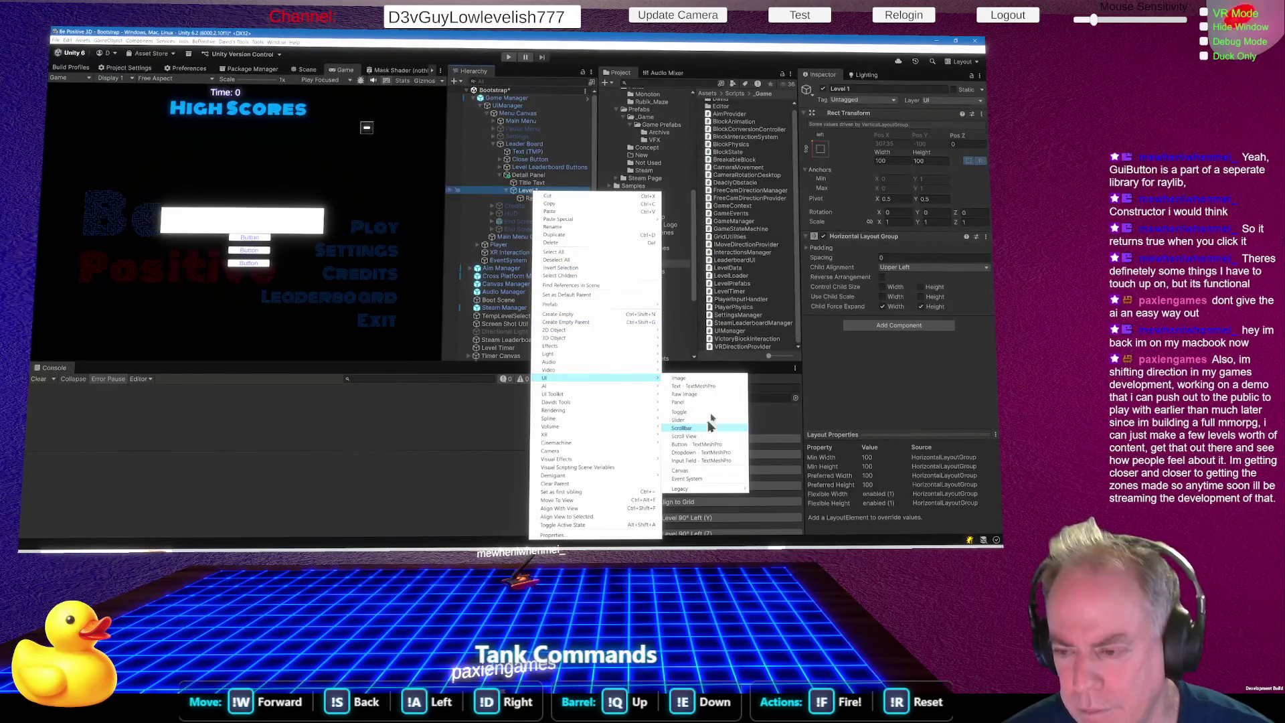
pyautogui.click(693, 386)
pyautogui.write('Name')
pyautogui.press('Return')
pyautogui.rightClick(541, 191)
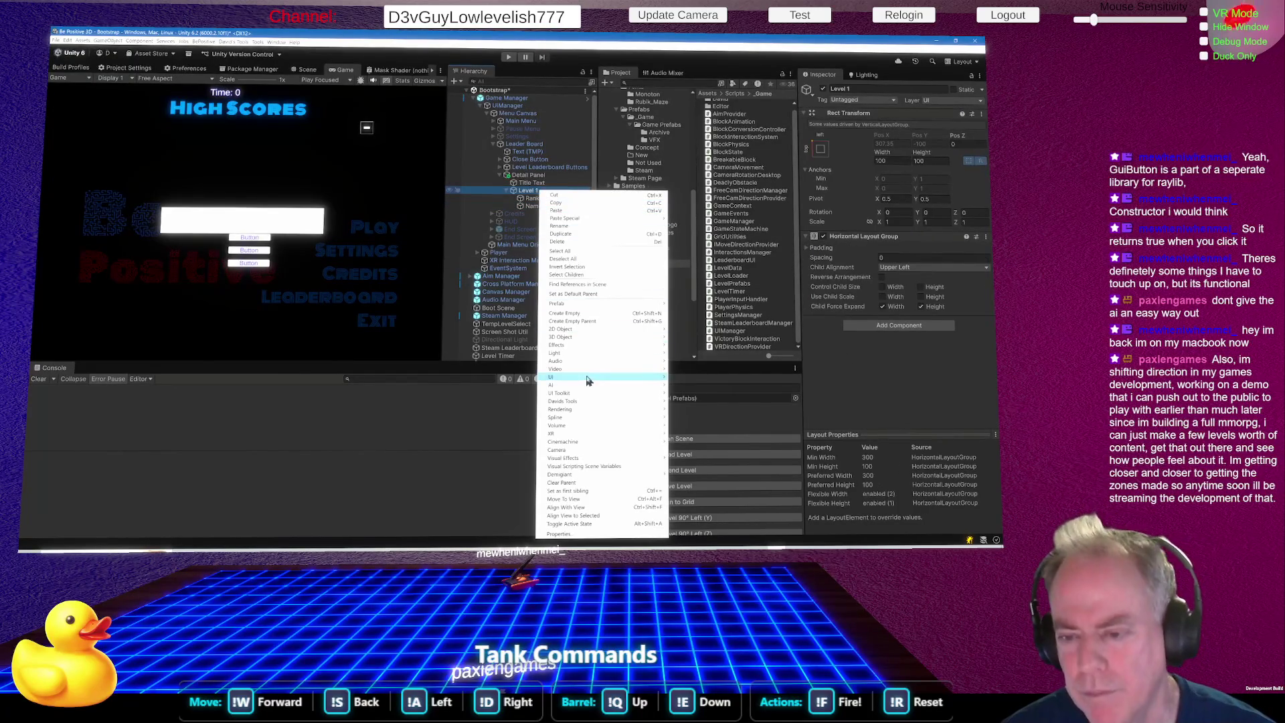
pyautogui.click(709, 387)
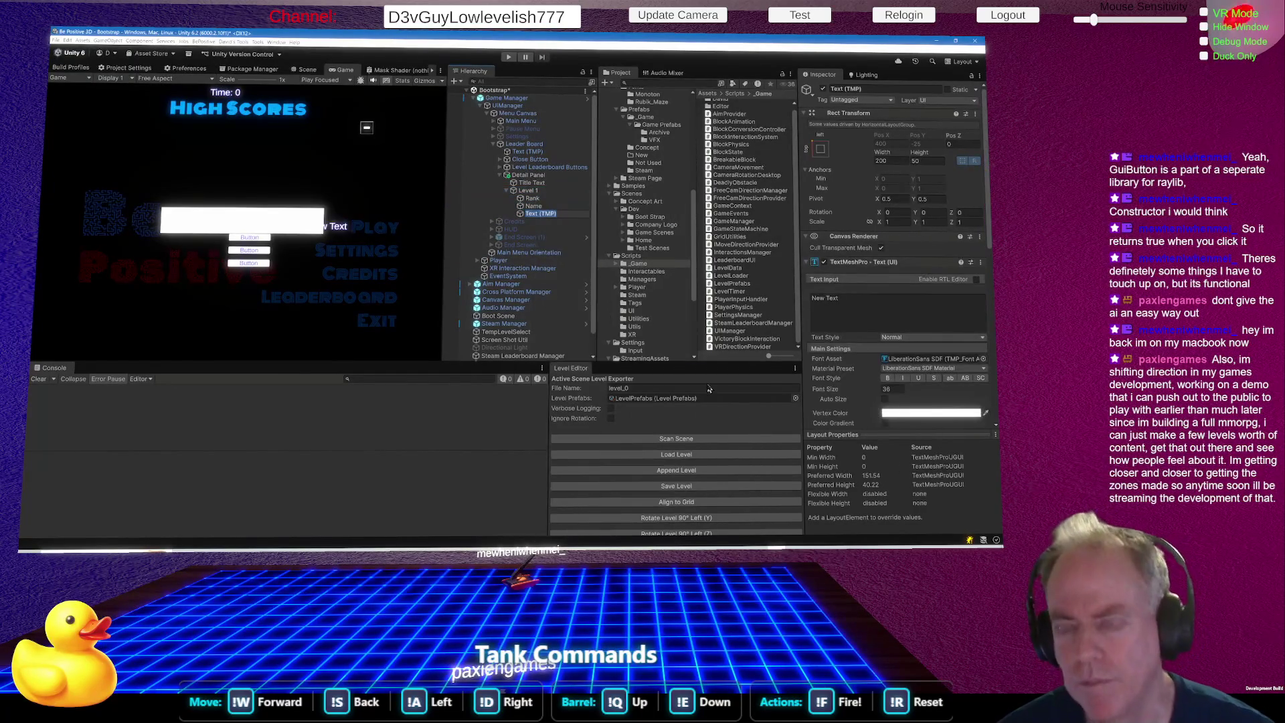
pyautogui.write('Time')
pyautogui.press('Return')
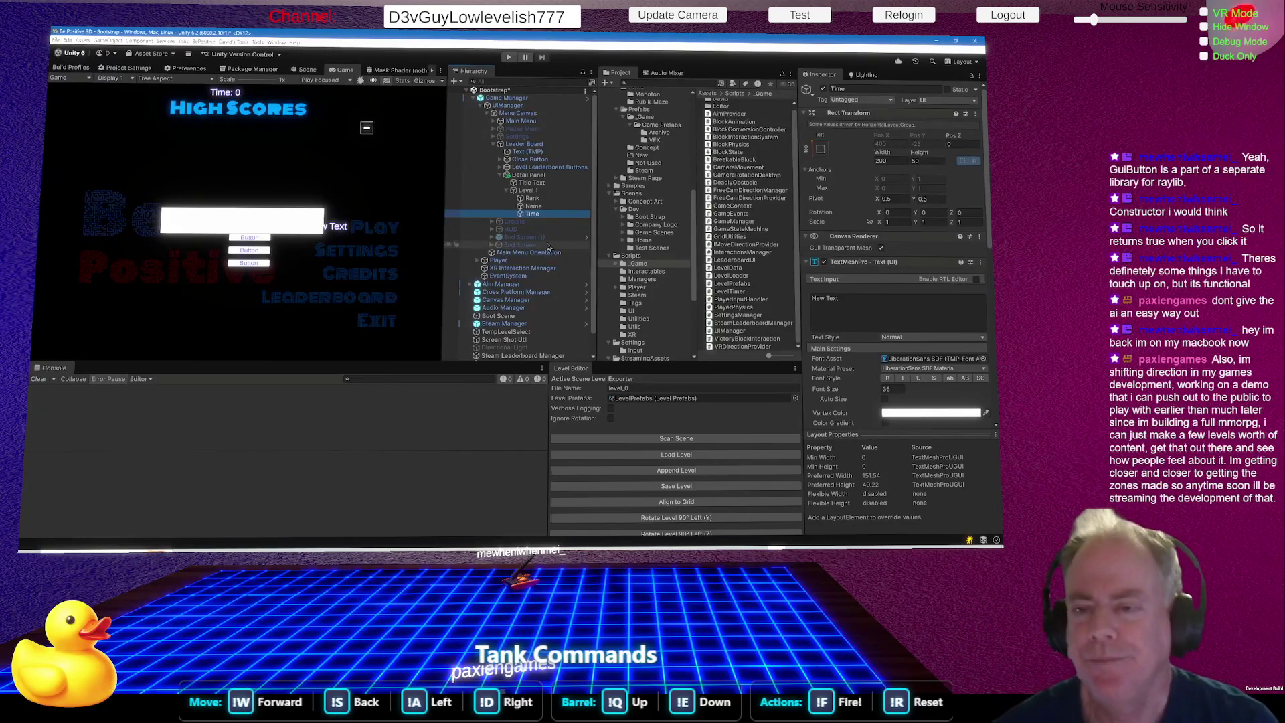
# Set Level 1's Horizontal Layout Group Child Alignment to Middle Left.
pyautogui.click(539, 192)
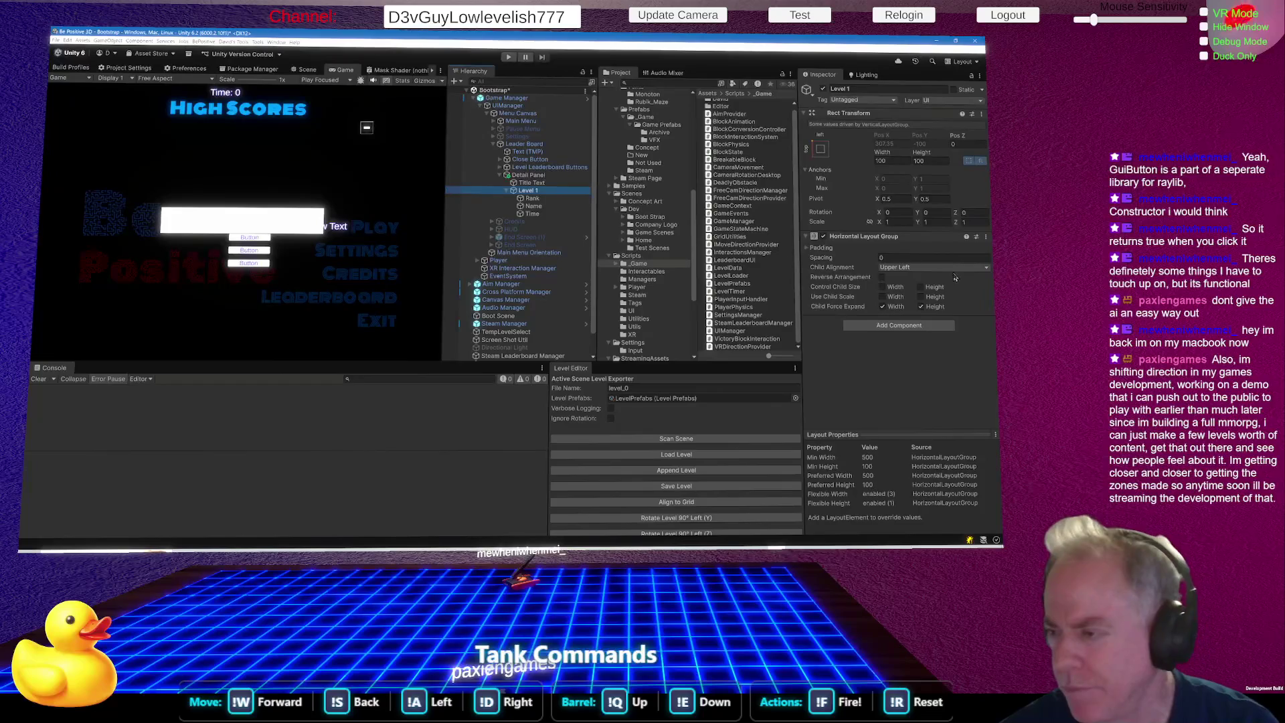
pyautogui.click(933, 269)
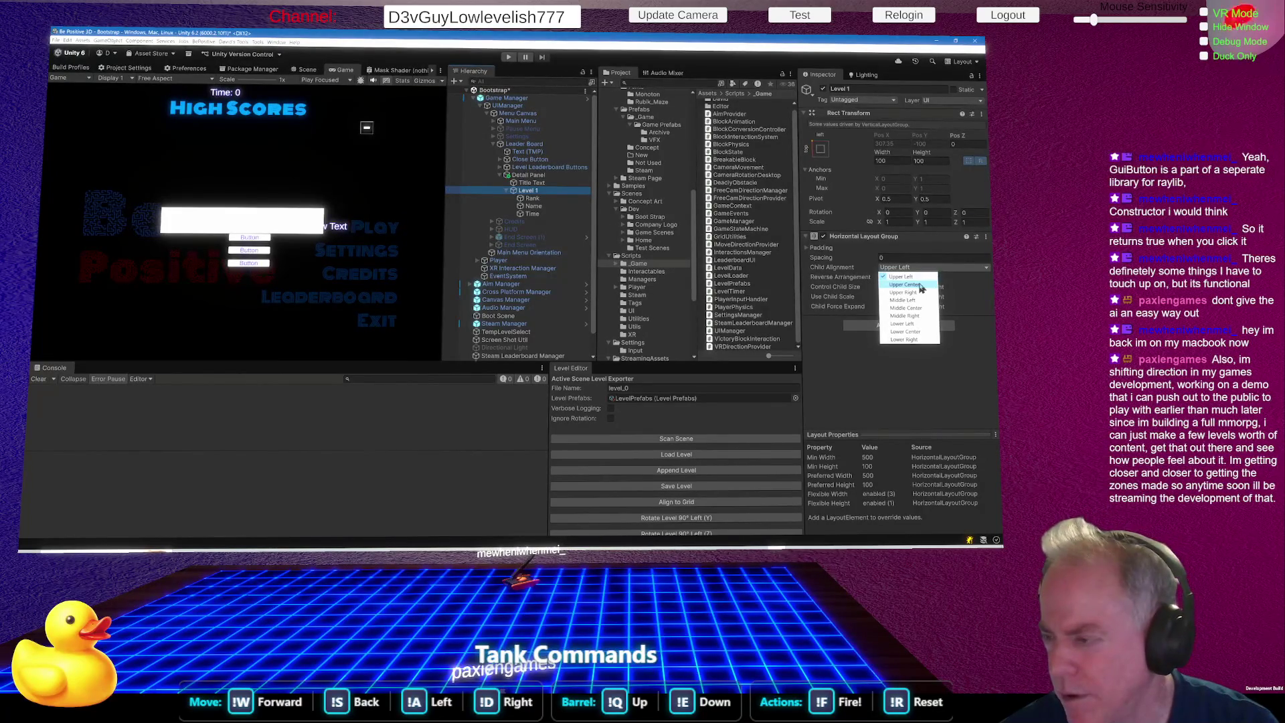
pyautogui.click(922, 325)
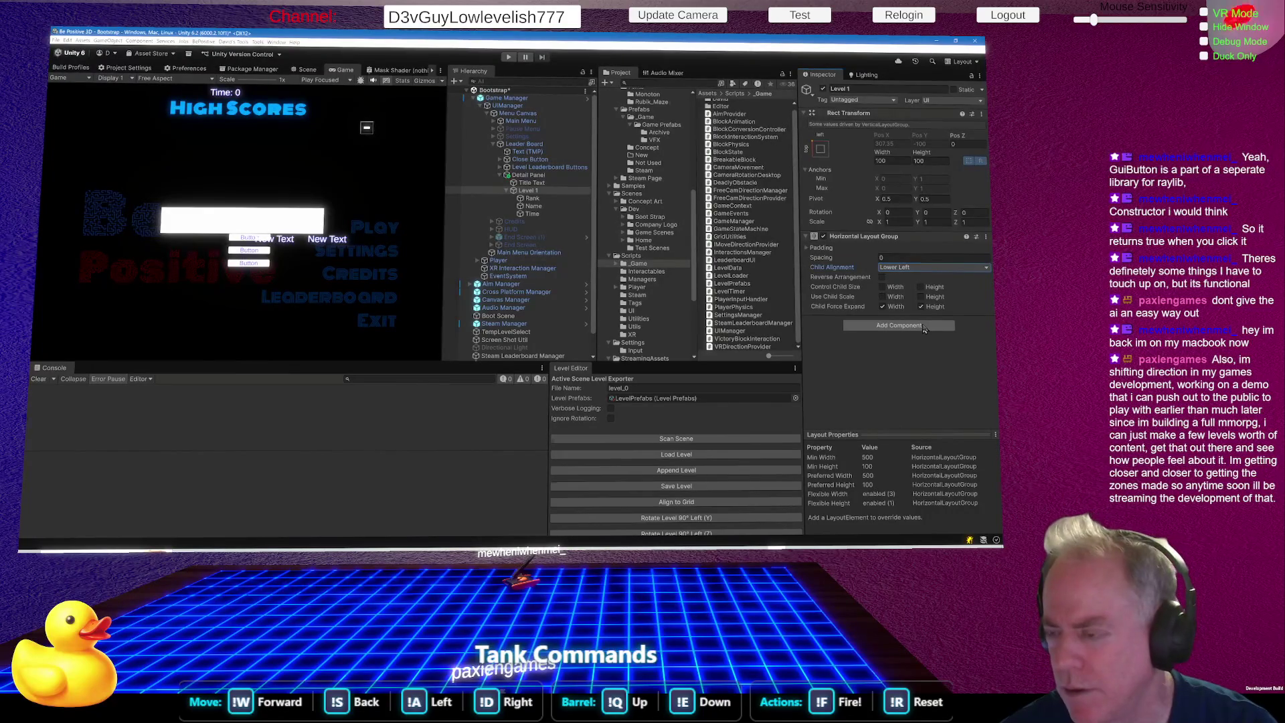
pyautogui.click(938, 269)
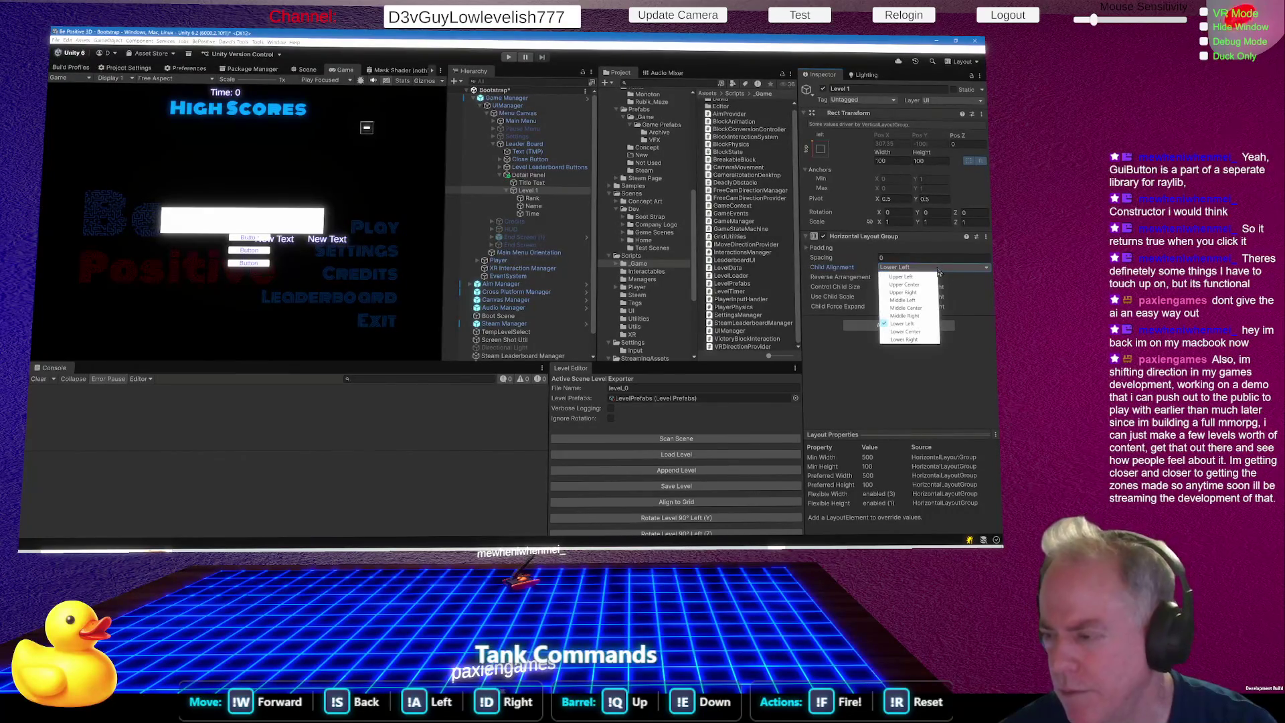
pyautogui.click(909, 303)
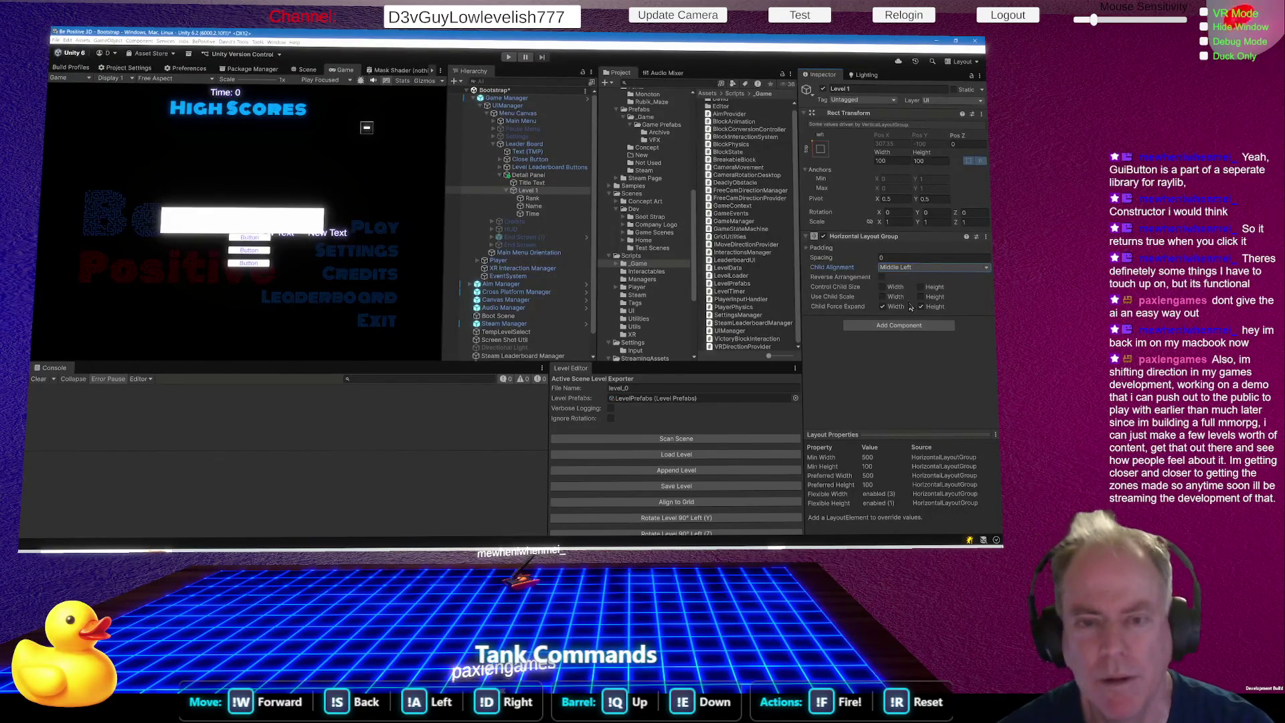
pyautogui.click(939, 200)
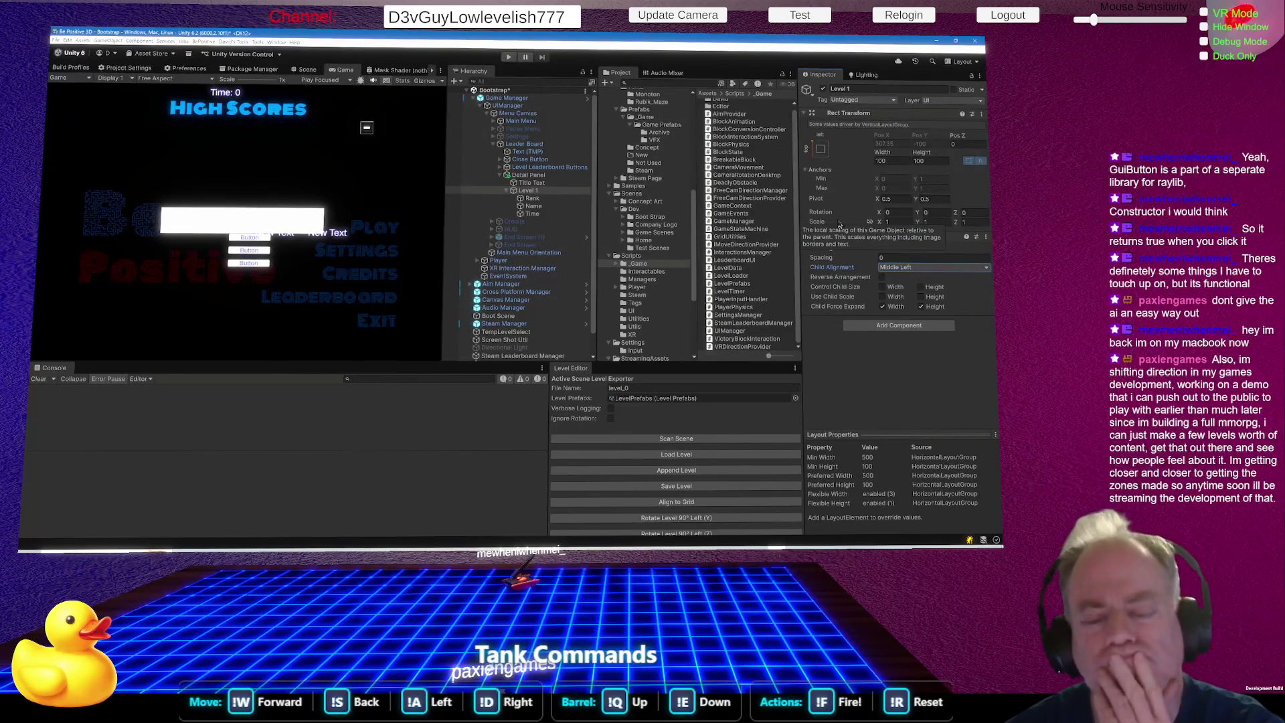
# Enter 441 as Level 1's Rect Transform width.
pyautogui.click(534, 207)
pyautogui.click(532, 191)
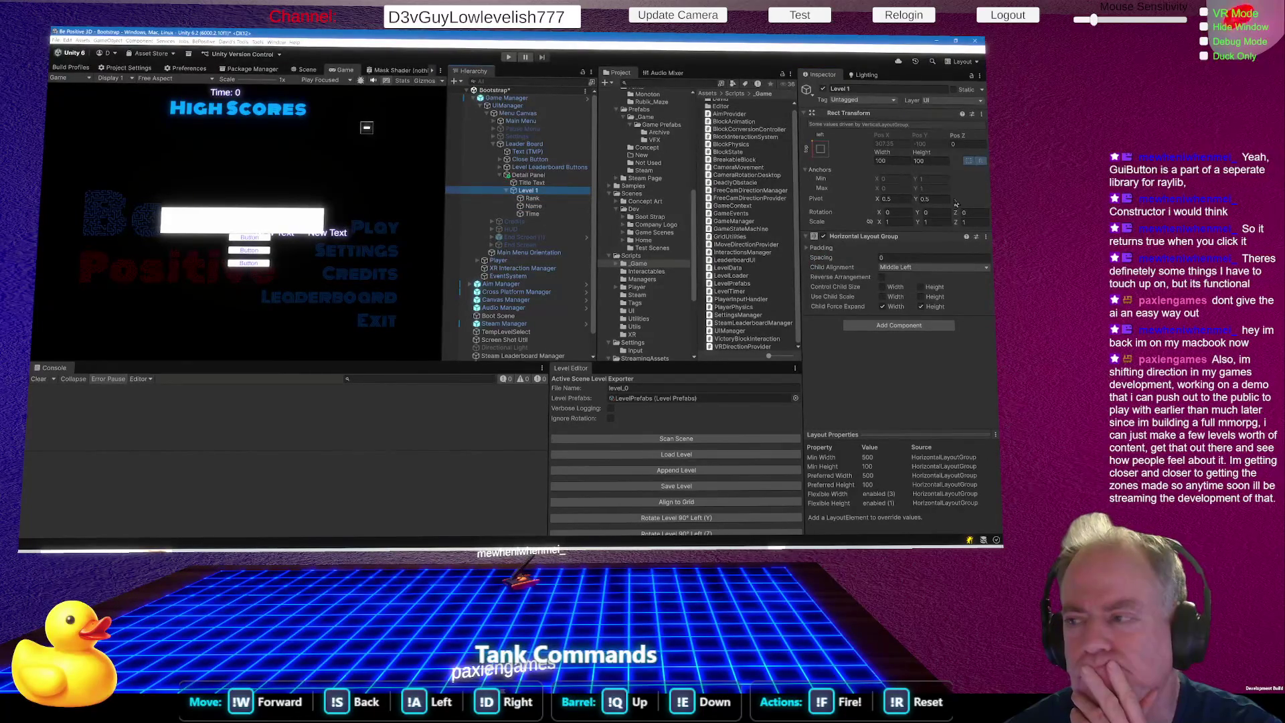
pyautogui.click(890, 161)
pyautogui.write('441')
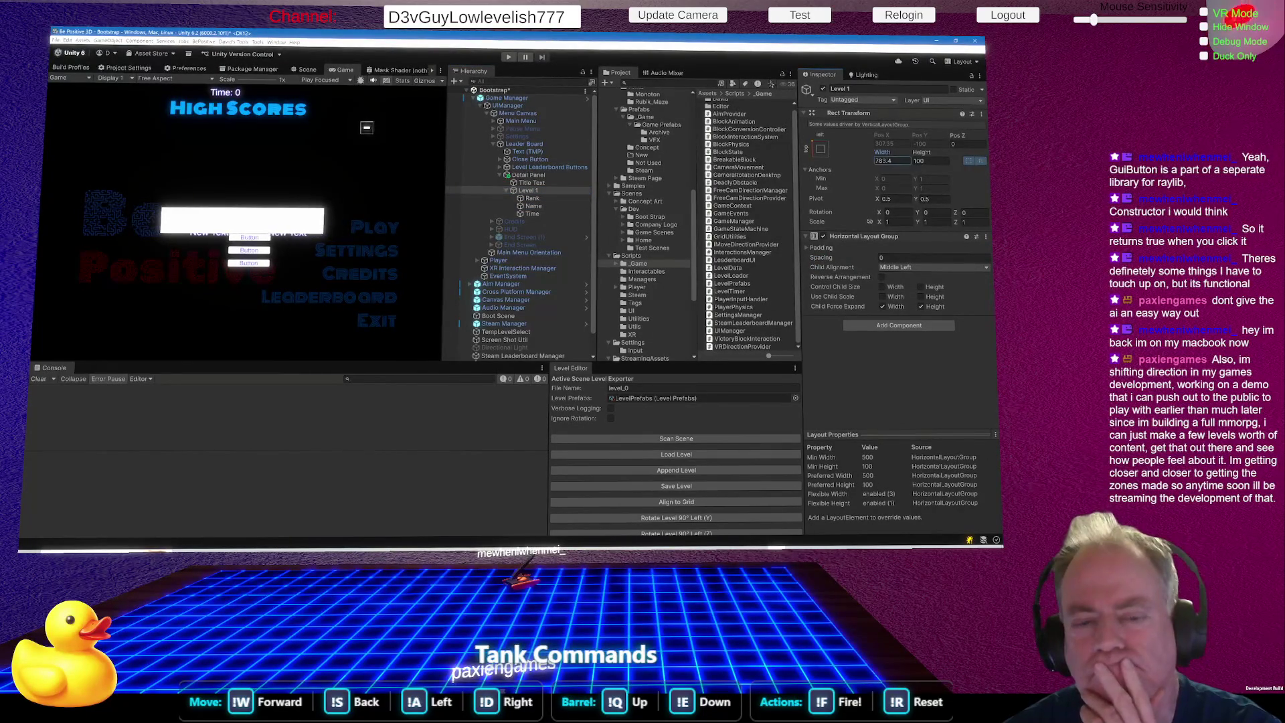
pyautogui.press('Return')
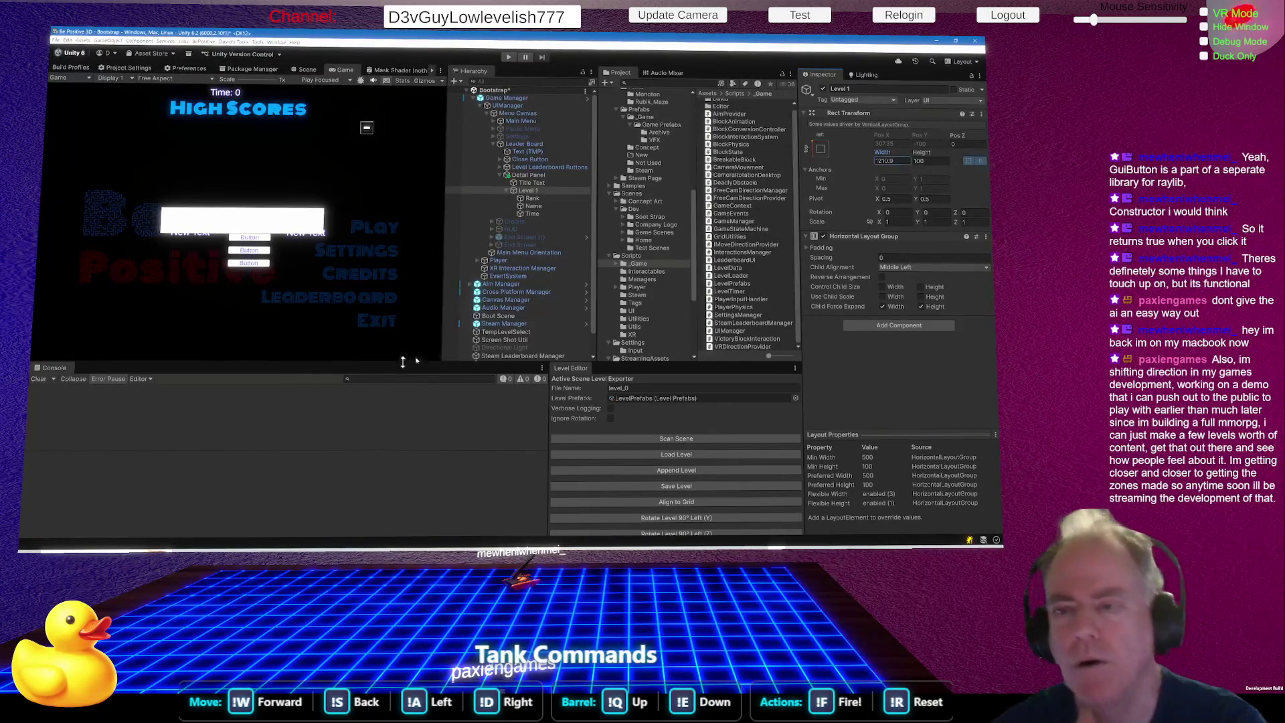
# Inspect the Rank and Name objects' components under Level 1.
pyautogui.click(542, 200)
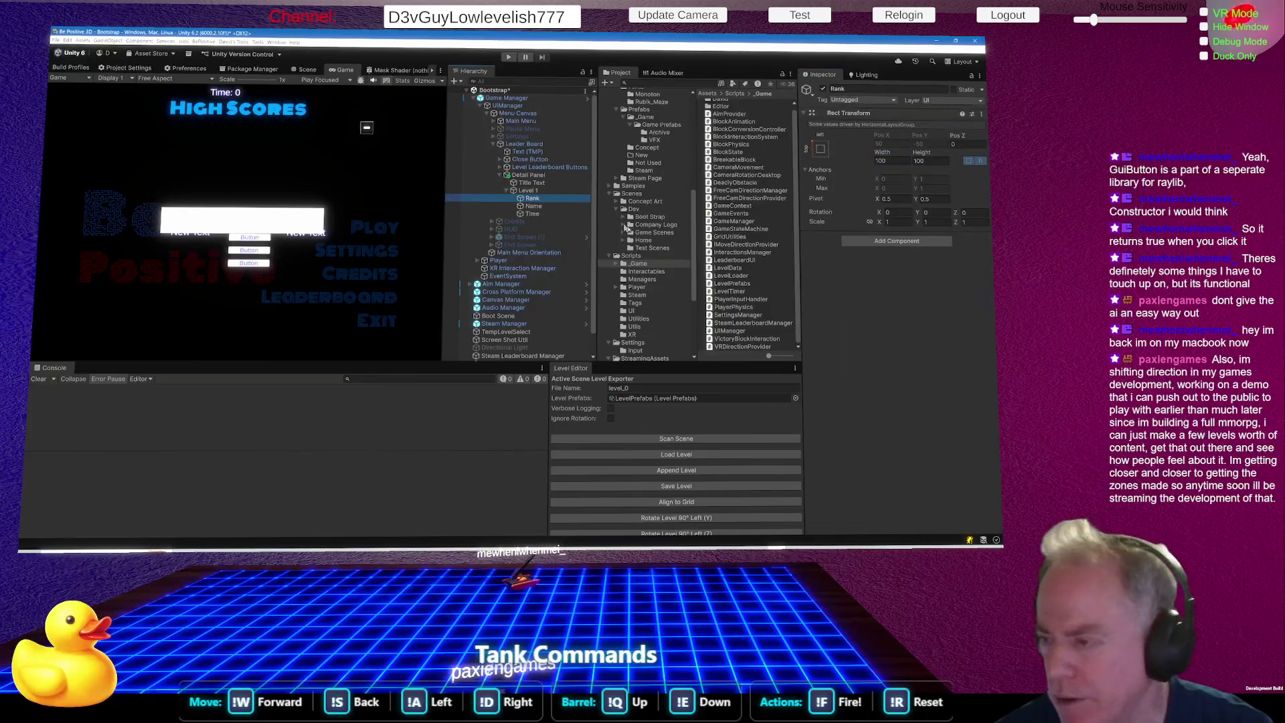
pyautogui.click(539, 206)
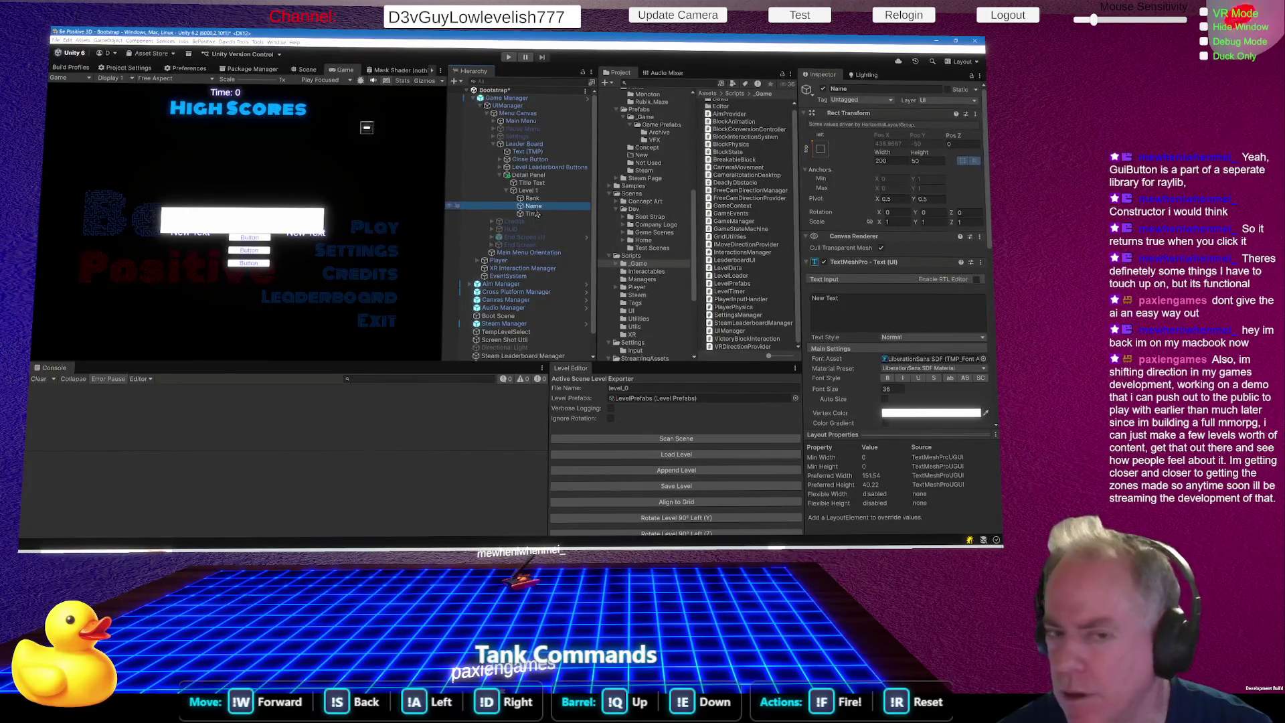
pyautogui.click(533, 198)
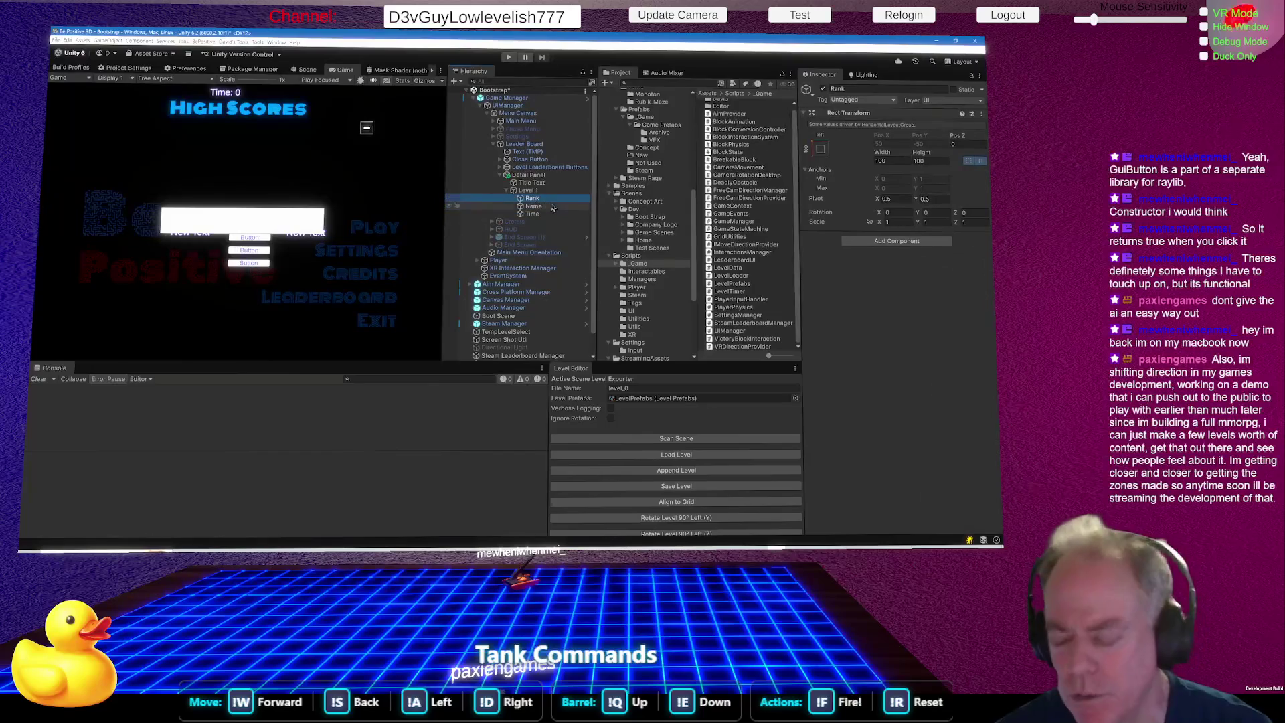
pyautogui.click(536, 191)
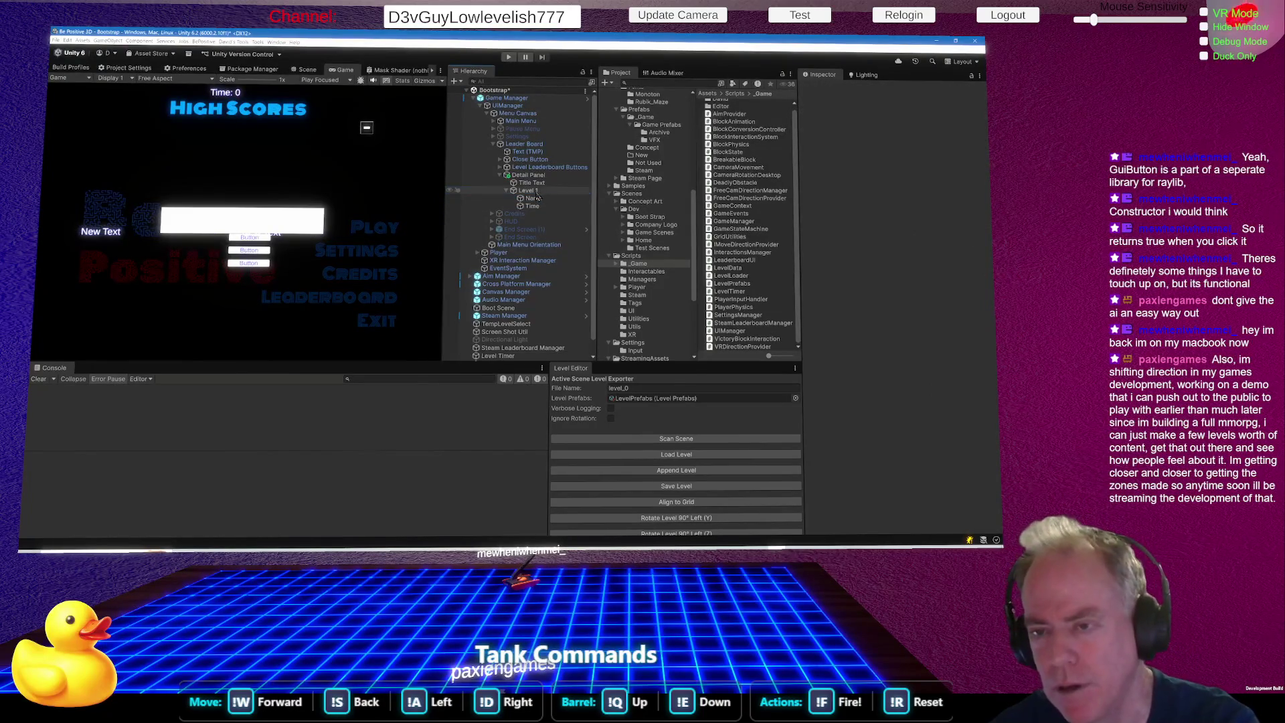
# Add a new TextMeshPro text under Level 1 named Rank.
pyautogui.rightClick(540, 192)
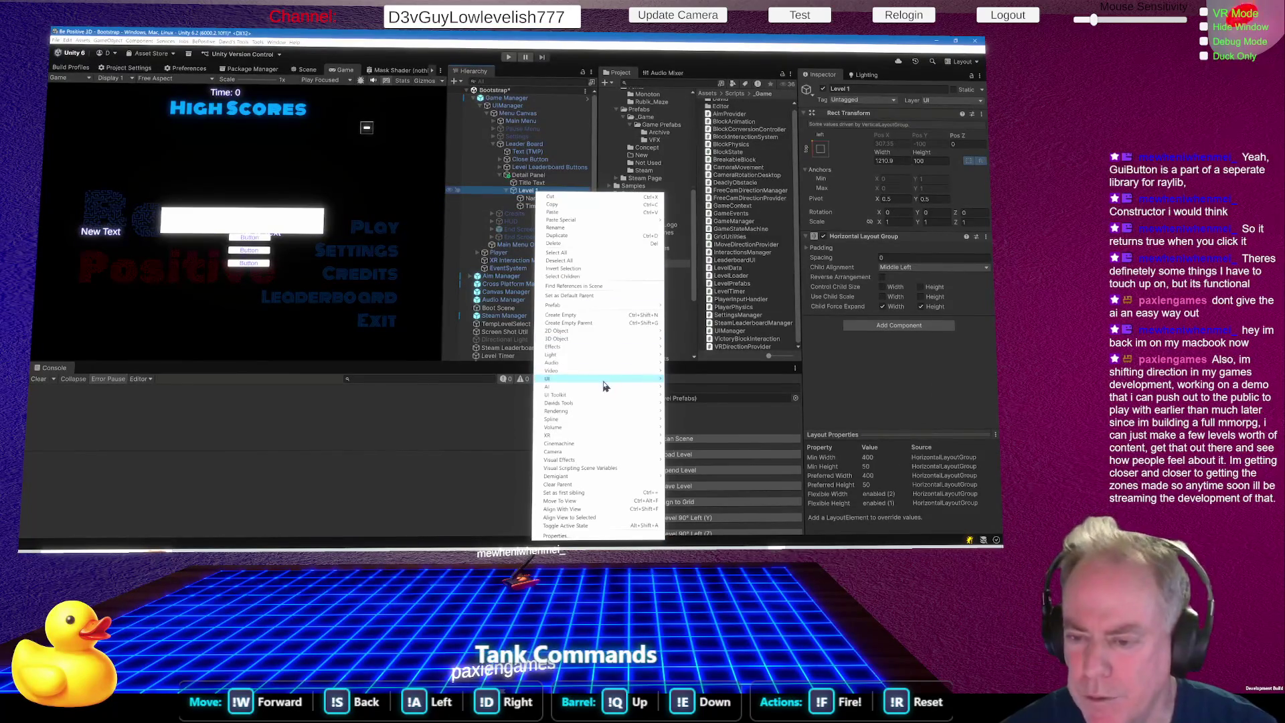
pyautogui.moveTo(606, 379)
pyautogui.click(696, 387)
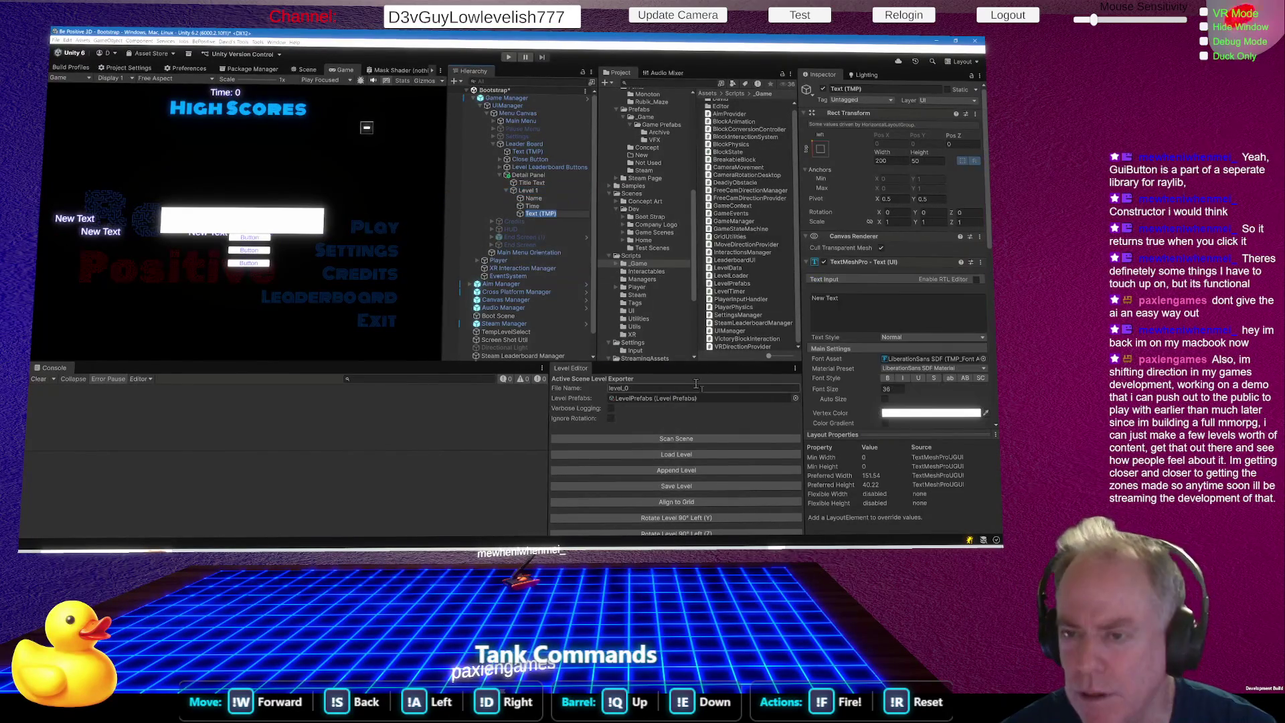
pyautogui.write('Rank')
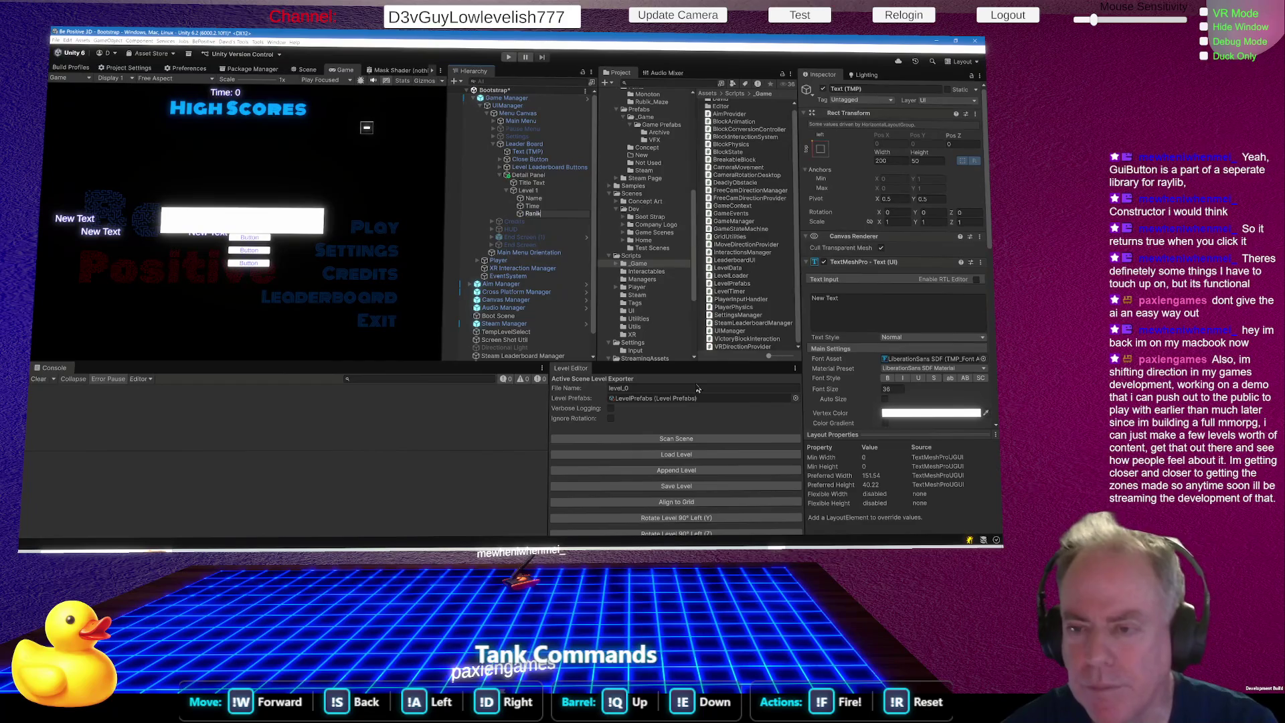
pyautogui.press('BackSpace')
pyautogui.write('k')
pyautogui.press('Return')
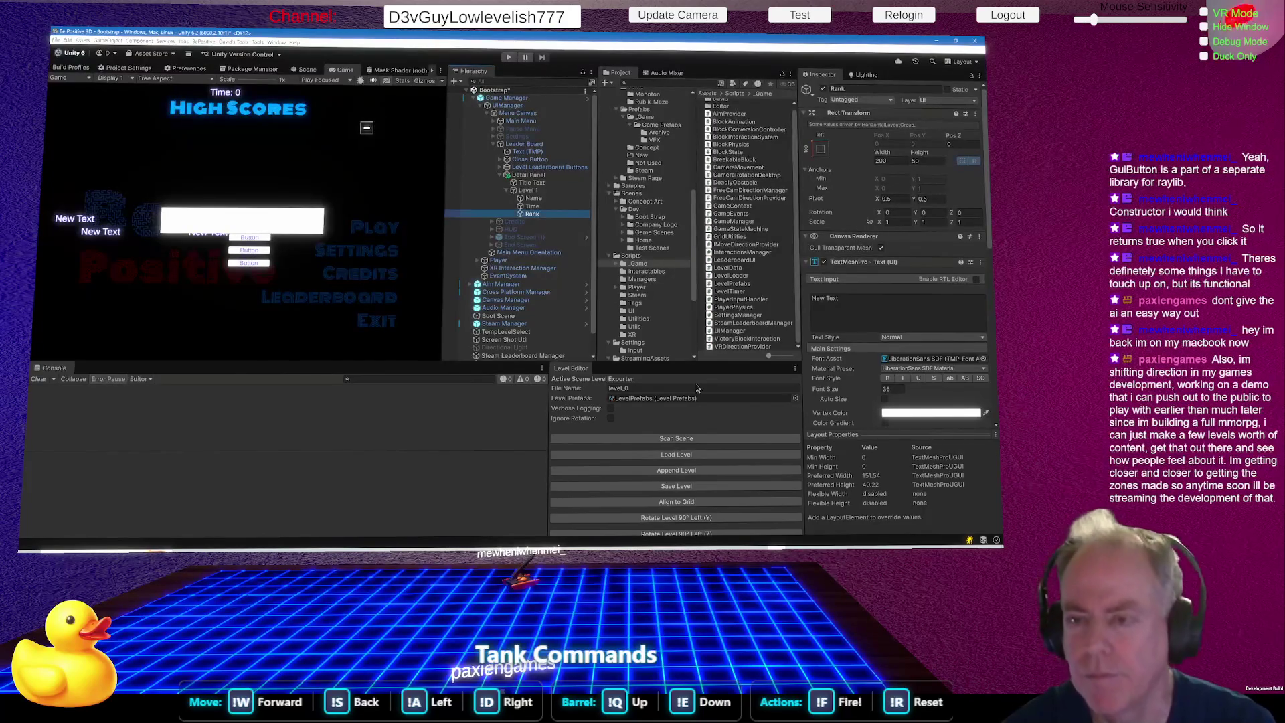
# Move Rank above Name and narrow the Level 1 row to about 570.5.
pyautogui.moveTo(545, 219); pyautogui.dragTo(583, 196)
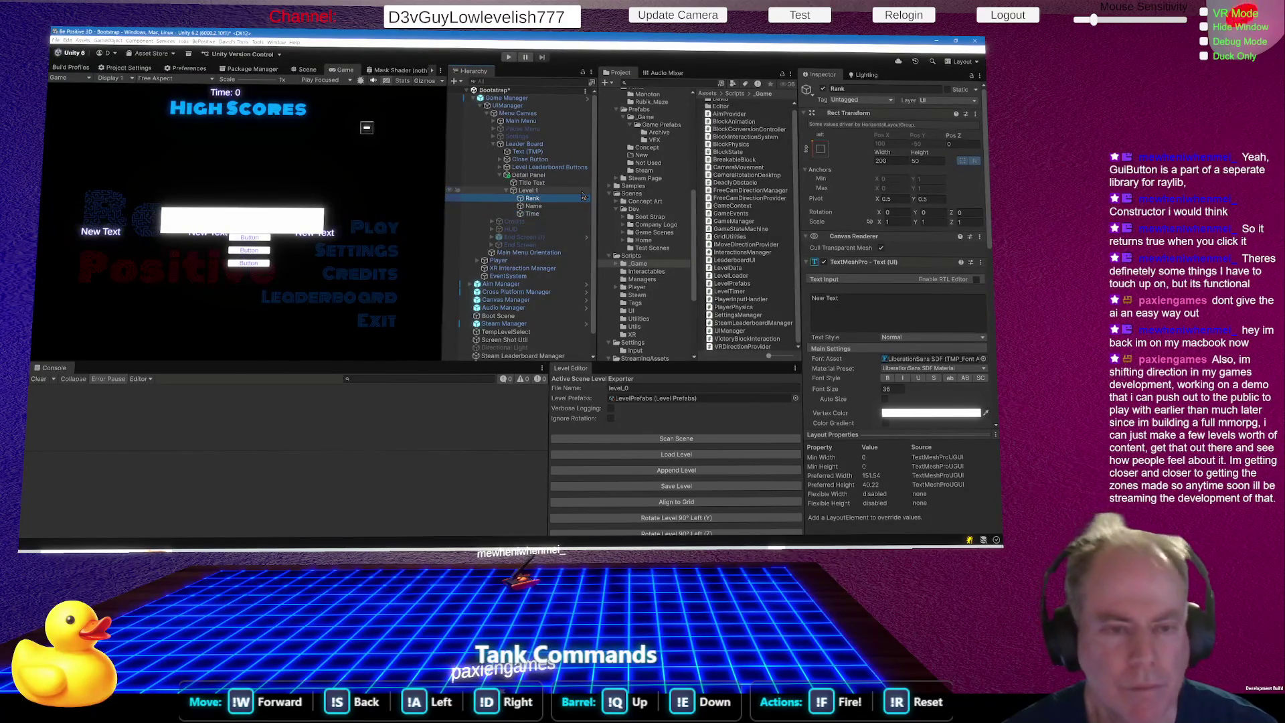
pyautogui.click(528, 191)
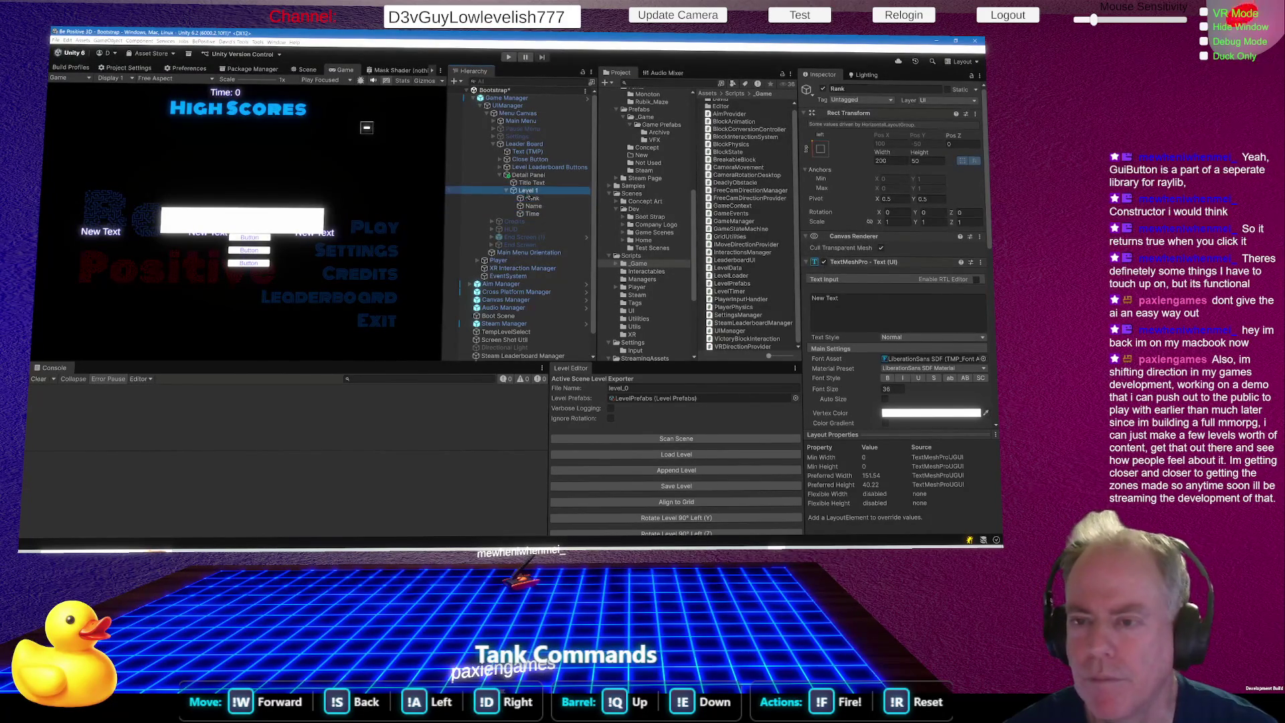
pyautogui.moveTo(883, 153)
pyautogui.mouseDown()
pyautogui.moveTo(842, 220)
pyautogui.moveTo(463, 174)
pyautogui.moveTo(527, 200)
pyautogui.moveTo(534, 125)
pyautogui.moveTo(55, 186)
pyautogui.moveTo(691, 207)
pyautogui.moveTo(428, 227)
pyautogui.moveTo(75, 241)
pyautogui.moveTo(827, 159)
pyautogui.moveTo(797, 152)
pyautogui.mouseUp()
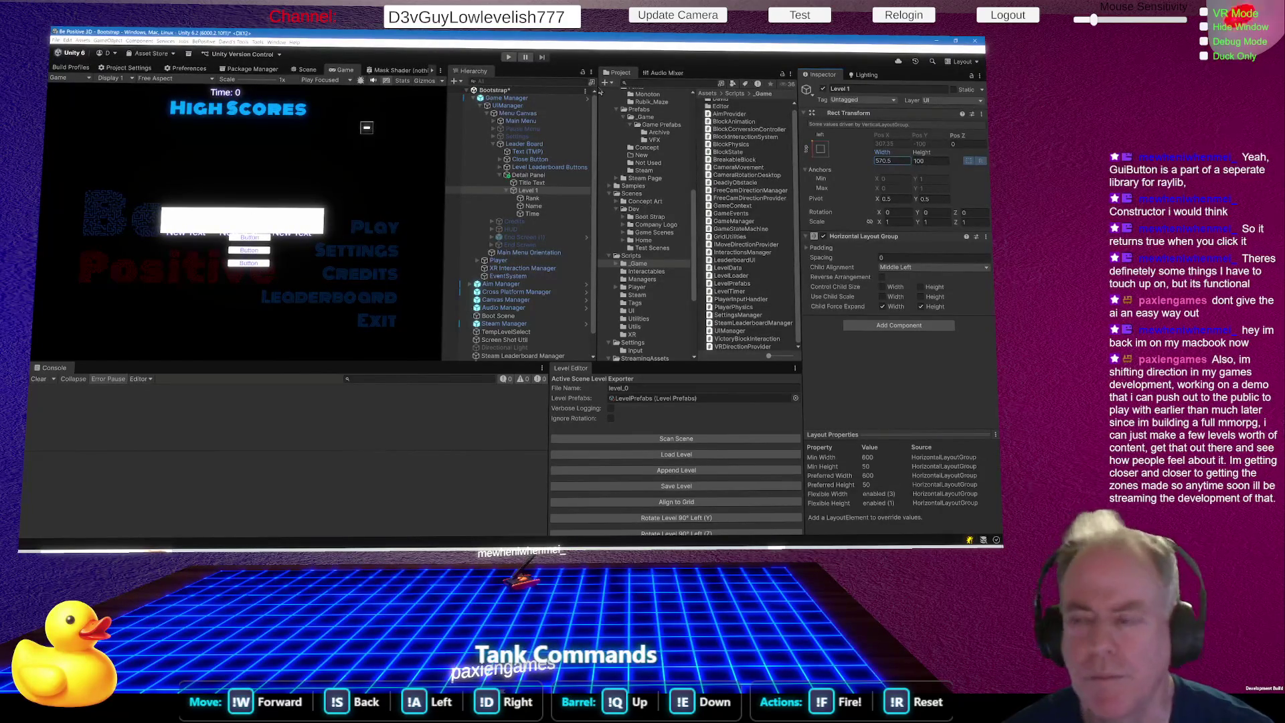
# Set the Detail Panel's Rect Transform height to 515, making it much taller.
pyautogui.click(532, 176)
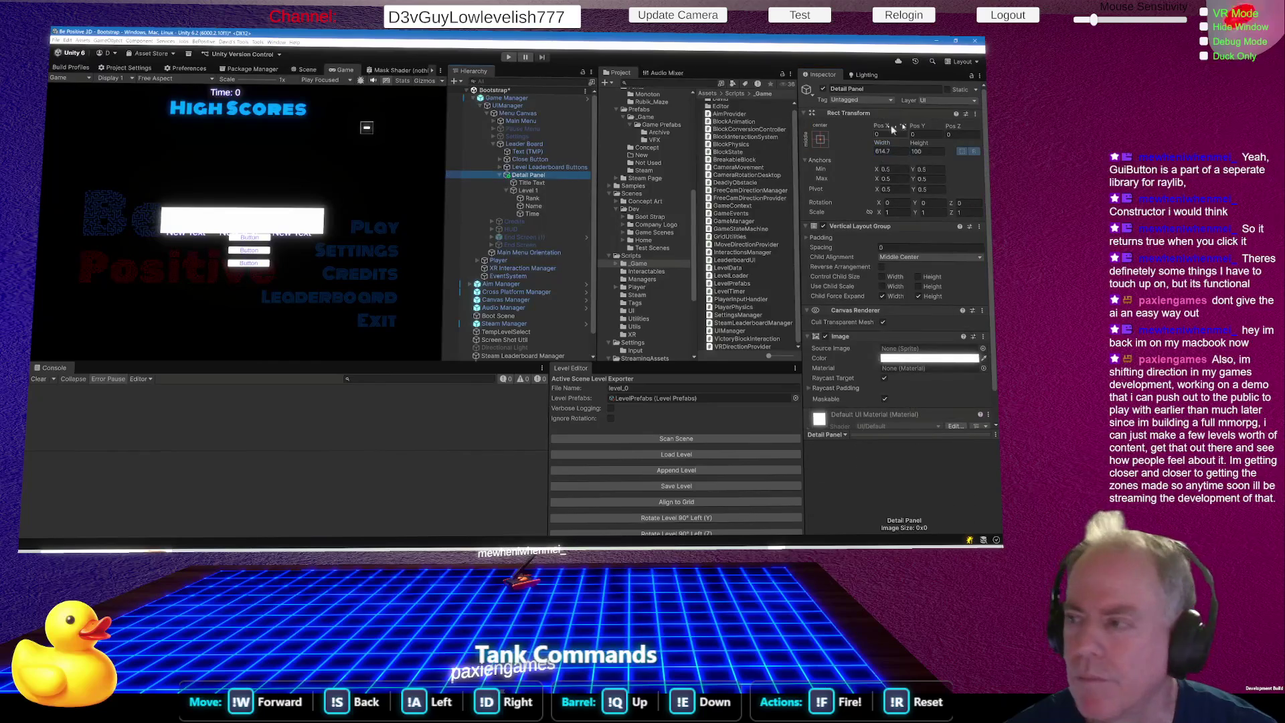
pyautogui.click(927, 152)
pyautogui.write('515')
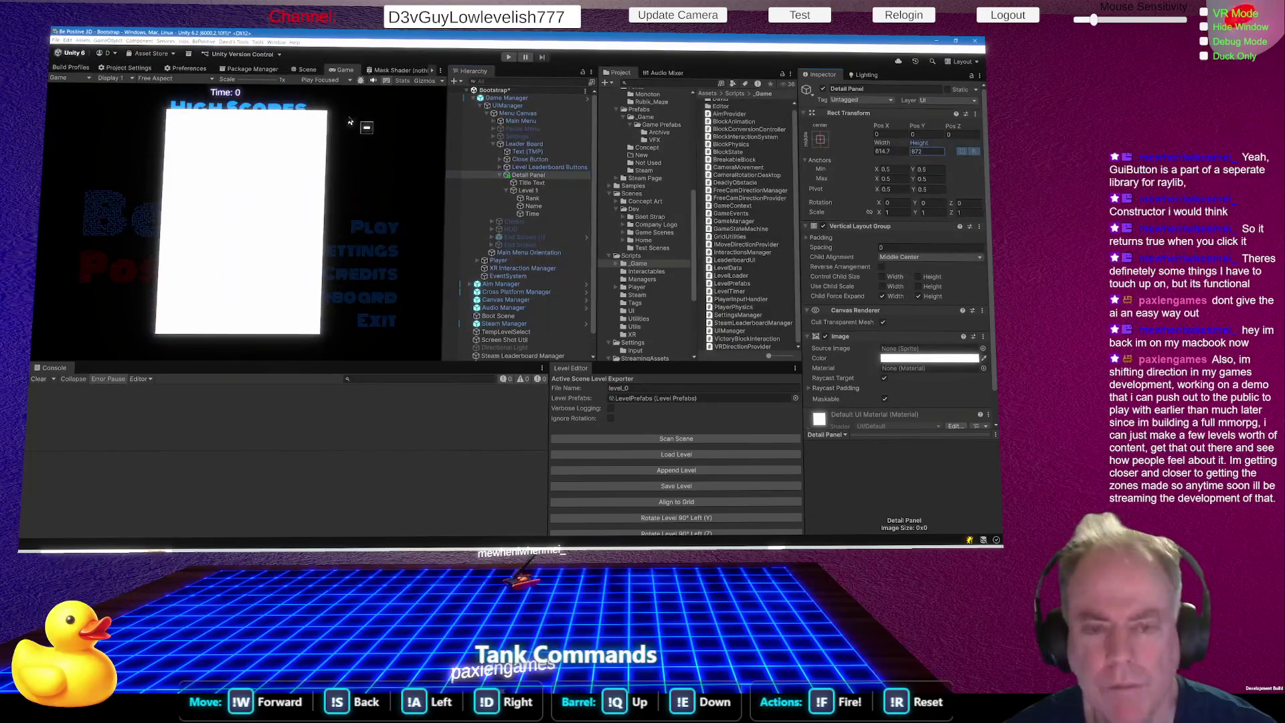
pyautogui.moveTo(172, 143)
pyautogui.mouseDown()
pyautogui.moveTo(288, 144)
pyautogui.moveTo(249, 148)
pyautogui.mouseUp()
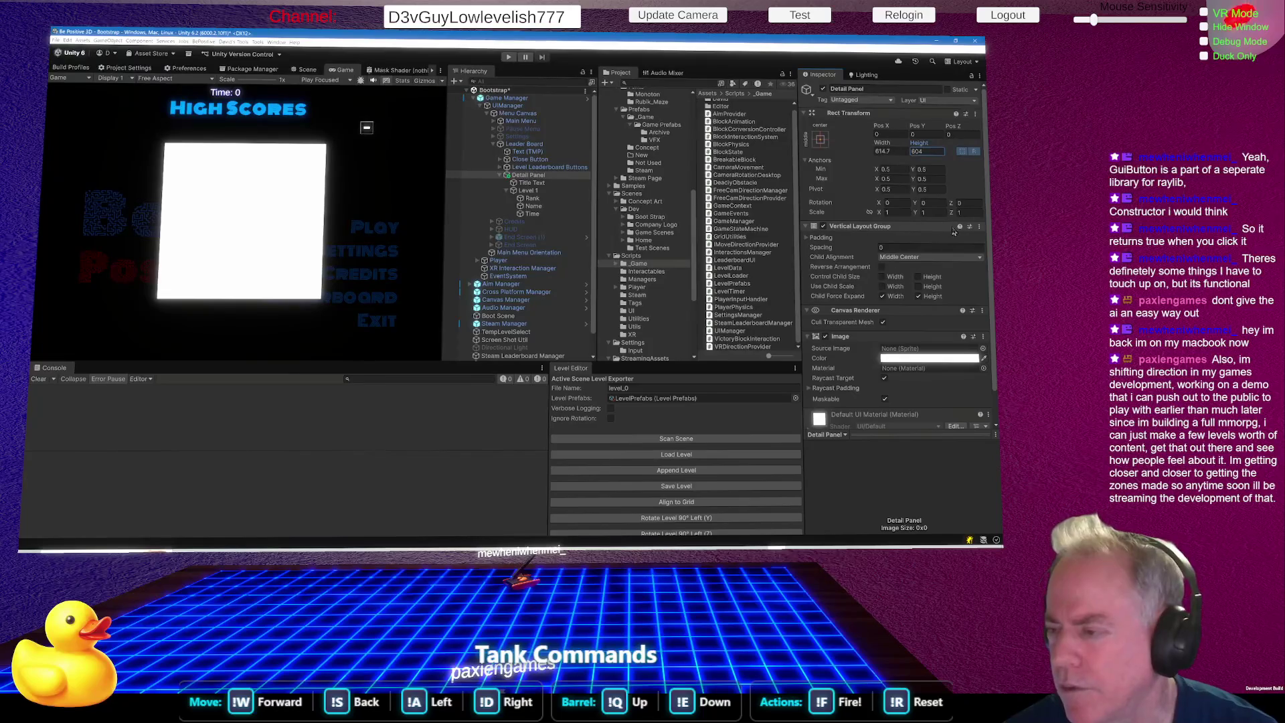
# Change the Detail Panel's Vertical Layout Group Child Alignment to Upper Center.
pyautogui.click(925, 260)
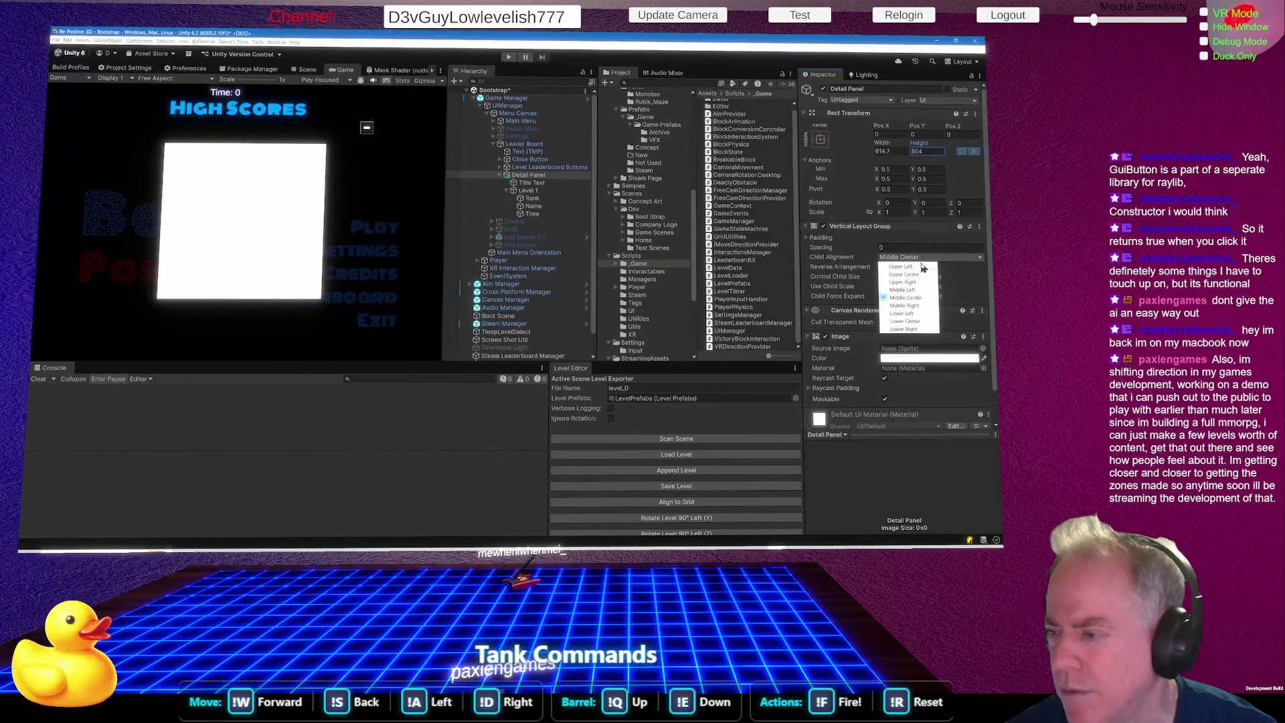
pyautogui.click(917, 275)
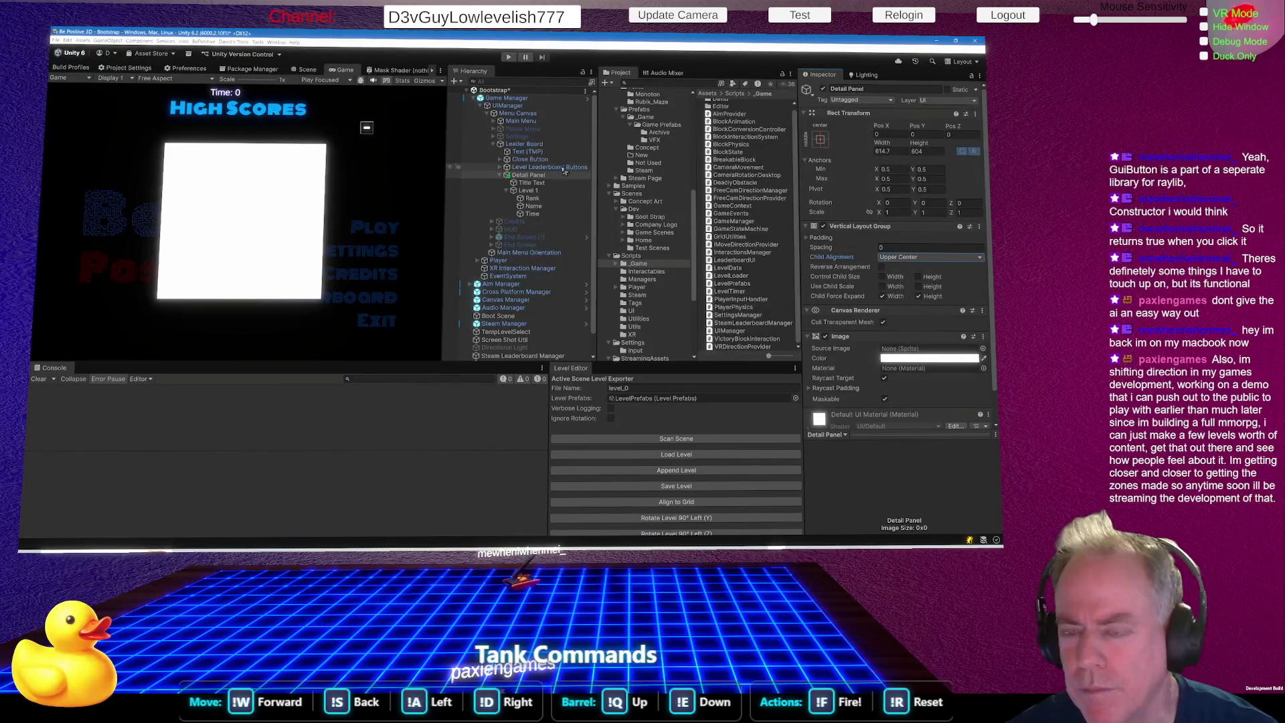
pyautogui.click(542, 184)
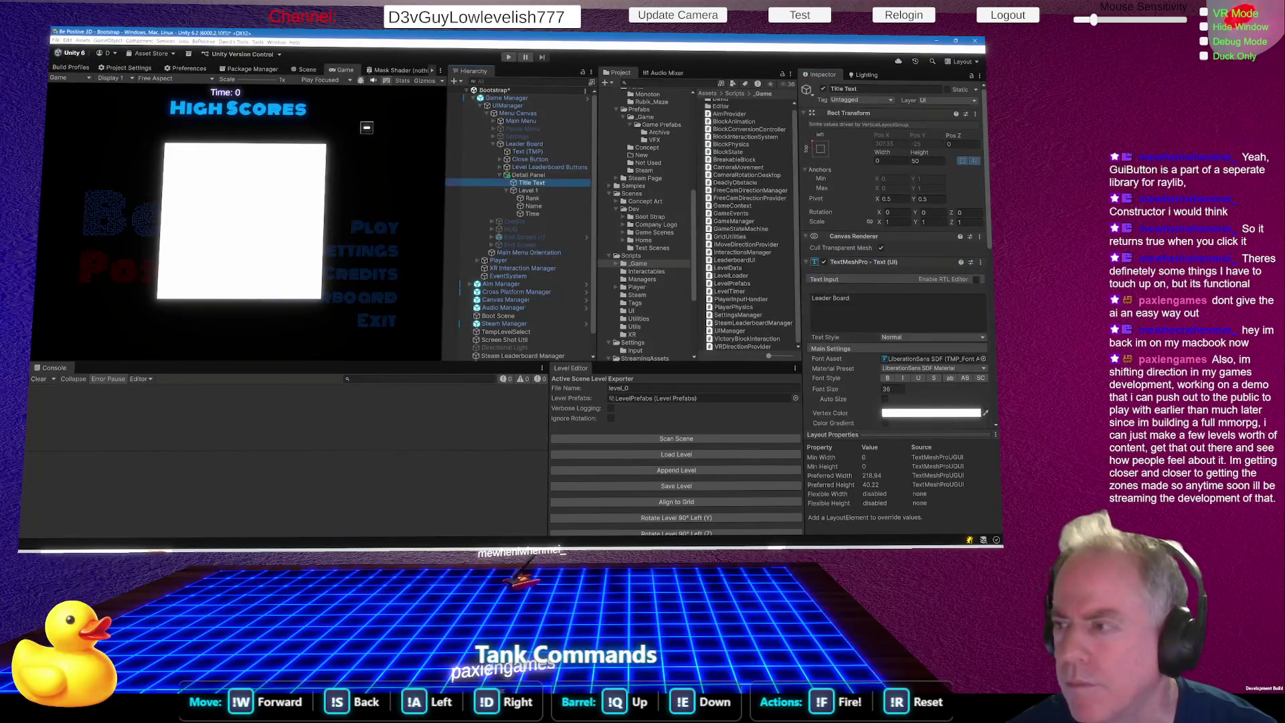
# Untick Child Force Expand Width in the Detail Panel's Vertical Layout Group.
pyautogui.moveTo(920, 152)
pyautogui.mouseDown()
pyautogui.moveTo(970, 143)
pyautogui.moveTo(544, 185)
pyautogui.moveTo(923, 162)
pyautogui.mouseUp()
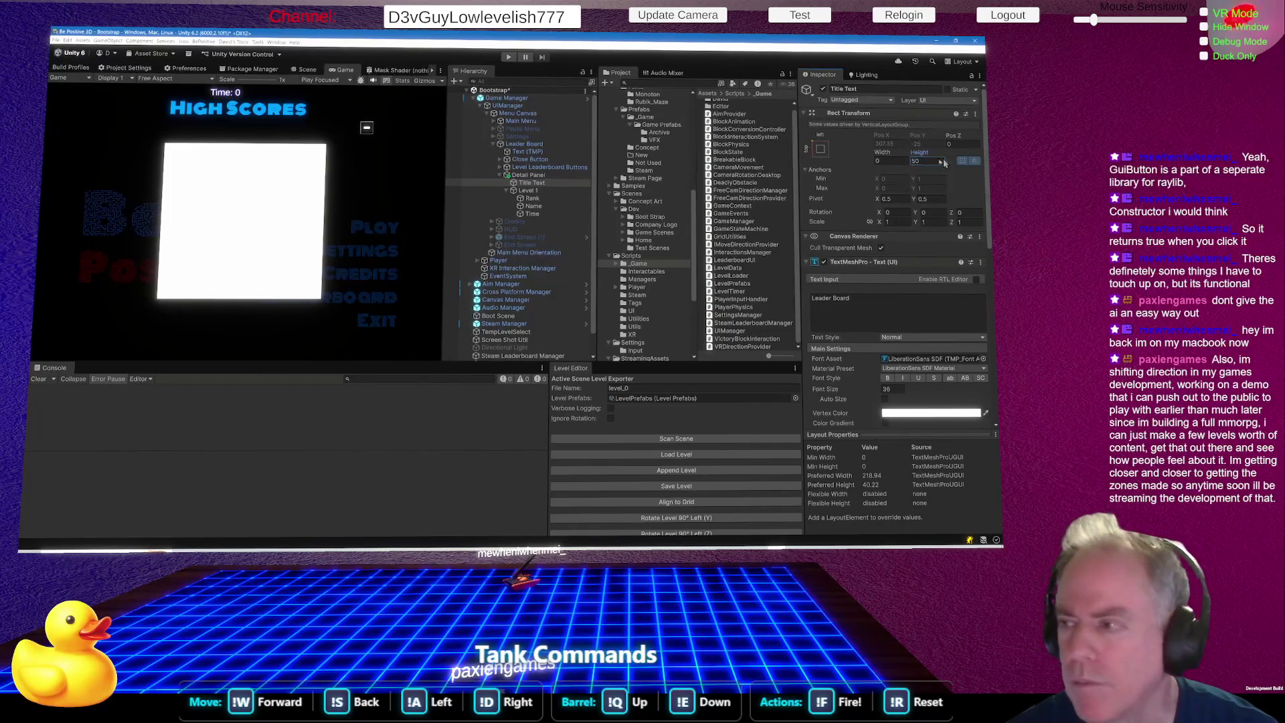
pyautogui.write('0')
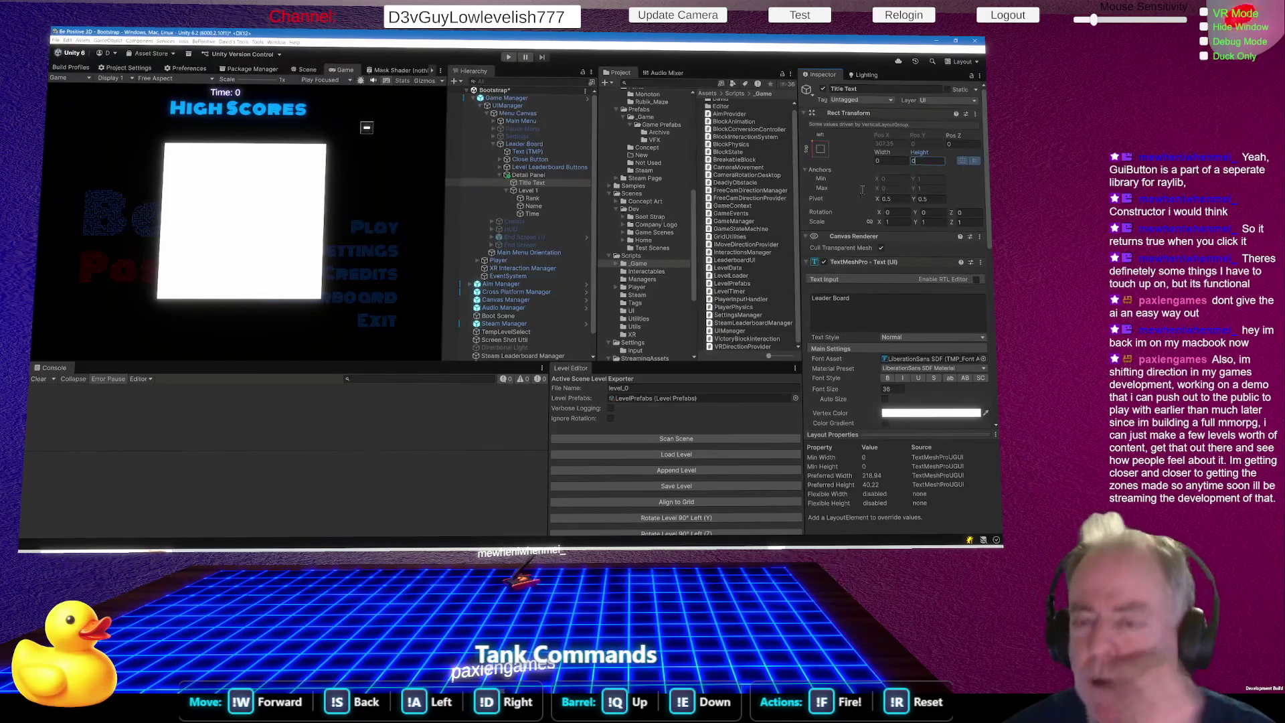
pyautogui.click(529, 175)
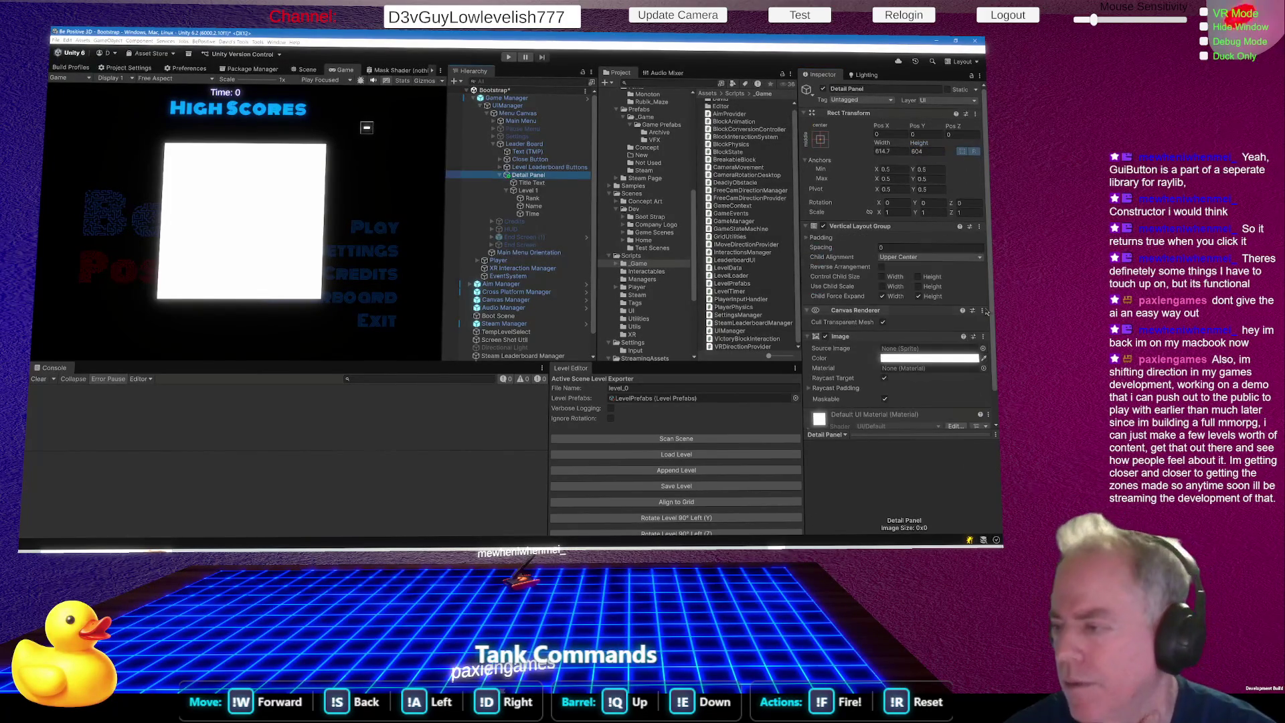
pyautogui.scroll(-2, 956, 322)
pyautogui.scroll(2, 913, 342)
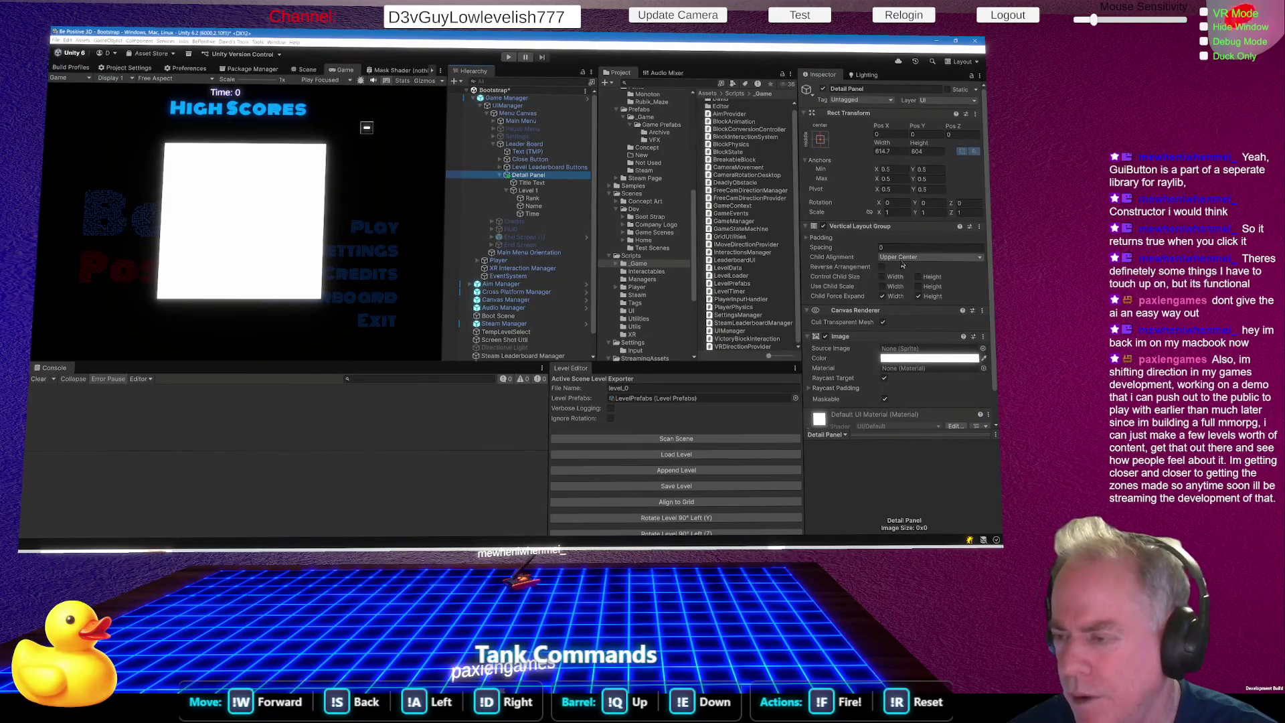
pyautogui.click(882, 296)
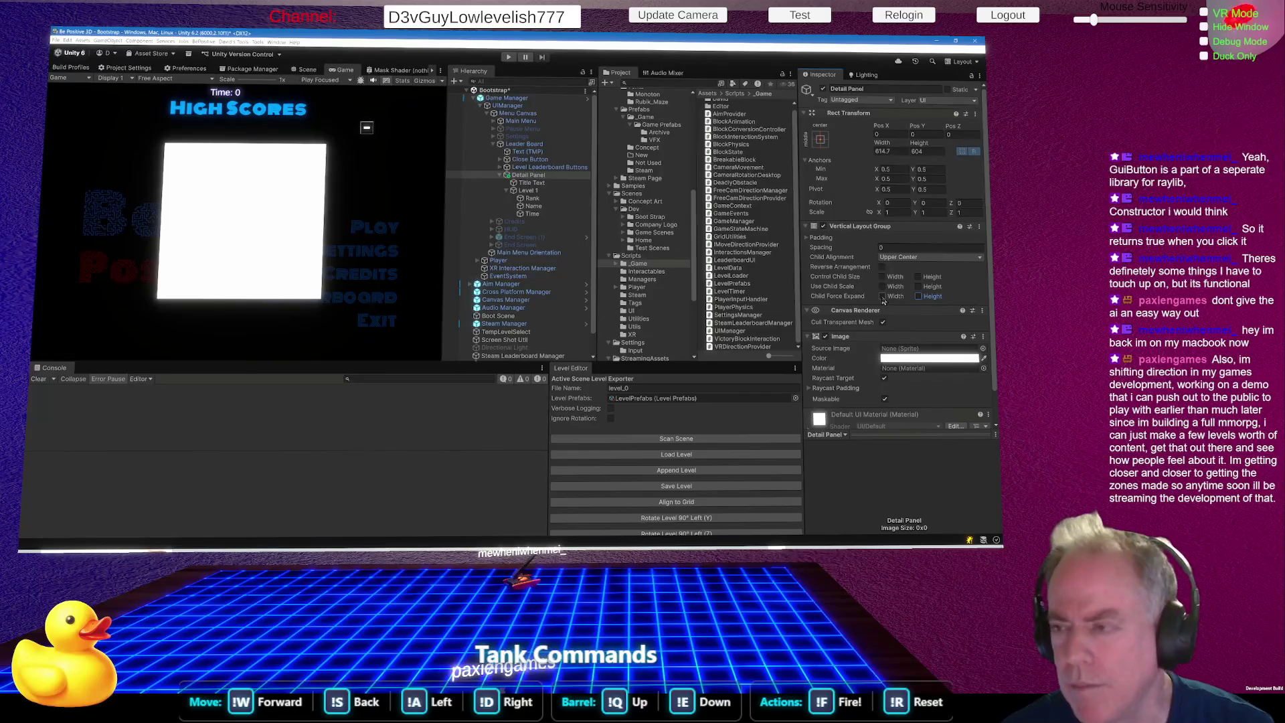
# Give the Title Text a height of 38 and shrink the Level 1 row's height.
pyautogui.click(535, 183)
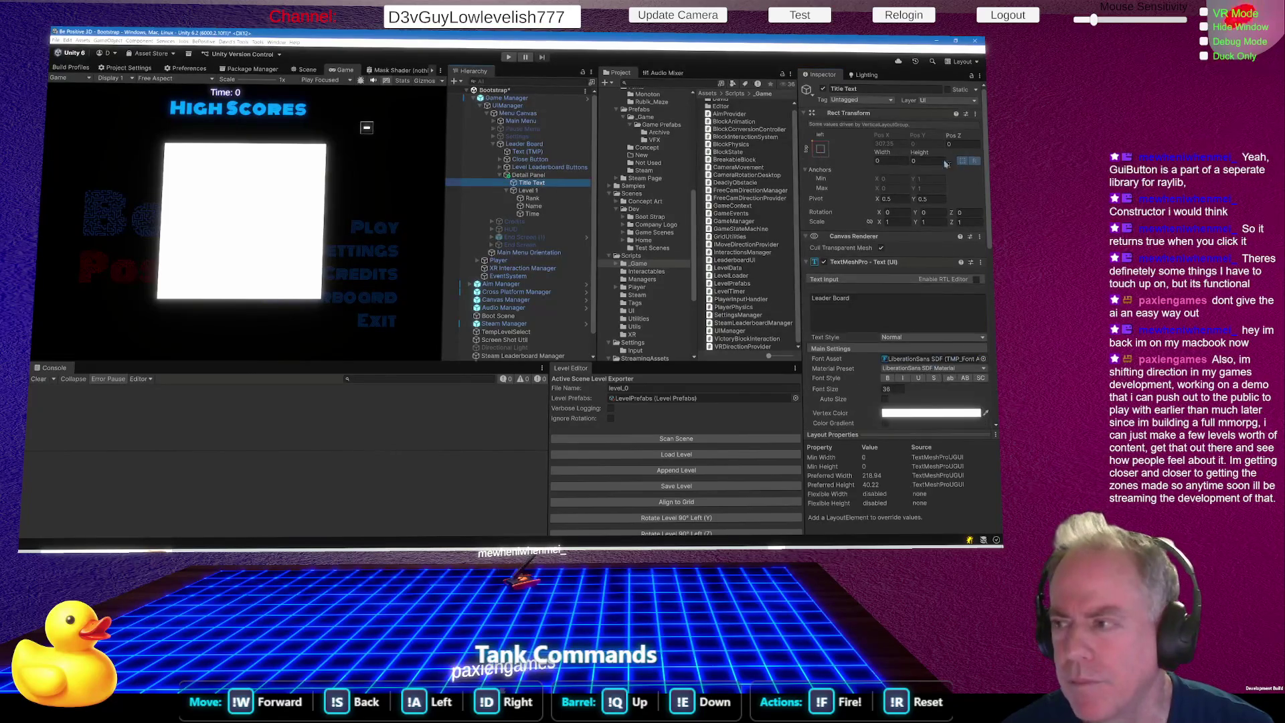
pyautogui.moveTo(924, 155); pyautogui.dragTo(956, 160)
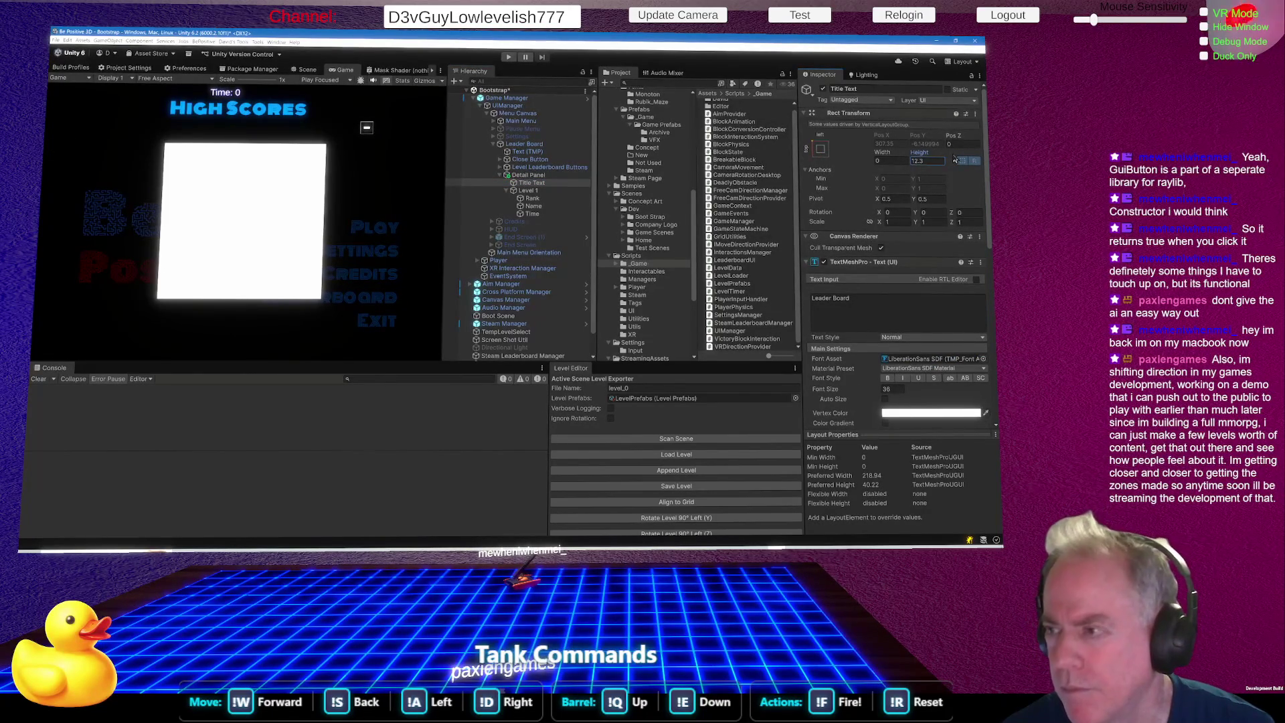
pyautogui.write('38')
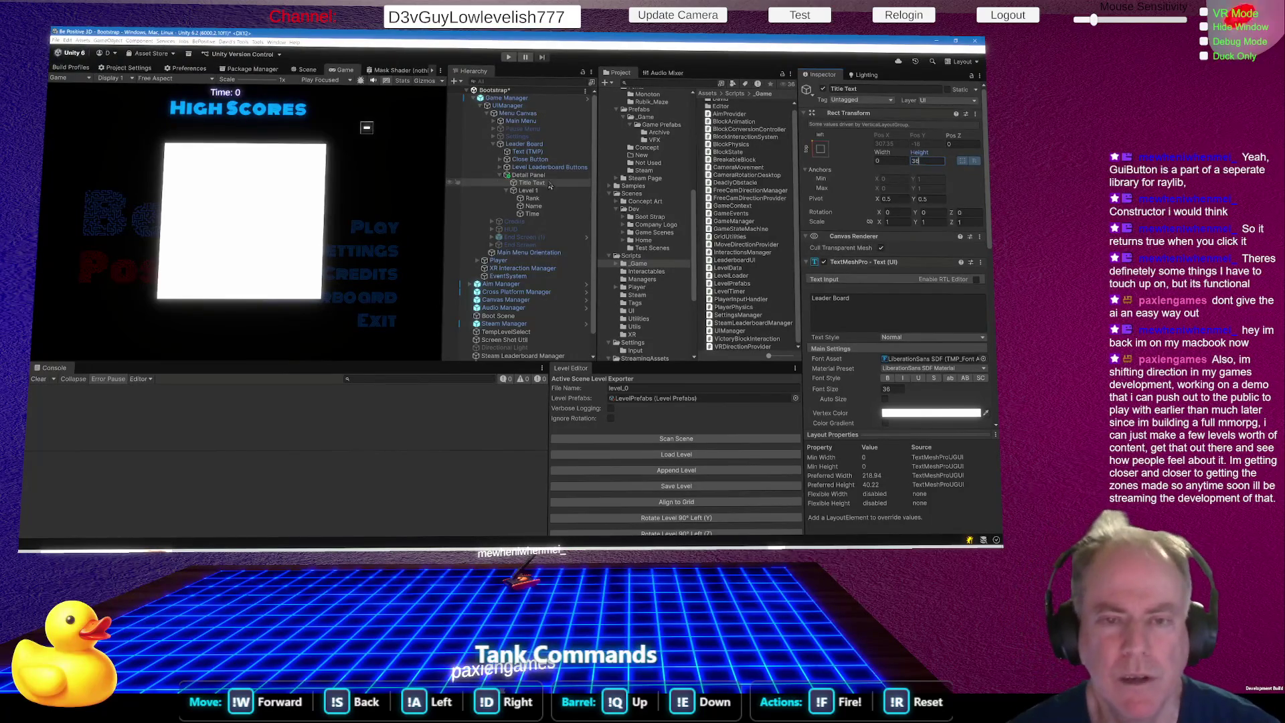
pyautogui.click(538, 190)
pyautogui.moveTo(955, 167); pyautogui.dragTo(928, 160)
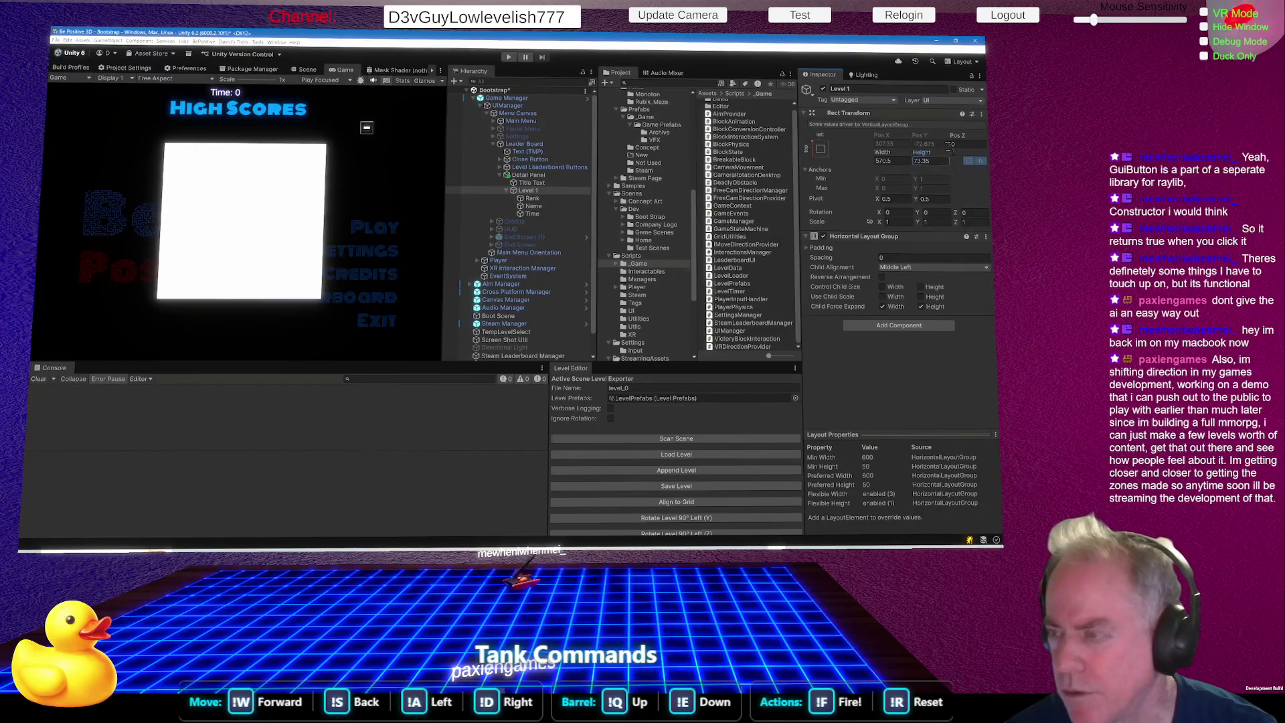
pyautogui.click(939, 161)
pyautogui.write('38')
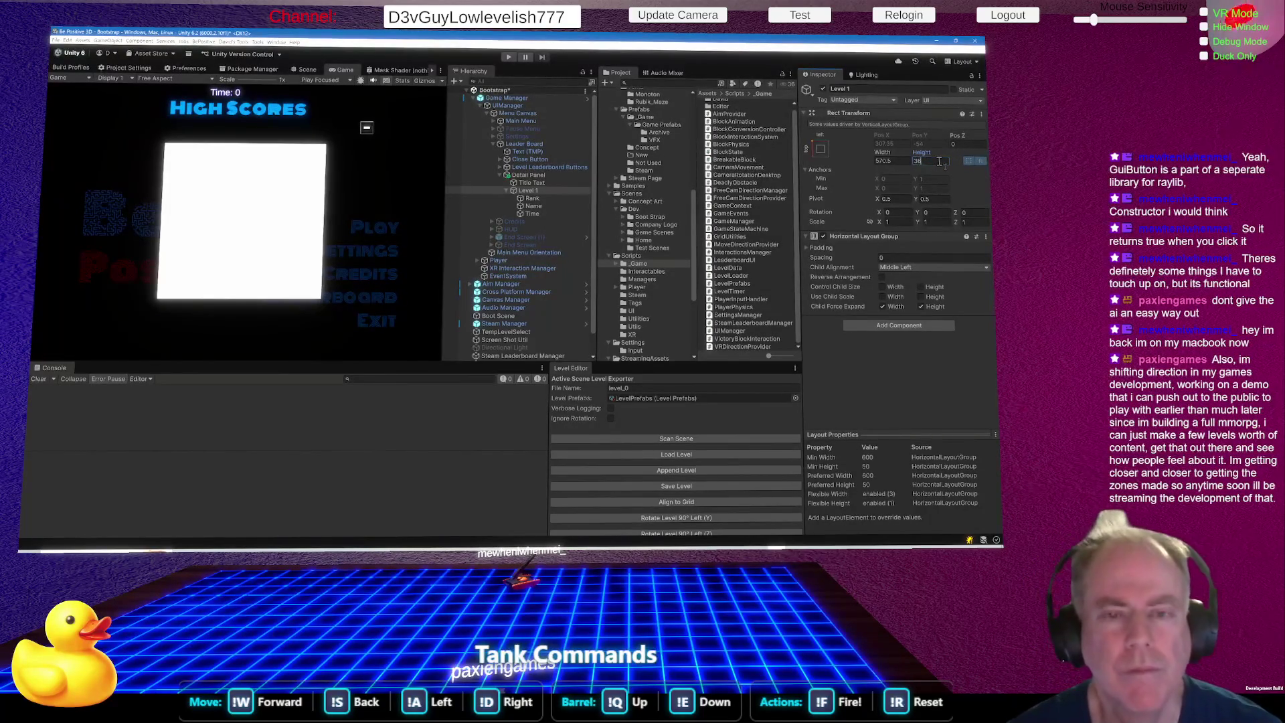
# Re-enter 38 as the Title Text height and confirm it.
pyautogui.click(531, 184)
pyautogui.moveTo(915, 159); pyautogui.dragTo(876, 155)
pyautogui.write('38')
pyautogui.press('Return')
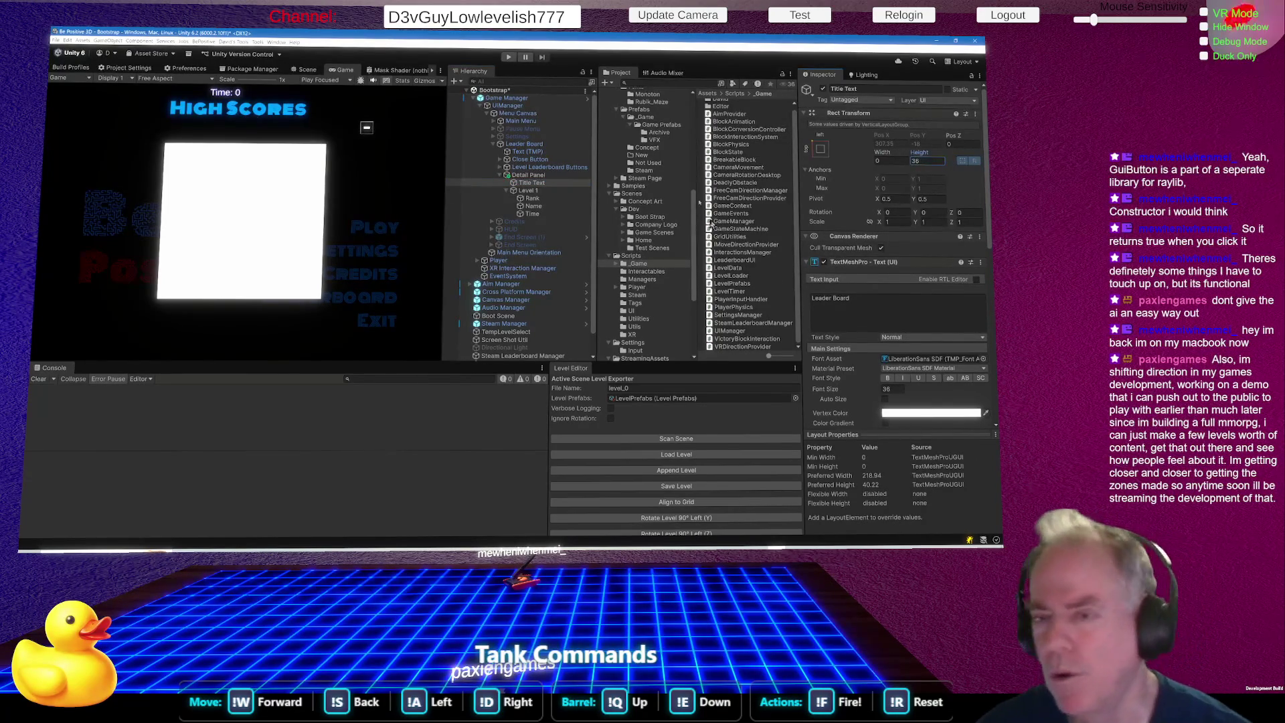
pyautogui.click(535, 175)
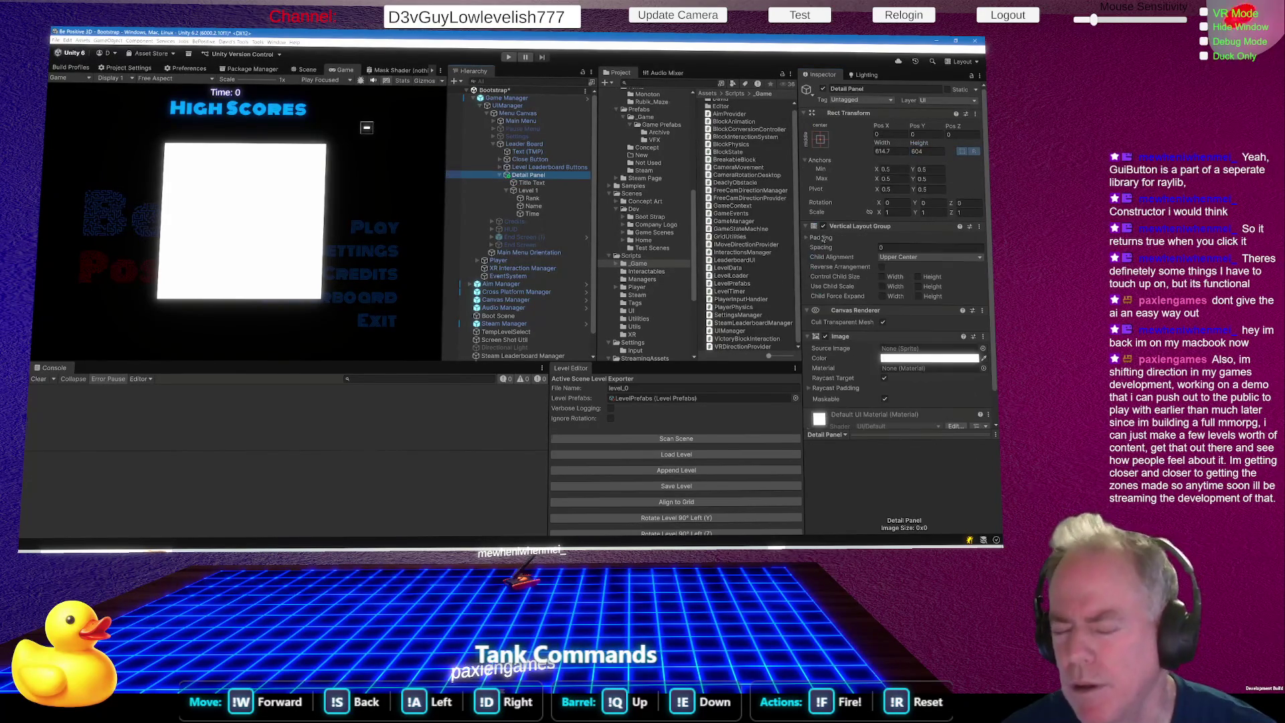
# Keep the Detail Panel's Spacing at 0 and scrub the Title Text height to about 89.79.
pyautogui.moveTo(821, 247)
pyautogui.mouseDown()
pyautogui.moveTo(894, 248)
pyautogui.moveTo(853, 249)
pyautogui.mouseUp()
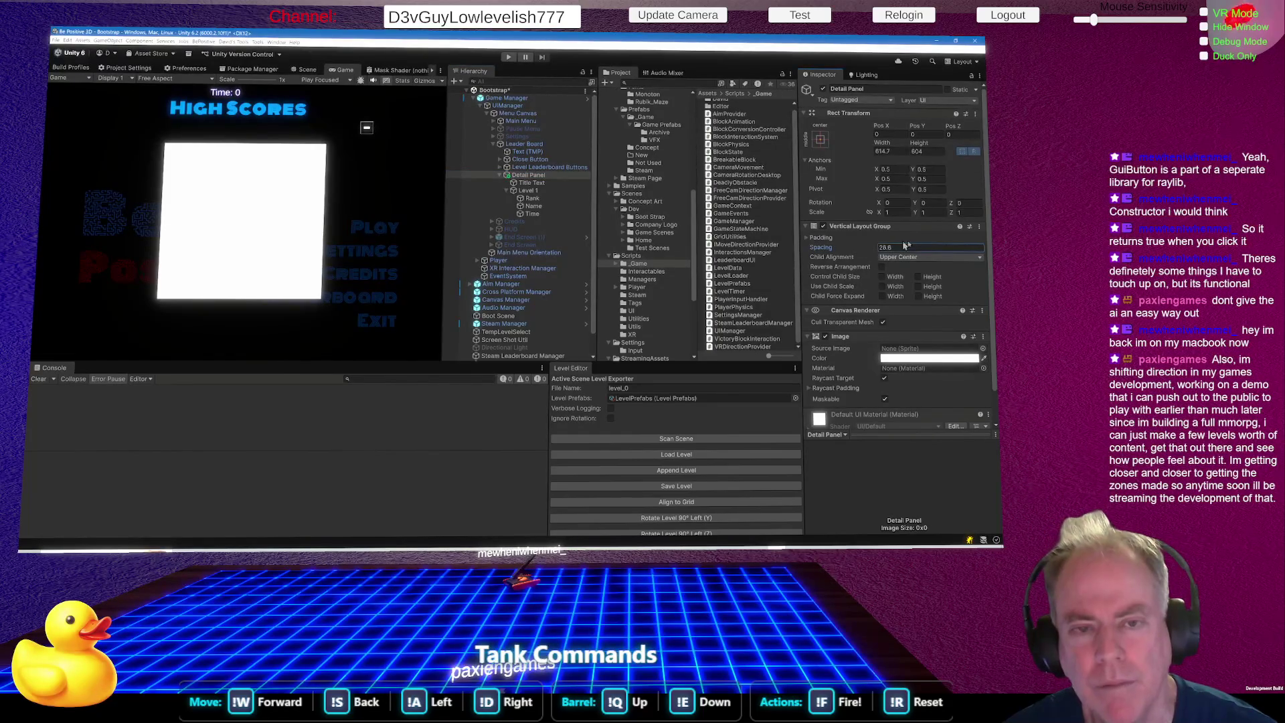
pyautogui.click(949, 248)
pyautogui.write('0')
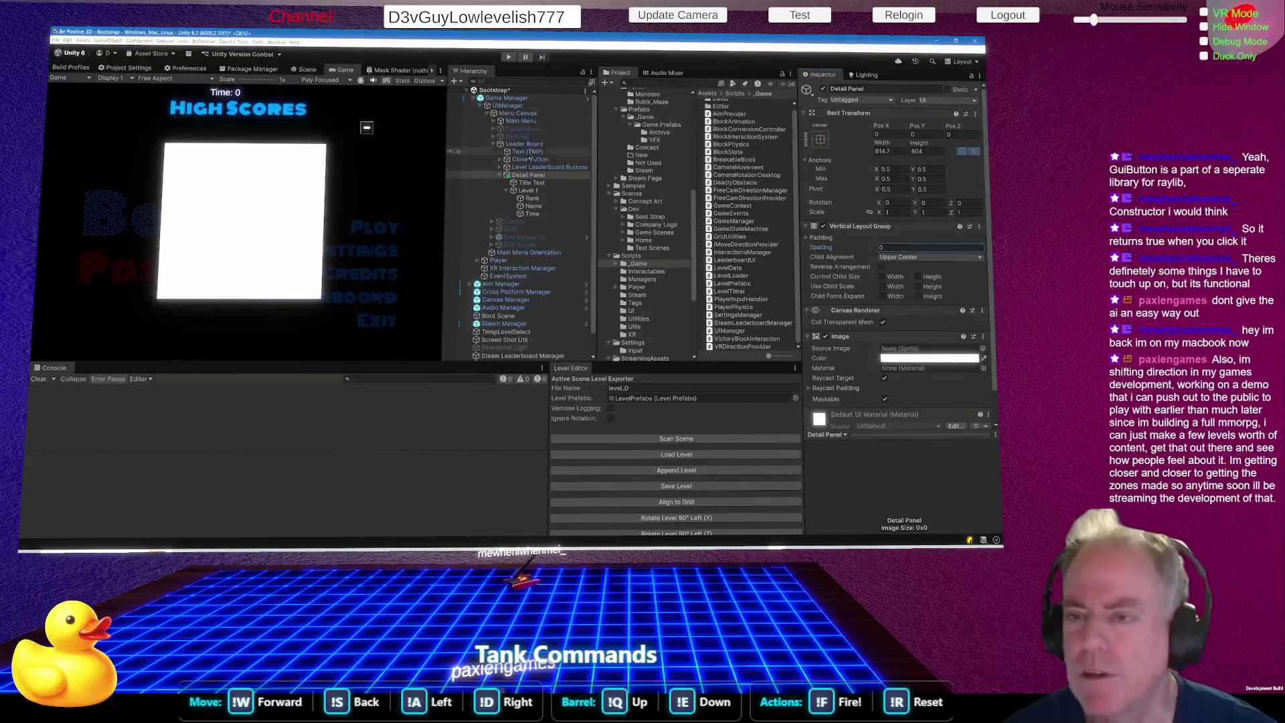
pyautogui.click(544, 183)
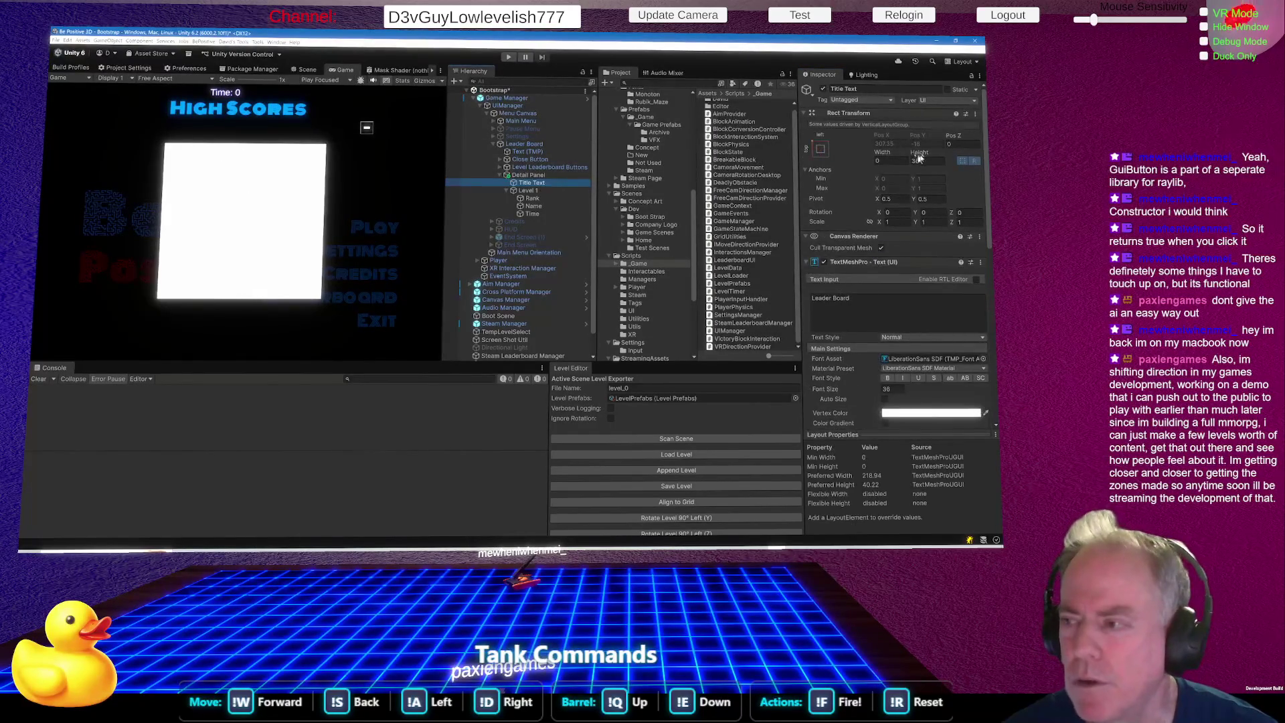
pyautogui.moveTo(920, 156); pyautogui.dragTo(937, 156)
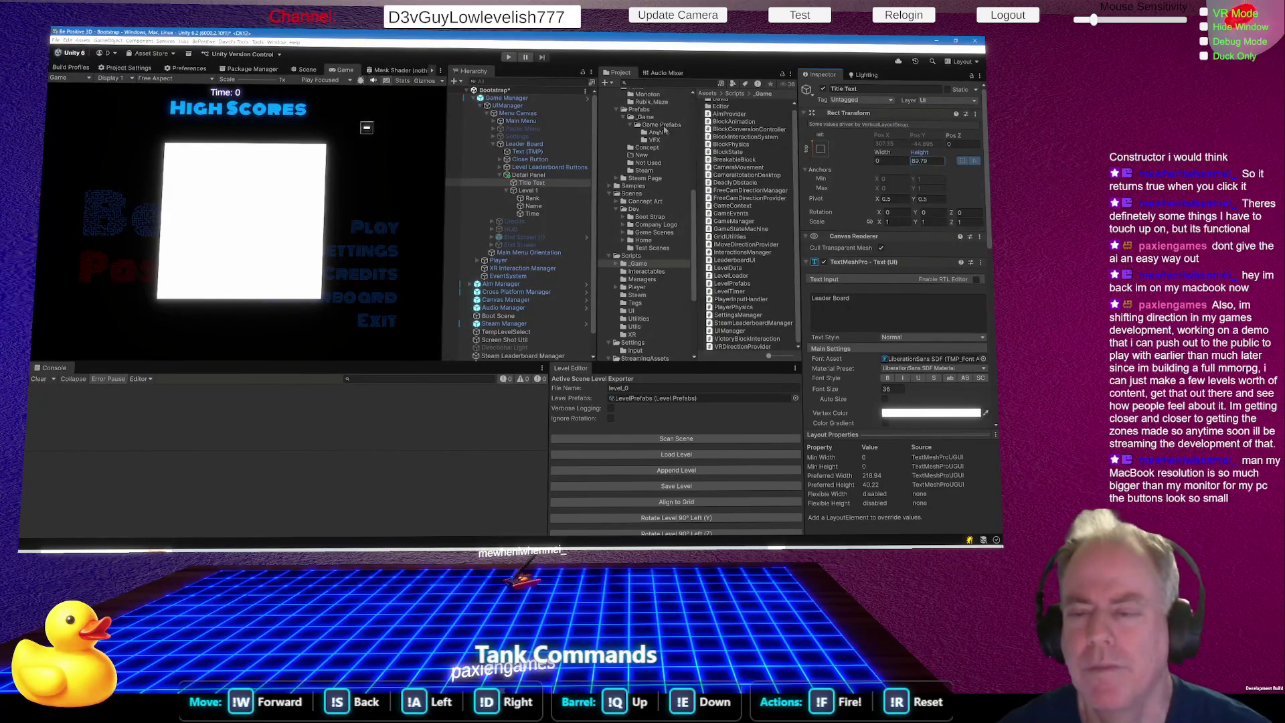
pyautogui.click(822, 298)
# Enter rank 1 and a sample player name in the Level 1 row's Rank and Name texts.
pyautogui.hotkey('ctrl', 'a')
pyautogui.write('1')
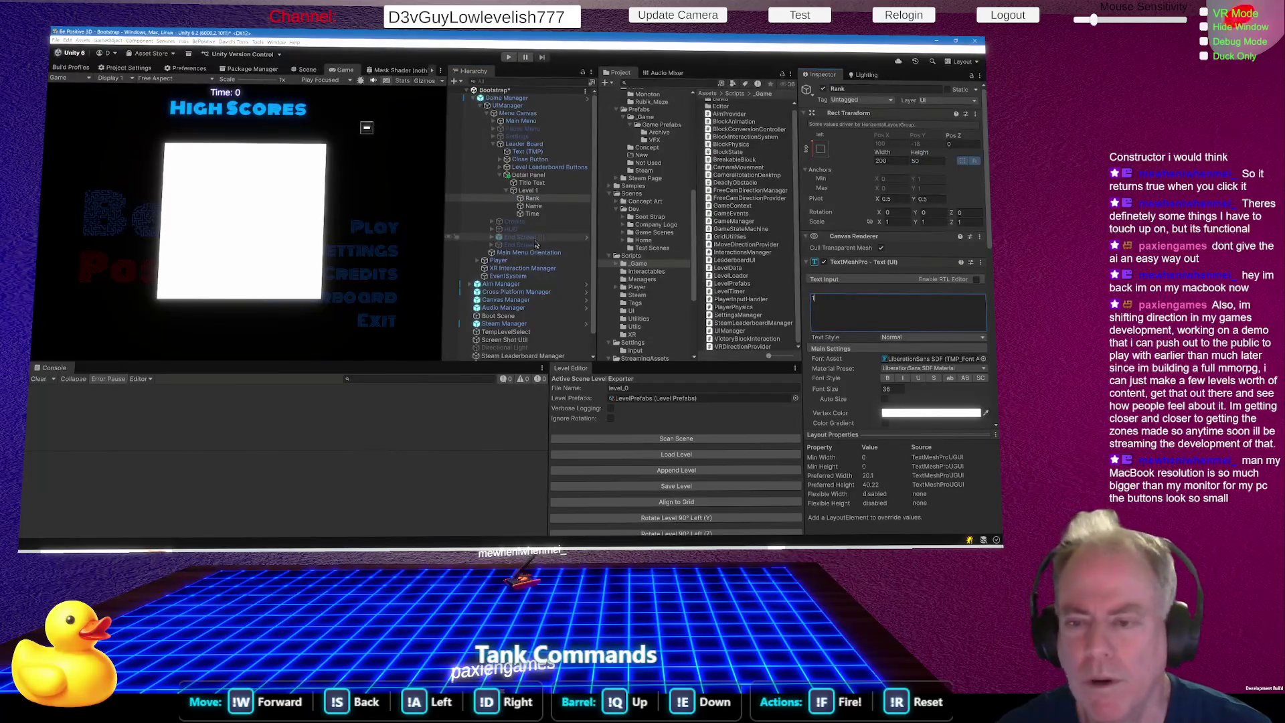
pyautogui.click(542, 207)
pyautogui.click(852, 300)
pyautogui.write('Bob')
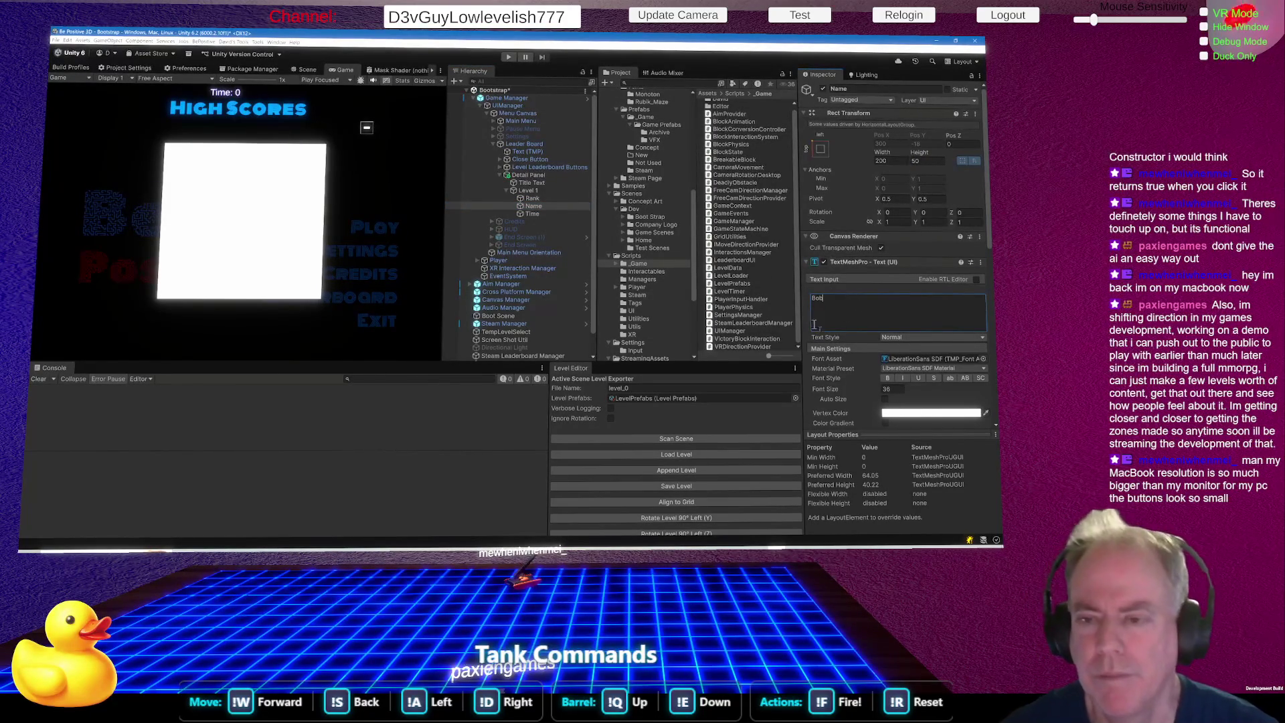
# Set the Level 1 Time text to 10.33 and bring up the Detail Panel's Image Color picker.
pyautogui.click(530, 215)
pyautogui.click(884, 303)
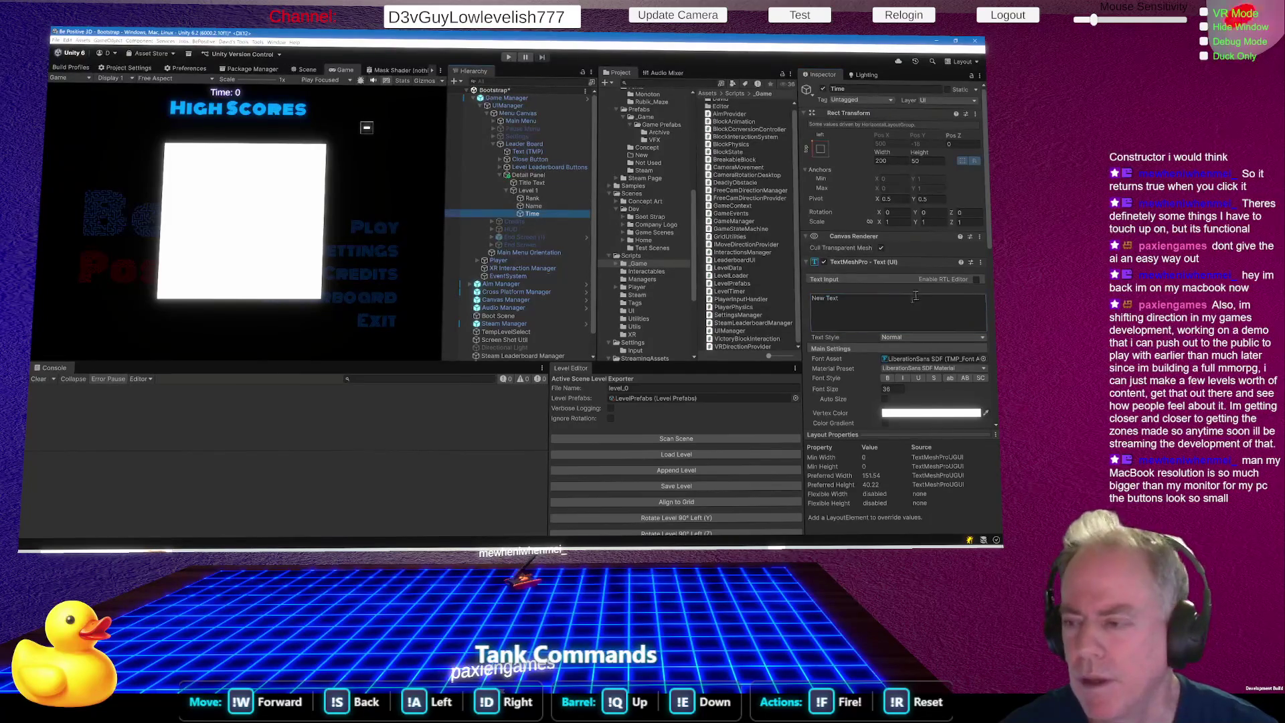
pyautogui.write('10.33')
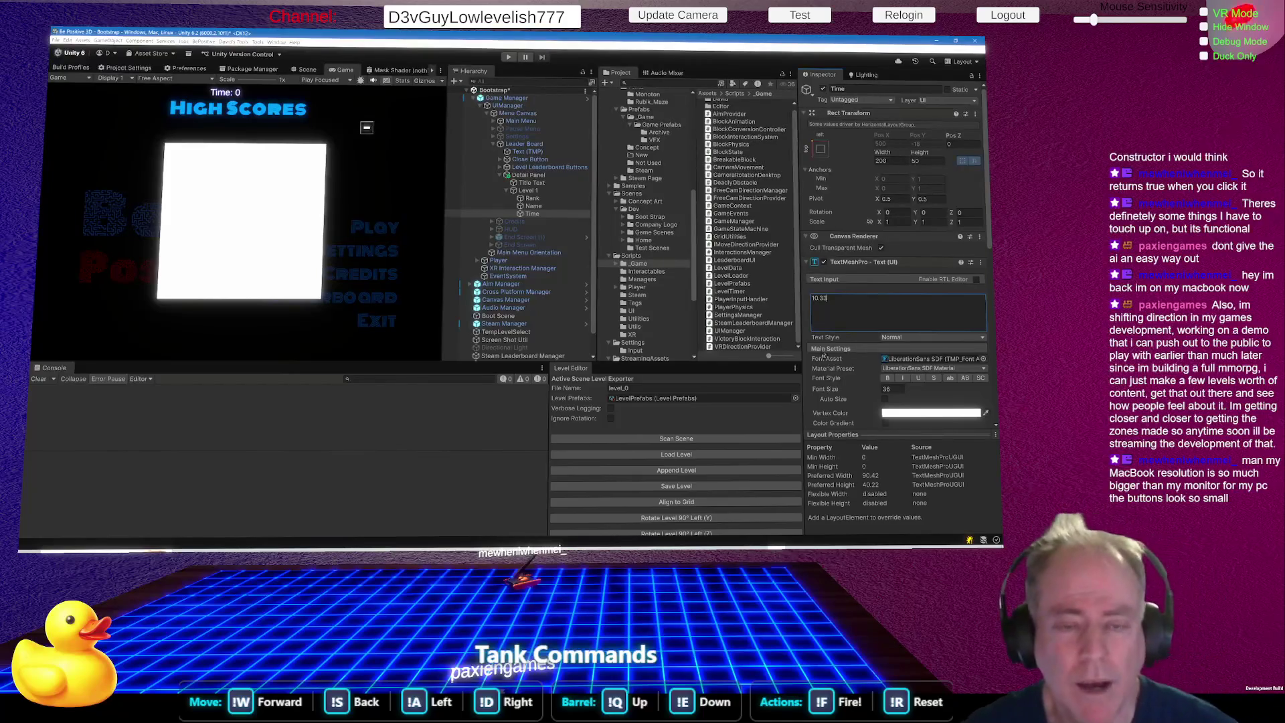
pyautogui.click(310, 240)
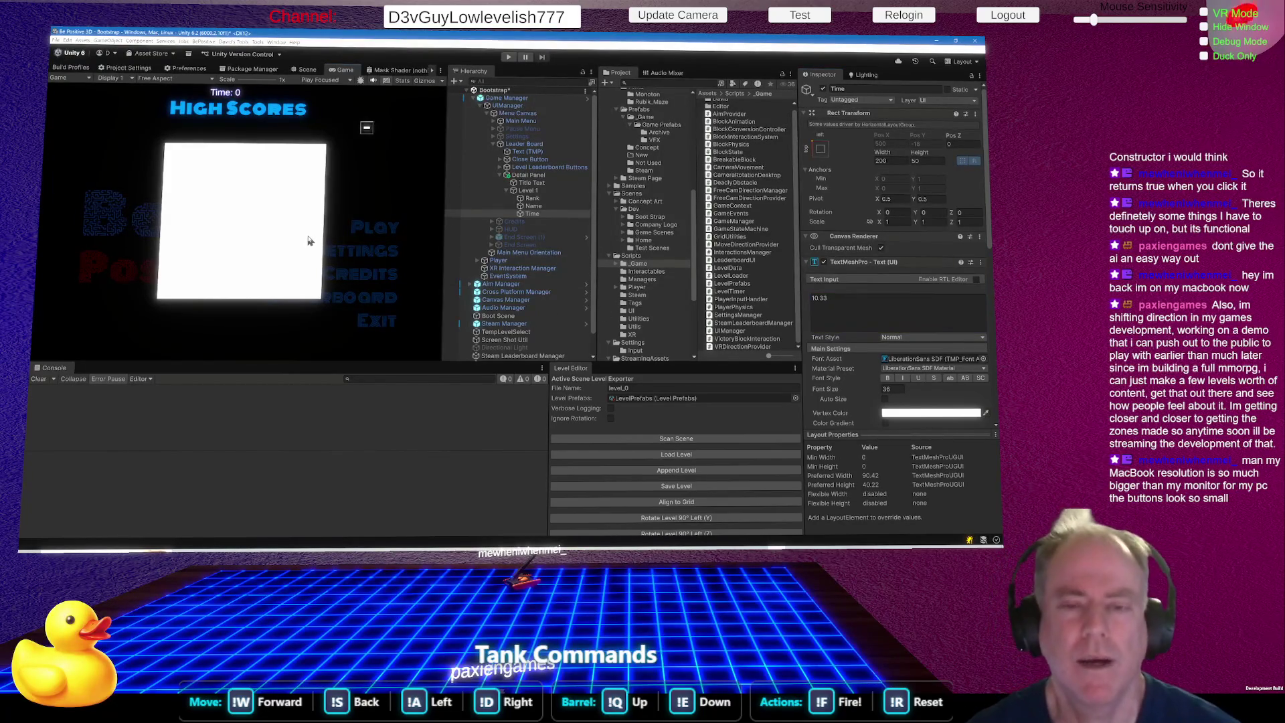
pyautogui.click(495, 175)
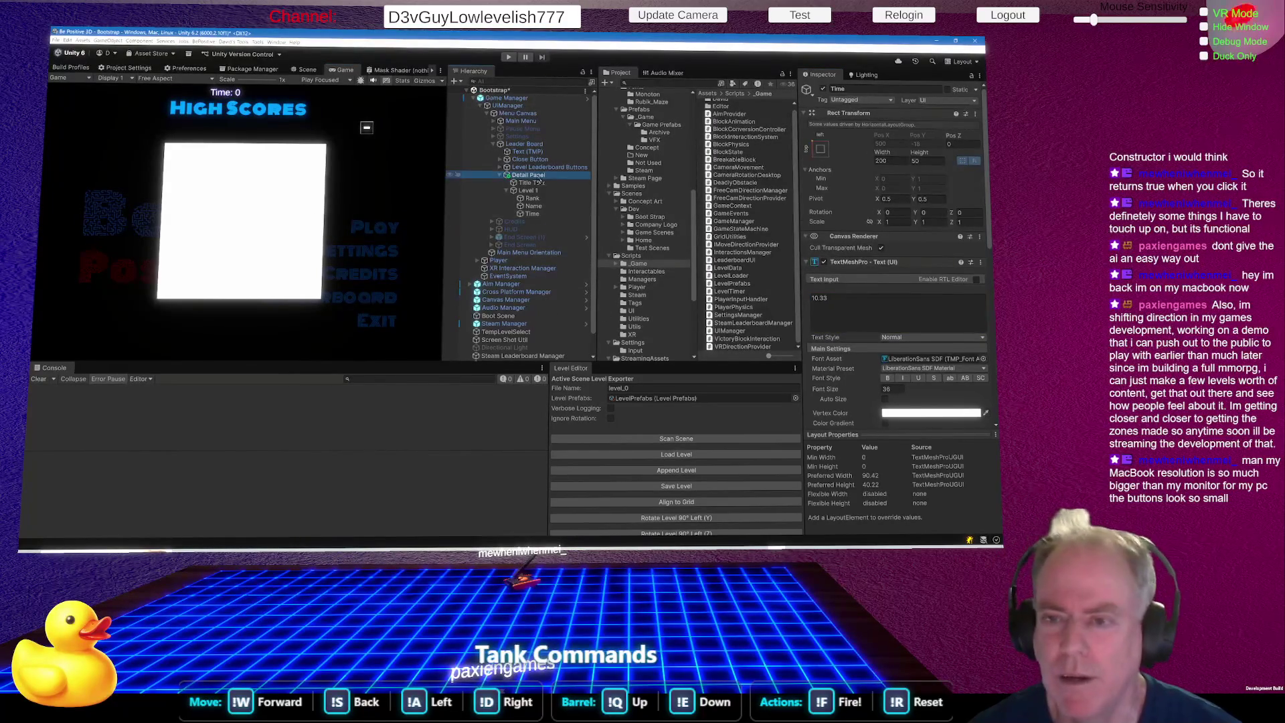
pyautogui.click(934, 361)
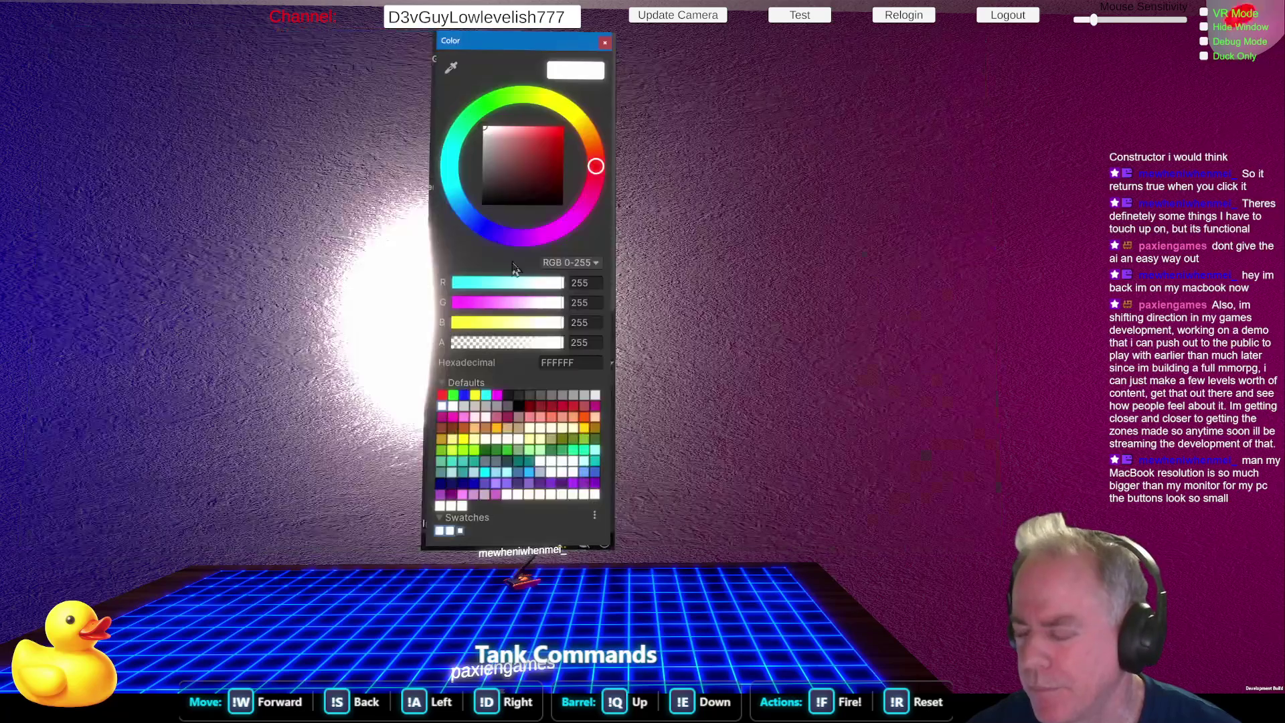
# Set the Detail Panel's colour to bright blue, hex 0200FF.
pyautogui.moveTo(509, 167)
pyautogui.mouseDown()
pyautogui.moveTo(494, 194)
pyautogui.moveTo(483, 162)
pyautogui.moveTo(481, 175)
pyautogui.moveTo(562, 166)
pyautogui.mouseUp()
pyautogui.click(499, 104)
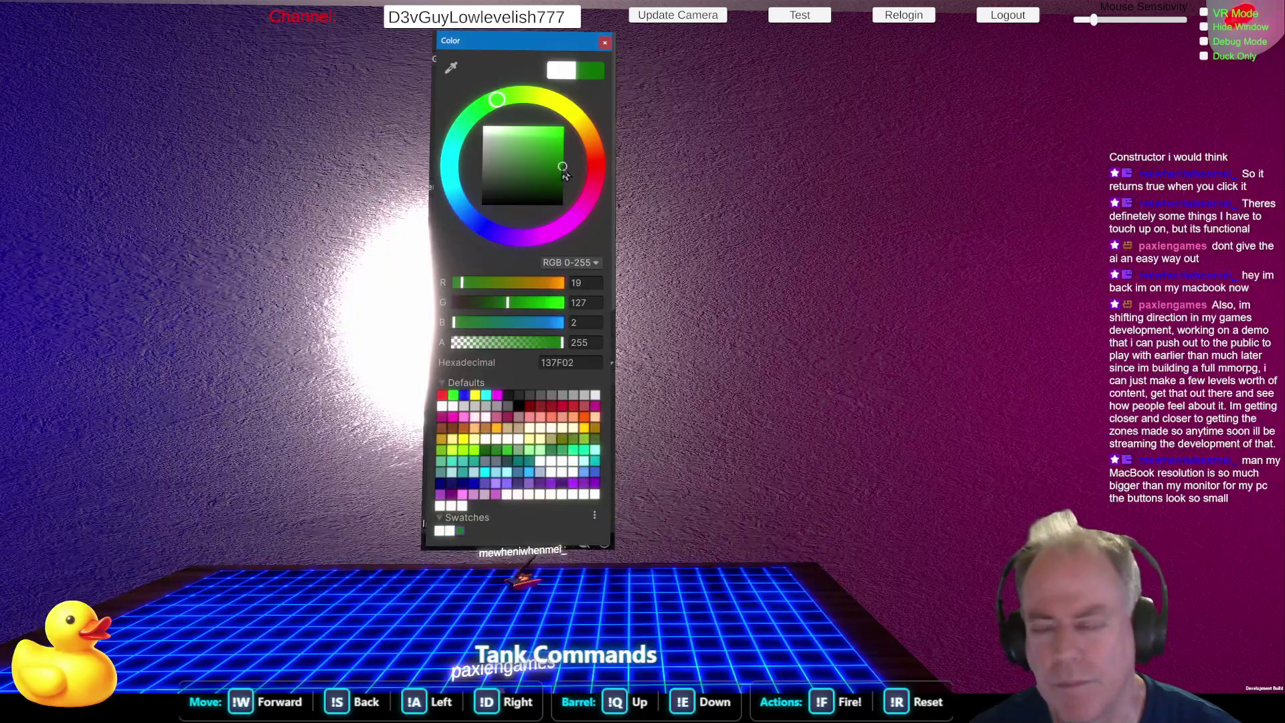
pyautogui.click(486, 228)
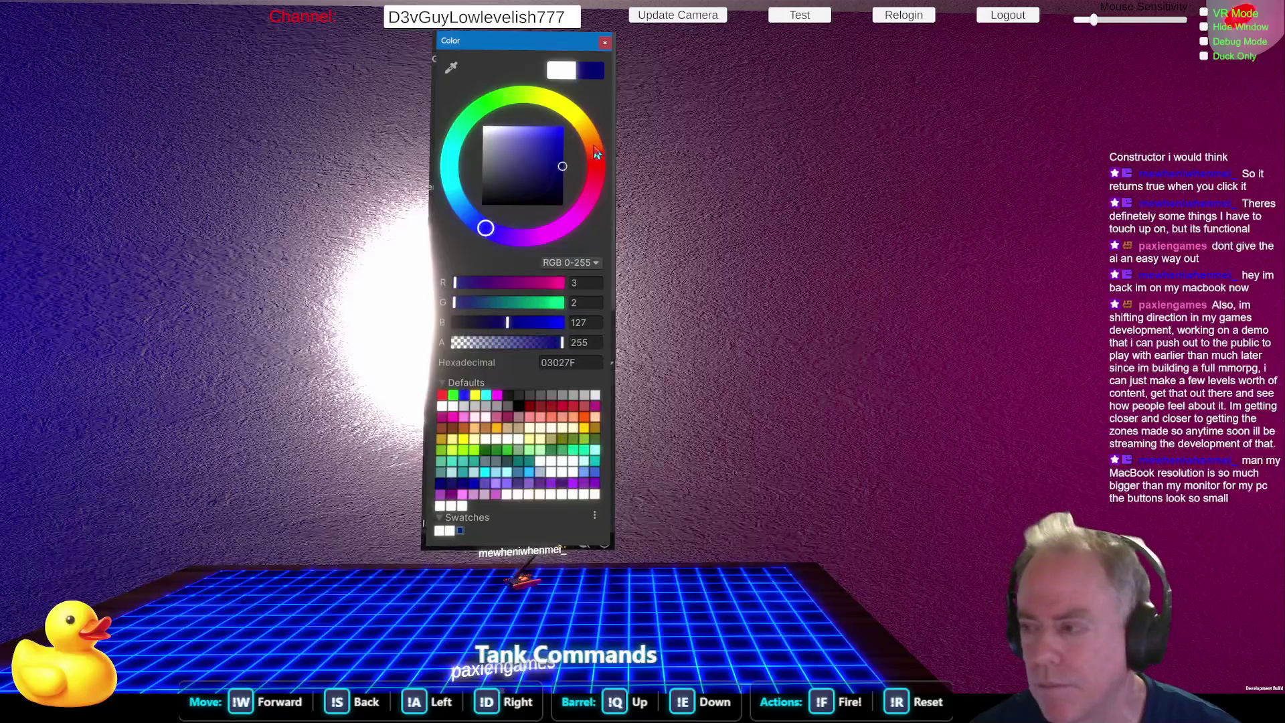
pyautogui.moveTo(562, 166); pyautogui.dragTo(574, 115)
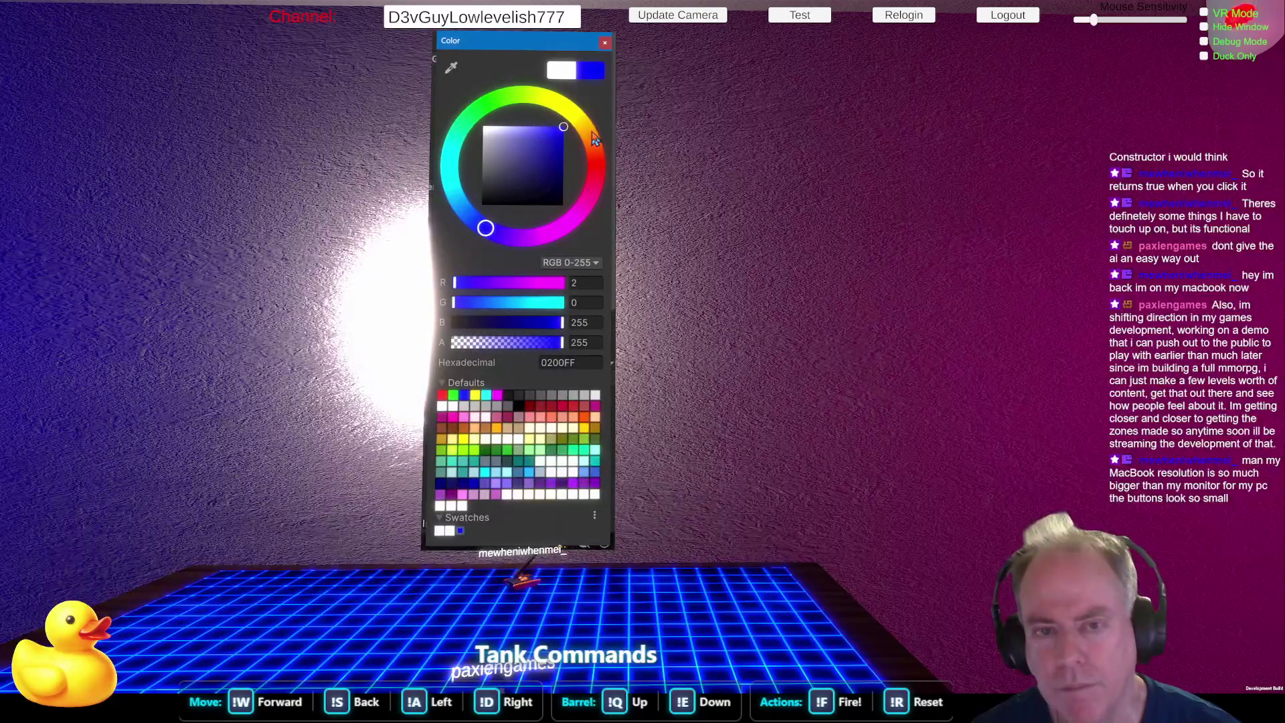
pyautogui.click(523, 343)
pyautogui.moveTo(523, 344); pyautogui.dragTo(541, 347)
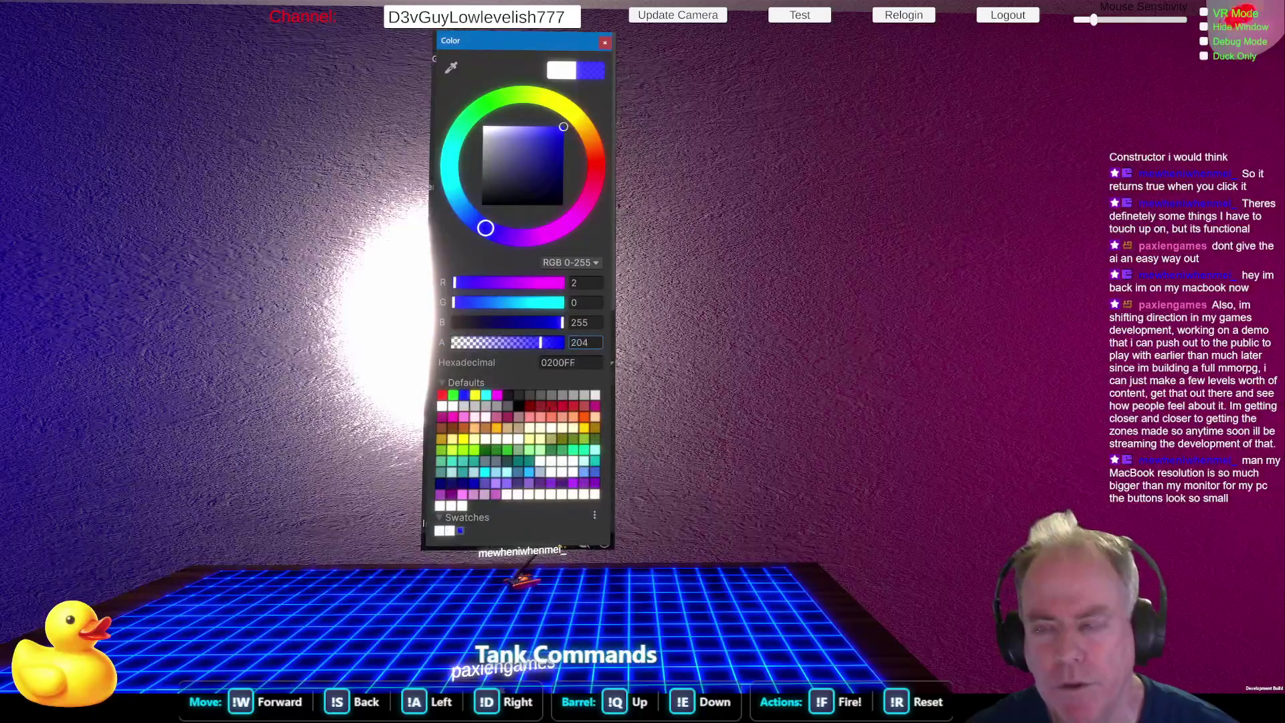
pyautogui.click(540, 153)
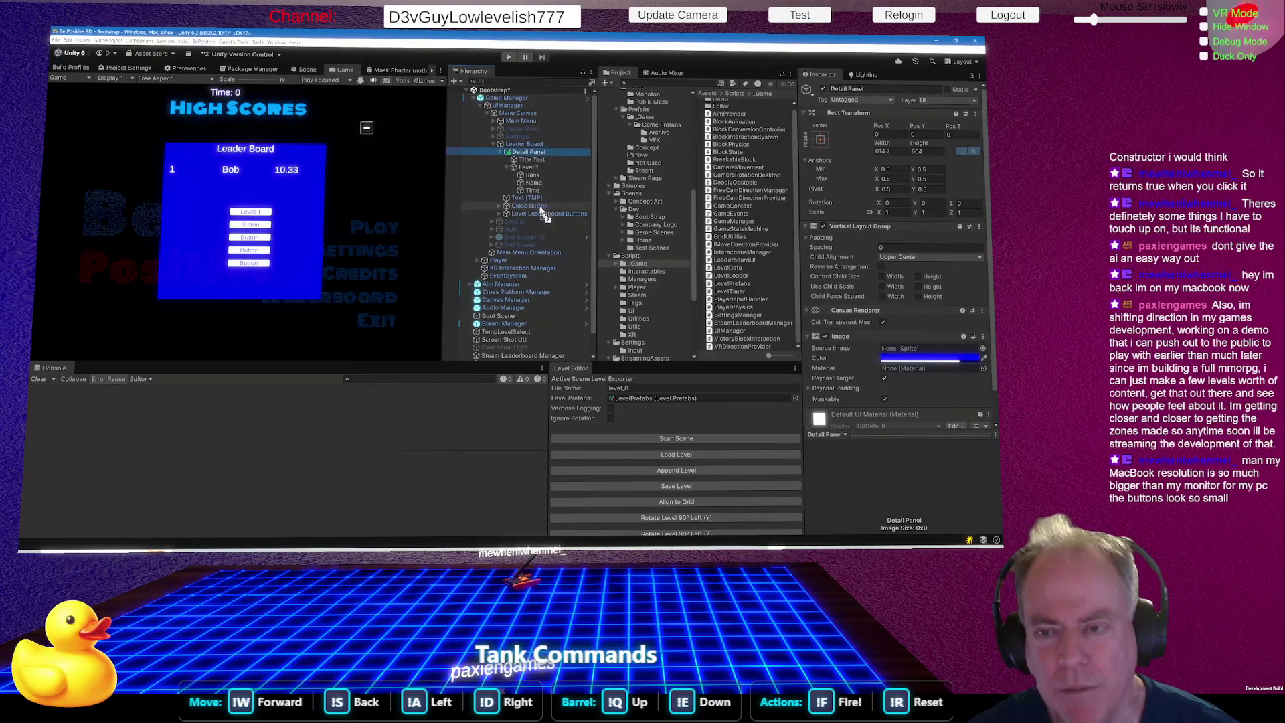
# Make the blue fully opaque (alpha 255), place Detail Panel after the level buttons, and hide it.
pyautogui.moveTo(543, 209); pyautogui.dragTo(544, 218)
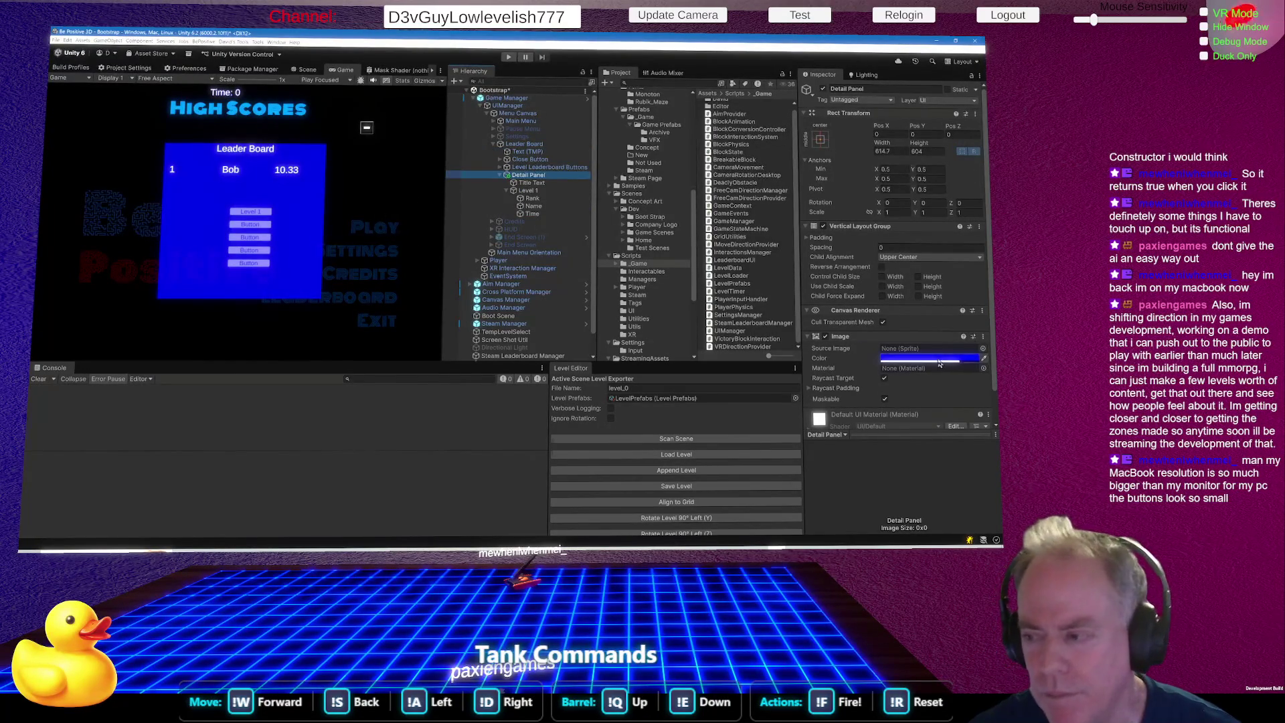
pyautogui.click(930, 358)
pyautogui.moveTo(524, 348); pyautogui.dragTo(566, 343)
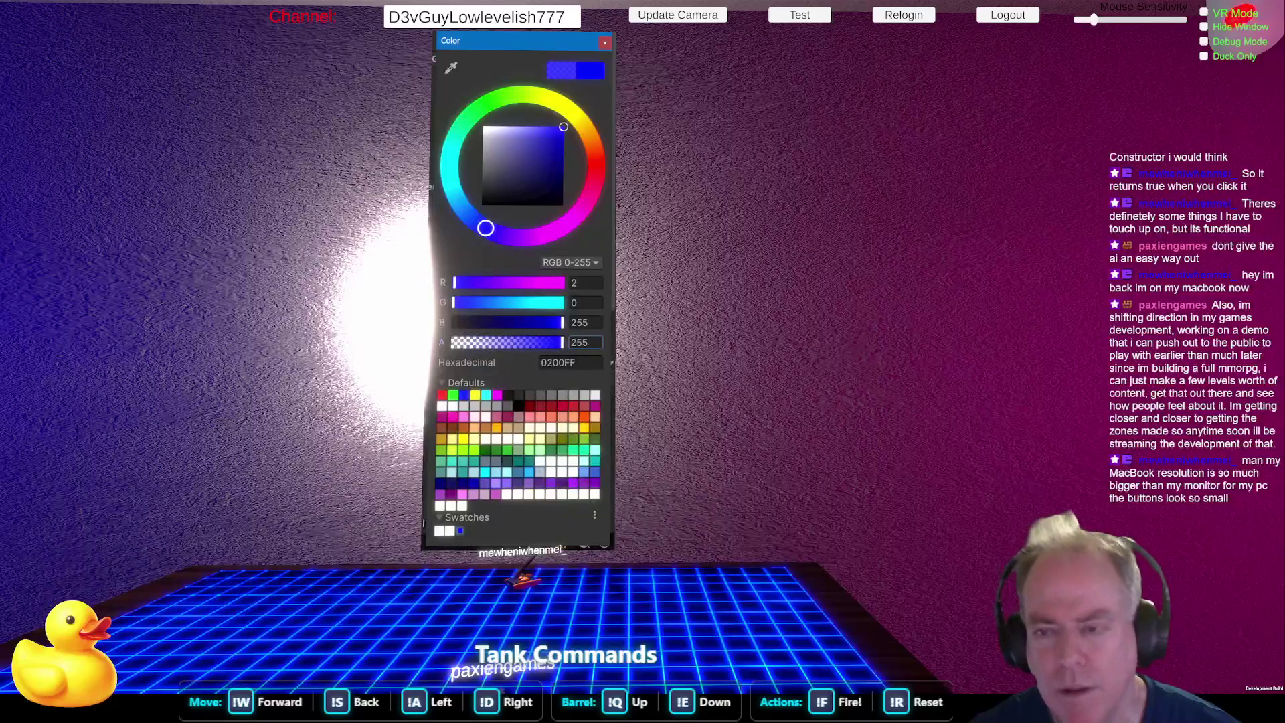
pyautogui.moveTo(532, 175); pyautogui.dragTo(539, 155)
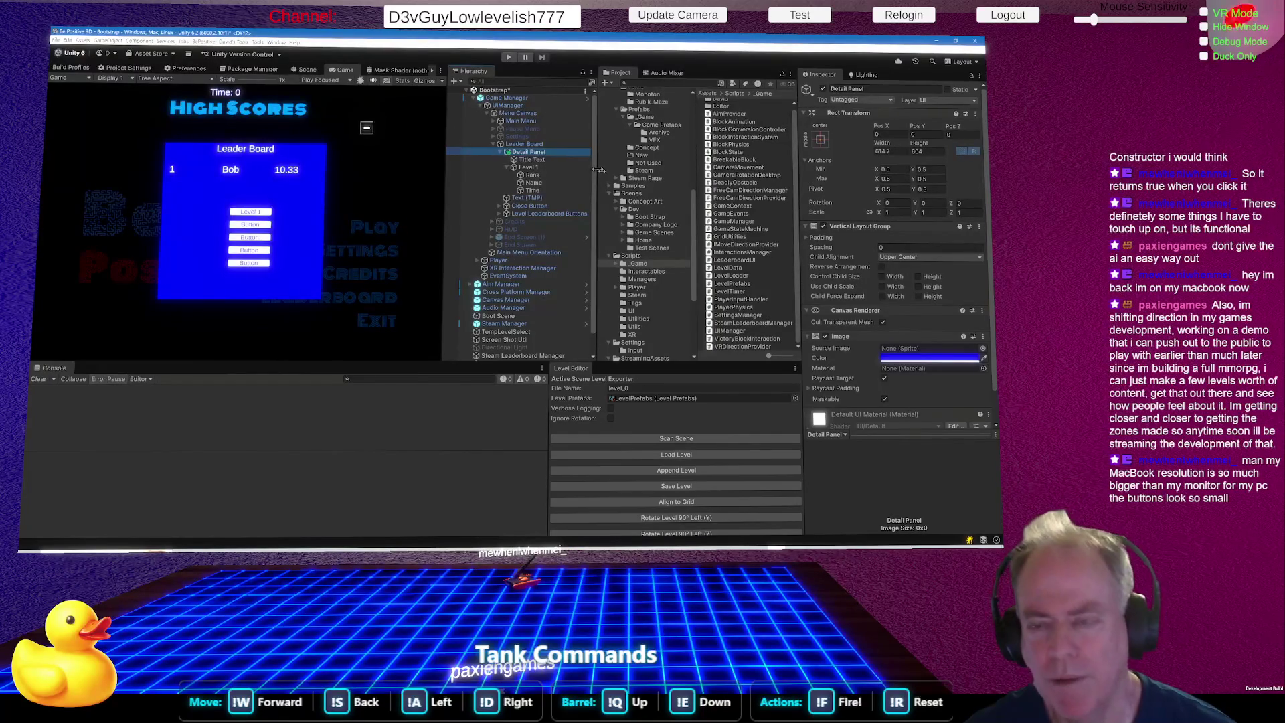
pyautogui.hotkey('ctrl', 'z')
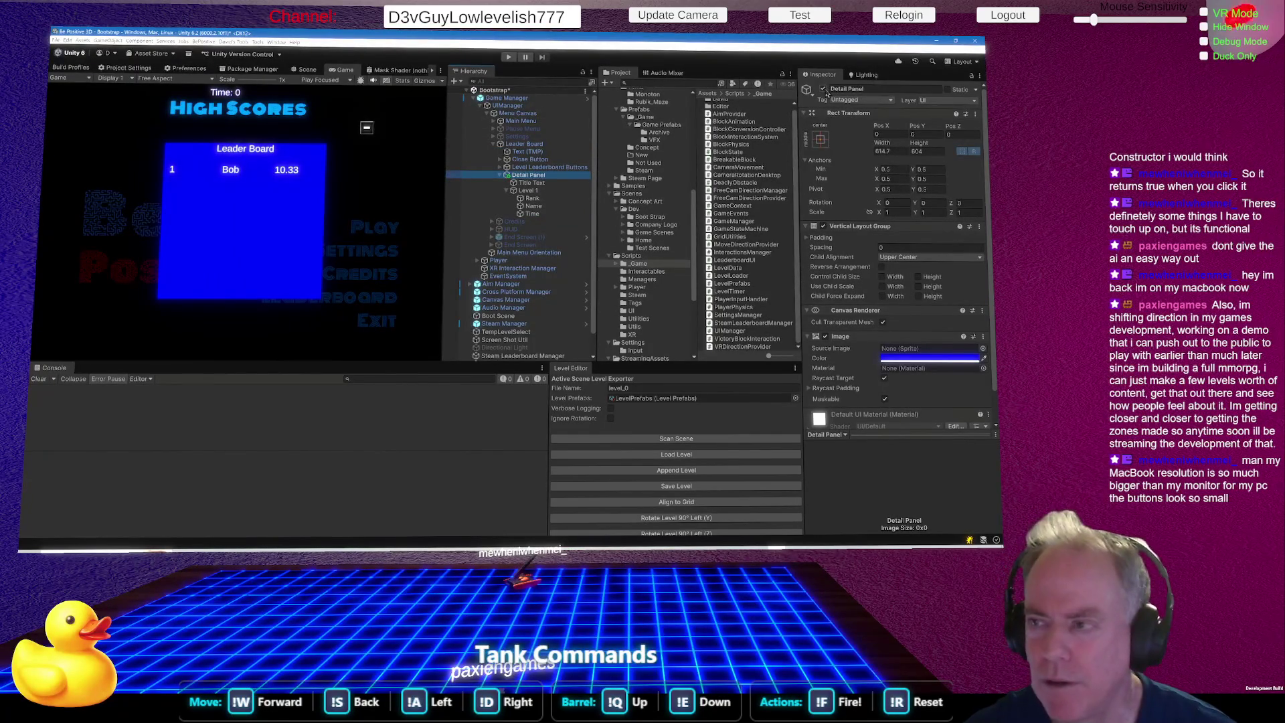
pyautogui.click(824, 90)
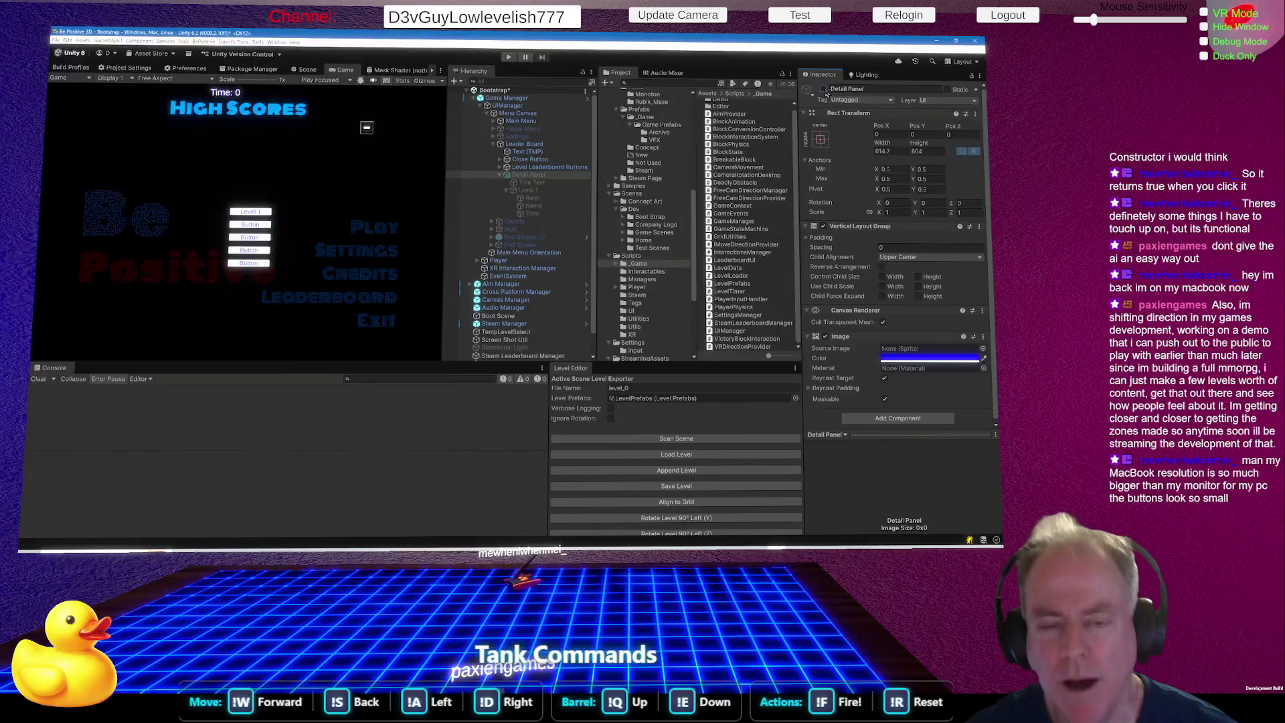
# Expand Level Leaderboard Buttons and change the first button's label text to Level 1.
pyautogui.click(824, 90)
pyautogui.click(824, 89)
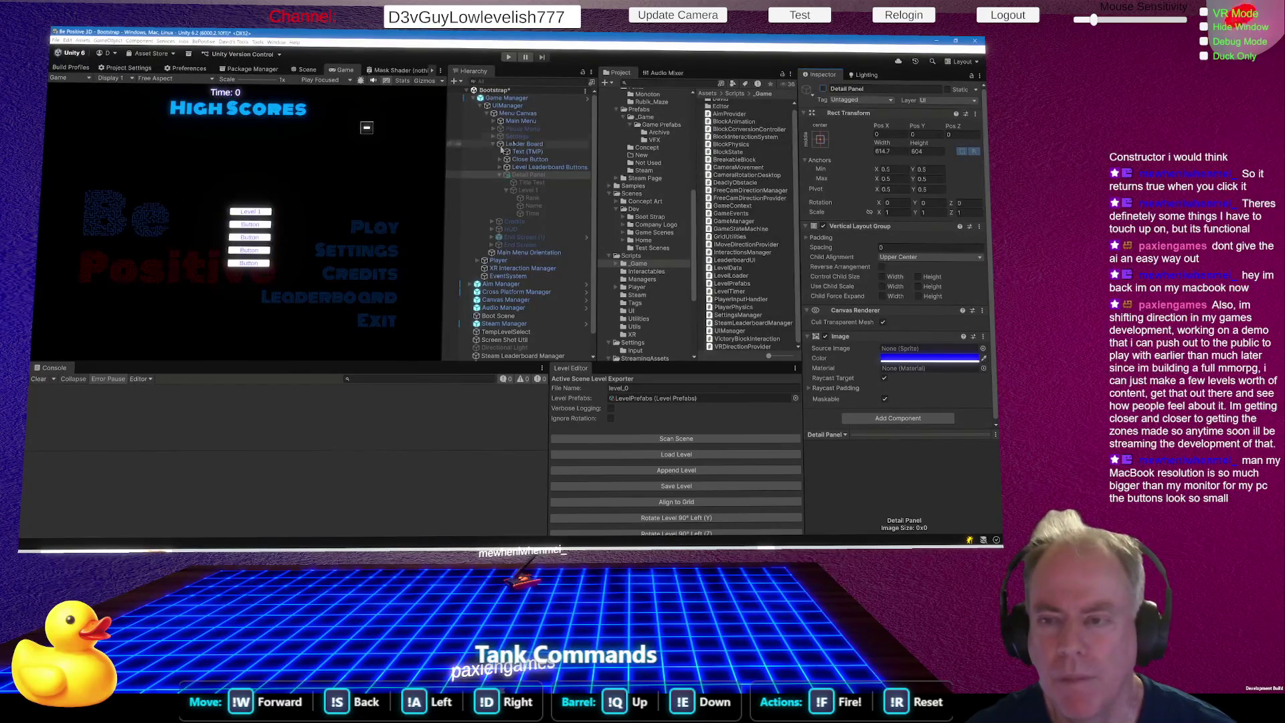
pyautogui.click(540, 167)
pyautogui.click(500, 167)
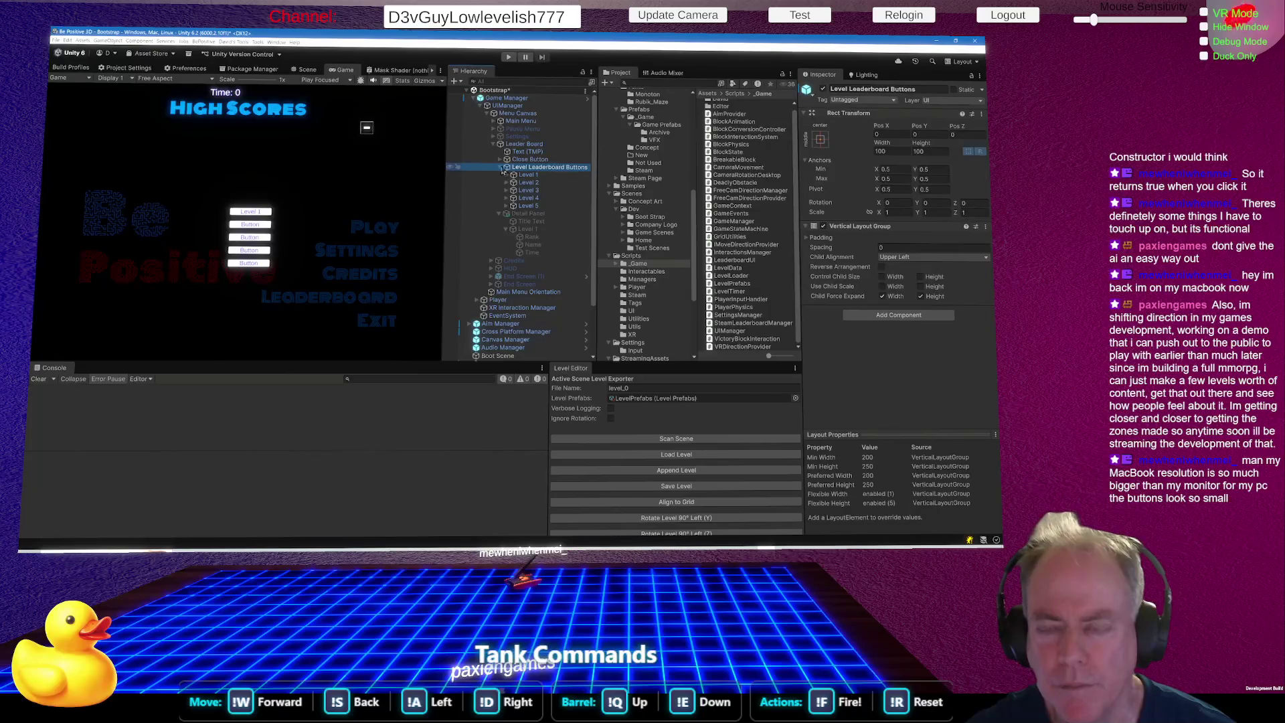
pyautogui.click(500, 168)
pyautogui.click(500, 168)
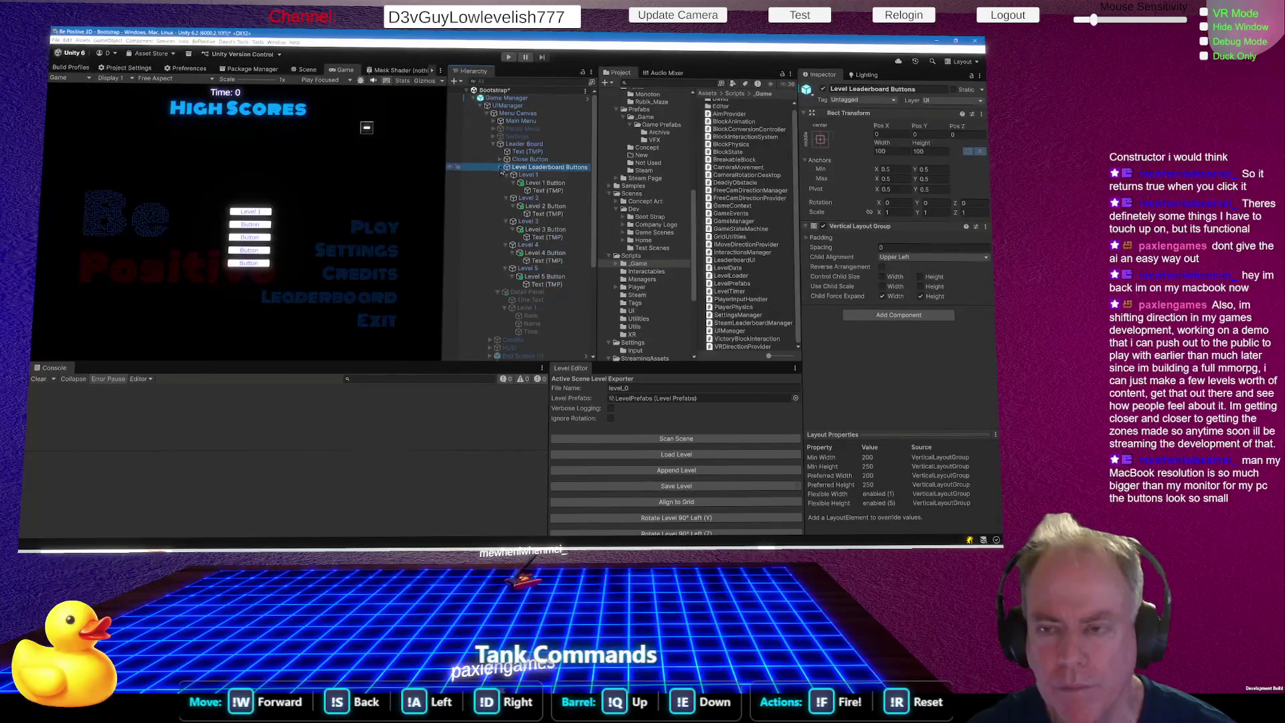
pyautogui.click(544, 191)
pyautogui.click(860, 282)
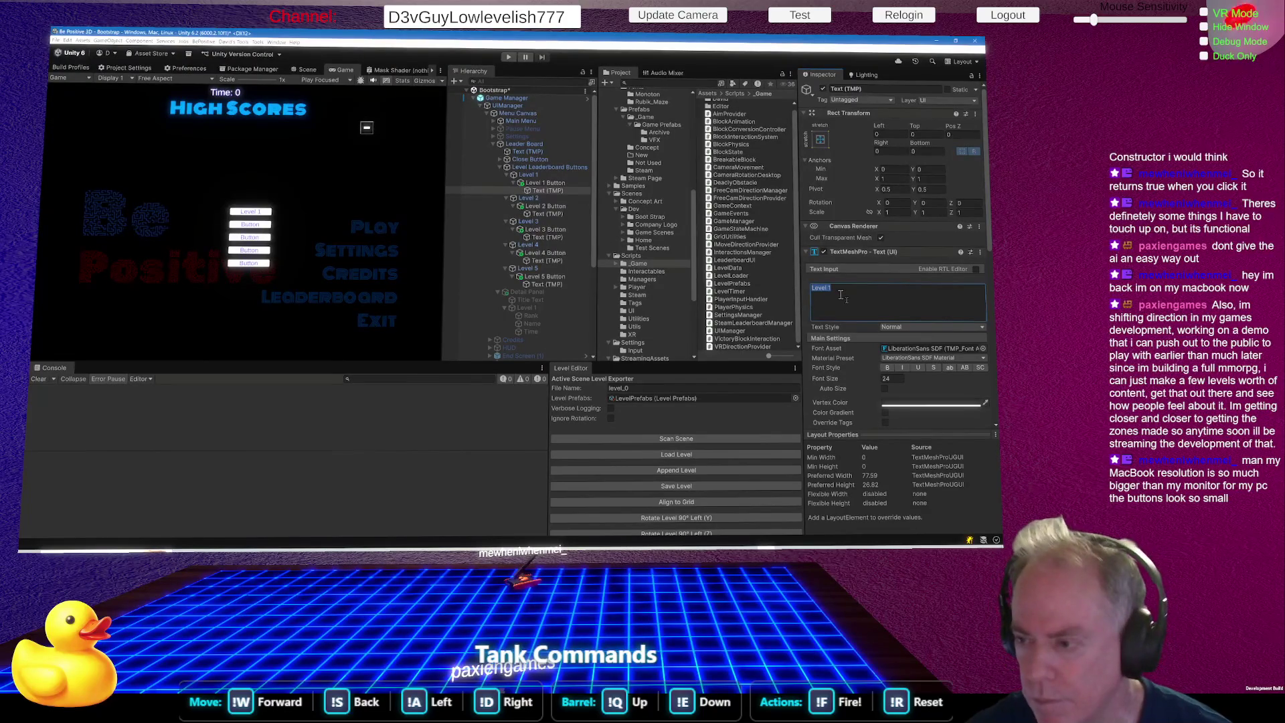
pyautogui.click(842, 295)
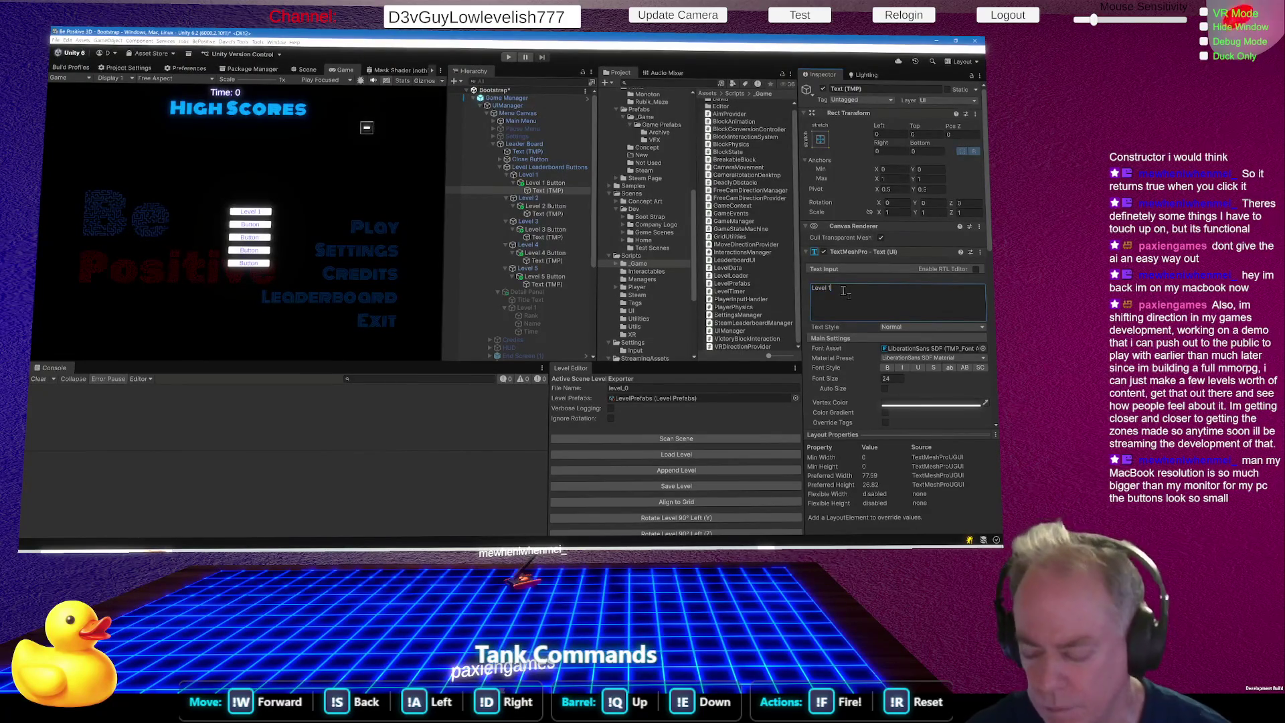
pyautogui.hotkey('ctrl', 'a')
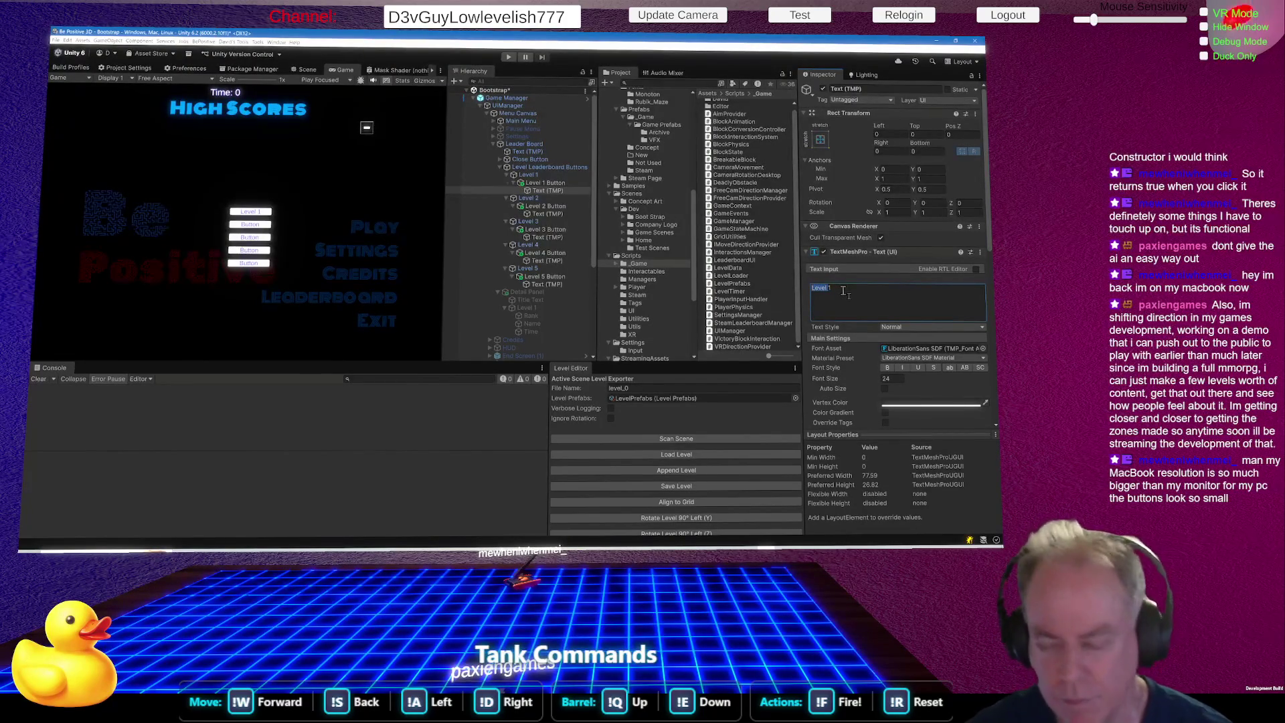
# Label the second and third buttons Level 2 and Level 3, undoing an accidental duplicate.
pyautogui.click(547, 213)
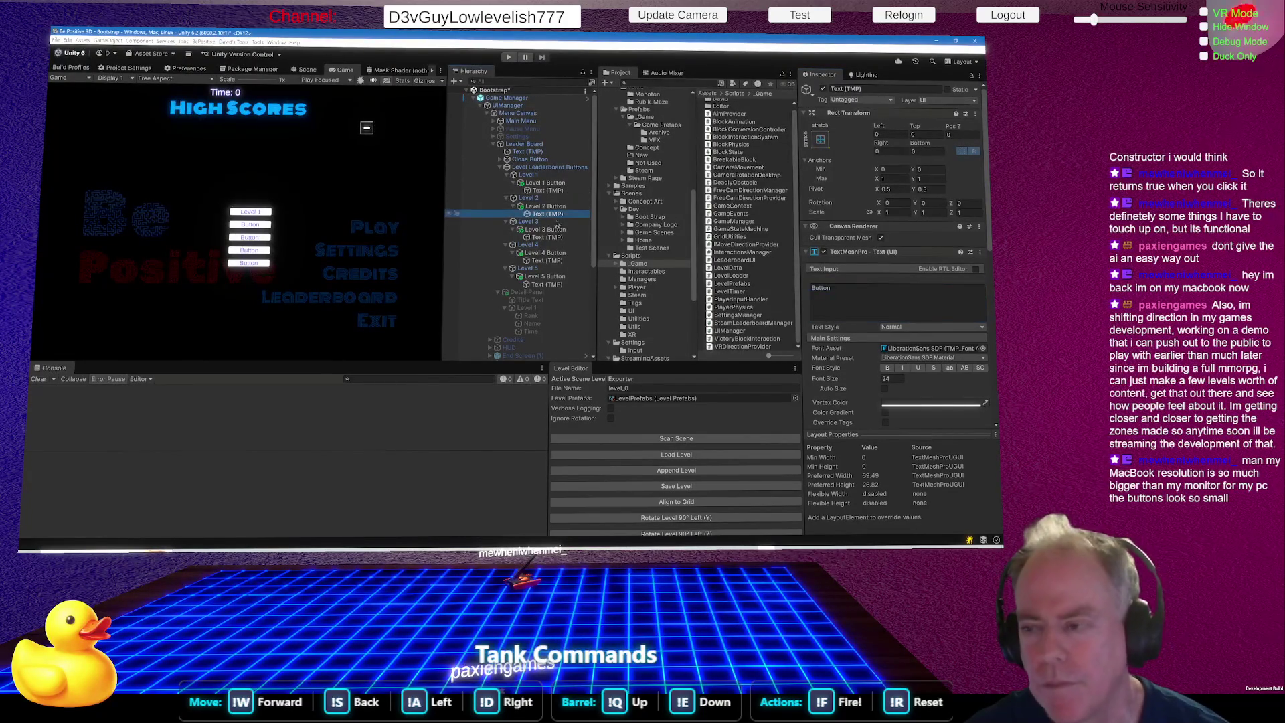
pyautogui.click(850, 297)
pyautogui.write('Level')
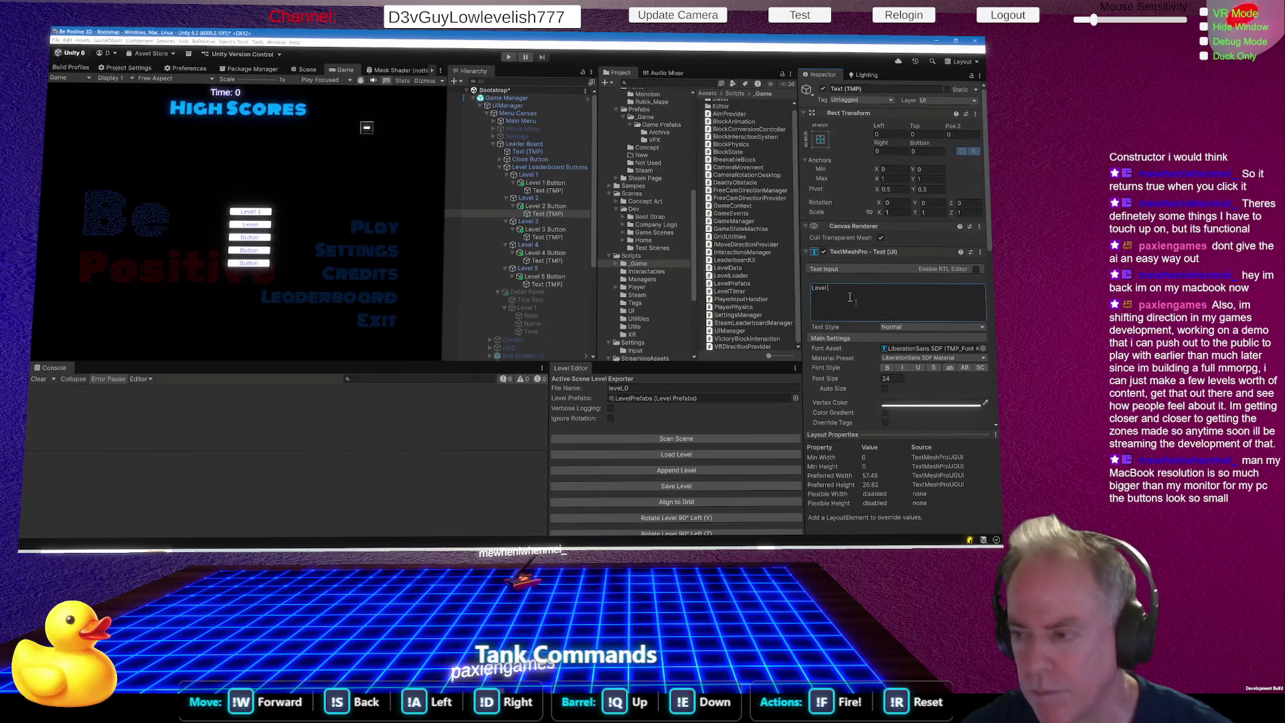
pyautogui.click(555, 238)
pyautogui.hotkey('ctrl', 'd')
pyautogui.click(828, 291)
pyautogui.write('Level')
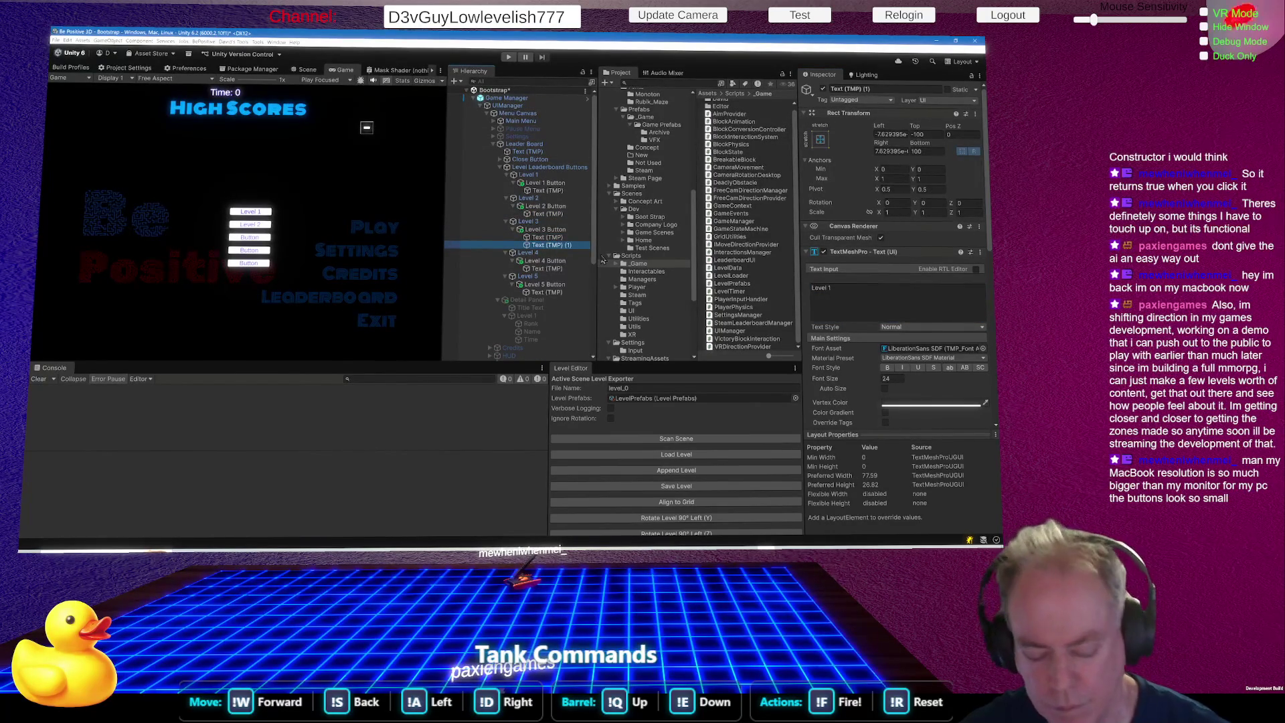
pyautogui.hotkey('ctrl', 'z')
pyautogui.doubleClick(840, 287)
pyautogui.write('Level')
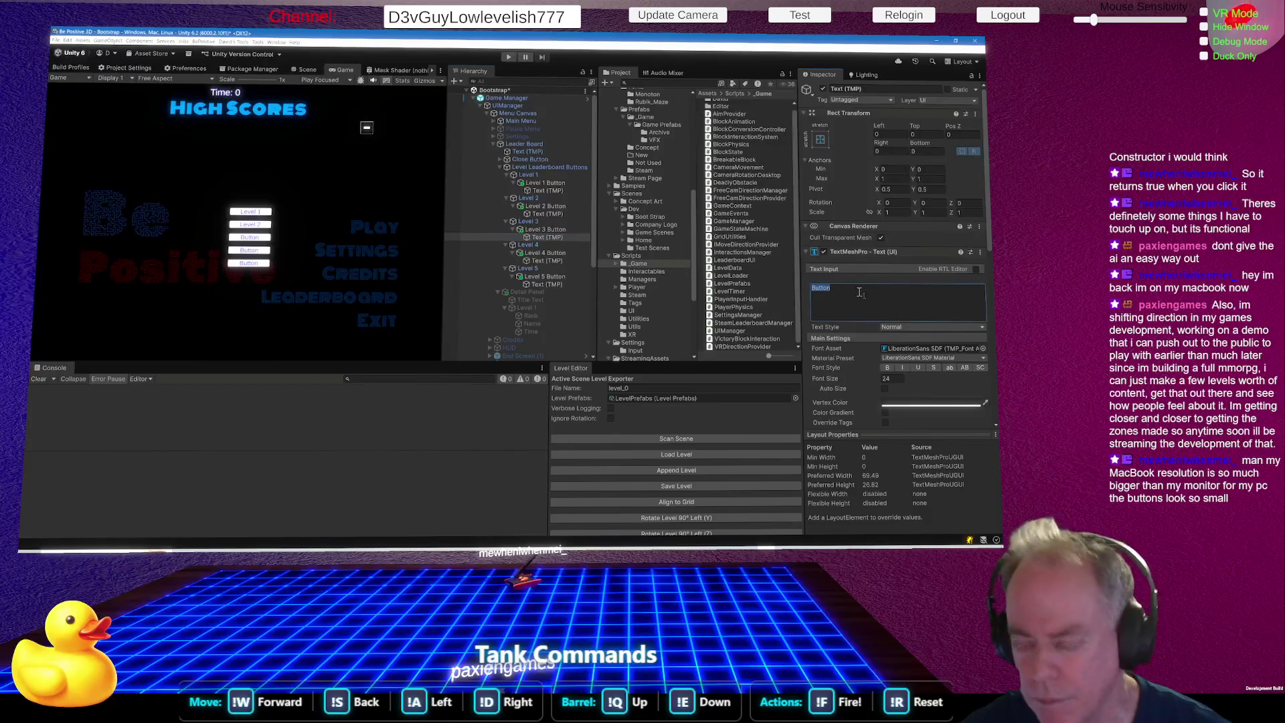
pyautogui.write(' 3')
# Label the fourth and fifth buttons Level 4 and Level 5.
pyautogui.click(545, 261)
pyautogui.doubleClick(846, 314)
pyautogui.write('Level 4')
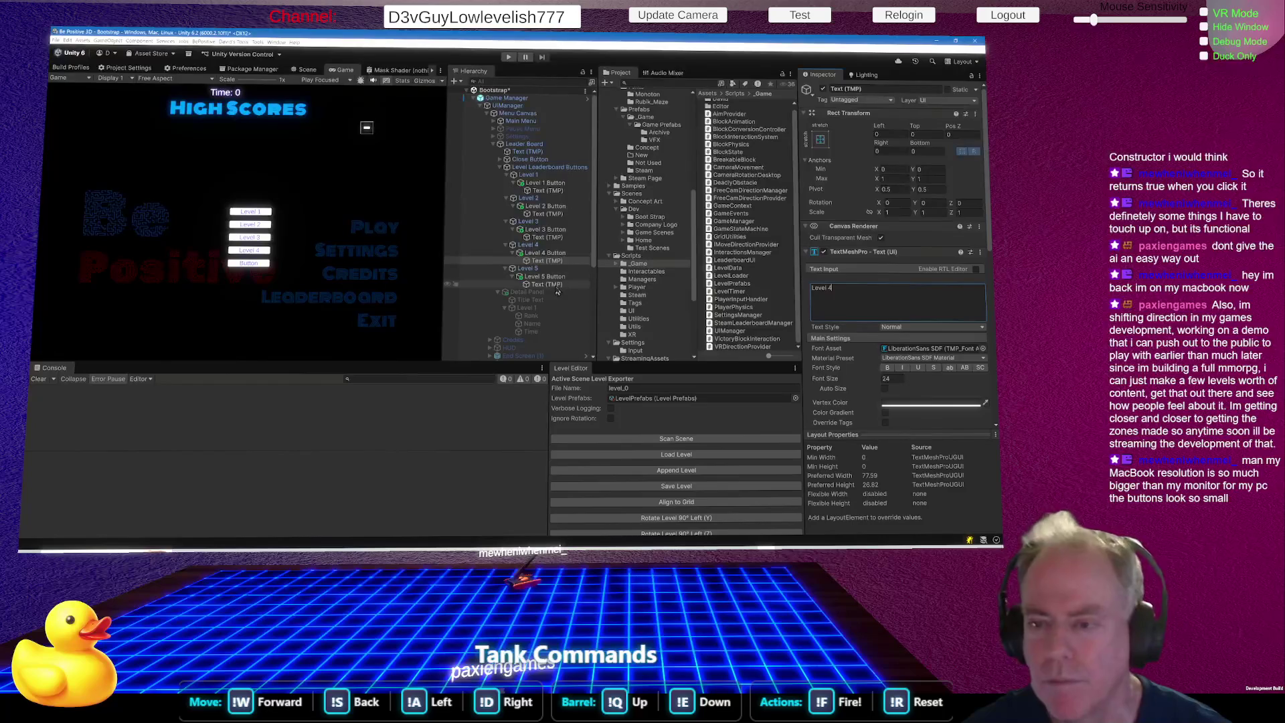
pyautogui.click(546, 284)
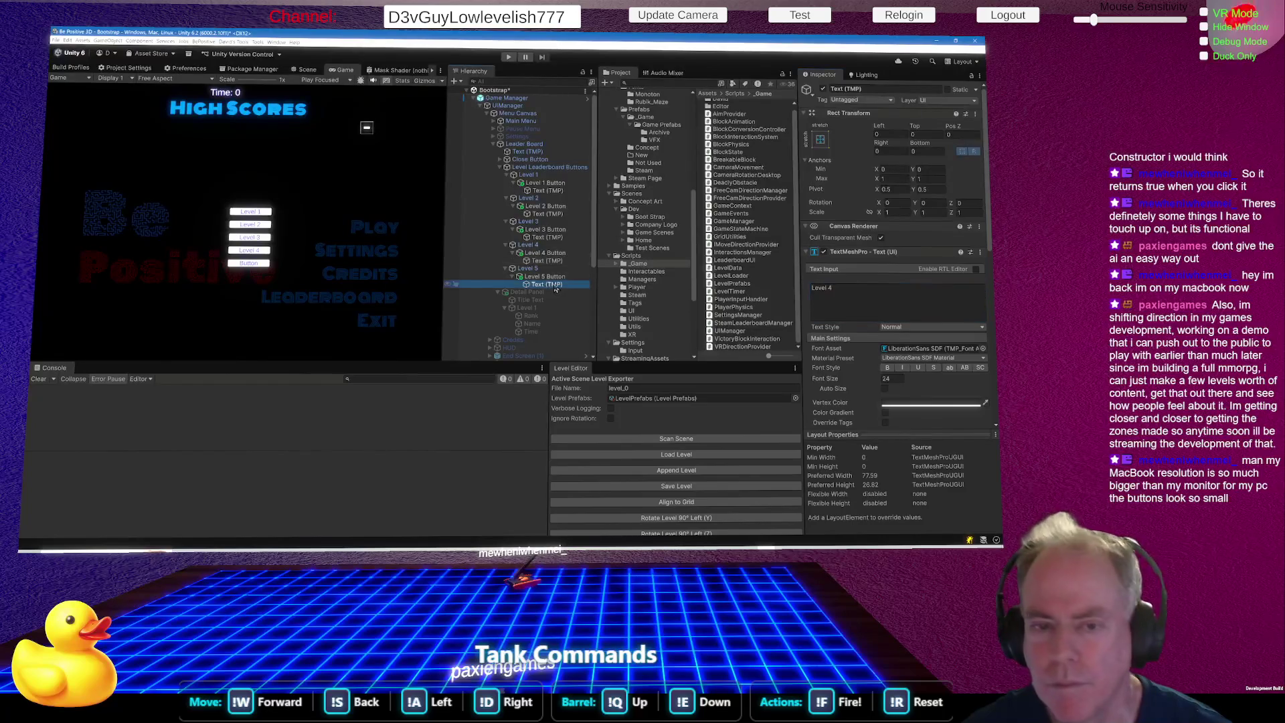
pyautogui.doubleClick(830, 295)
pyautogui.write('Level')
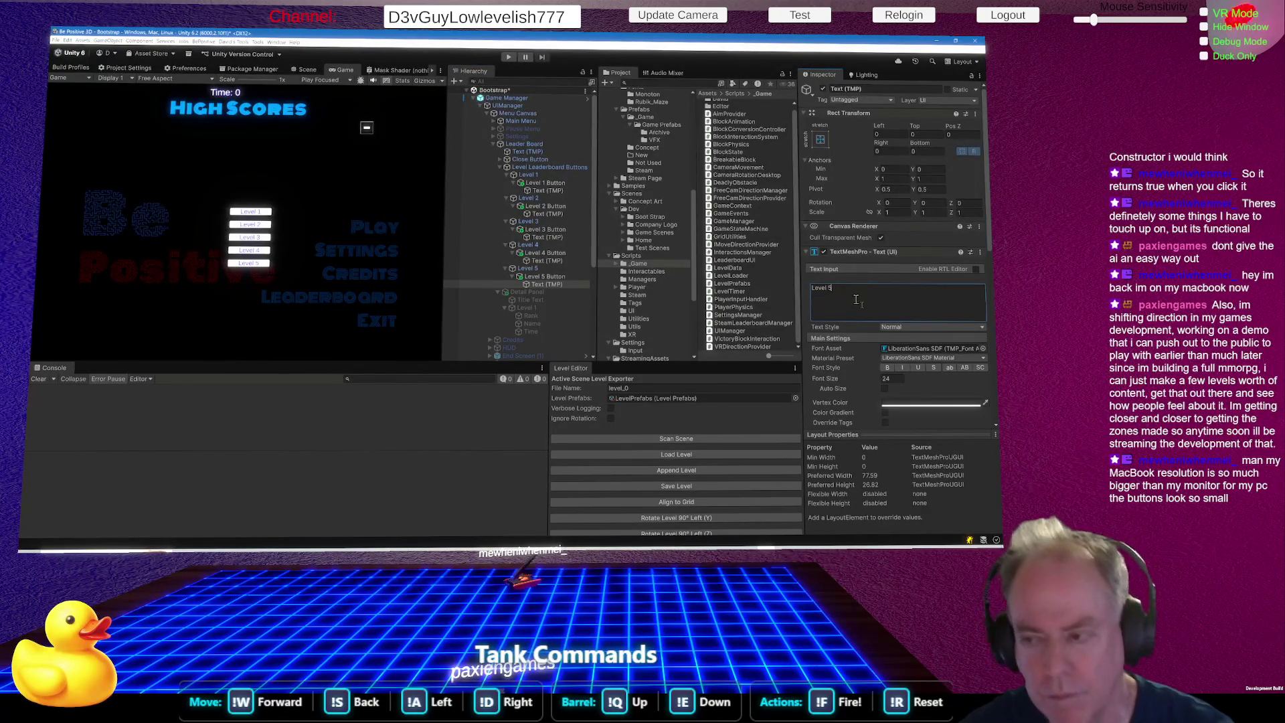
pyautogui.write(' 5')
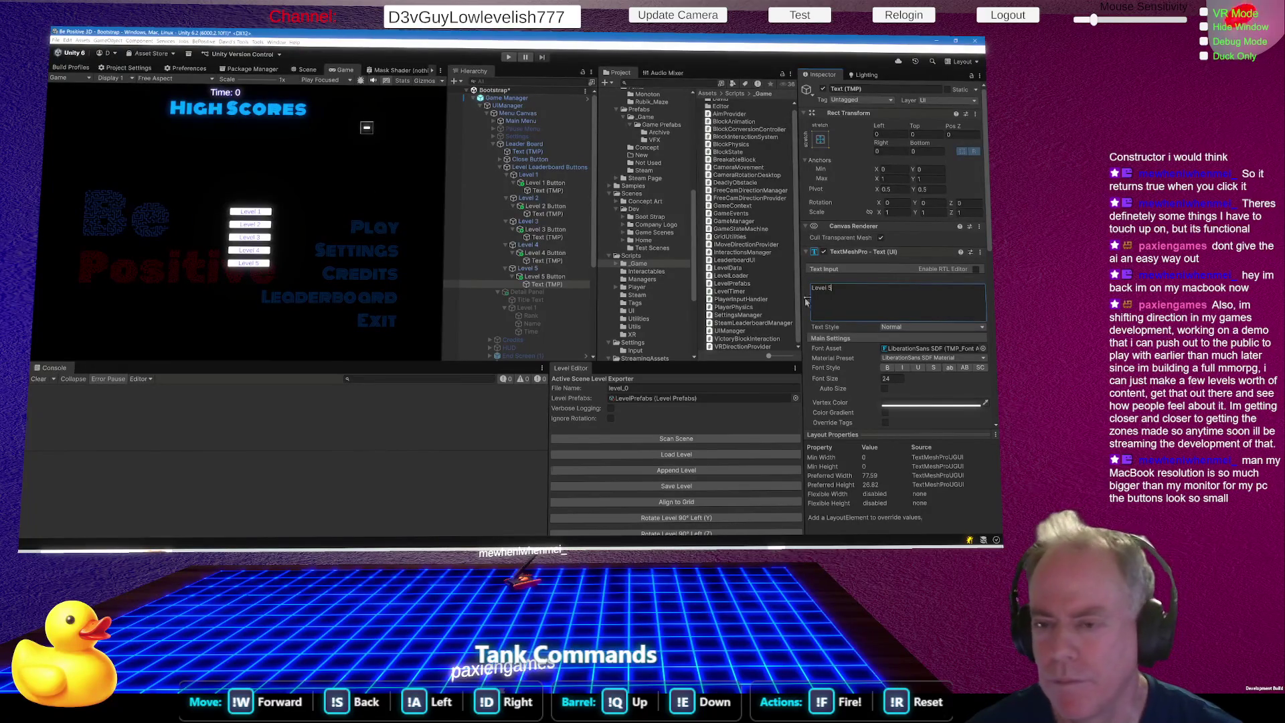
pyautogui.click(550, 191)
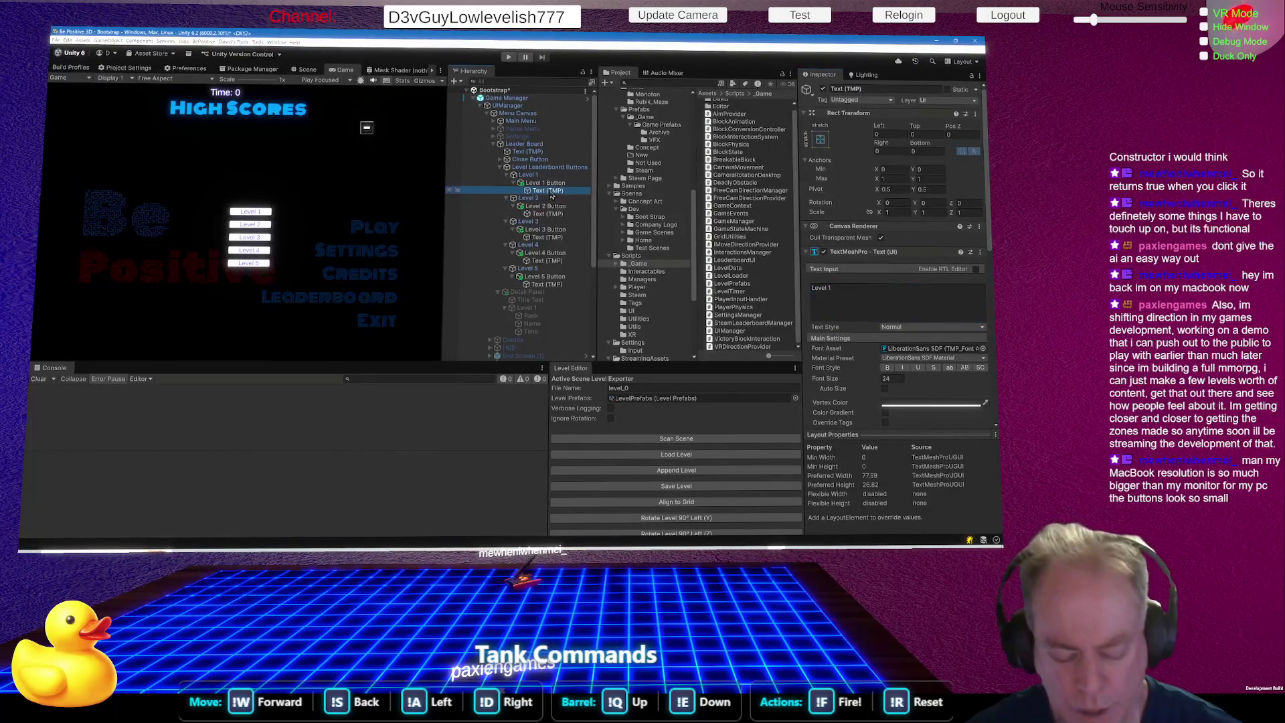
# Multi-select all five level Text (TMP) objects, Level 1 through Level 5.
pyautogui.keyDown('ctrl'); pyautogui.click(561, 213); pyautogui.keyUp('ctrl')
pyautogui.keyDown('ctrl'); pyautogui.click(561, 237); pyautogui.keyUp('ctrl')
pyautogui.keyDown('ctrl'); pyautogui.click(559, 260); pyautogui.keyUp('ctrl')
pyautogui.keyDown('ctrl'); pyautogui.click(559, 284); pyautogui.keyUp('ctrl')
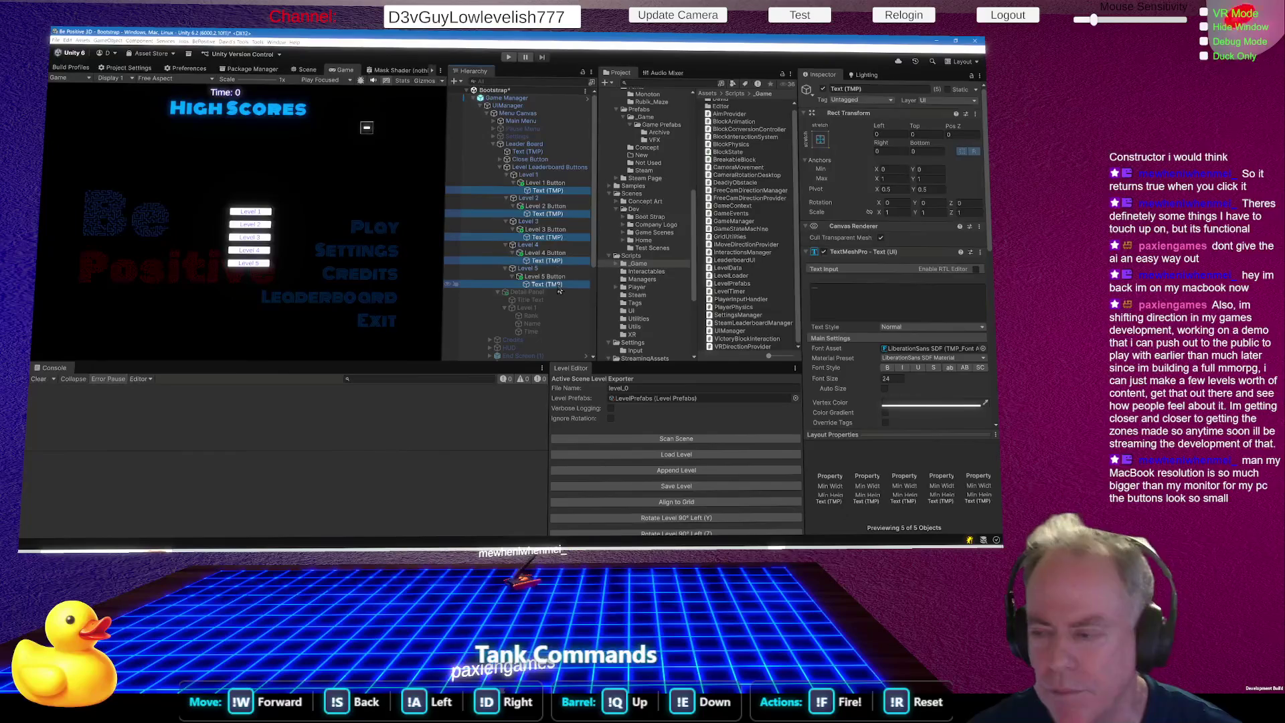
# Widen the Inspector and scroll to the shared material's Face and Outline settings.
pyautogui.scroll(-3, 886, 320)
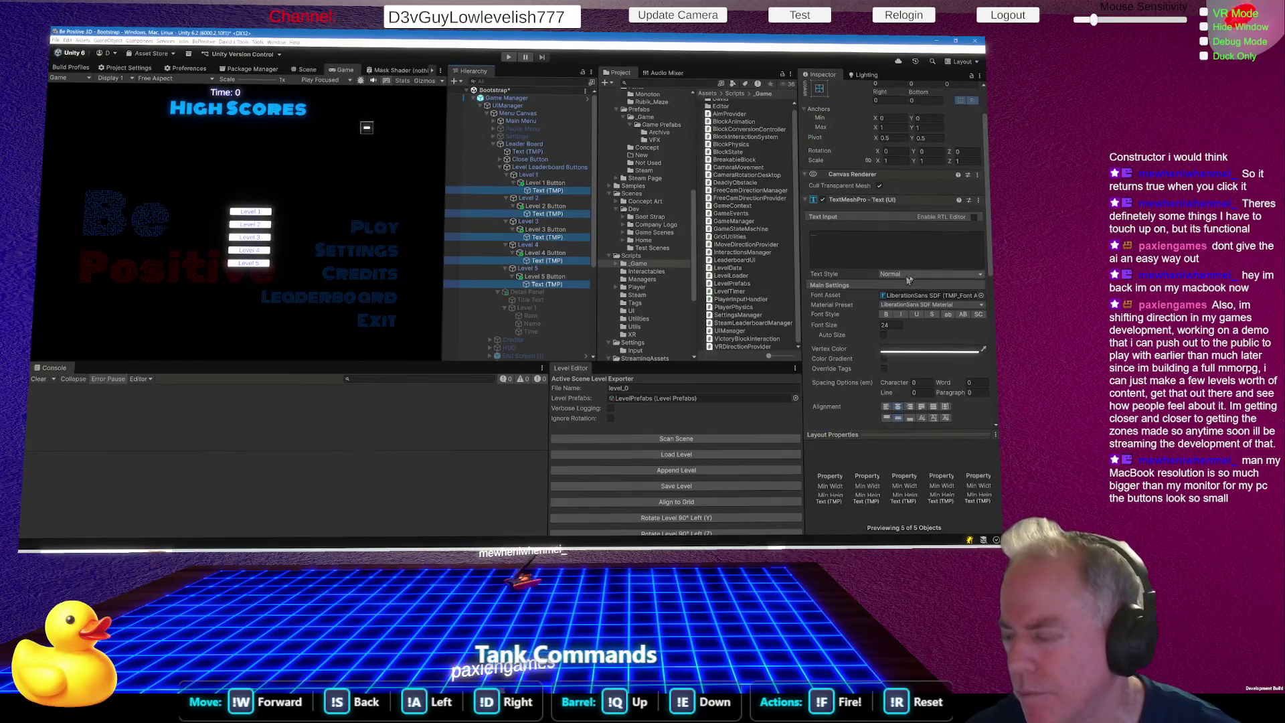
pyautogui.moveTo(803, 336)
pyautogui.mouseDown()
pyautogui.moveTo(683, 345)
pyautogui.moveTo(698, 348)
pyautogui.mouseUp()
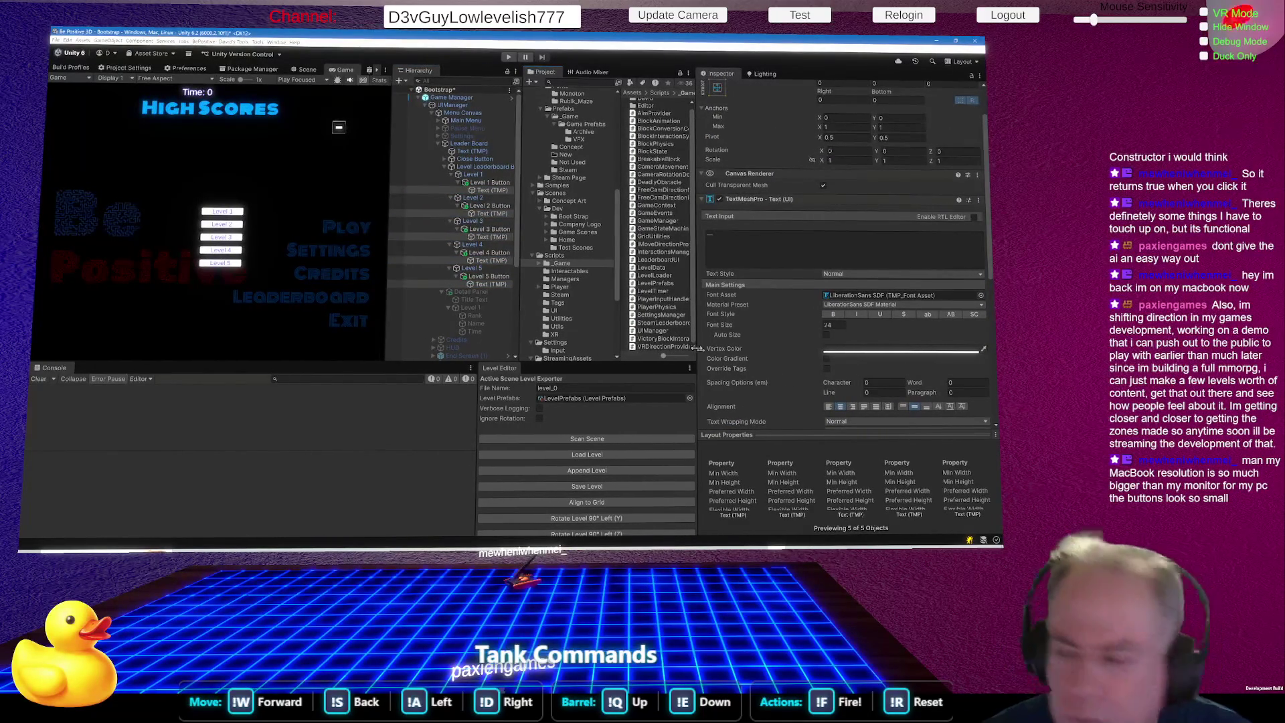
pyautogui.scroll(3, 943, 303)
pyautogui.scroll(-10, 943, 302)
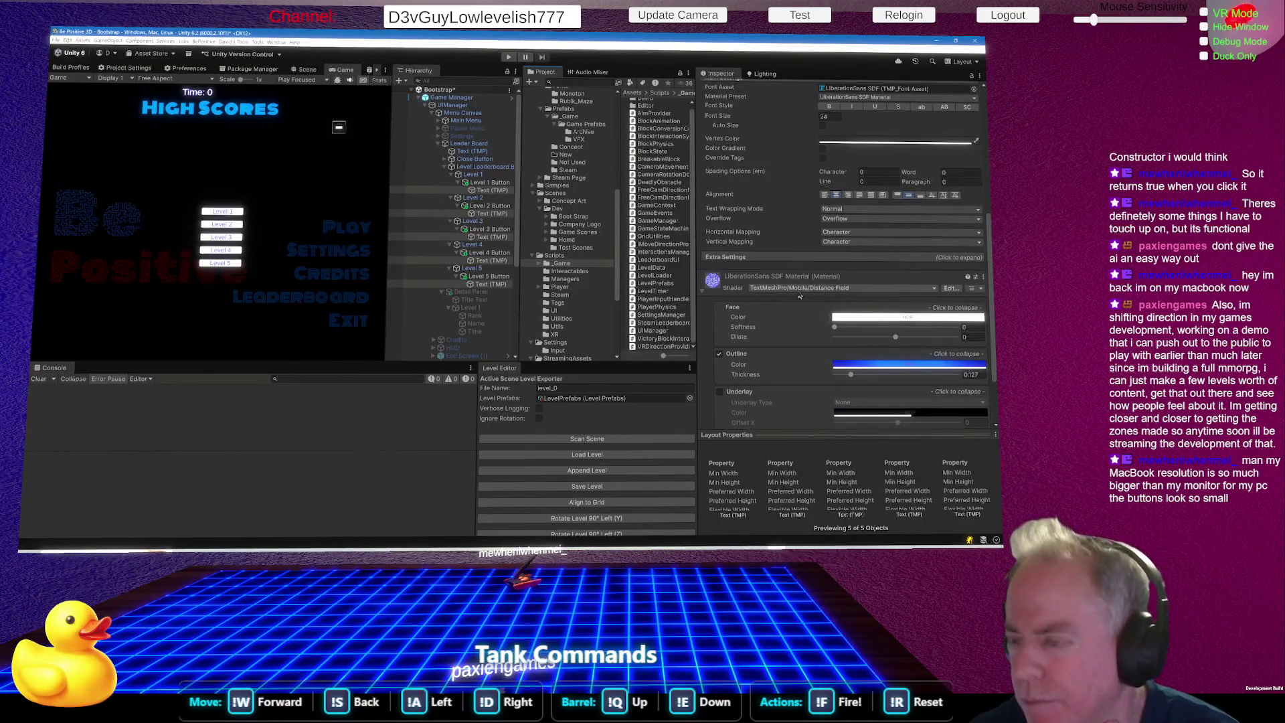
pyautogui.scroll(-2, 799, 296)
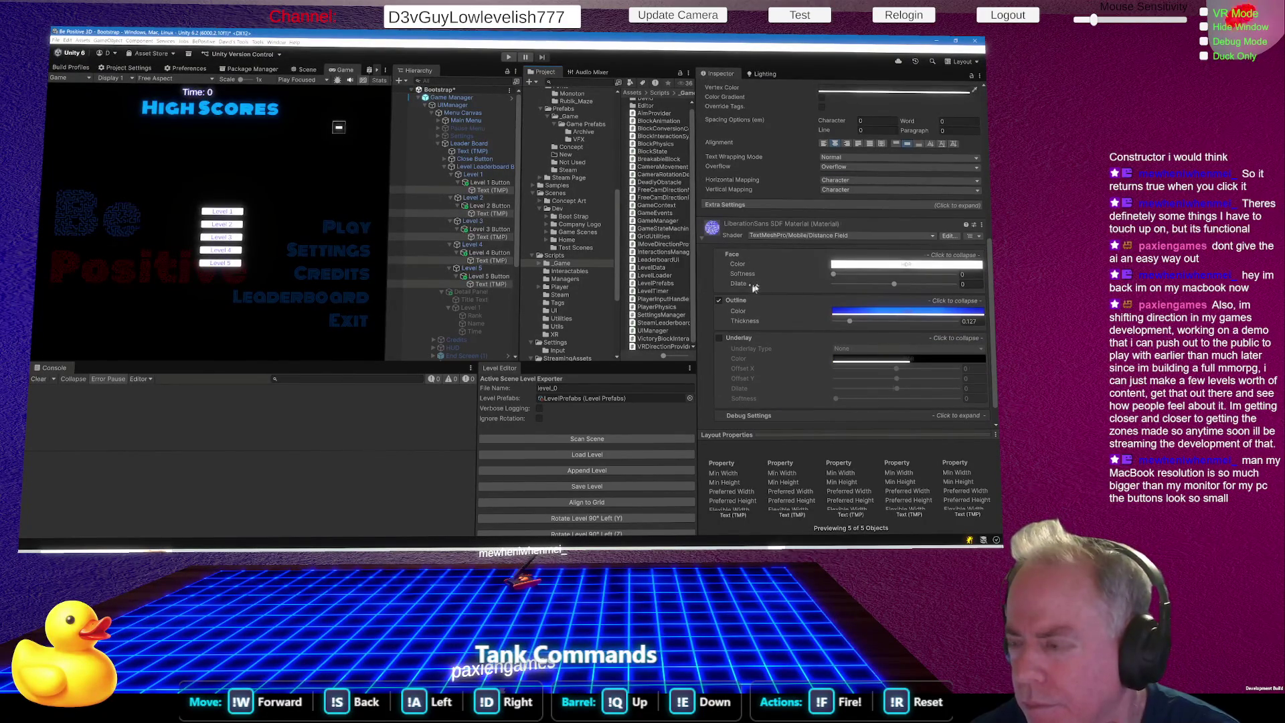
pyautogui.scroll(-1, 782, 282)
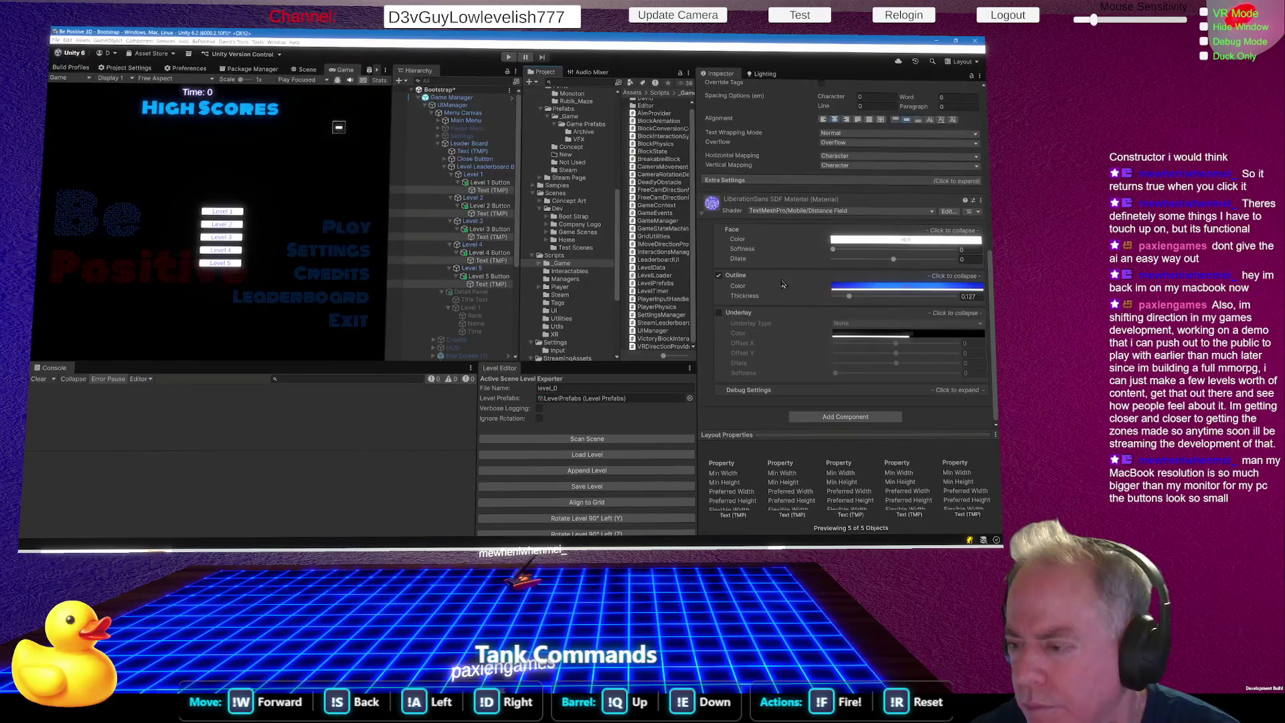
pyautogui.scroll(9, 782, 284)
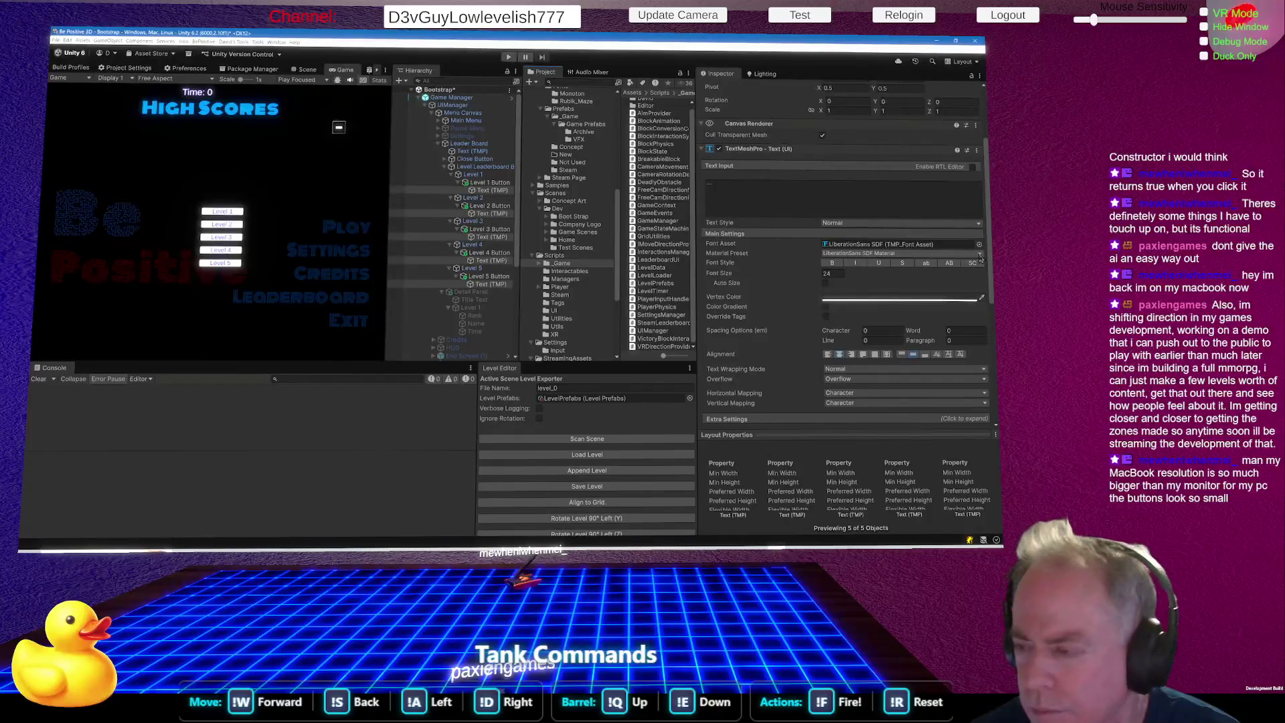
pyautogui.scroll(-5, 914, 292)
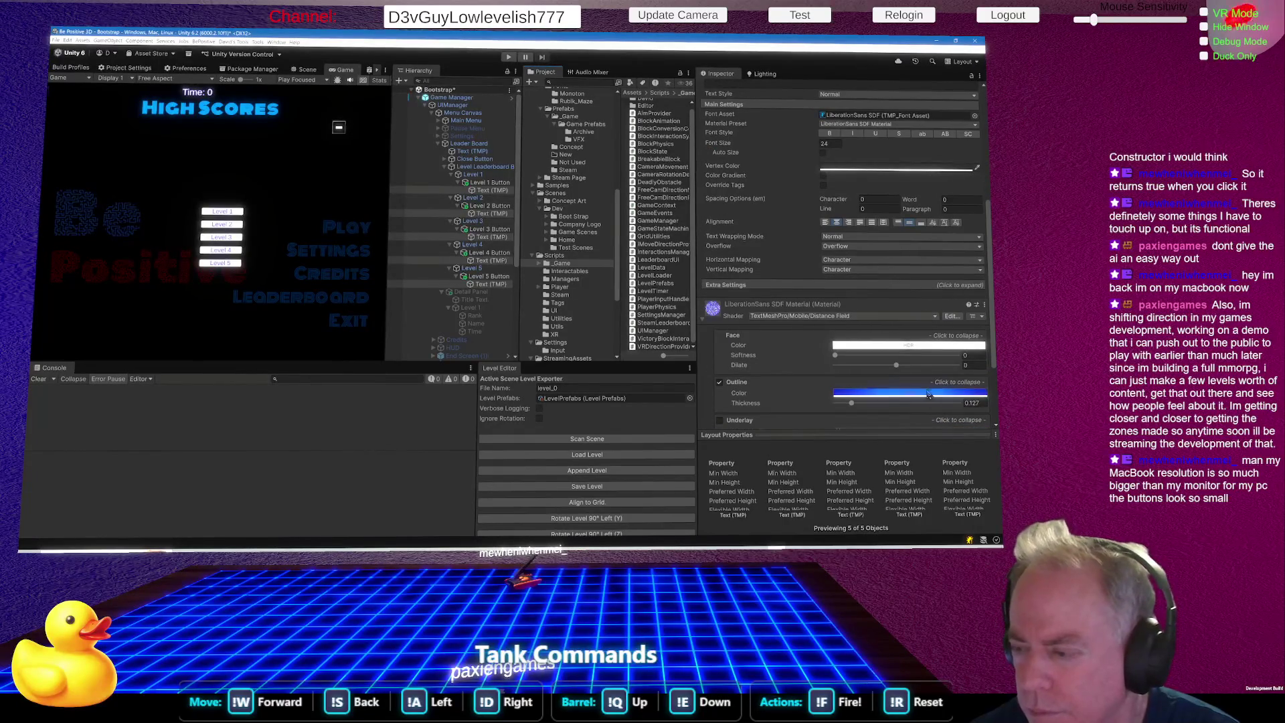
pyautogui.click(921, 395)
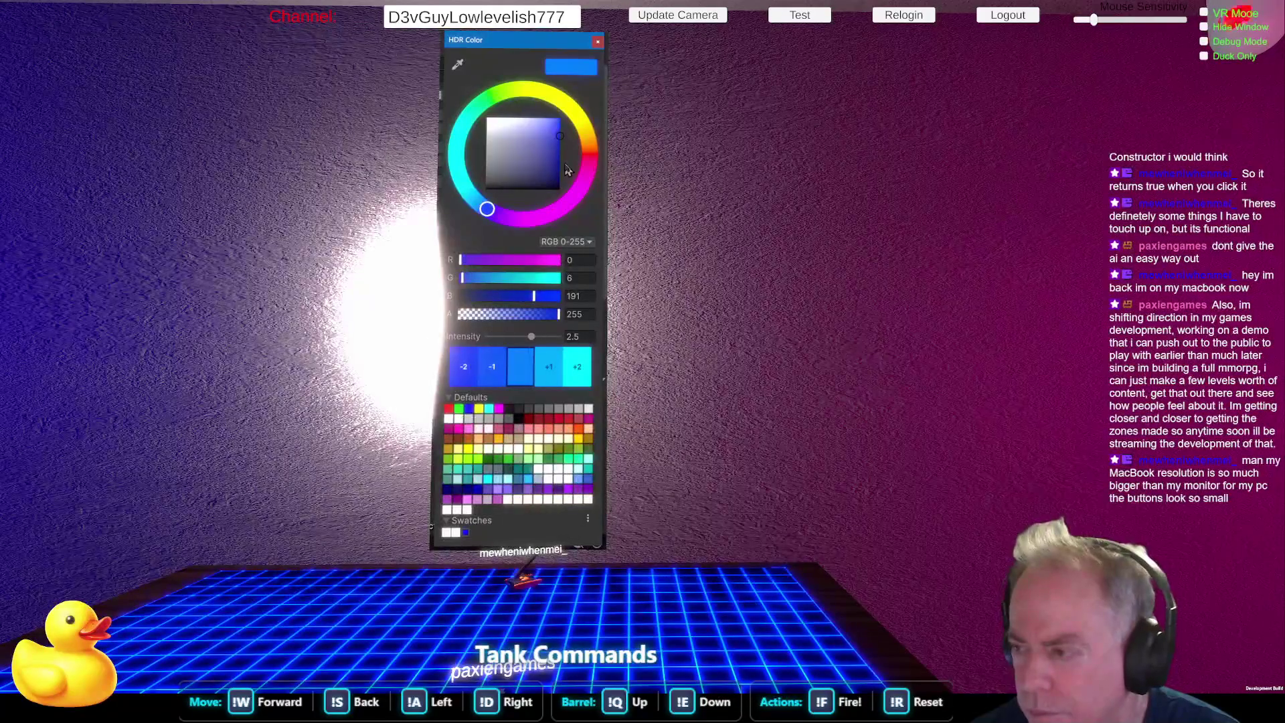
# Create a LiberationSans SDF 3 material preset for the level labels.
pyautogui.click(598, 42)
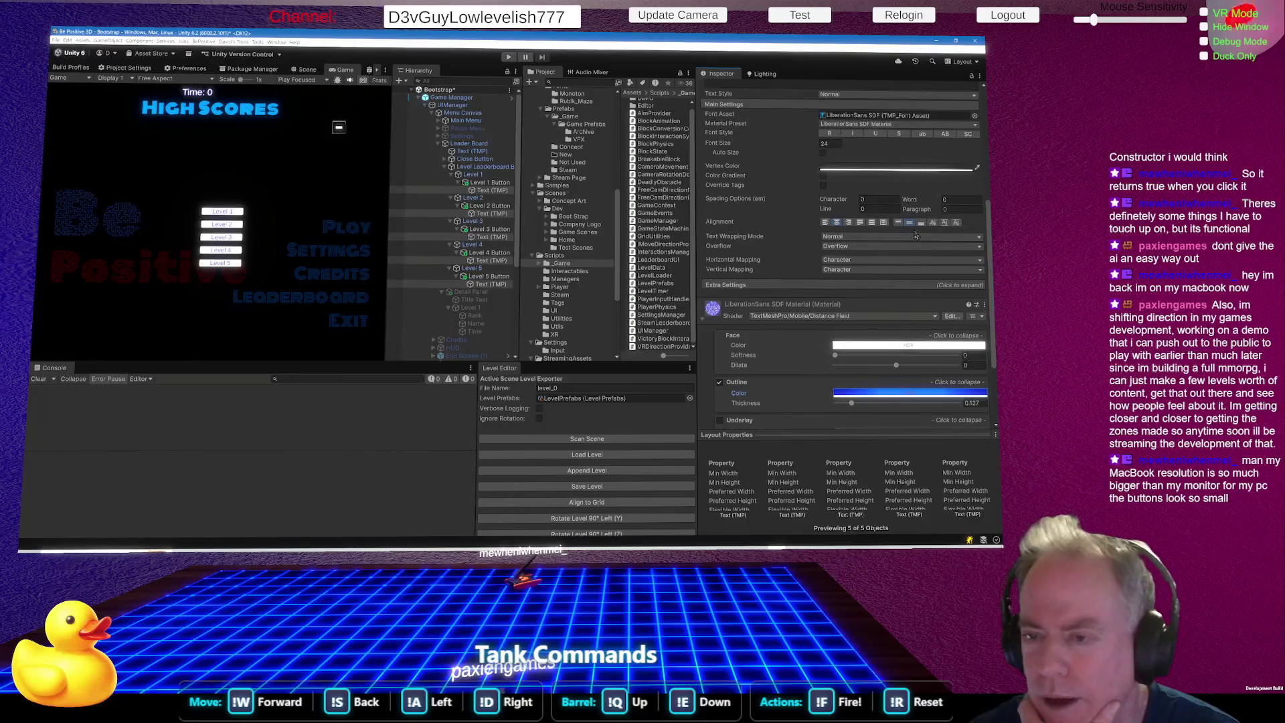
pyautogui.scroll(1, 916, 236)
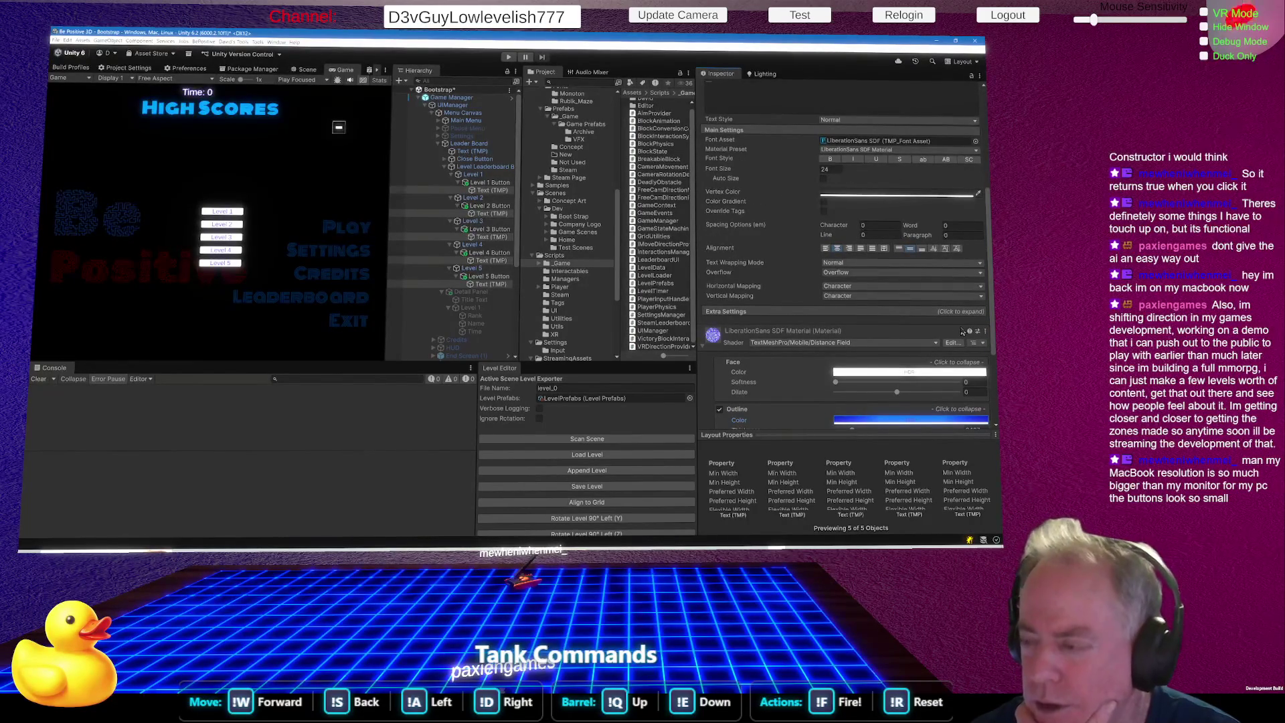
pyautogui.click(985, 332)
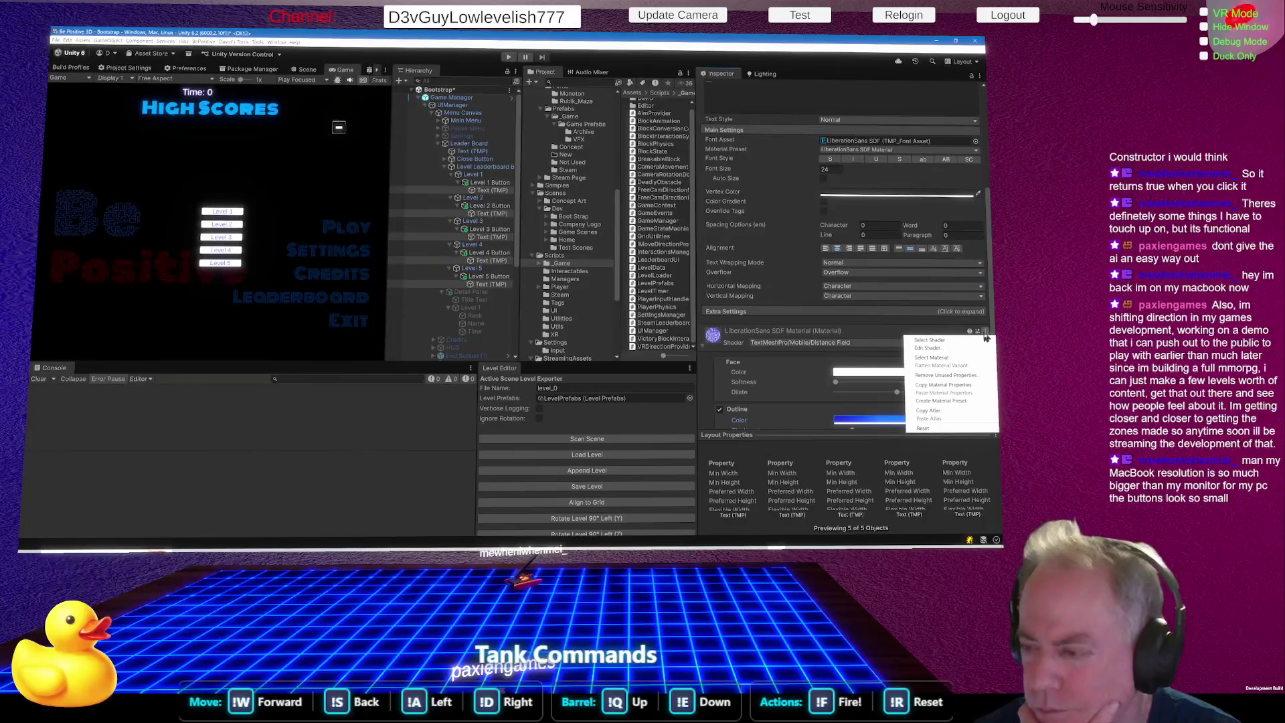
pyautogui.click(954, 400)
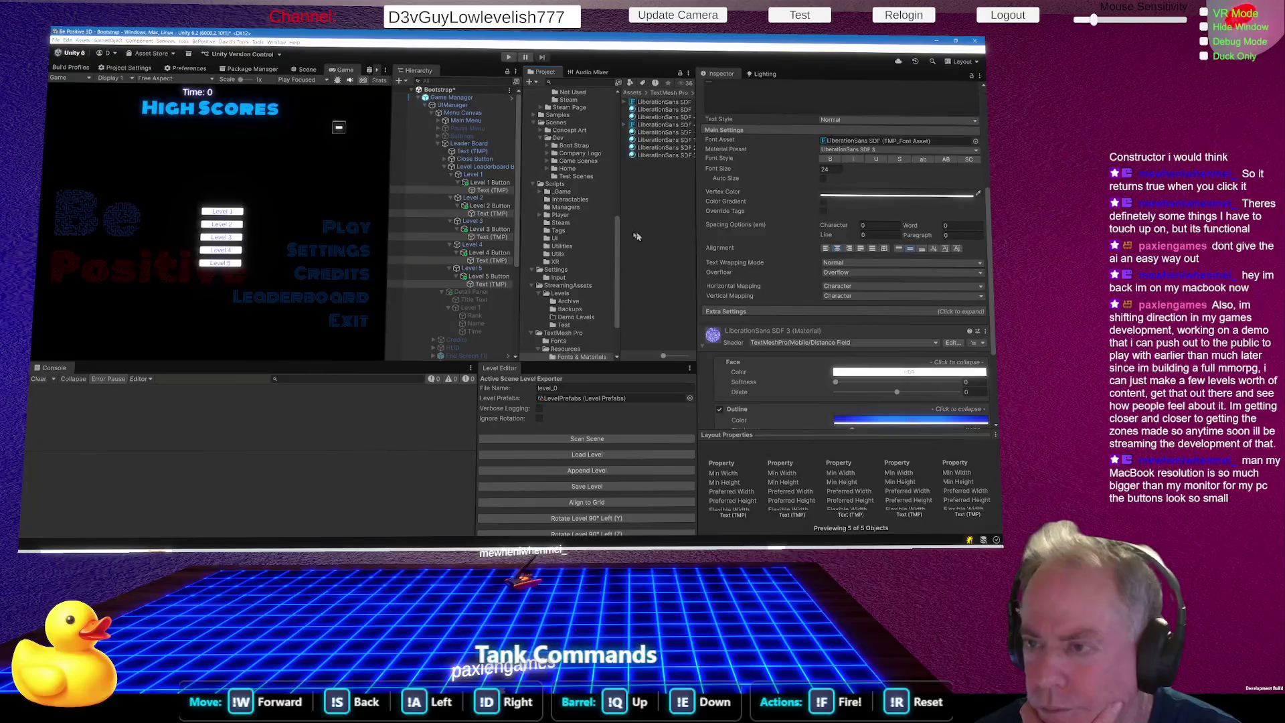
# Brighten the preset's Outline Color to blue 0, 9, 255 at intensity 2.5.
pyautogui.moveTo(619, 243)
pyautogui.mouseDown()
pyautogui.moveTo(544, 247)
pyautogui.moveTo(563, 246)
pyautogui.mouseUp()
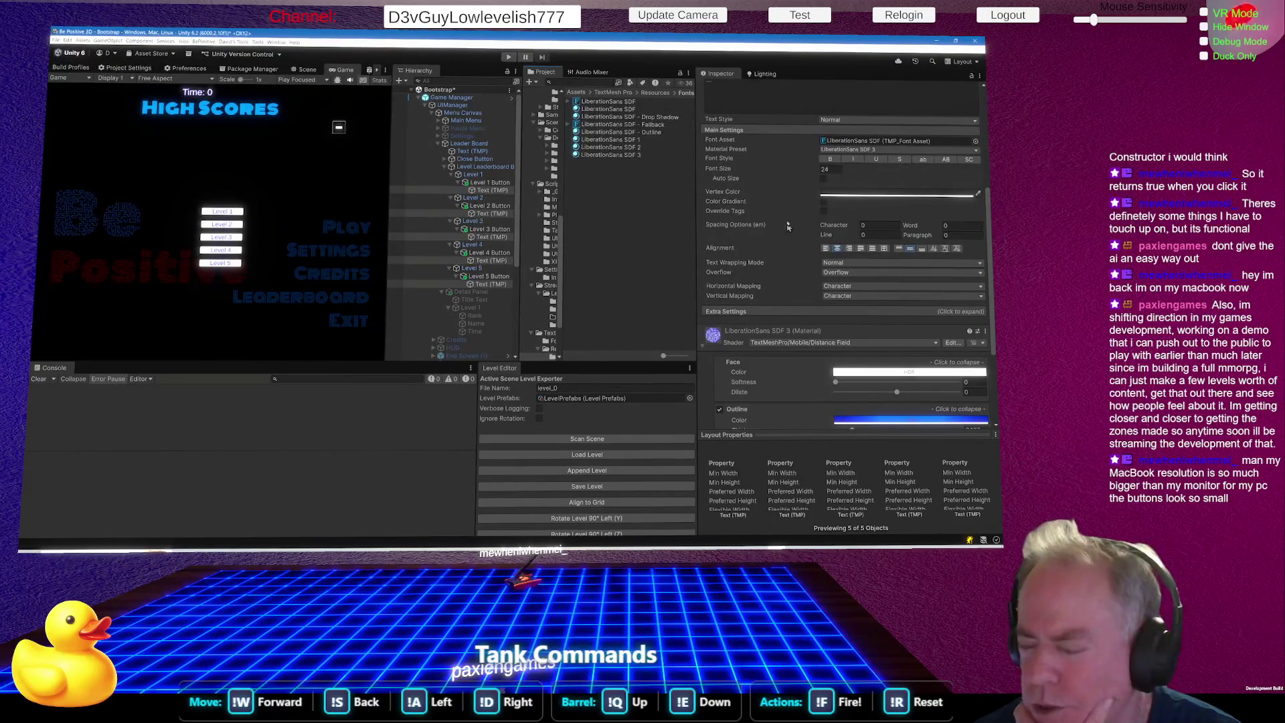
pyautogui.scroll(-4, 847, 271)
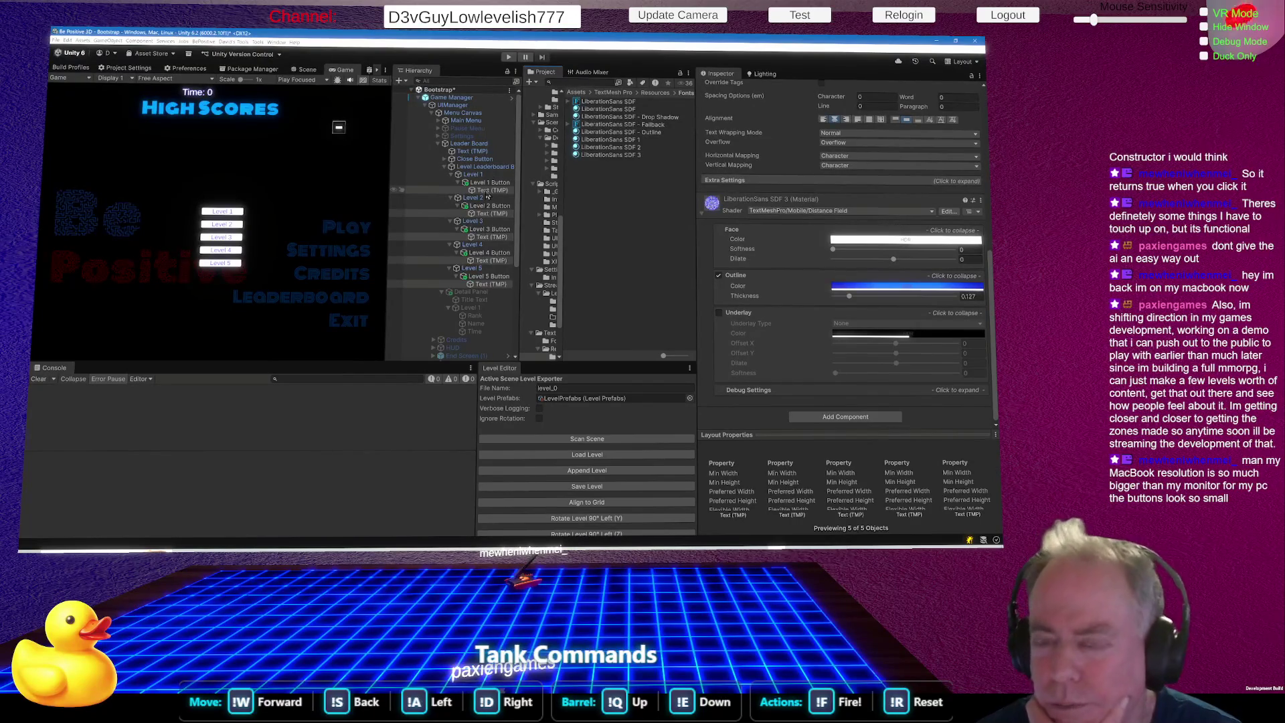
pyautogui.click(921, 287)
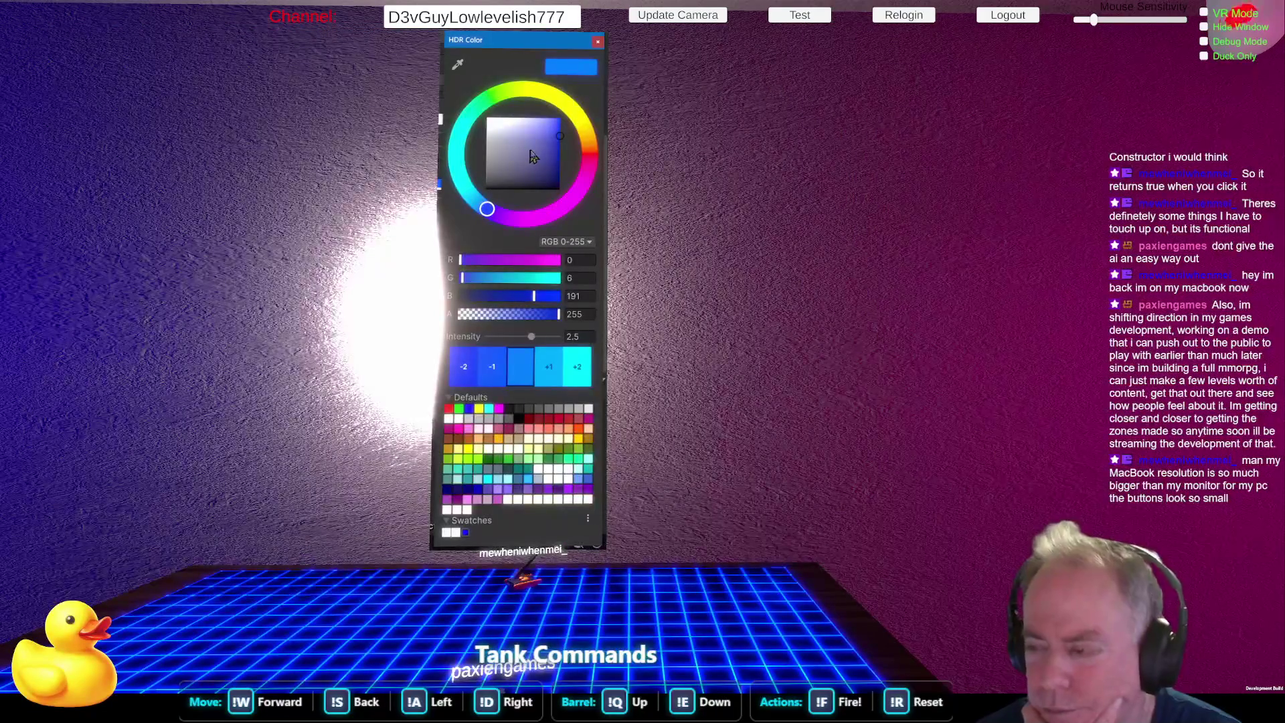
pyautogui.moveTo(562, 138); pyautogui.dragTo(567, 119)
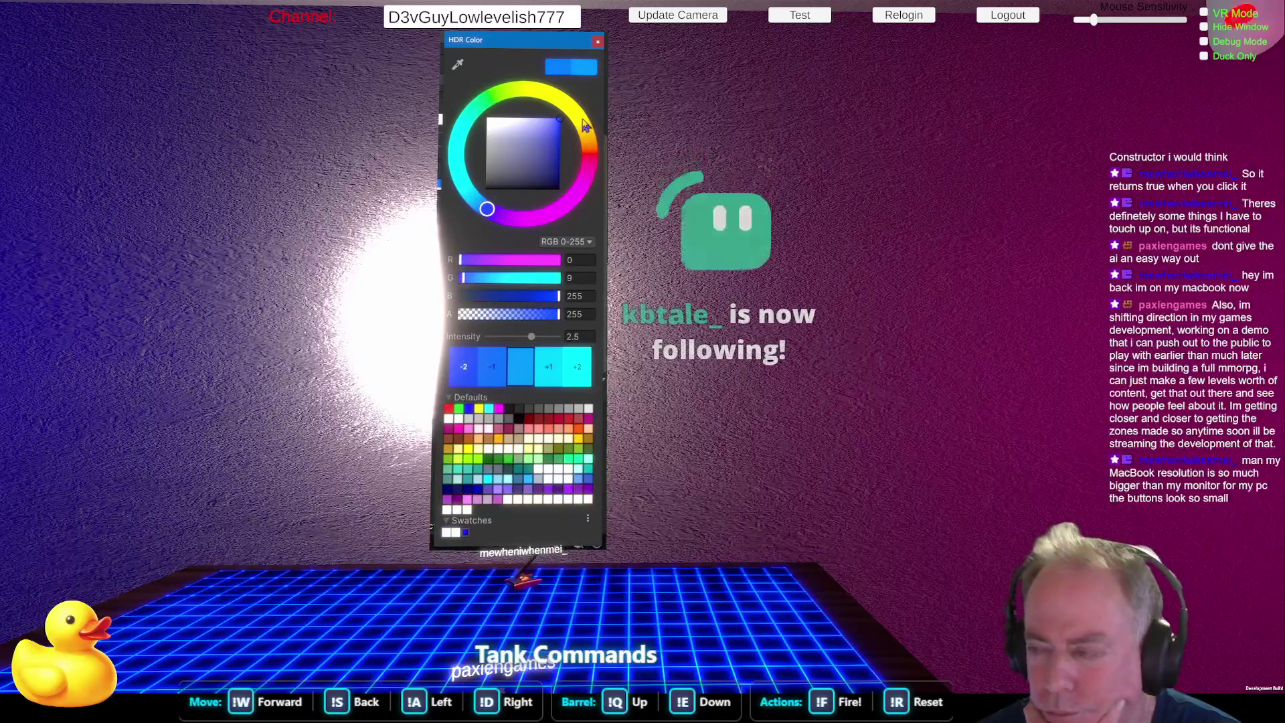
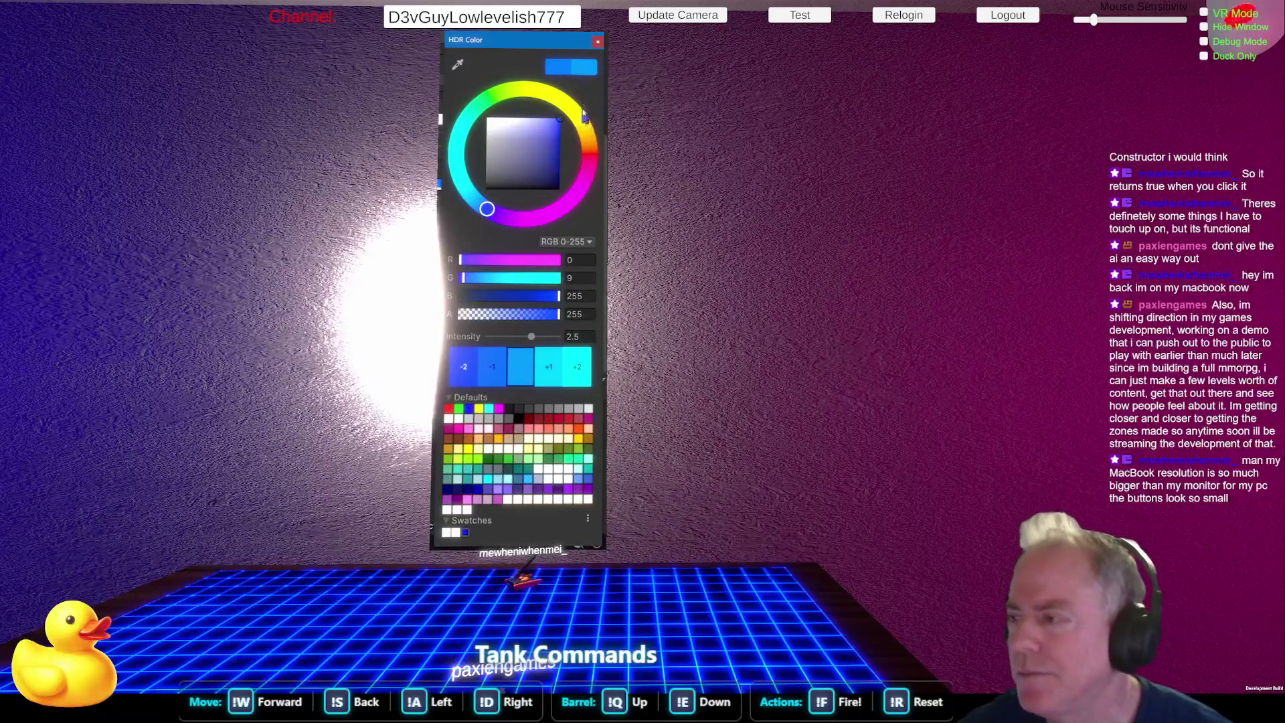
# Close the HDR colour picker and multi-select Level 1 through Level 5 Buttons for editing.
pyautogui.click(597, 41)
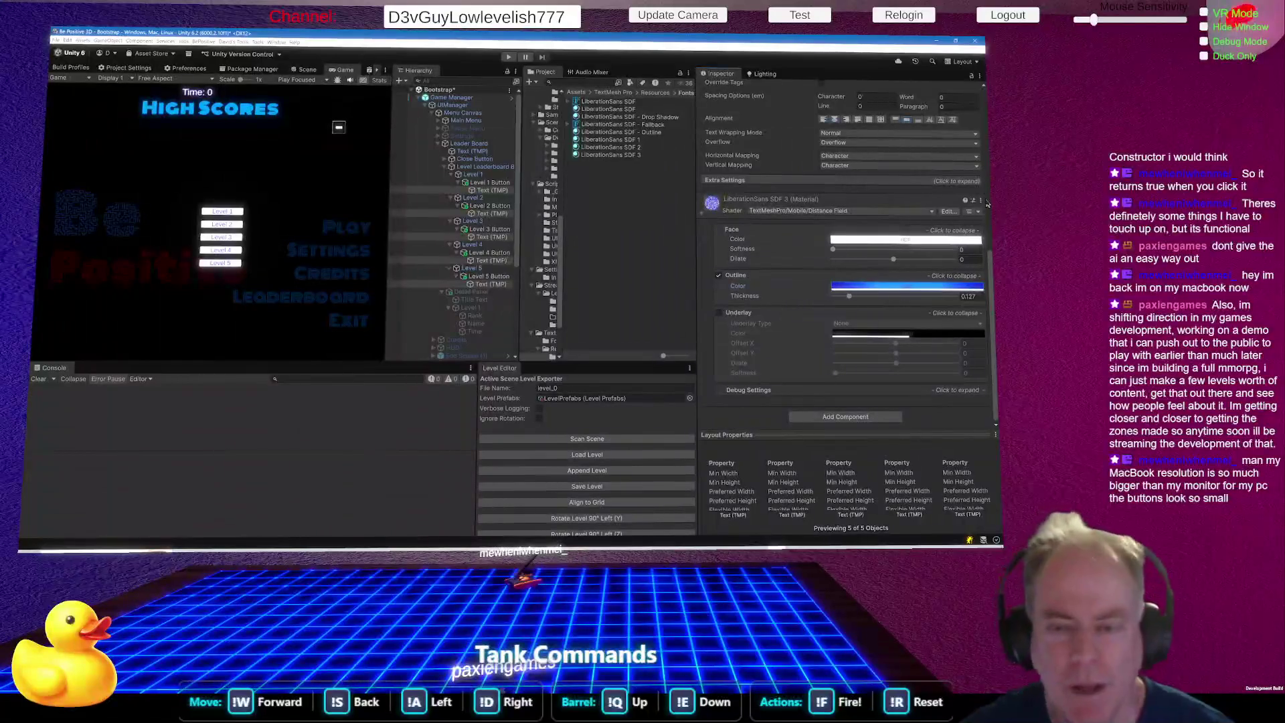
pyautogui.click(500, 183)
pyautogui.keyDown('ctrl'); pyautogui.click(499, 205); pyautogui.keyUp('ctrl')
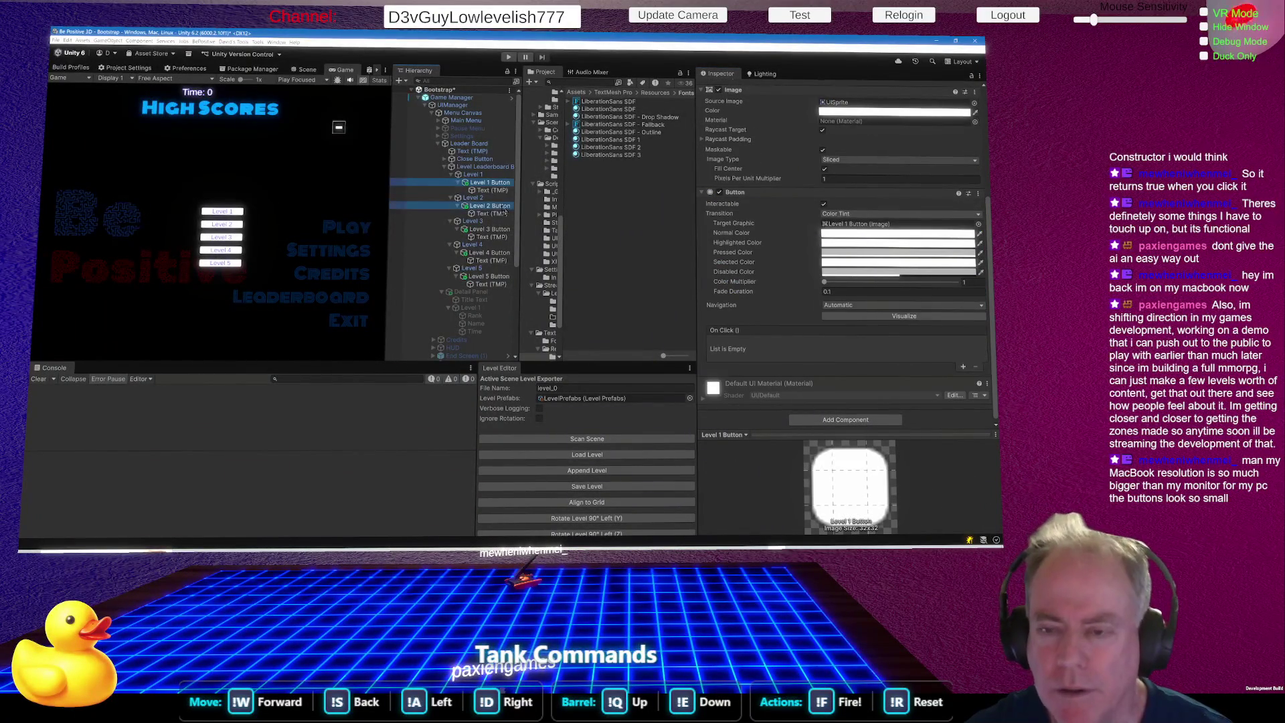
pyautogui.keyDown('ctrl'); pyautogui.click(498, 229); pyautogui.keyUp('ctrl')
pyautogui.keyDown('ctrl'); pyautogui.click(498, 252); pyautogui.keyUp('ctrl')
pyautogui.keyDown('ctrl'); pyautogui.click(494, 276); pyautogui.keyUp('ctrl')
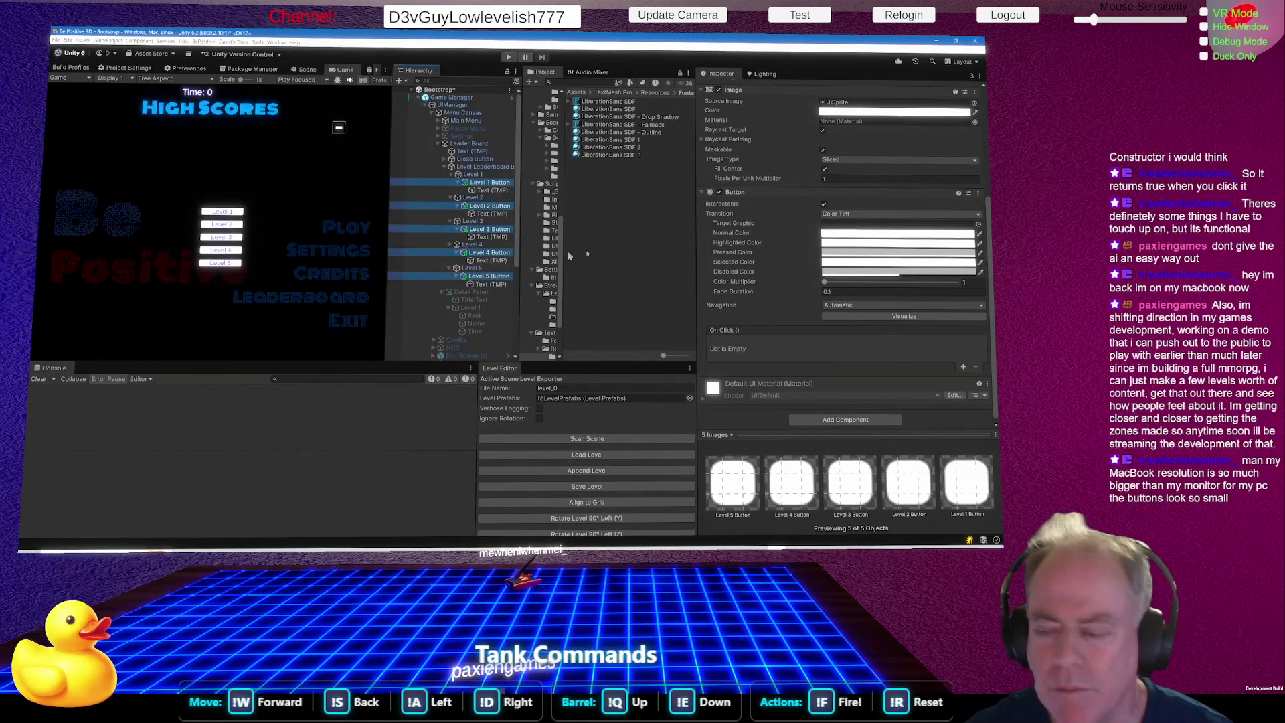
pyautogui.scroll(3, 769, 310)
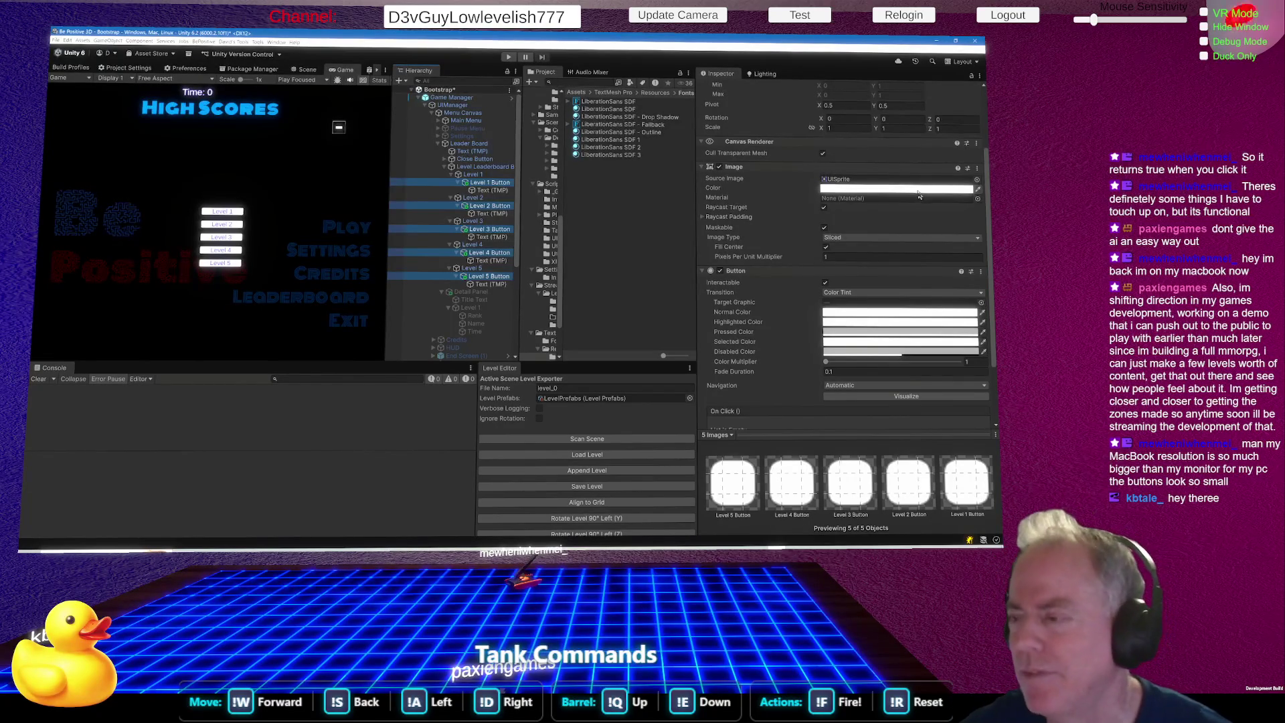
pyautogui.click(914, 190)
# Set the five buttons' Image colour to dark grey 373D35.
pyautogui.click(483, 169)
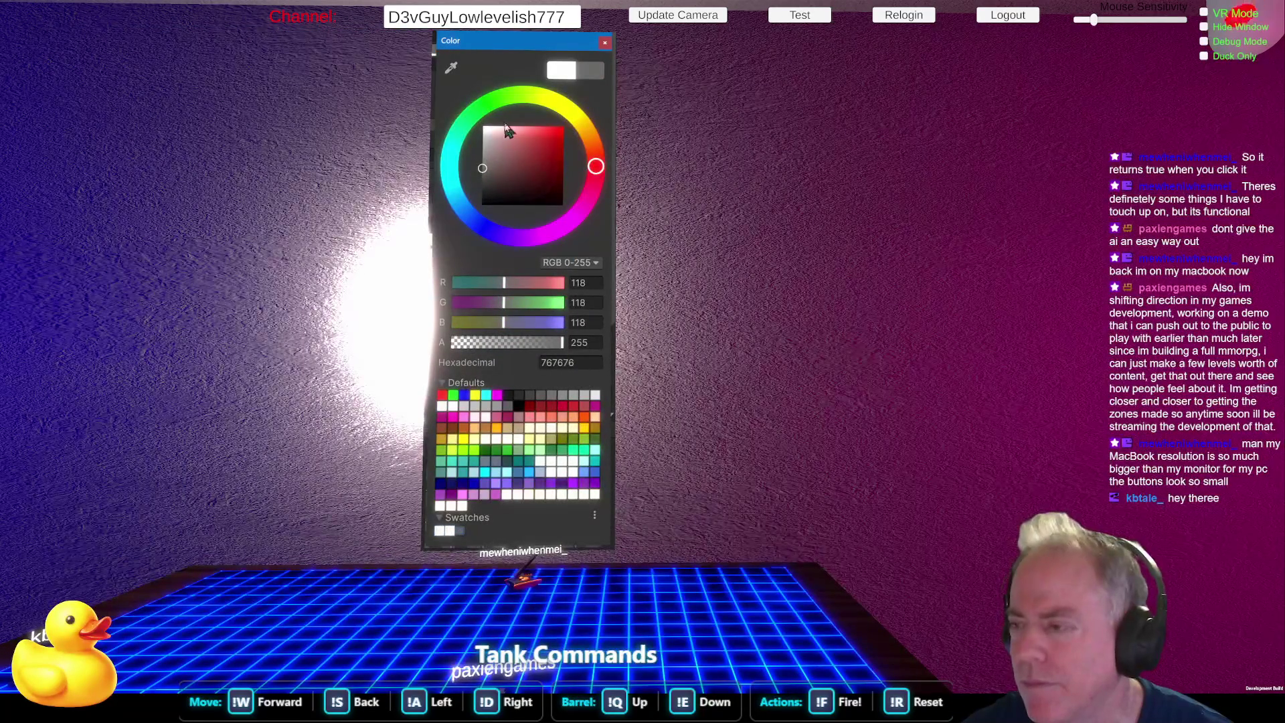
pyautogui.click(497, 105)
pyautogui.moveTo(523, 148); pyautogui.dragTo(545, 162)
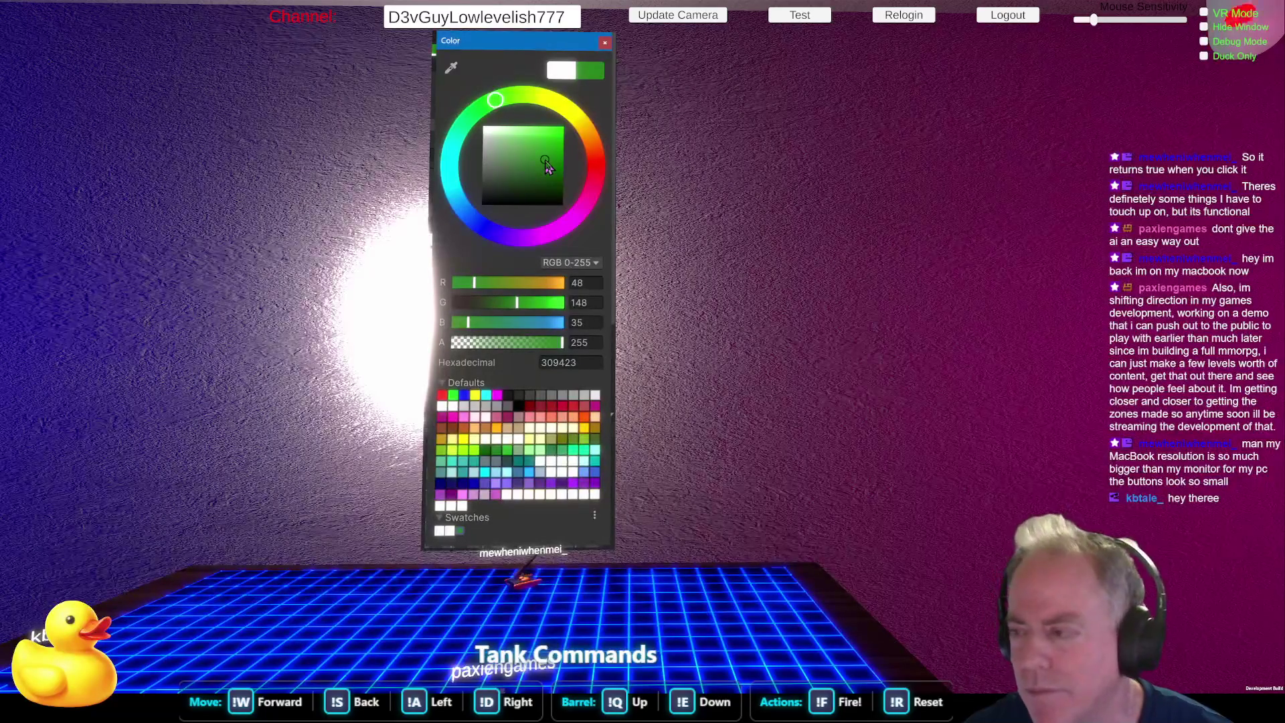
pyautogui.click(522, 239)
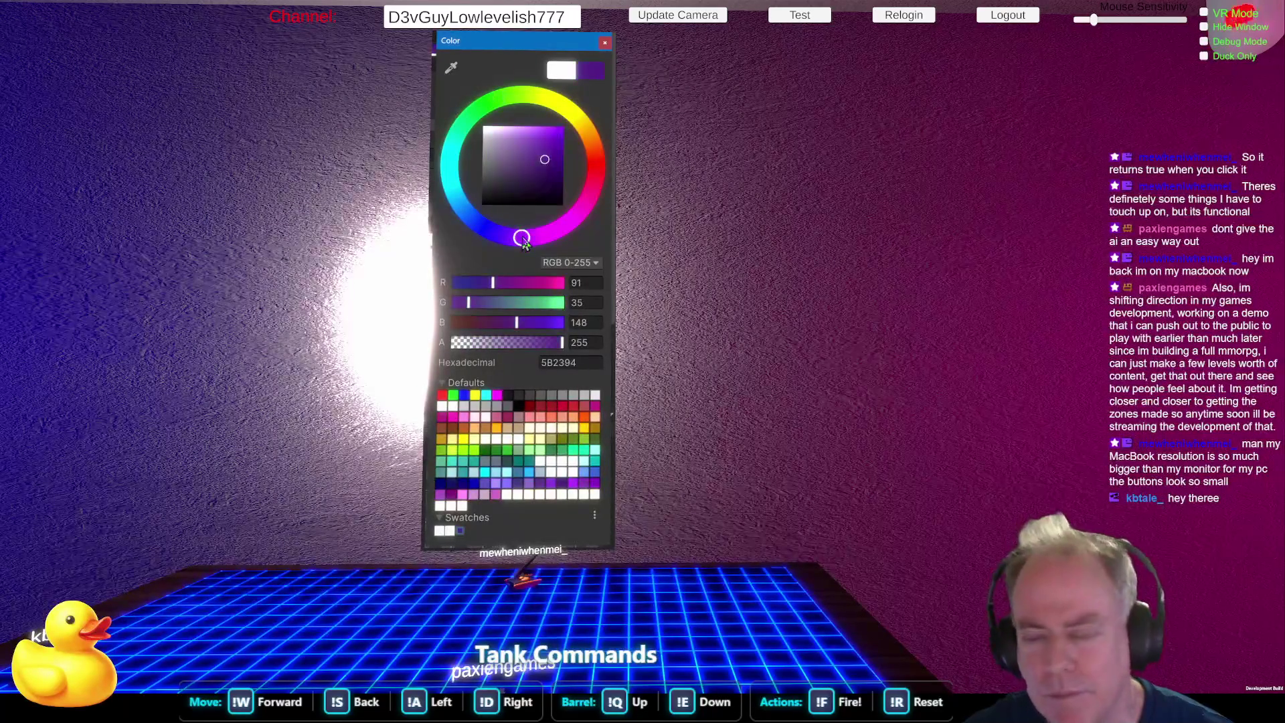
pyautogui.moveTo(524, 245); pyautogui.dragTo(492, 234)
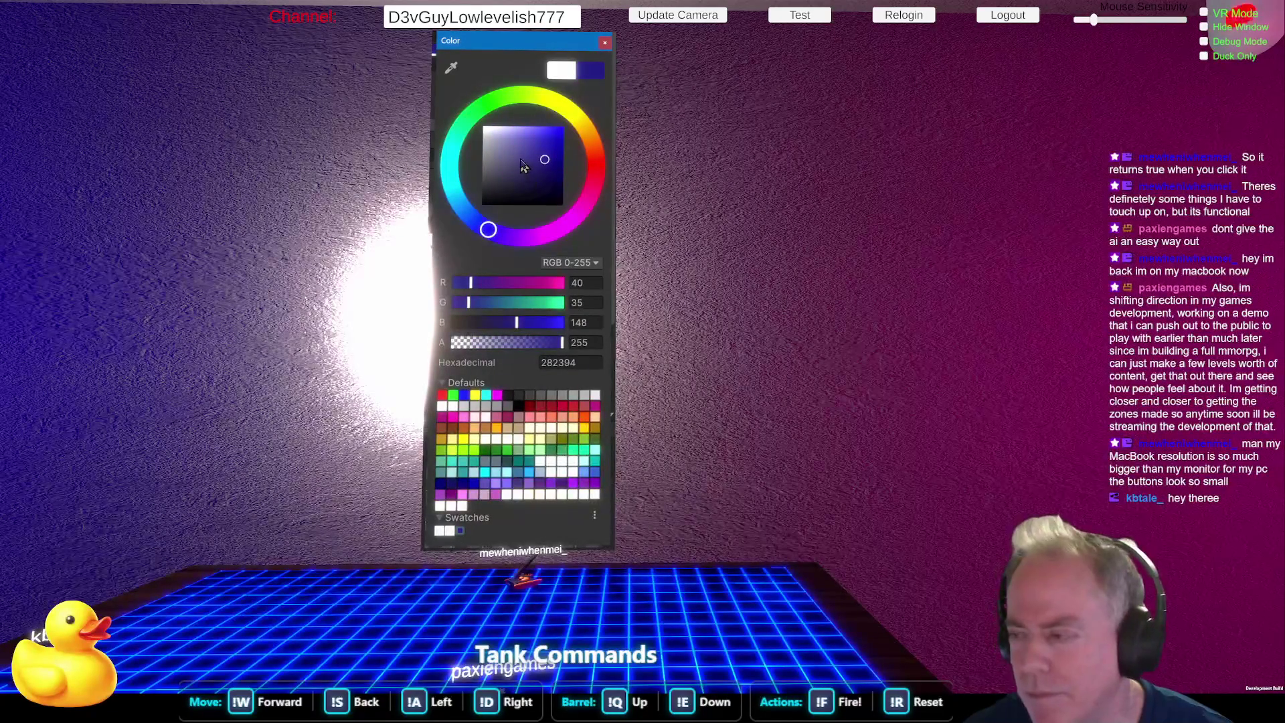
pyautogui.click(567, 229)
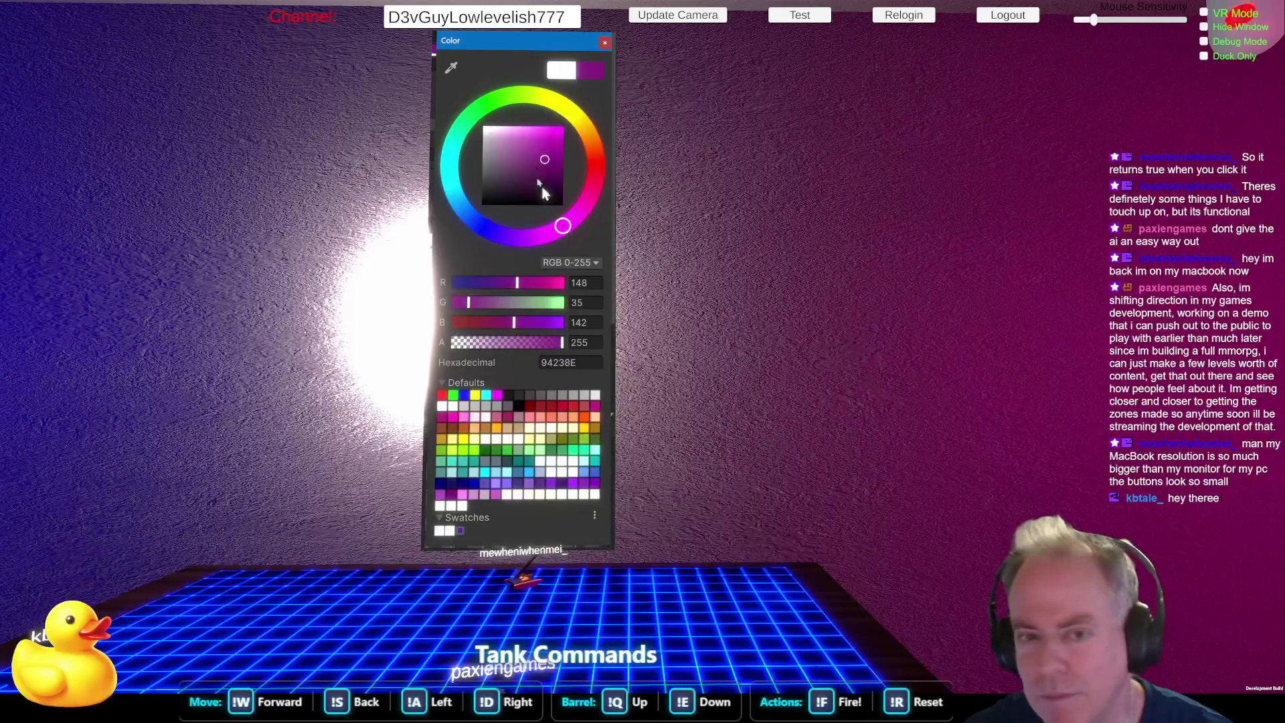
pyautogui.click(566, 110)
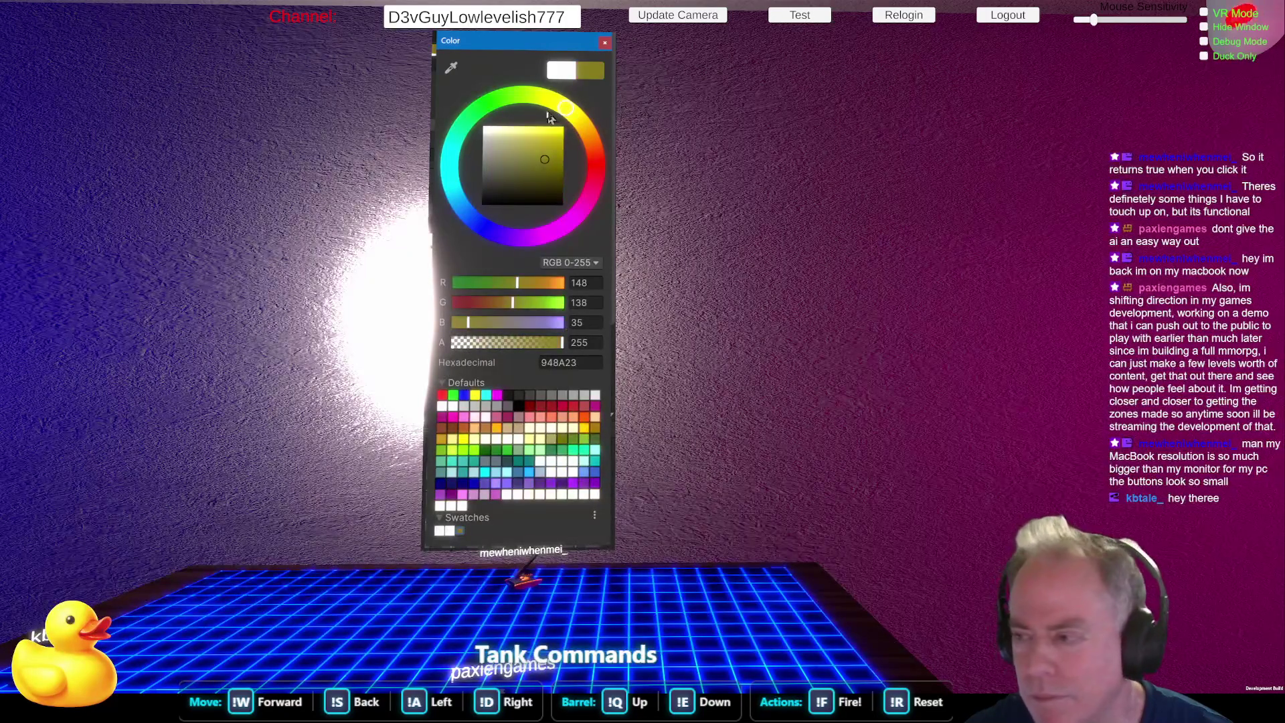
pyautogui.click(510, 99)
pyautogui.moveTo(534, 167)
pyautogui.mouseDown()
pyautogui.moveTo(529, 158)
pyautogui.moveTo(497, 196)
pyautogui.moveTo(492, 176)
pyautogui.mouseUp()
pyautogui.click(853, 225)
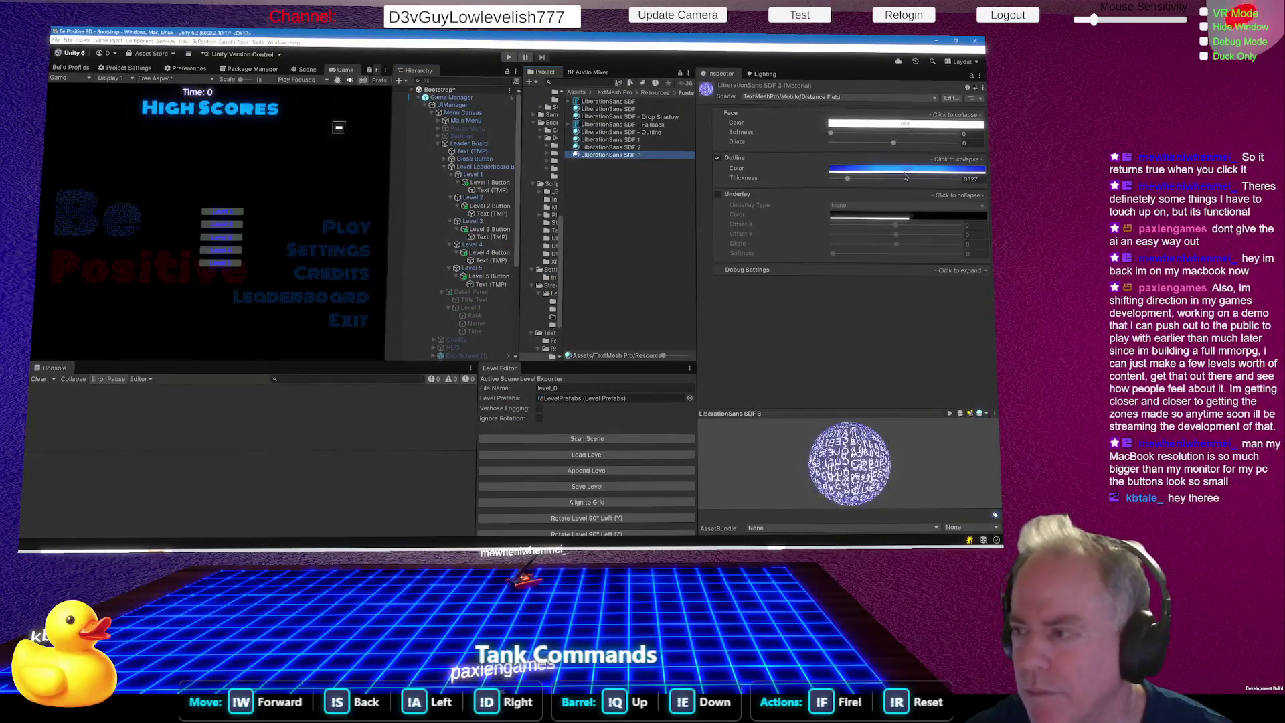
# Make the label text outline a saturated yellow (255, 225, 0).
pyautogui.click(908, 170)
pyautogui.click(500, 117)
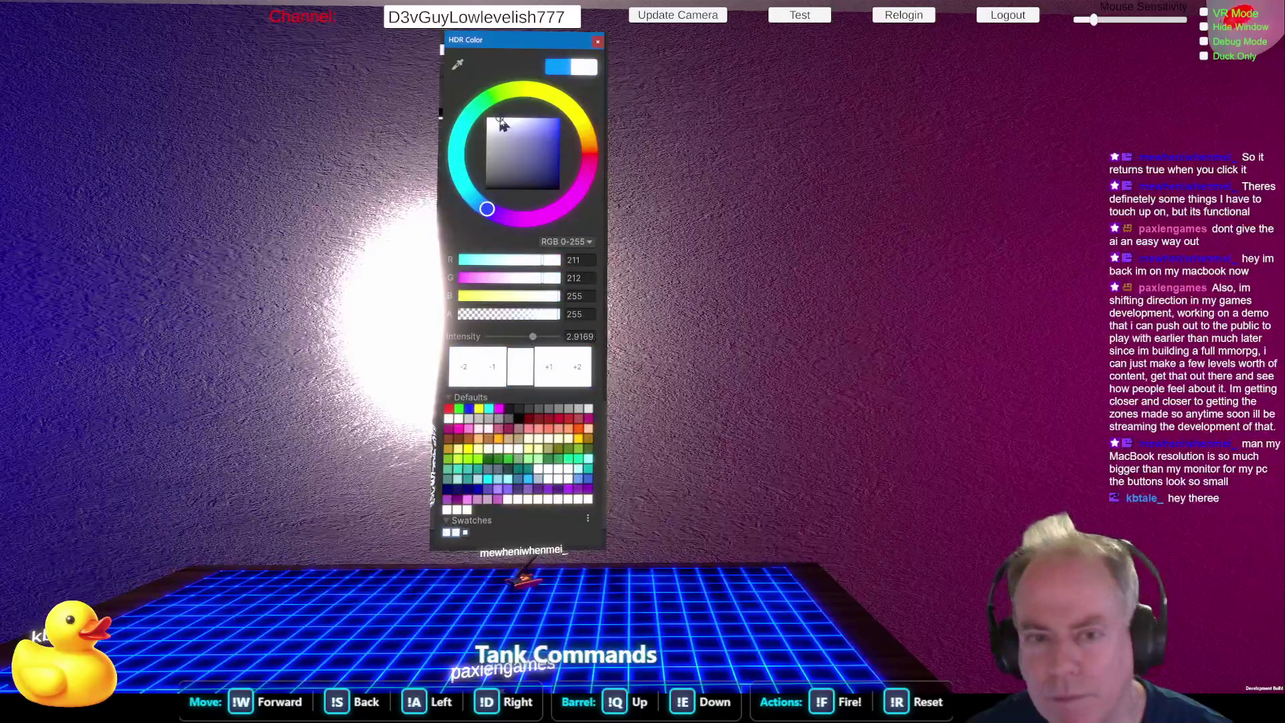
pyautogui.click(567, 105)
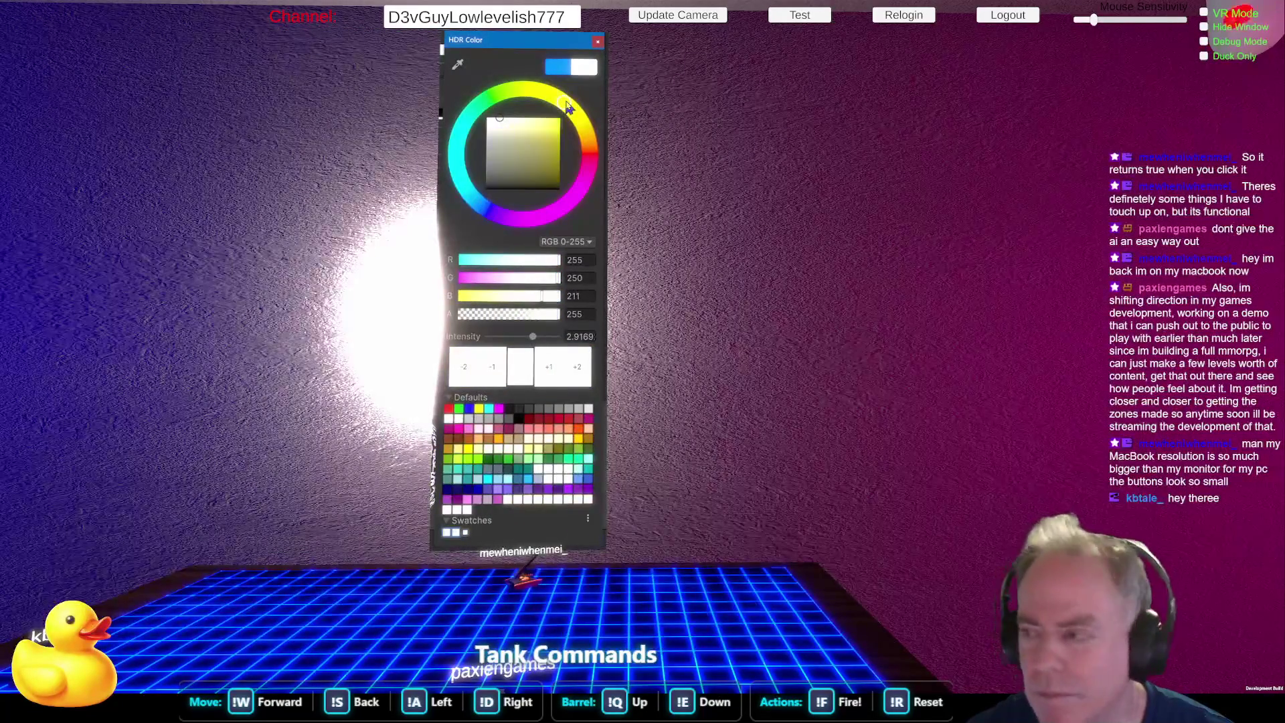
pyautogui.moveTo(536, 139); pyautogui.dragTo(570, 119)
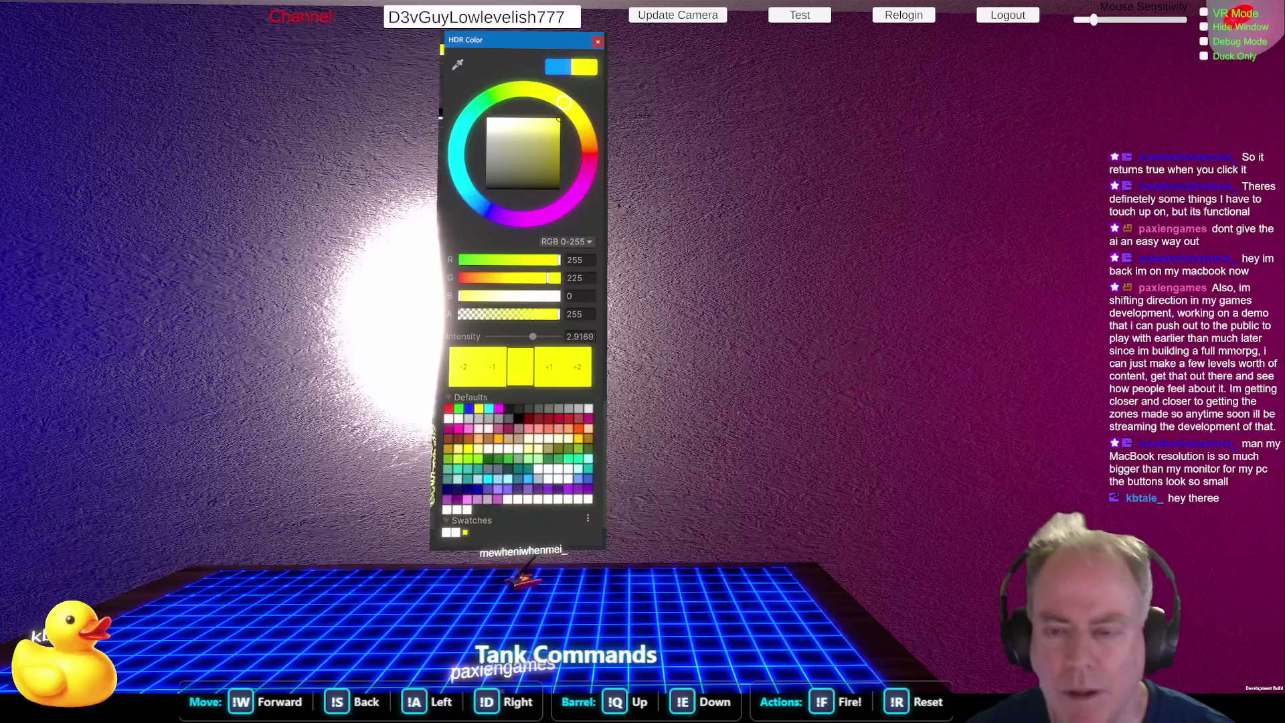
# Reselect Level 1 through Level 4 Buttons in the Hierarchy.
pyautogui.click(491, 182)
pyautogui.keyDown('ctrl'); pyautogui.click(491, 206); pyautogui.keyUp('ctrl')
pyautogui.keyDown('ctrl'); pyautogui.click(495, 229); pyautogui.keyUp('ctrl')
pyautogui.keyDown('ctrl'); pyautogui.click(494, 253); pyautogui.keyUp('ctrl')
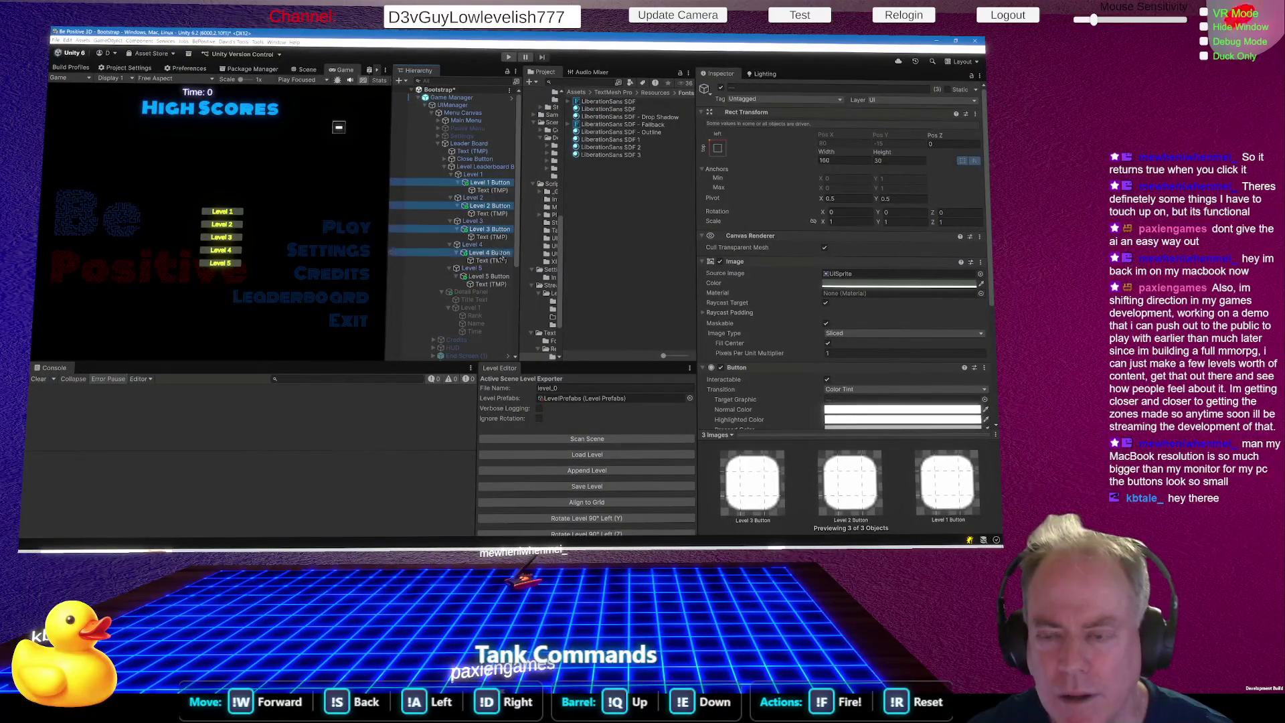
# Make the five buttons about 57 high and enlarge their label font to about 36.
pyautogui.keyDown('ctrl'); pyautogui.click(494, 276); pyautogui.keyUp('ctrl')
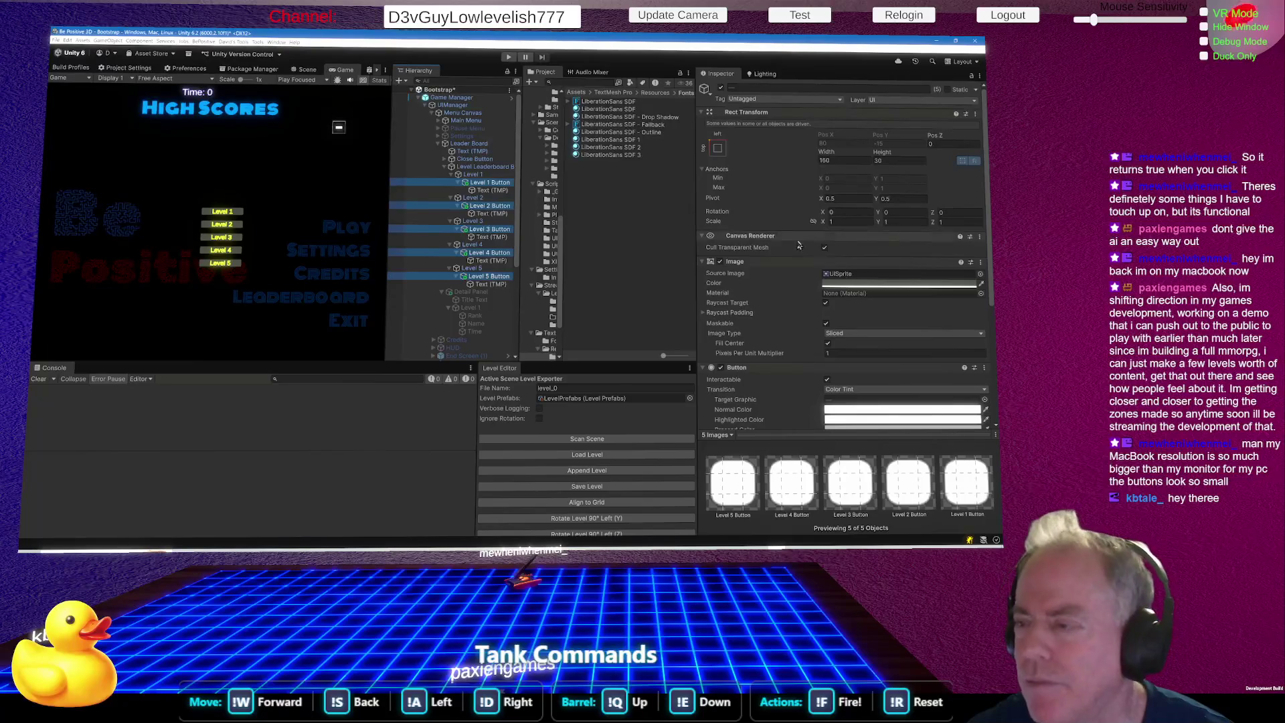
pyautogui.moveTo(882, 152)
pyautogui.mouseDown()
pyautogui.moveTo(958, 148)
pyautogui.moveTo(942, 154)
pyautogui.mouseUp()
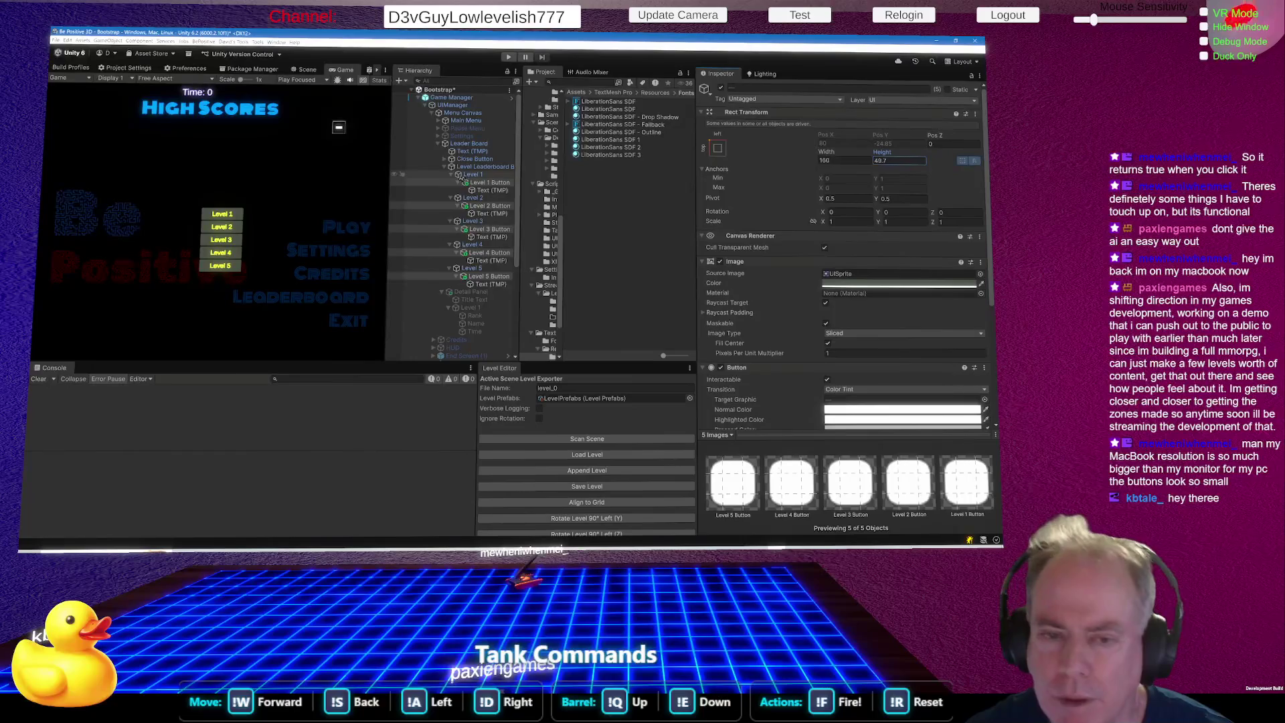
pyautogui.click(492, 191)
pyautogui.keyDown('ctrl'); pyautogui.click(492, 214); pyautogui.keyUp('ctrl')
pyautogui.keyDown('ctrl'); pyautogui.click(496, 236); pyautogui.keyUp('ctrl')
pyautogui.keyDown('ctrl'); pyautogui.click(491, 261); pyautogui.keyUp('ctrl')
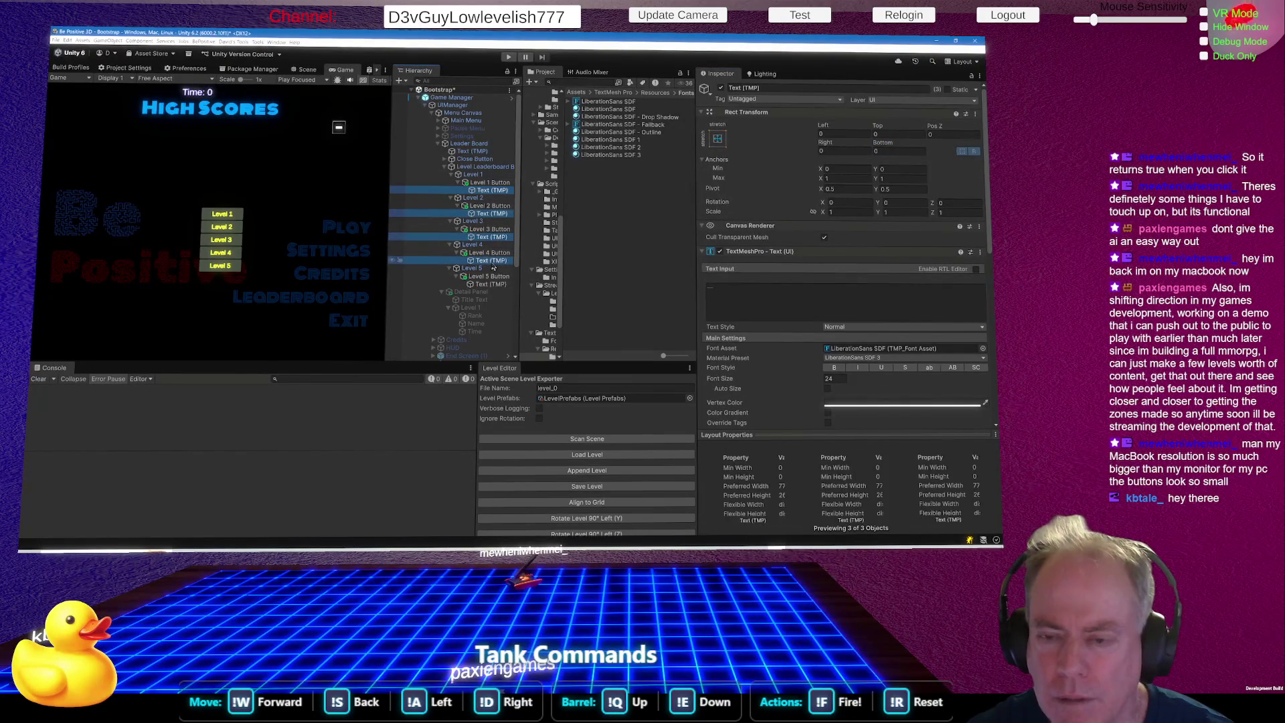
pyautogui.keyDown('ctrl'); pyautogui.click(492, 284); pyautogui.keyUp('ctrl')
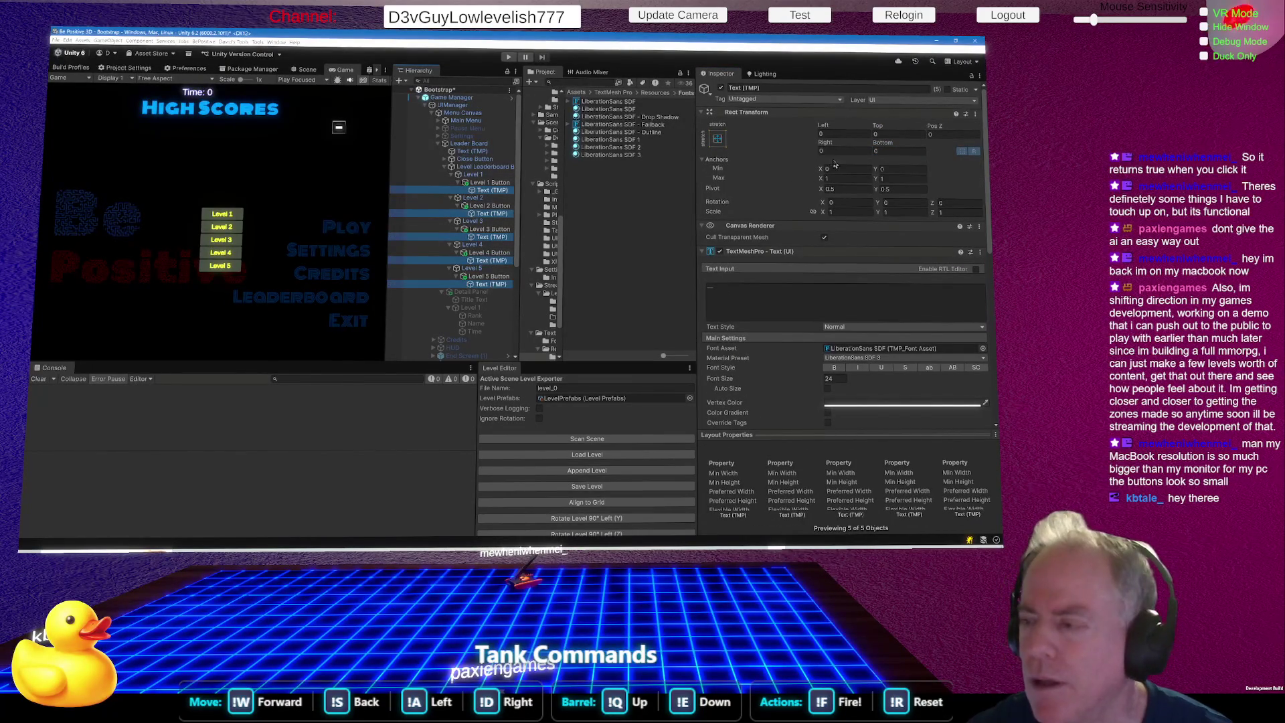
pyautogui.scroll(-5, 882, 206)
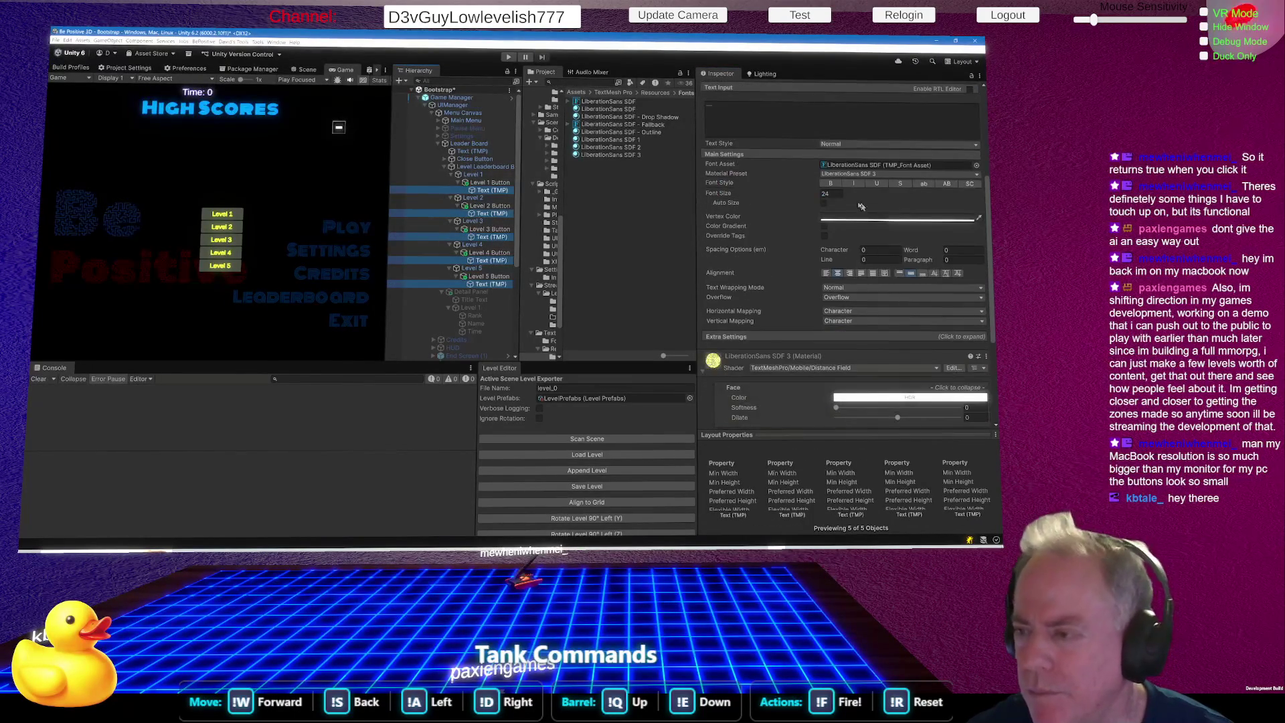
pyautogui.moveTo(732, 194); pyautogui.dragTo(768, 200)
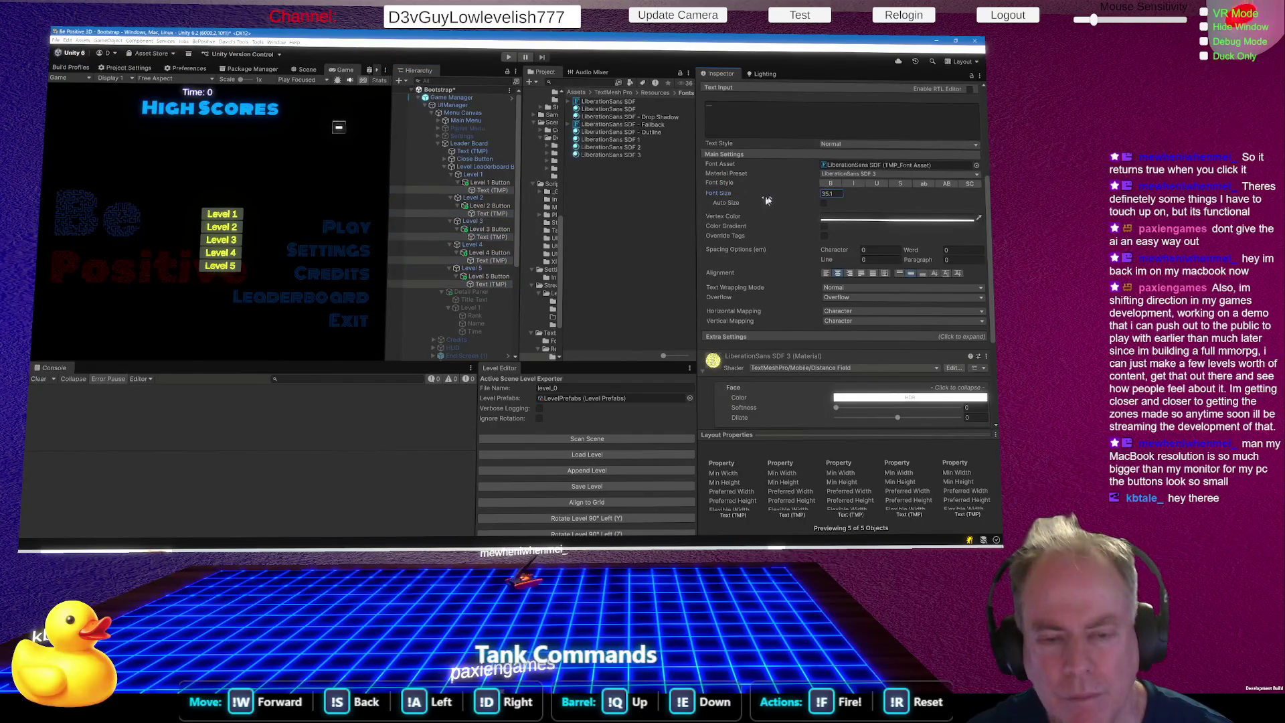
# Set the label text face colour to red, leaving the outline unchanged.
pyautogui.scroll(-4, 928, 297)
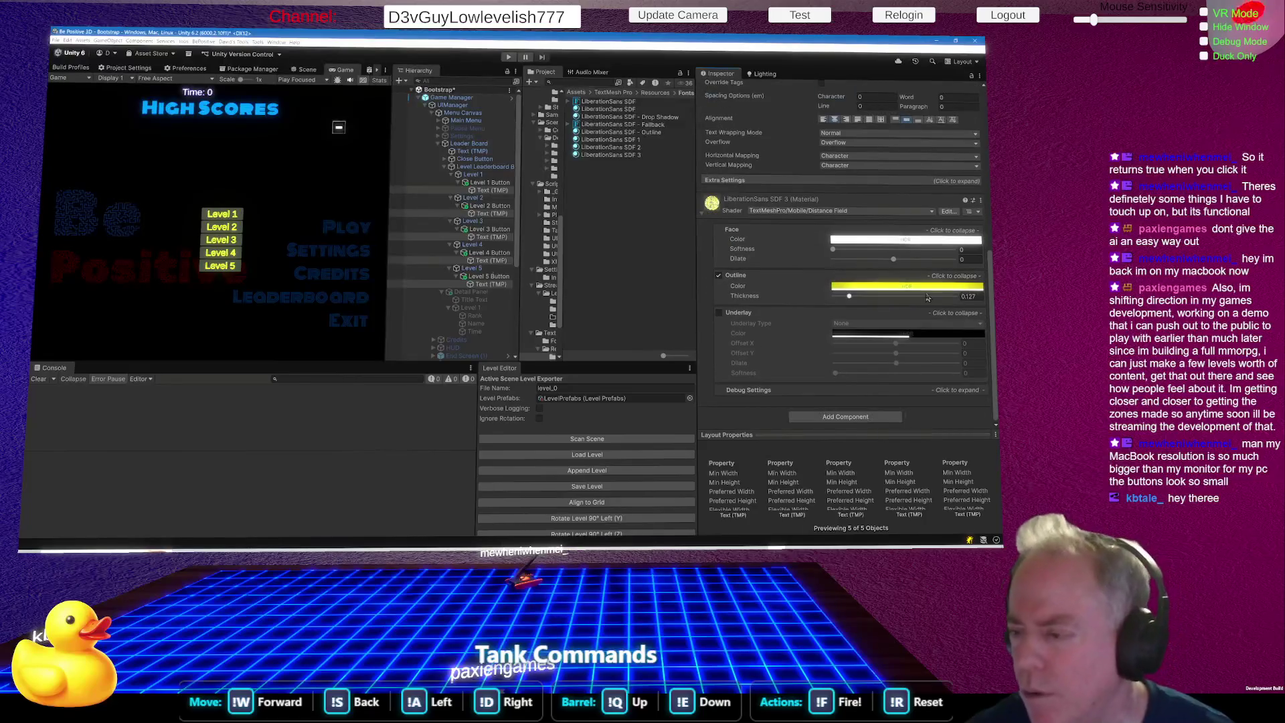
pyautogui.click(924, 287)
pyautogui.click(722, 277)
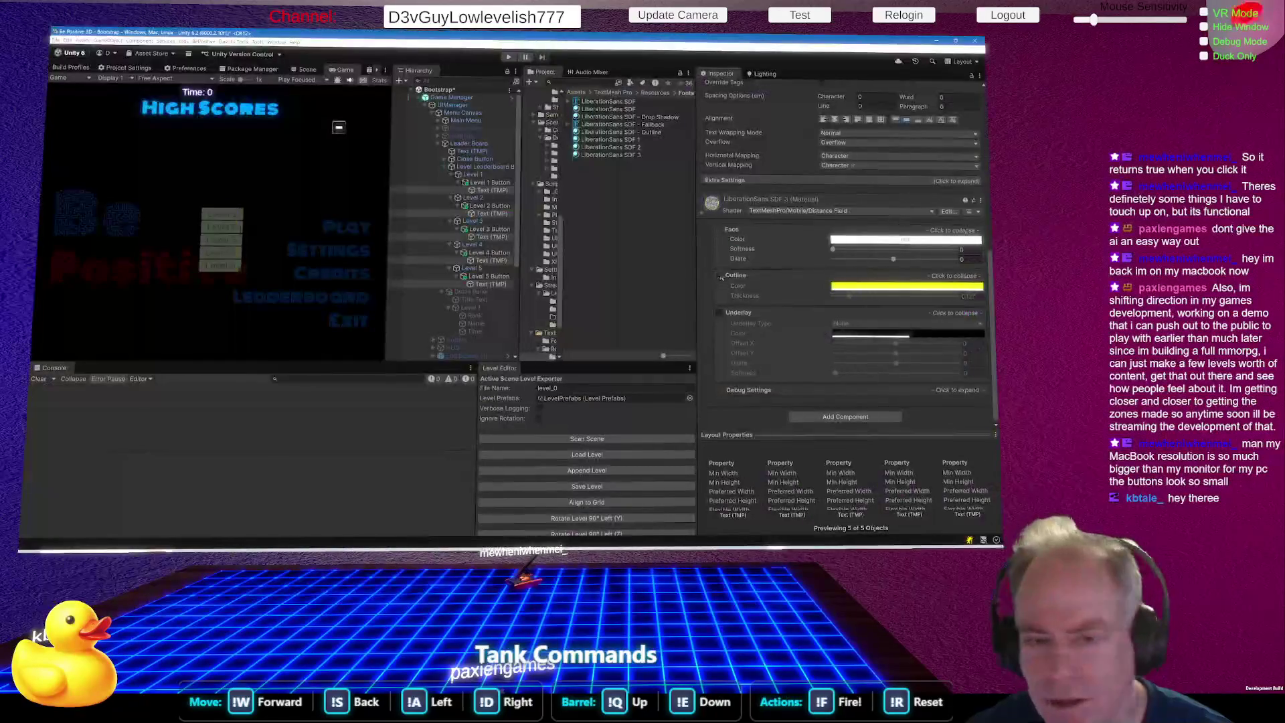
pyautogui.click(911, 241)
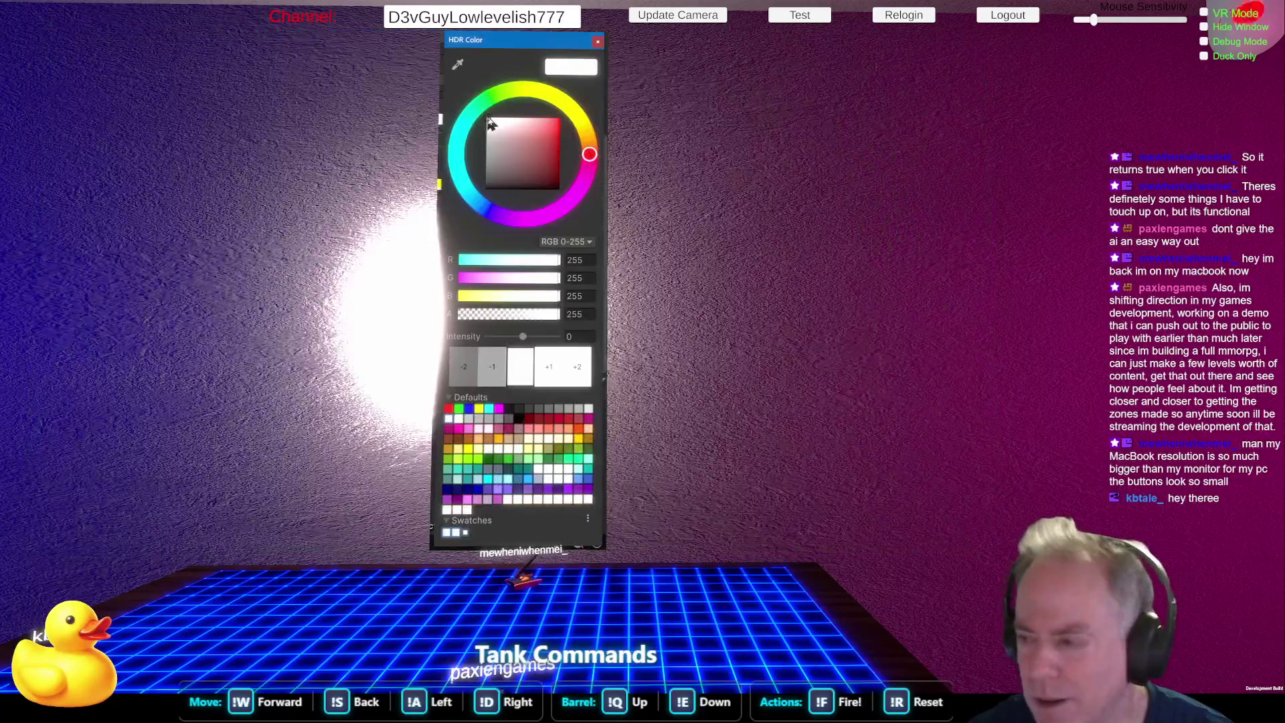
pyautogui.click(853, 237)
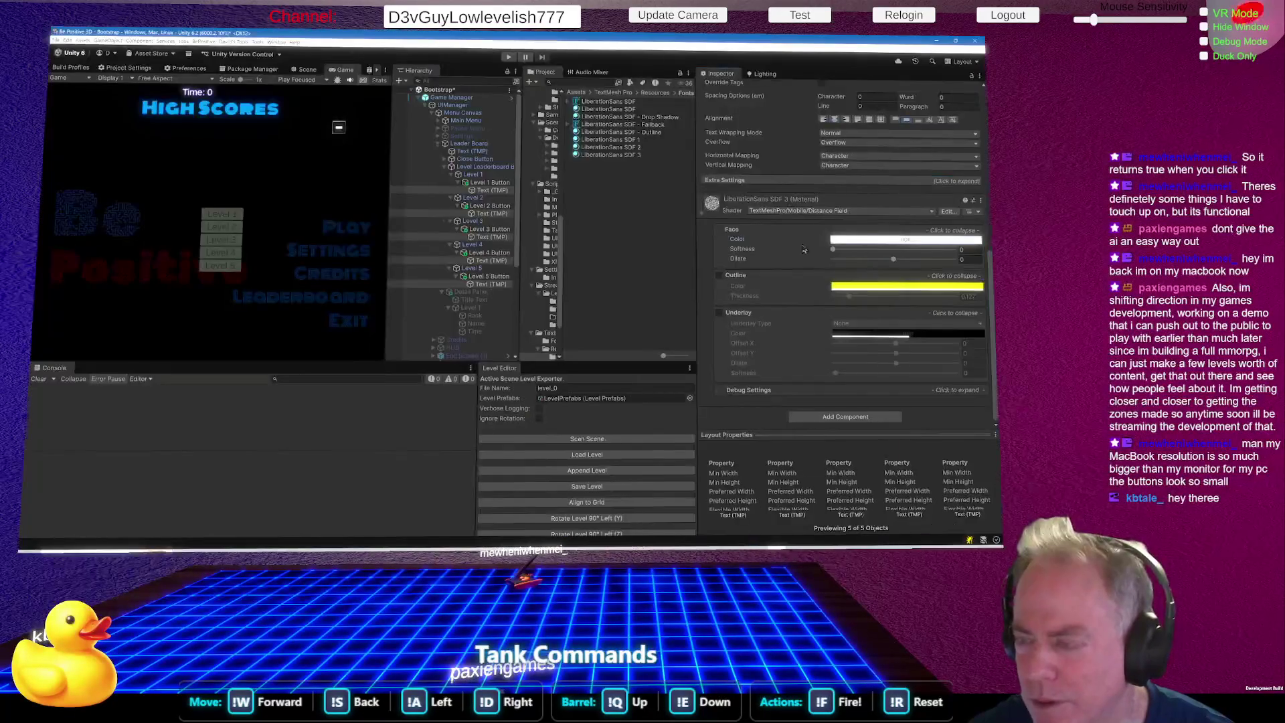
pyautogui.click(912, 240)
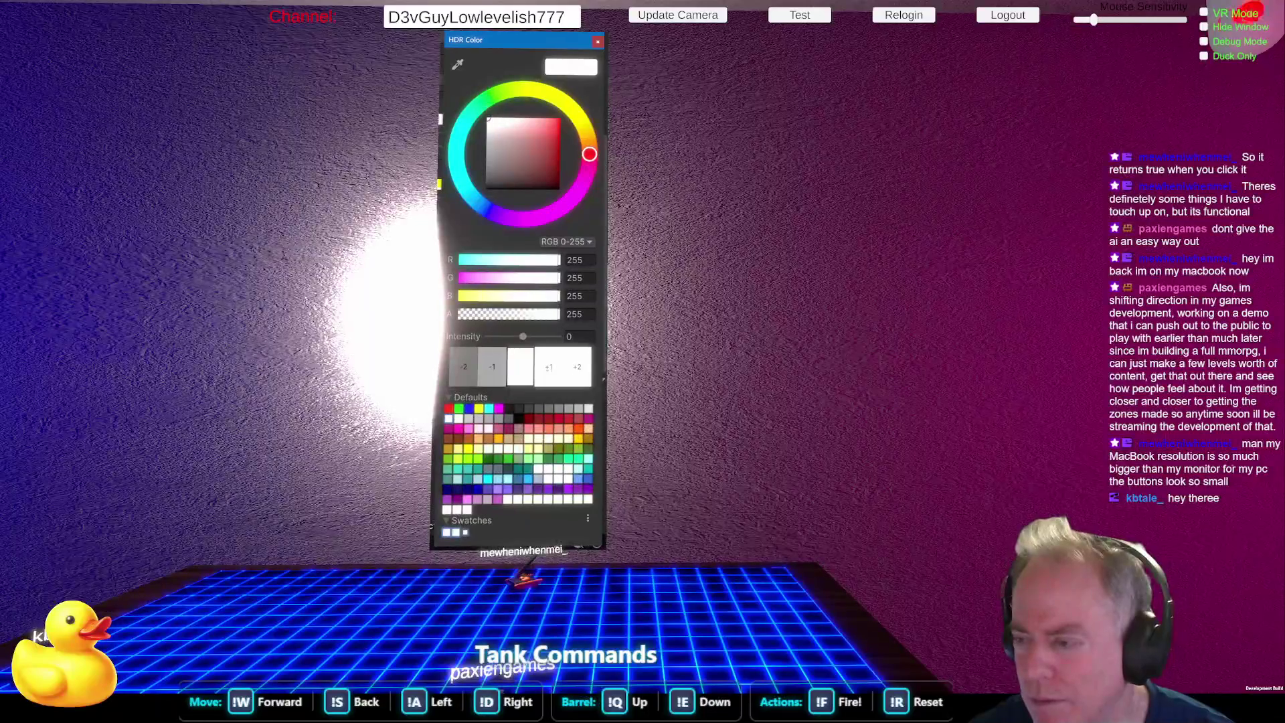
pyautogui.moveTo(542, 112); pyautogui.dragTo(559, 119)
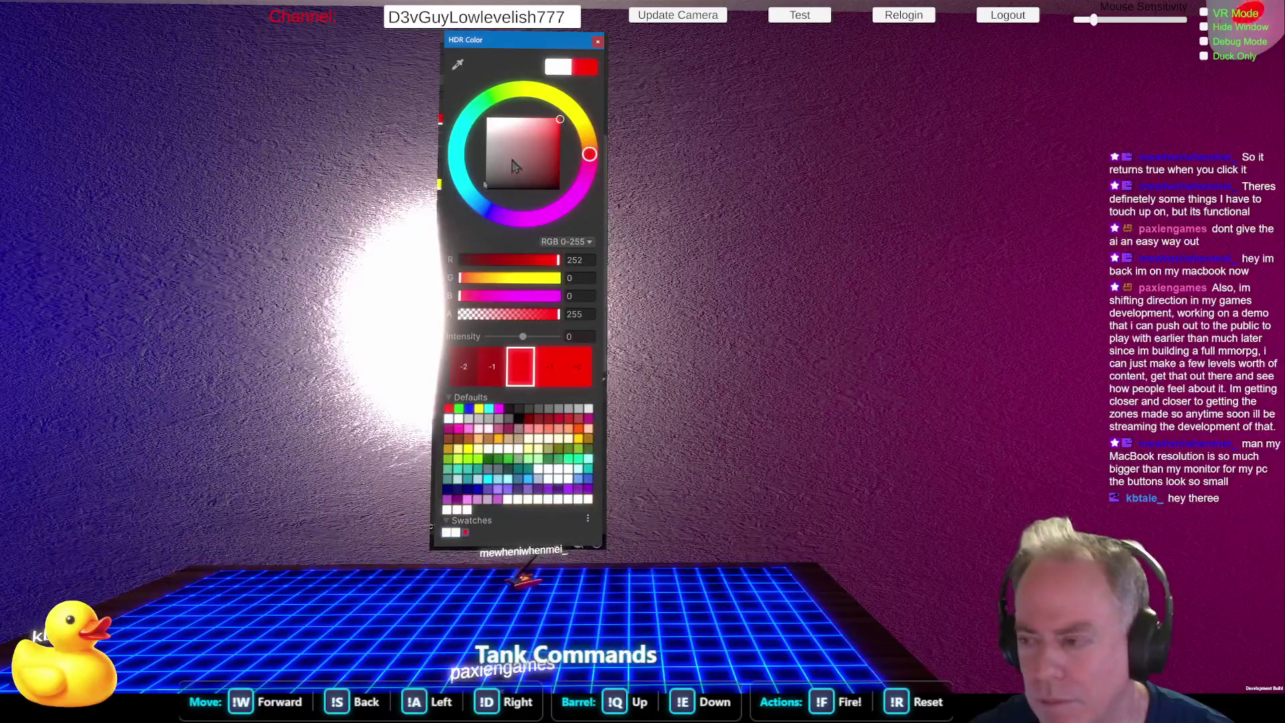
pyautogui.click(884, 340)
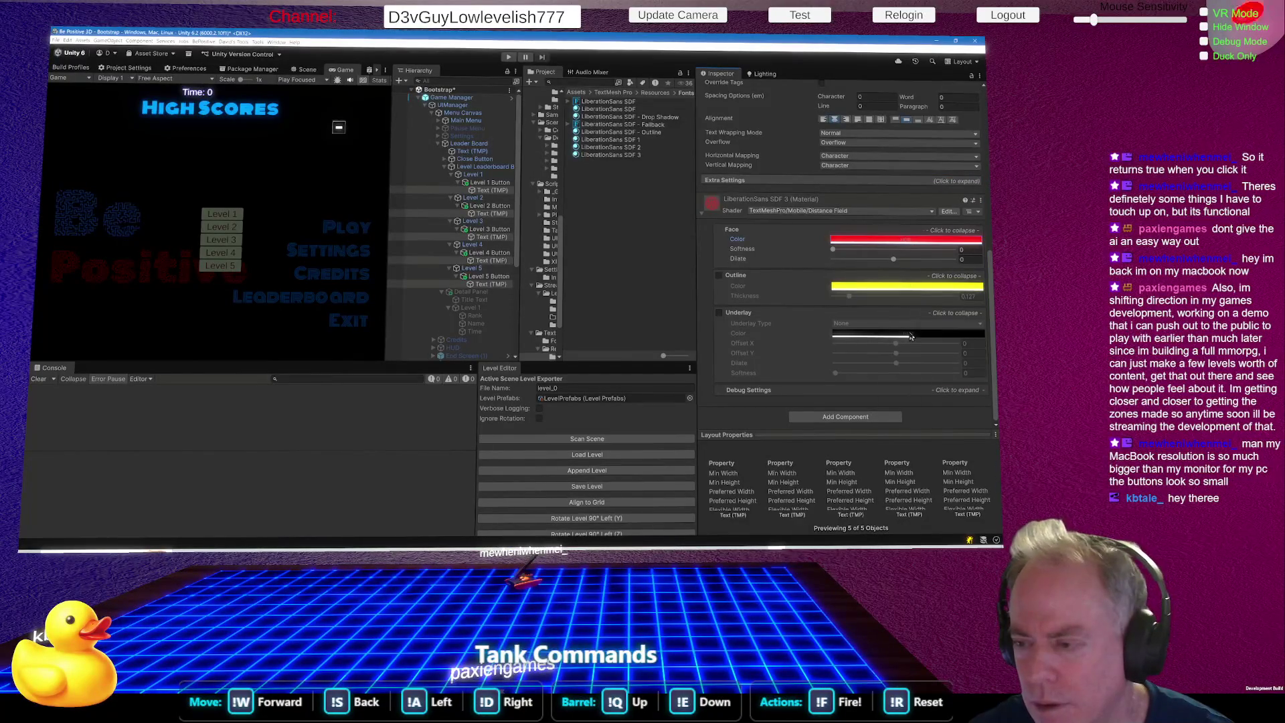
# Change the label face colour from red to bright green (47, 243, 19).
pyautogui.scroll(5, 919, 272)
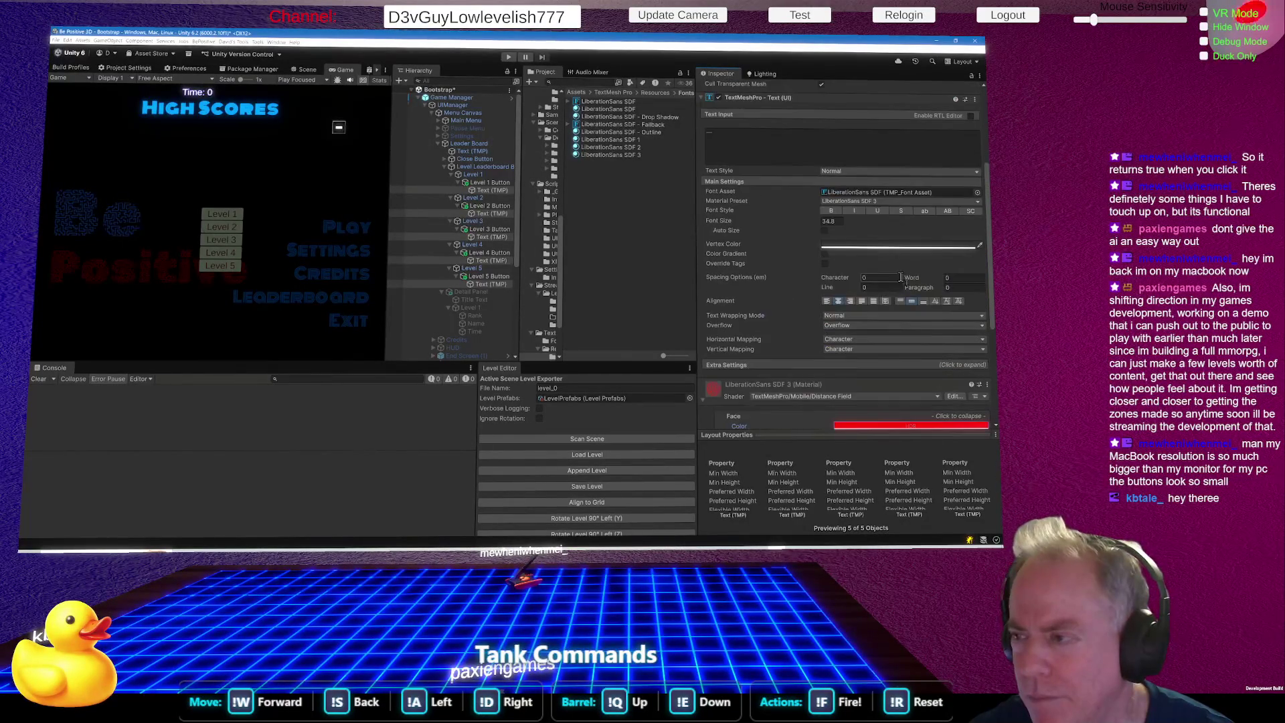
pyautogui.click(900, 247)
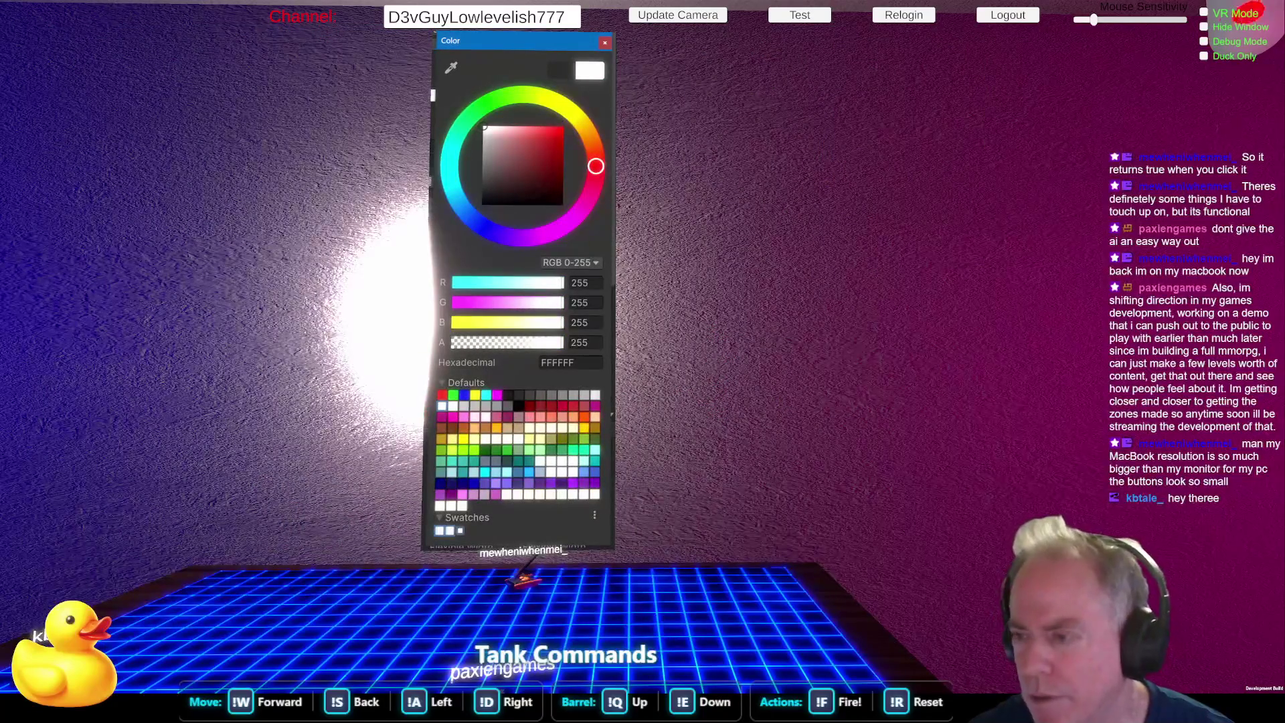
pyautogui.click(604, 42)
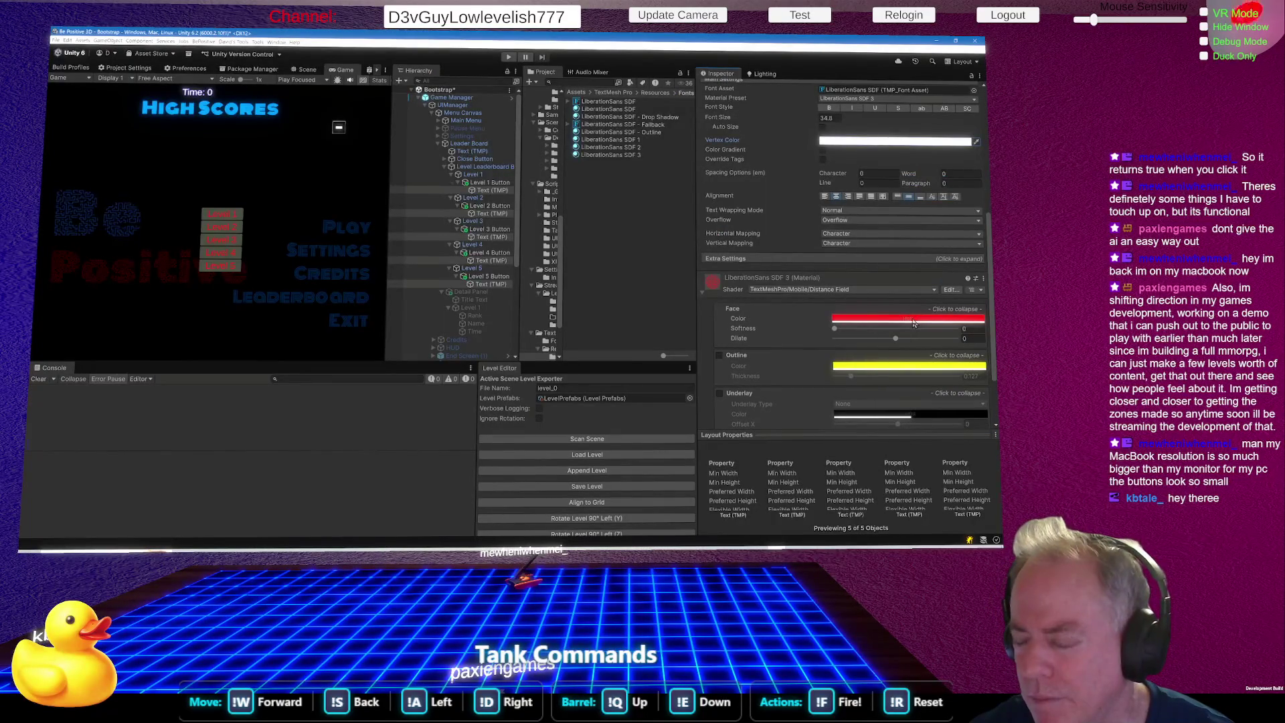
pyautogui.click(915, 323)
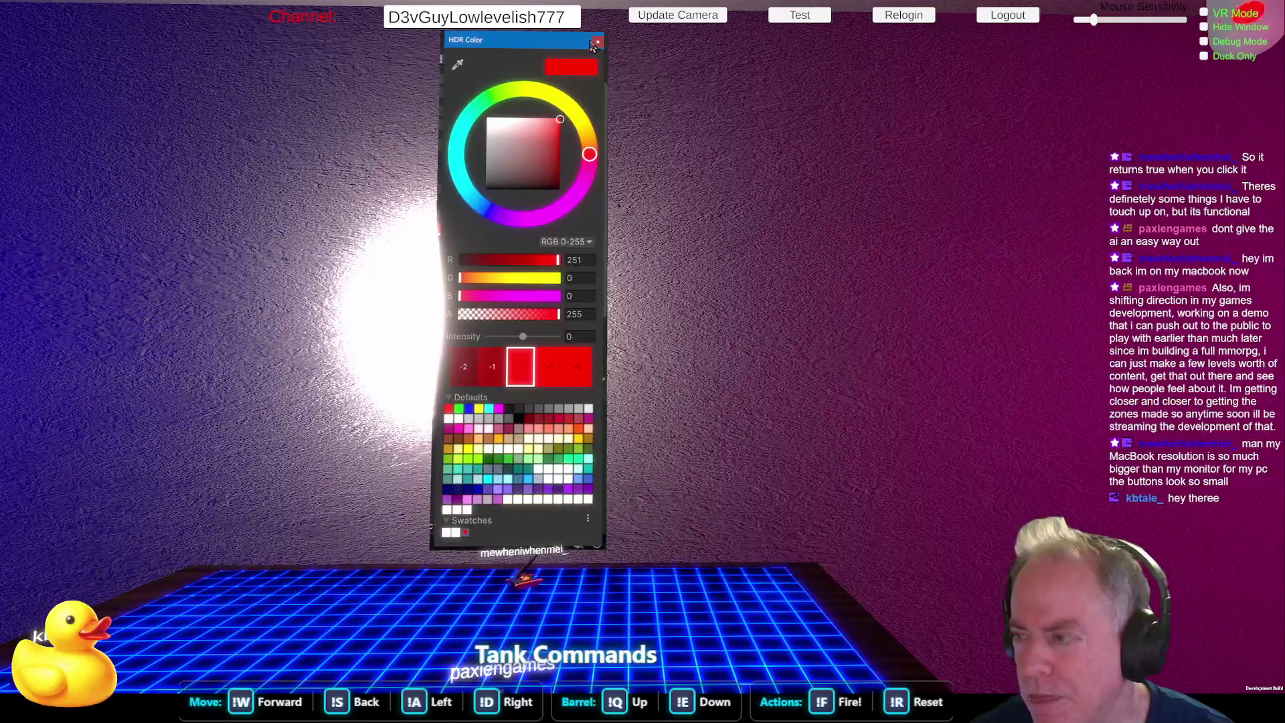
pyautogui.moveTo(539, 154)
pyautogui.mouseDown()
pyautogui.moveTo(529, 134)
pyautogui.moveTo(562, 120)
pyautogui.moveTo(599, 212)
pyautogui.moveTo(559, 120)
pyautogui.mouseUp()
pyautogui.click(501, 99)
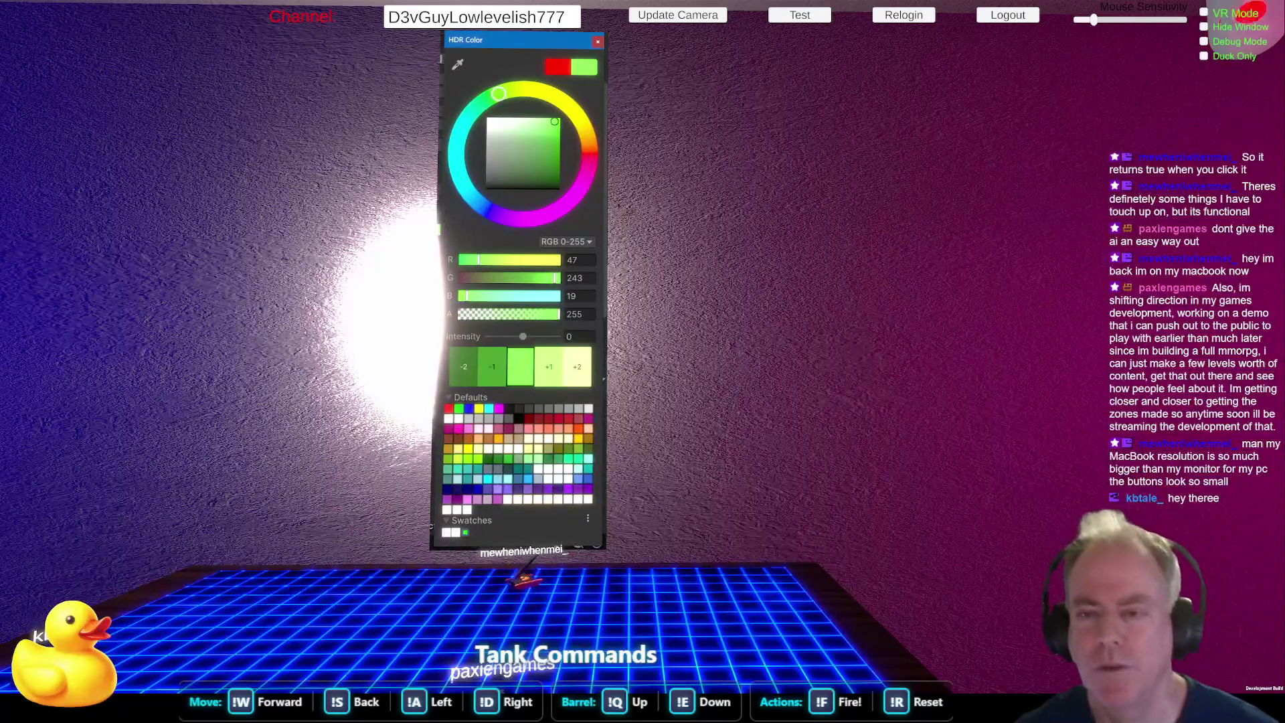
# Multi-select the Level 1–5 rows and make them taller, undoing a width change.
pyautogui.click(480, 177)
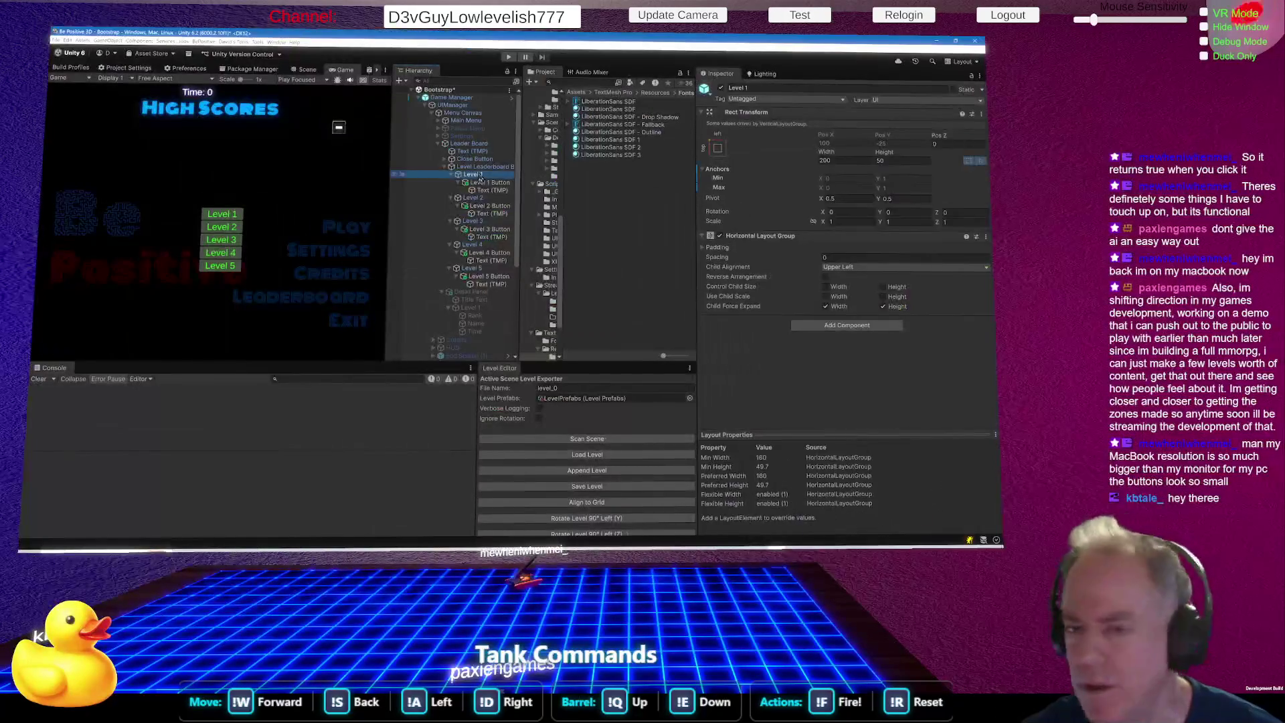
pyautogui.moveTo(895, 157)
pyautogui.mouseDown()
pyautogui.moveTo(966, 151)
pyautogui.moveTo(940, 157)
pyautogui.mouseUp()
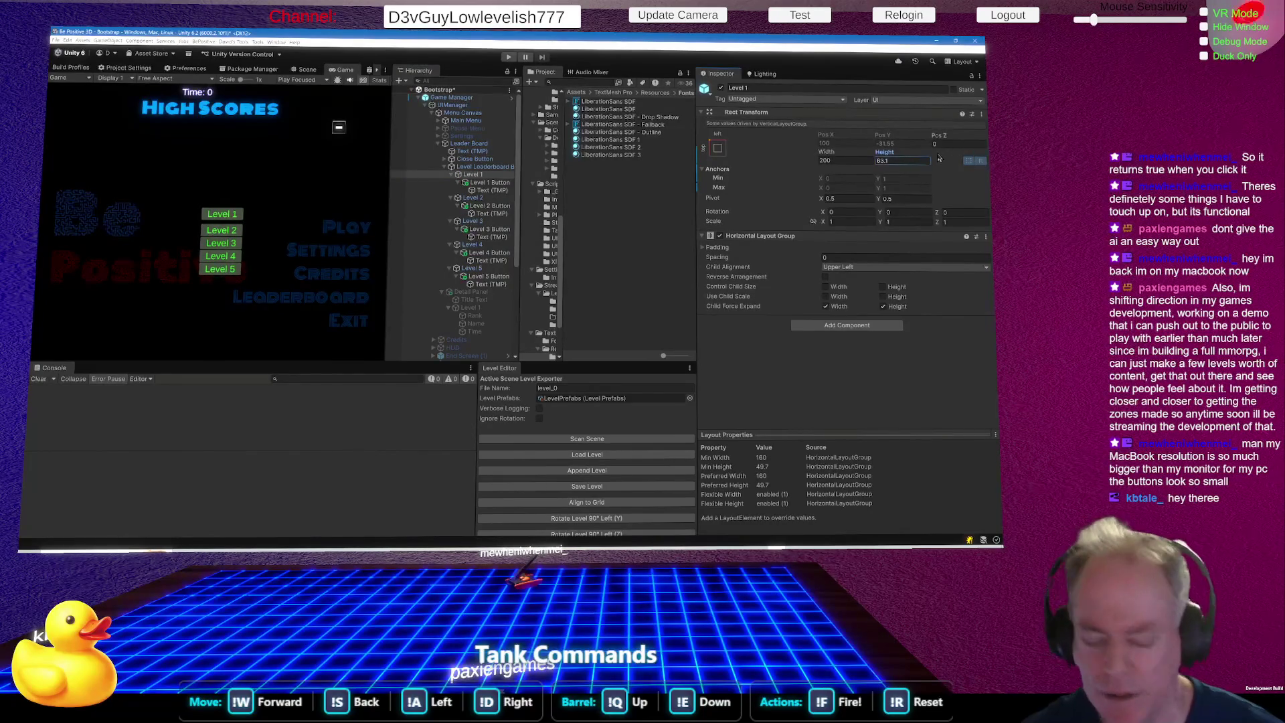
pyautogui.hotkey('ctrl', 'z')
pyautogui.keyDown('ctrl'); pyautogui.click(477, 198); pyautogui.keyUp('ctrl')
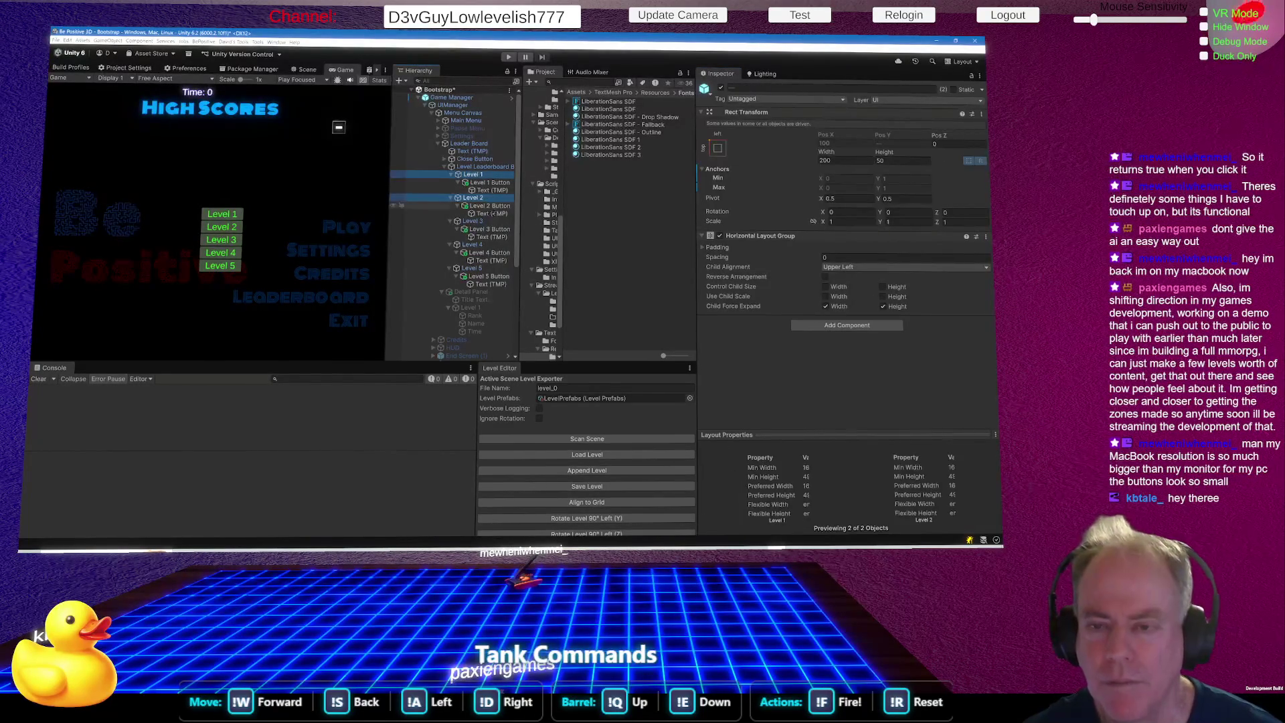
pyautogui.keyDown('ctrl'); pyautogui.click(492, 221); pyautogui.keyUp('ctrl')
pyautogui.keyDown('ctrl'); pyautogui.click(495, 245); pyautogui.keyUp('ctrl')
pyautogui.keyDown('ctrl'); pyautogui.click(500, 267); pyautogui.keyUp('ctrl')
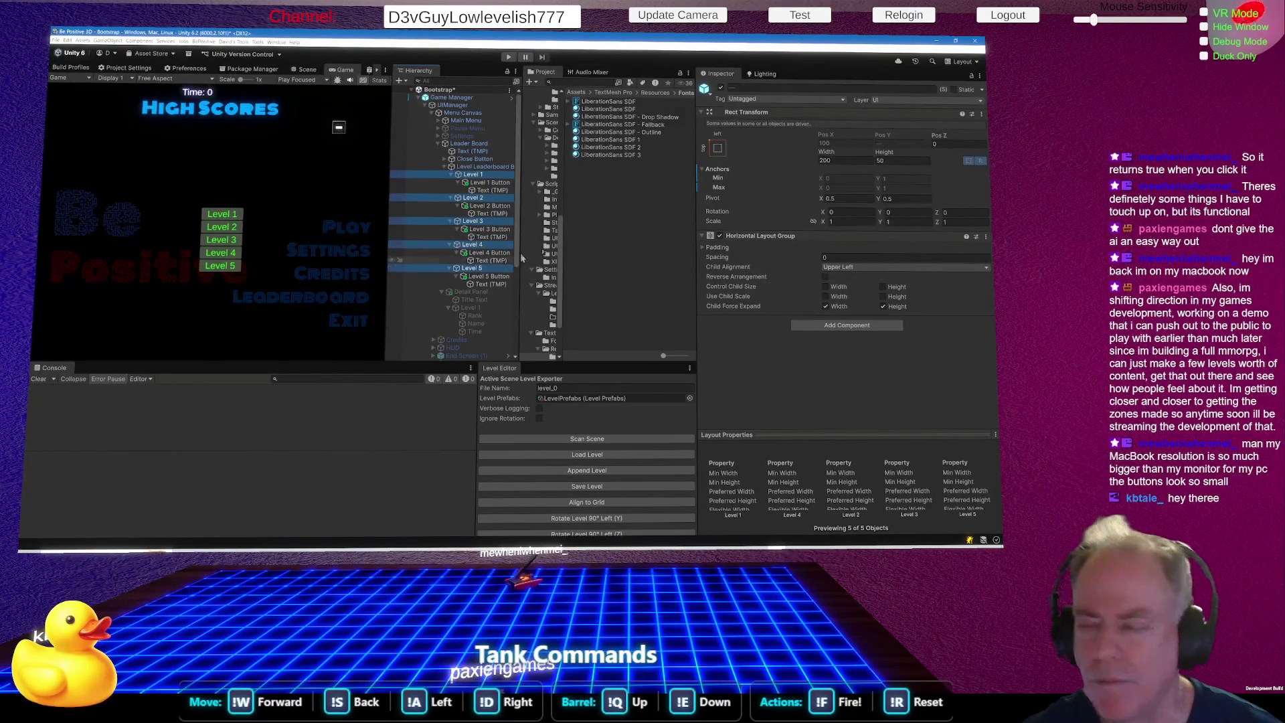
pyautogui.moveTo(885, 152); pyautogui.dragTo(949, 156)
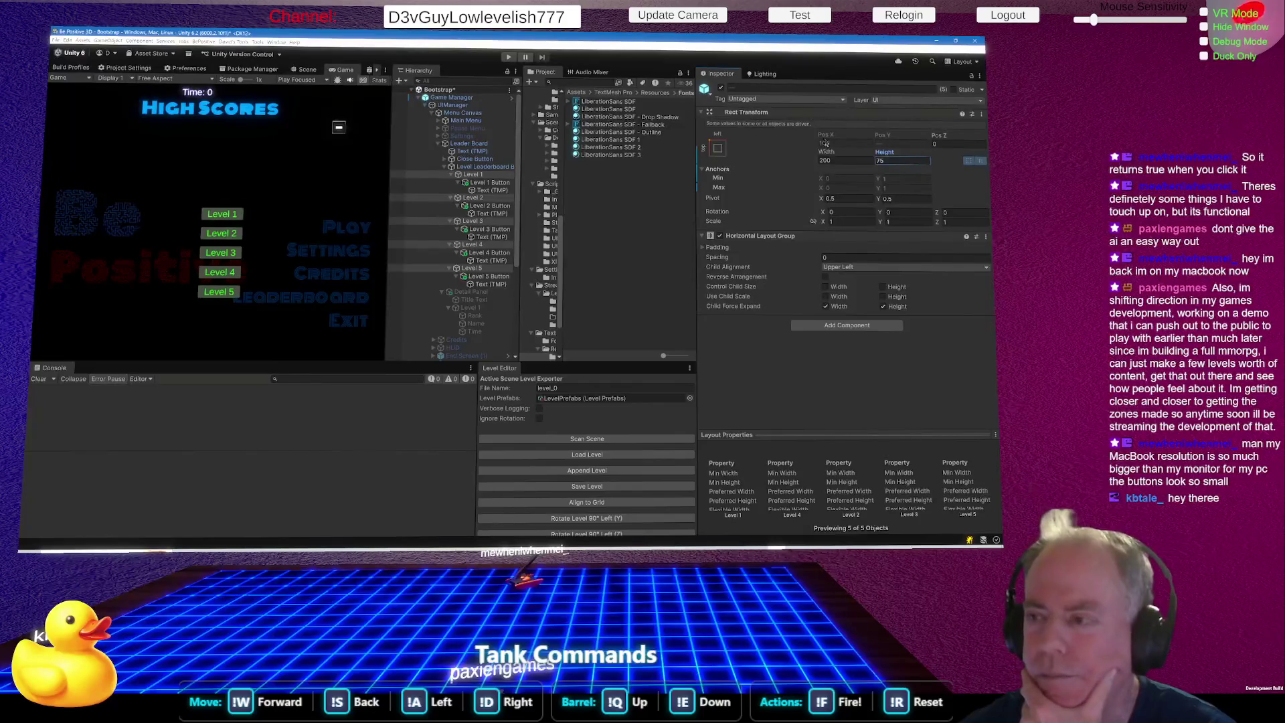
pyautogui.moveTo(826, 154); pyautogui.dragTo(883, 157)
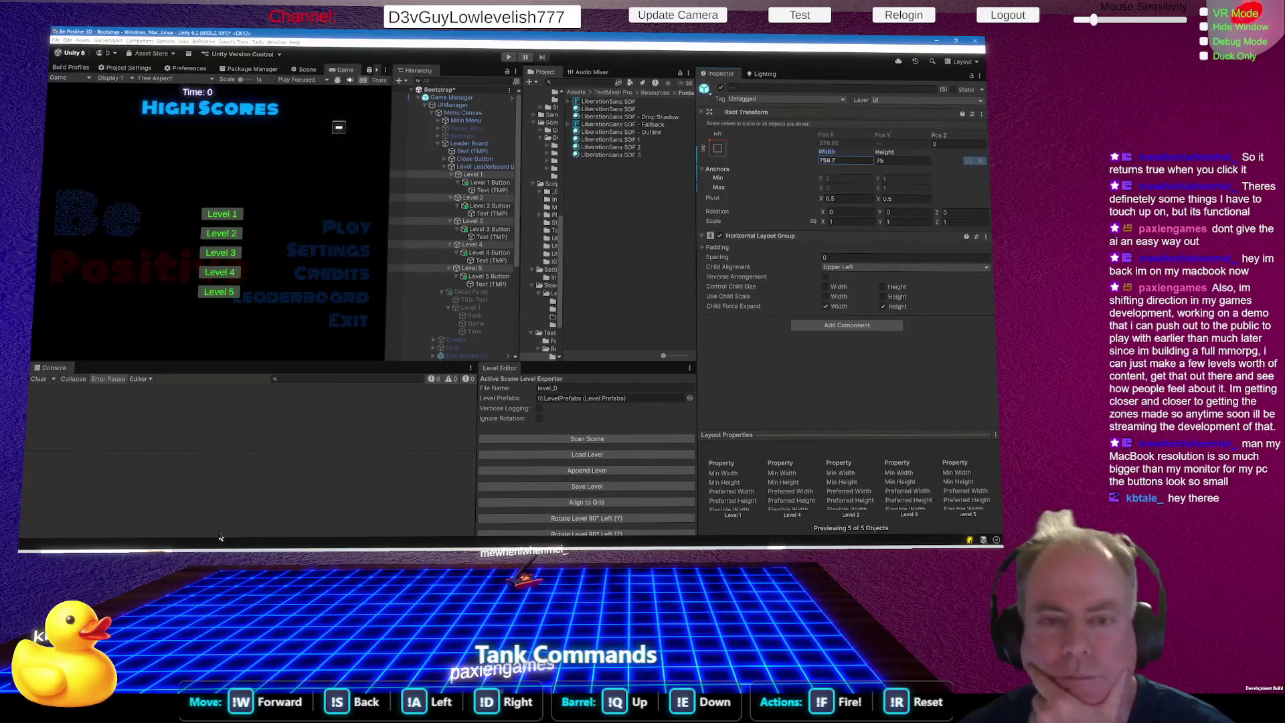
pyautogui.hotkey('ctrl', 'z')
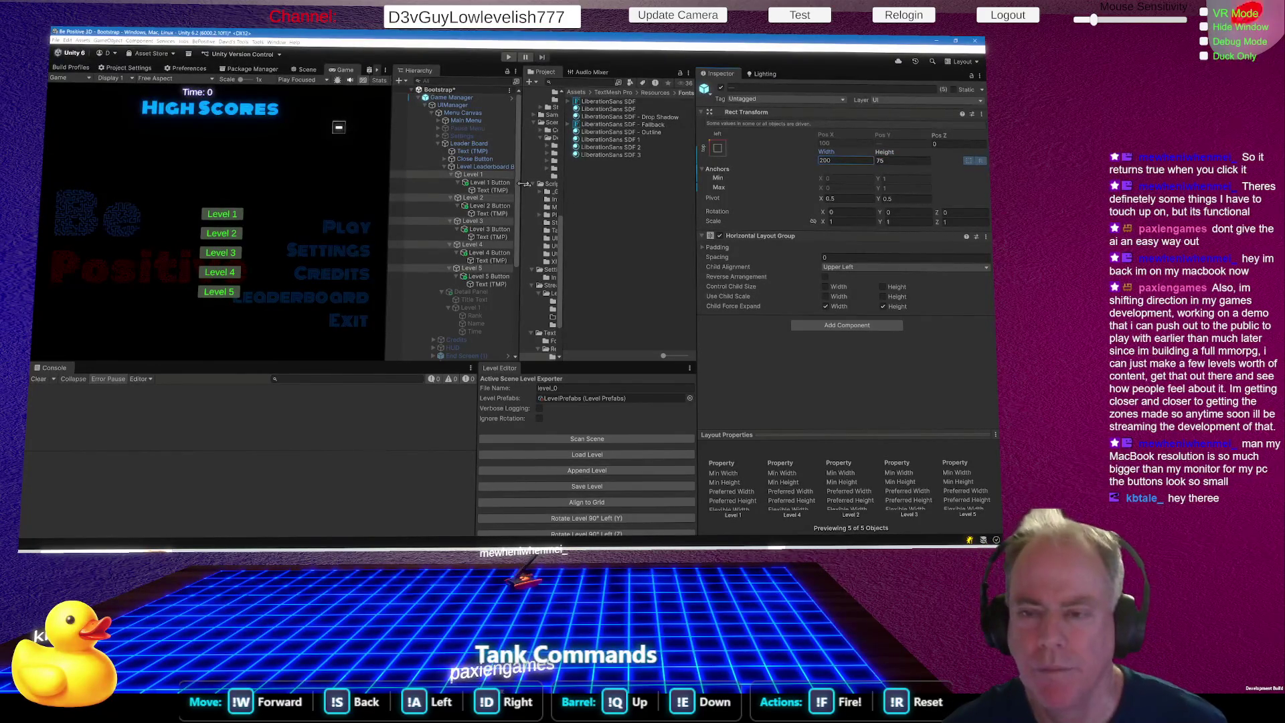
# Widen the five Level Buttons and raise their height to about 89.3.
pyautogui.click(491, 182)
pyautogui.keyDown('ctrl'); pyautogui.click(482, 198); pyautogui.keyUp('ctrl')
pyautogui.keyDown('ctrl'); pyautogui.click(494, 206); pyautogui.keyUp('ctrl')
pyautogui.keyDown('ctrl'); pyautogui.click(497, 199); pyautogui.keyUp('ctrl')
pyautogui.keyDown('ctrl'); pyautogui.click(499, 229); pyautogui.keyUp('ctrl')
pyautogui.keyDown('ctrl'); pyautogui.click(489, 253); pyautogui.keyUp('ctrl')
pyautogui.keyDown('ctrl'); pyautogui.click(489, 276); pyautogui.keyUp('ctrl')
pyautogui.moveTo(810, 155); pyautogui.dragTo(311, 150)
pyautogui.moveTo(887, 153); pyautogui.dragTo(930, 162)
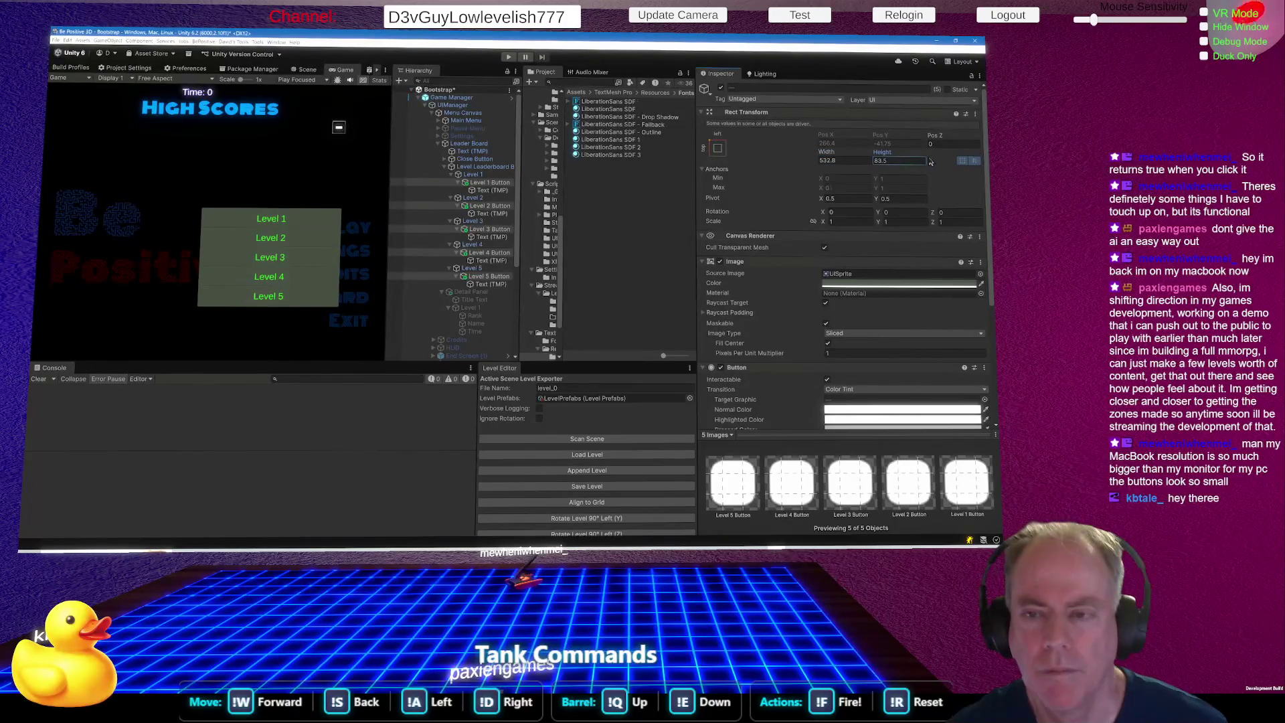
# Raise the Level 1–5 rows' height to about 99 and select the Level Leaderboard Buttons container.
pyautogui.click(476, 175)
pyautogui.keyDown('ctrl'); pyautogui.click(488, 198); pyautogui.keyUp('ctrl')
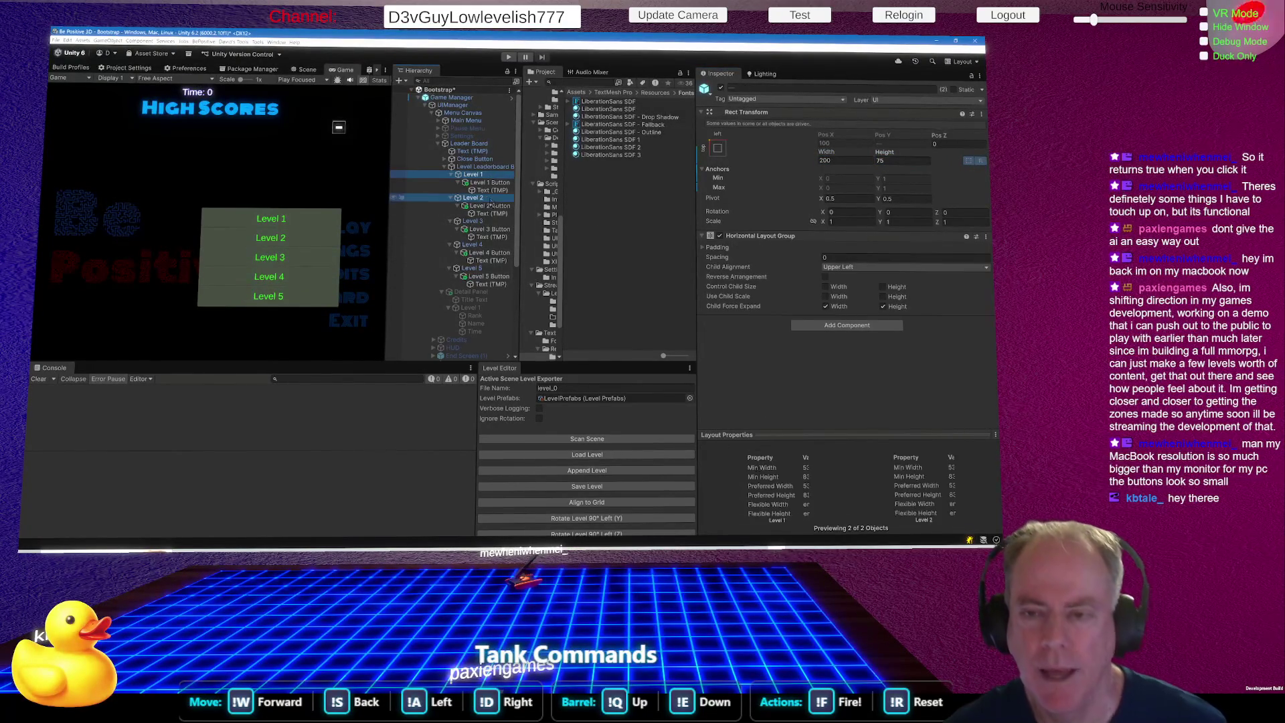
pyautogui.keyDown('ctrl'); pyautogui.click(477, 222); pyautogui.keyUp('ctrl')
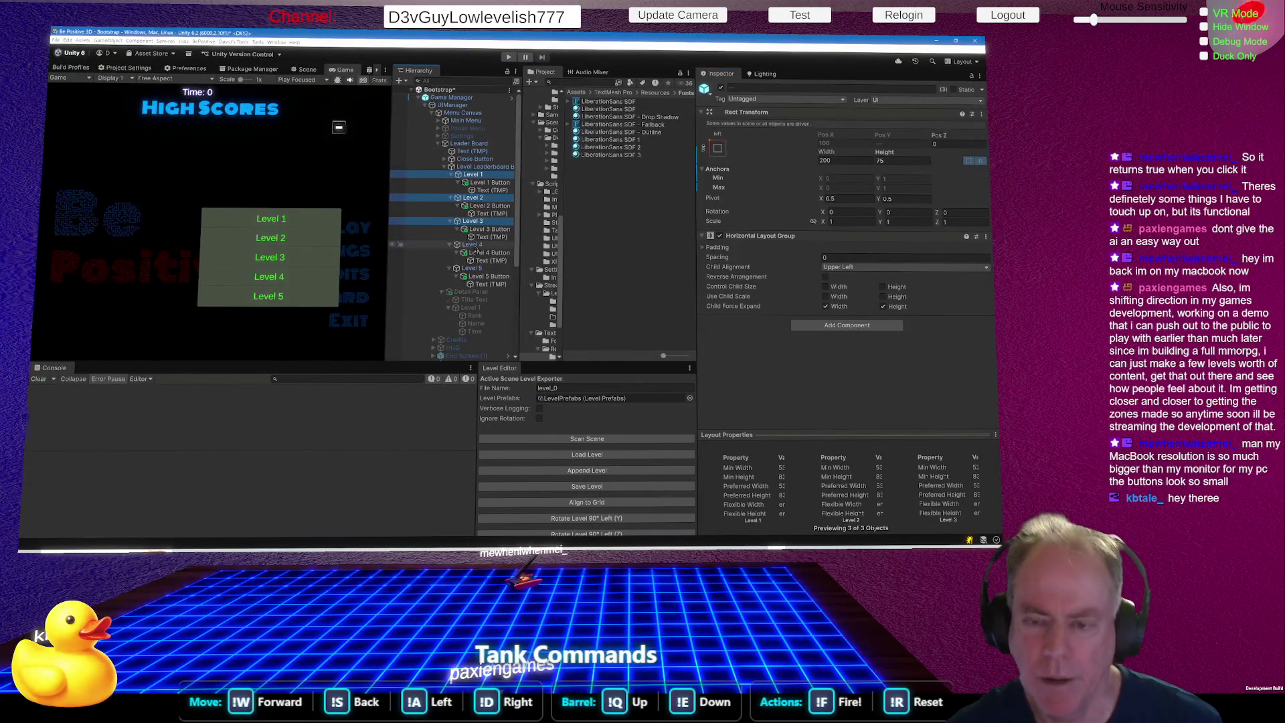
pyautogui.keyDown('ctrl'); pyautogui.click(472, 245); pyautogui.keyUp('ctrl')
pyautogui.keyDown('ctrl'); pyautogui.click(472, 269); pyautogui.keyUp('ctrl')
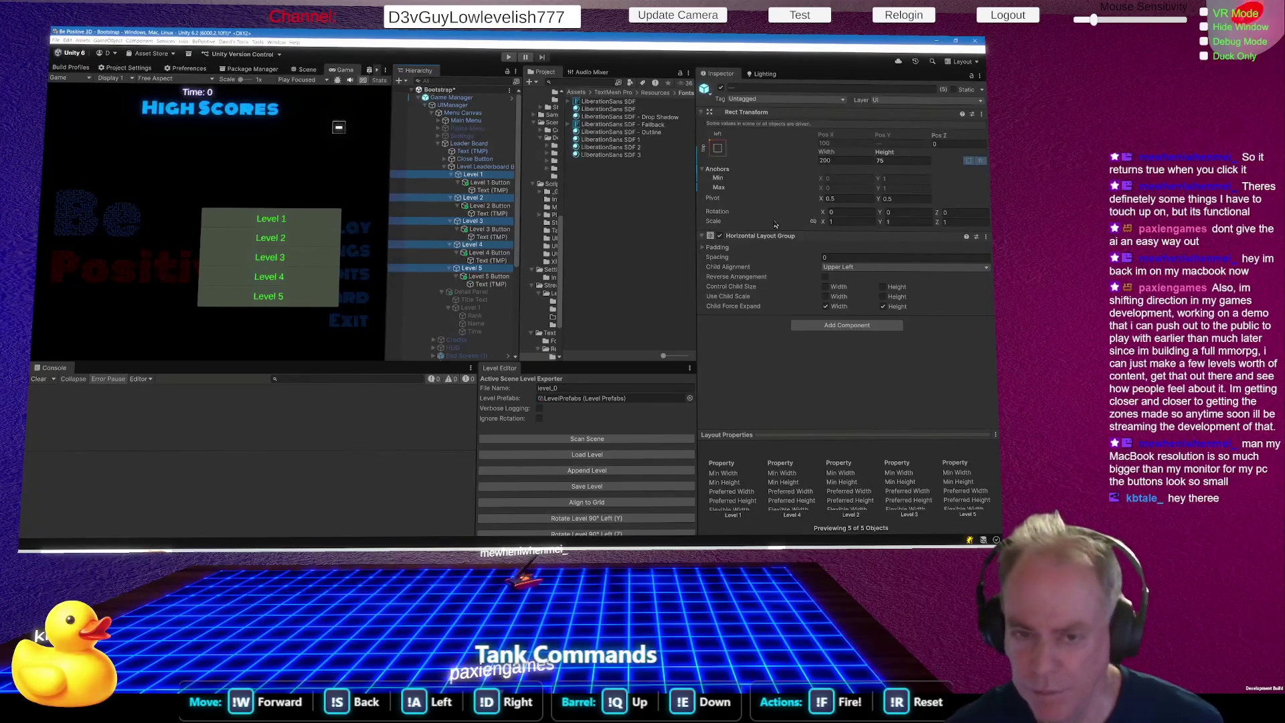
pyautogui.moveTo(884, 157); pyautogui.dragTo(944, 151)
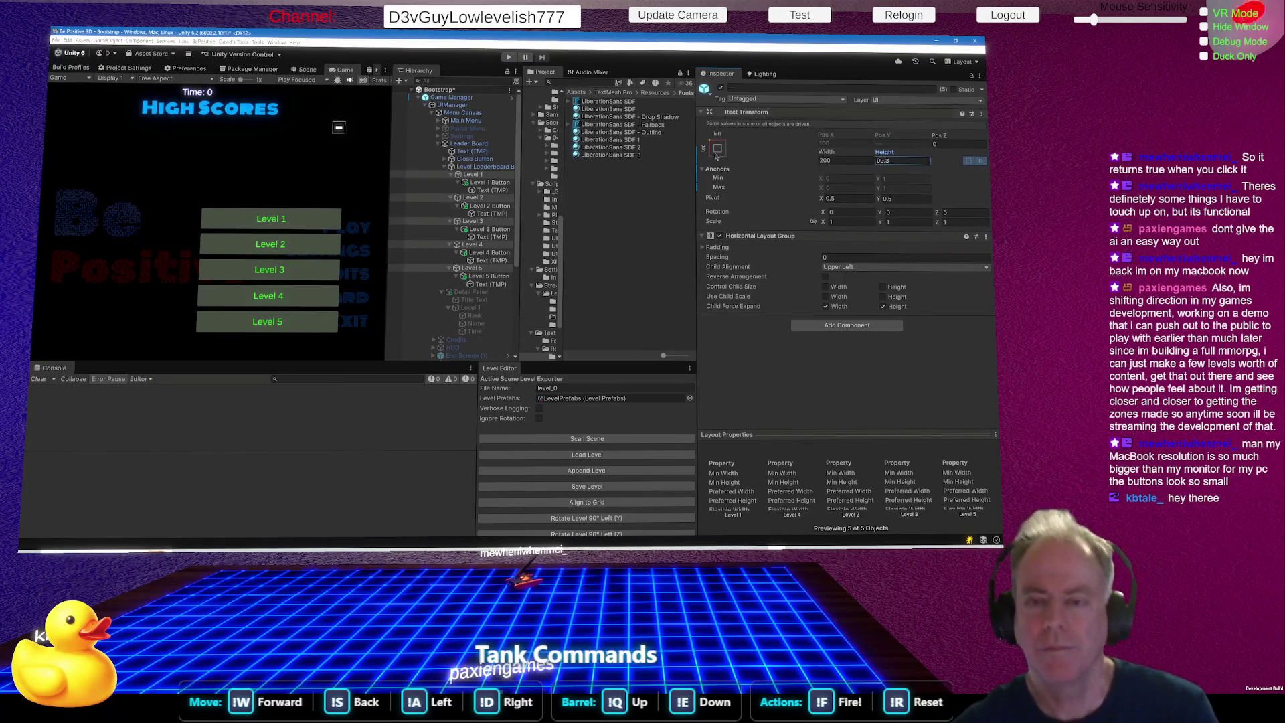
pyautogui.click(508, 167)
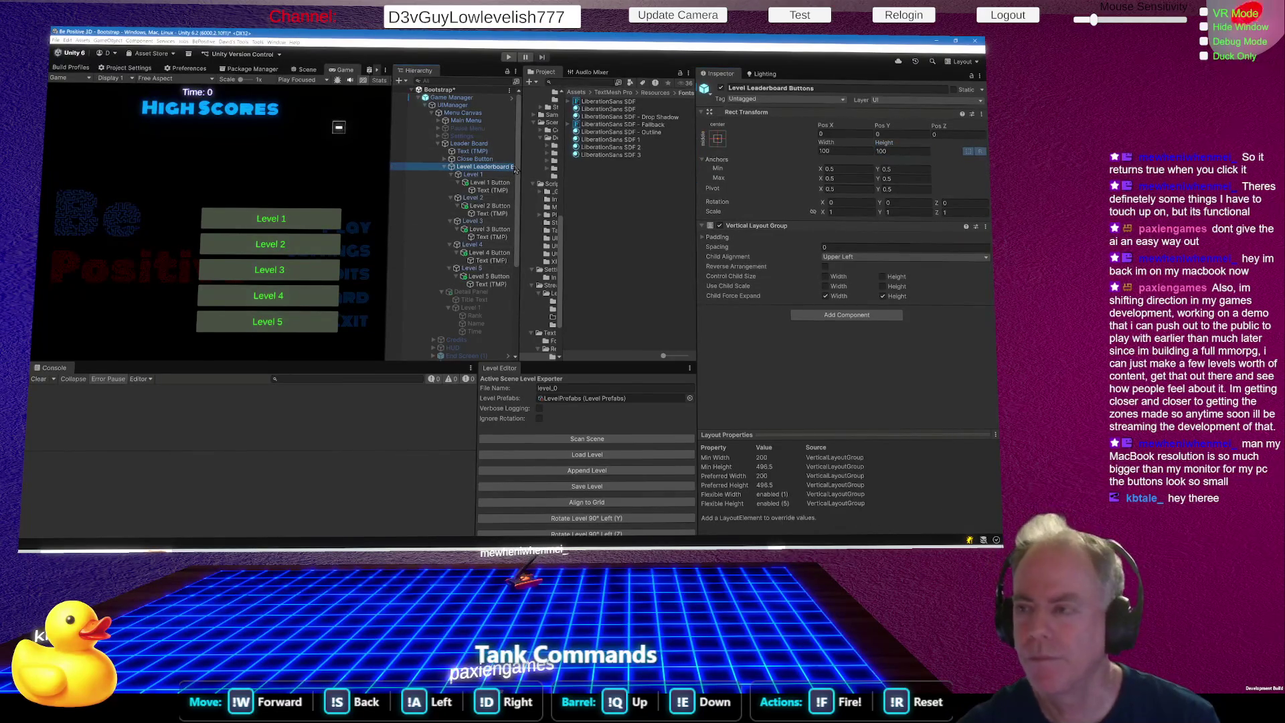
# Set the buttons container's Child Alignment to Upper Center and its width to about 740.
pyautogui.moveTo(838, 150)
pyautogui.mouseDown()
pyautogui.moveTo(617, 63)
pyautogui.moveTo(706, 61)
pyautogui.moveTo(339, 94)
pyautogui.mouseUp()
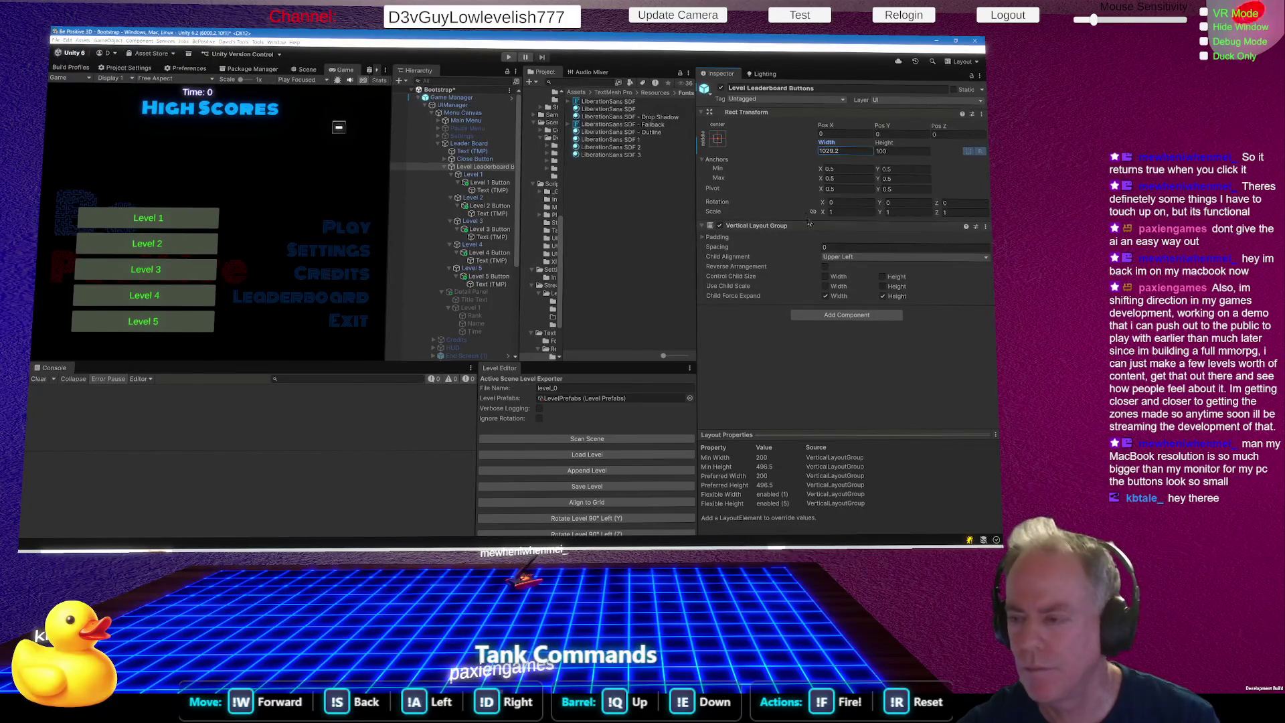
pyautogui.click(880, 257)
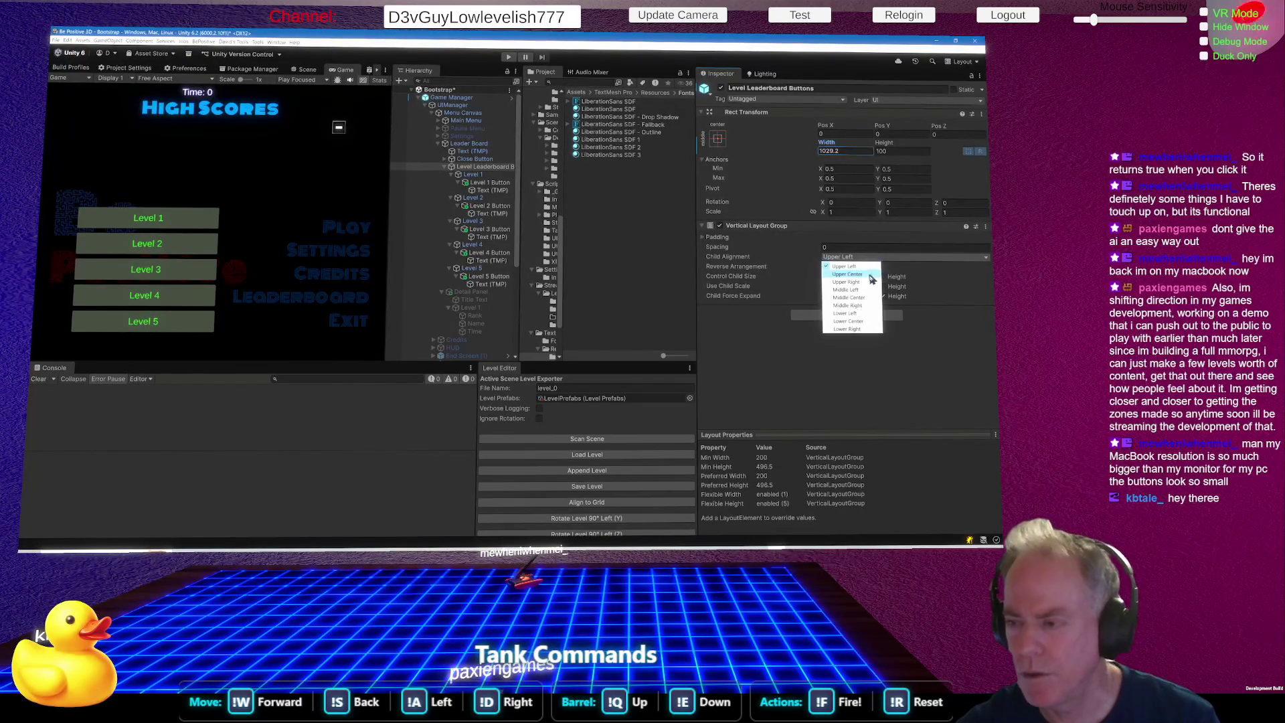
pyautogui.click(869, 275)
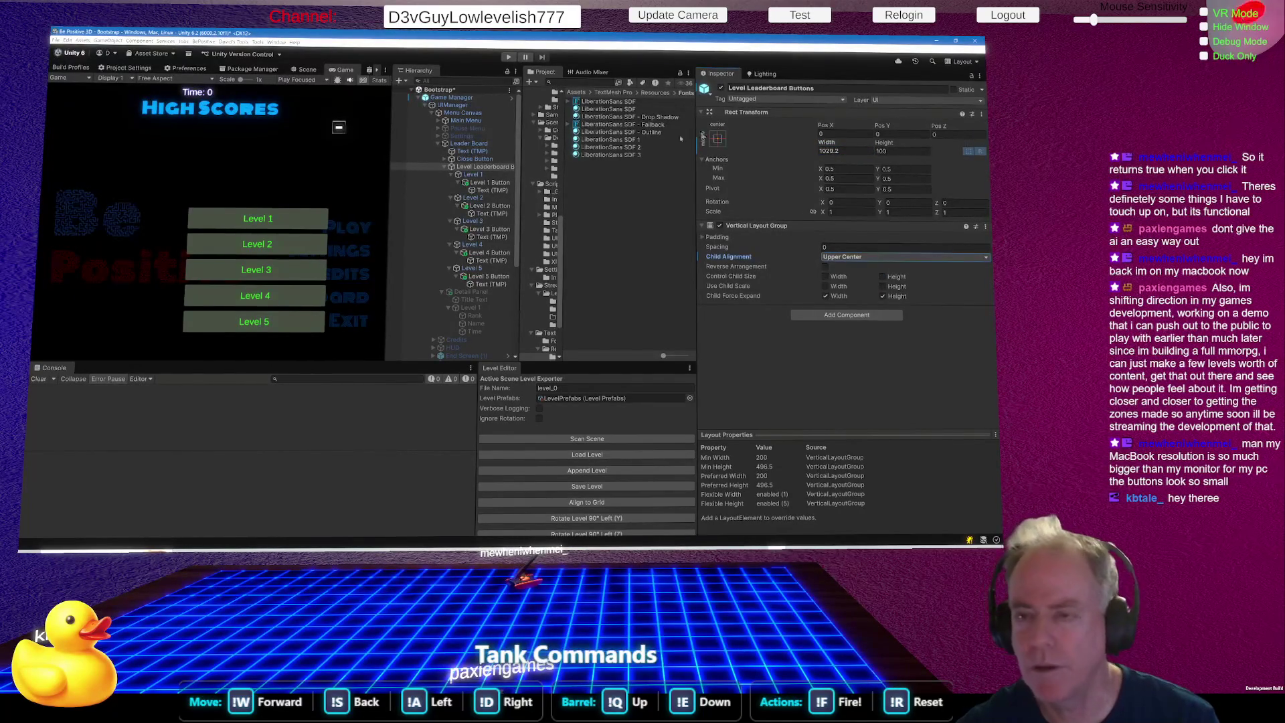
pyautogui.moveTo(827, 142); pyautogui.dragTo(858, 139)
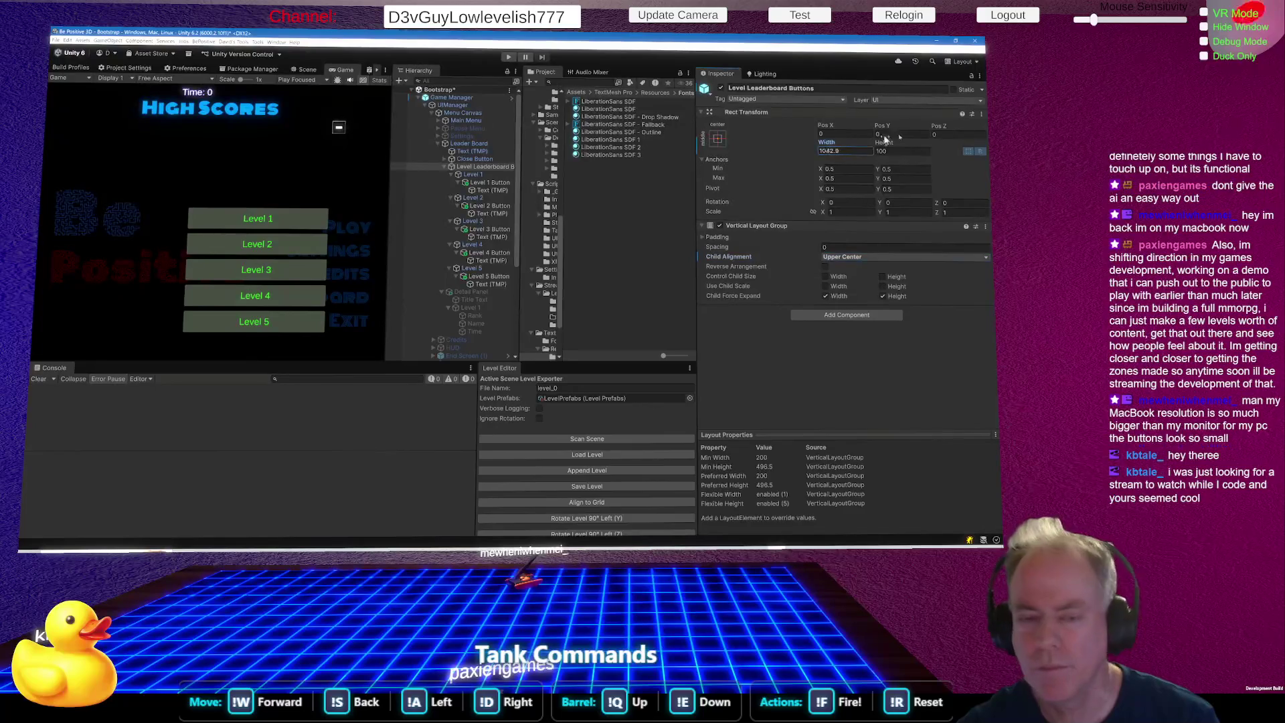
pyautogui.moveTo(334, 114)
pyautogui.mouseDown()
pyautogui.moveTo(64, 135)
pyautogui.moveTo(299, 228)
pyautogui.mouseUp()
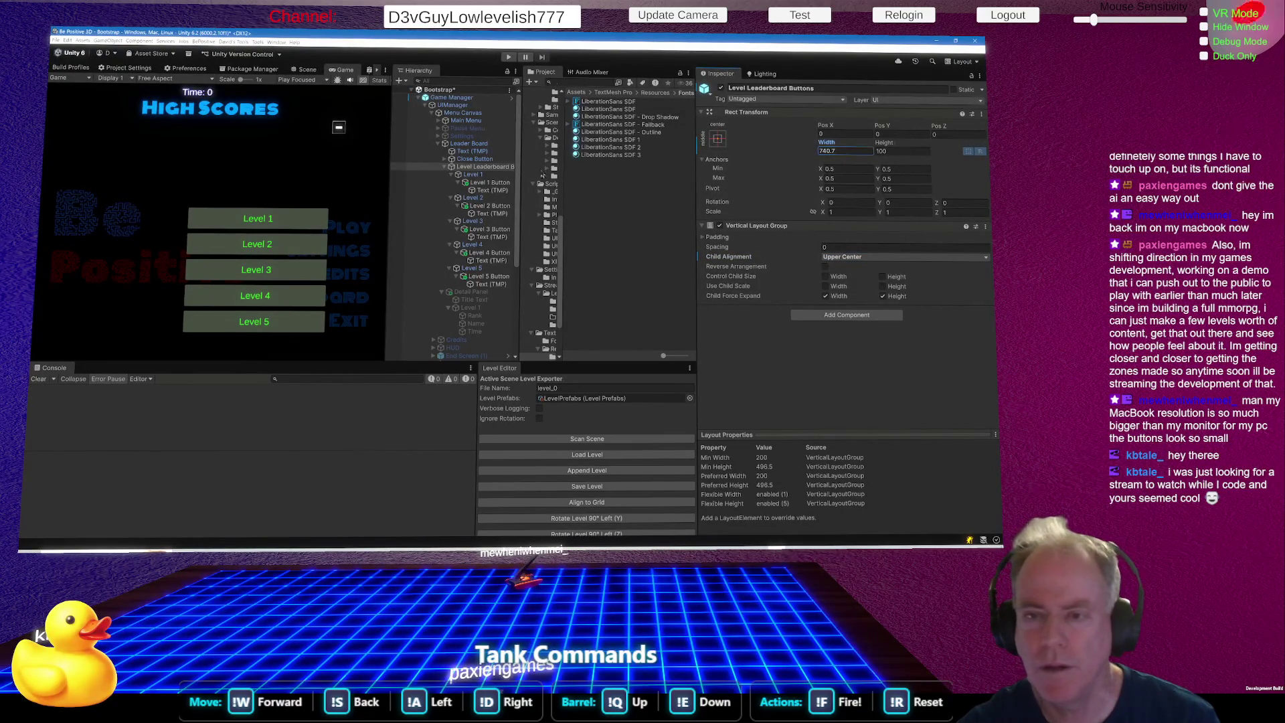
# Set the height of the Level 1–5 rows to 110.1.
pyautogui.click(475, 174)
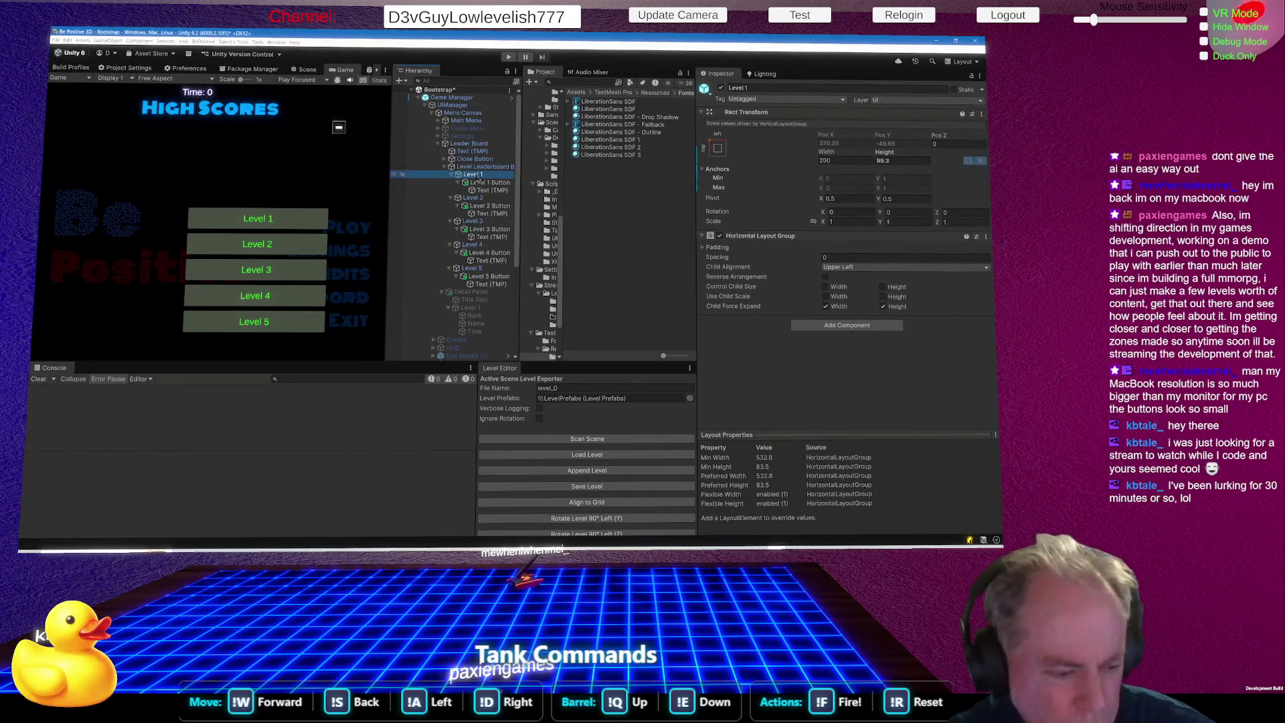
pyautogui.keyDown('ctrl'); pyautogui.click(472, 198); pyautogui.keyUp('ctrl')
pyautogui.keyDown('ctrl'); pyautogui.click(472, 221); pyautogui.keyUp('ctrl')
pyautogui.keyDown('ctrl'); pyautogui.click(471, 245); pyautogui.keyUp('ctrl')
pyautogui.keyDown('ctrl'); pyautogui.click(470, 267); pyautogui.keyUp('ctrl')
pyautogui.click(901, 160)
pyautogui.write('110.1')
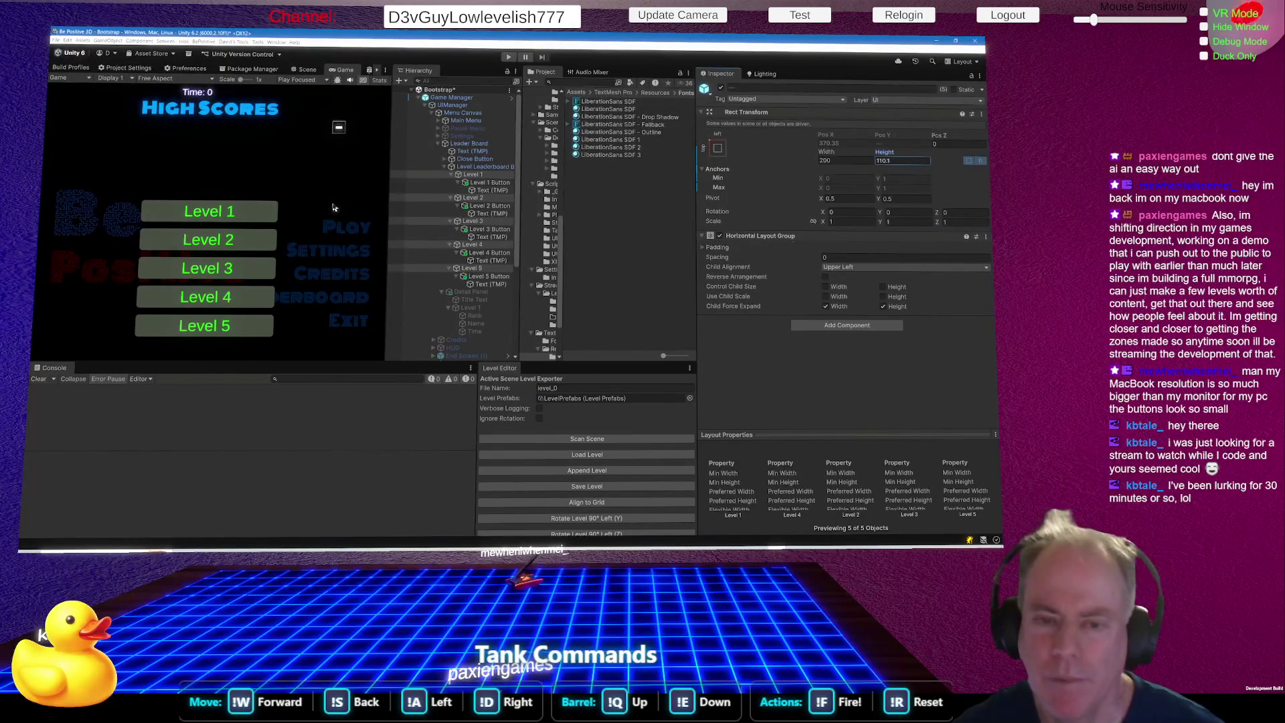
# Multi-select Level 1 through Level 5 Buttons.
pyautogui.click(503, 184)
pyautogui.keyDown('ctrl'); pyautogui.click(499, 206); pyautogui.keyUp('ctrl')
pyautogui.keyDown('ctrl'); pyautogui.click(497, 229); pyautogui.keyUp('ctrl')
pyautogui.keyDown('ctrl'); pyautogui.click(496, 253); pyautogui.keyUp('ctrl')
pyautogui.keyDown('ctrl'); pyautogui.click(494, 276); pyautogui.keyUp('ctrl')
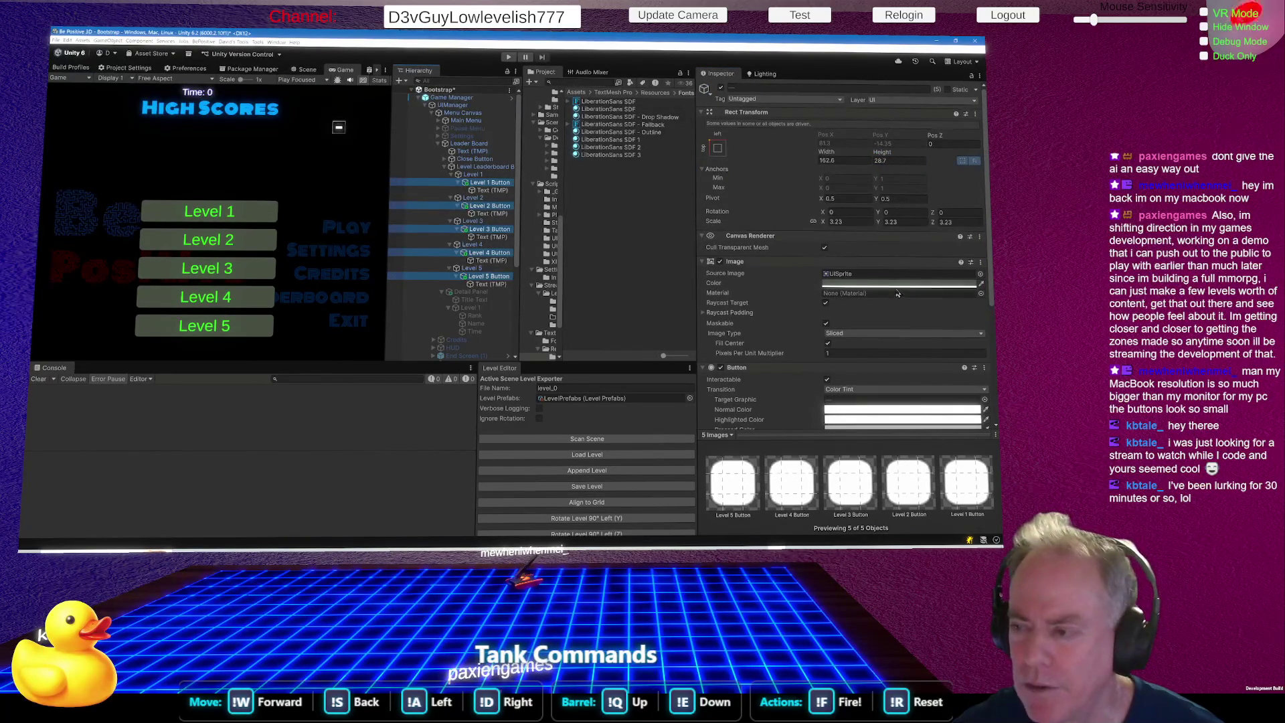
# Colour the five buttons strong blue 0054A9, then select Leader Board to view its Leaderboard UI script.
pyautogui.click(897, 284)
pyautogui.moveTo(514, 182)
pyautogui.mouseDown()
pyautogui.moveTo(487, 168)
pyautogui.moveTo(482, 178)
pyautogui.mouseUp()
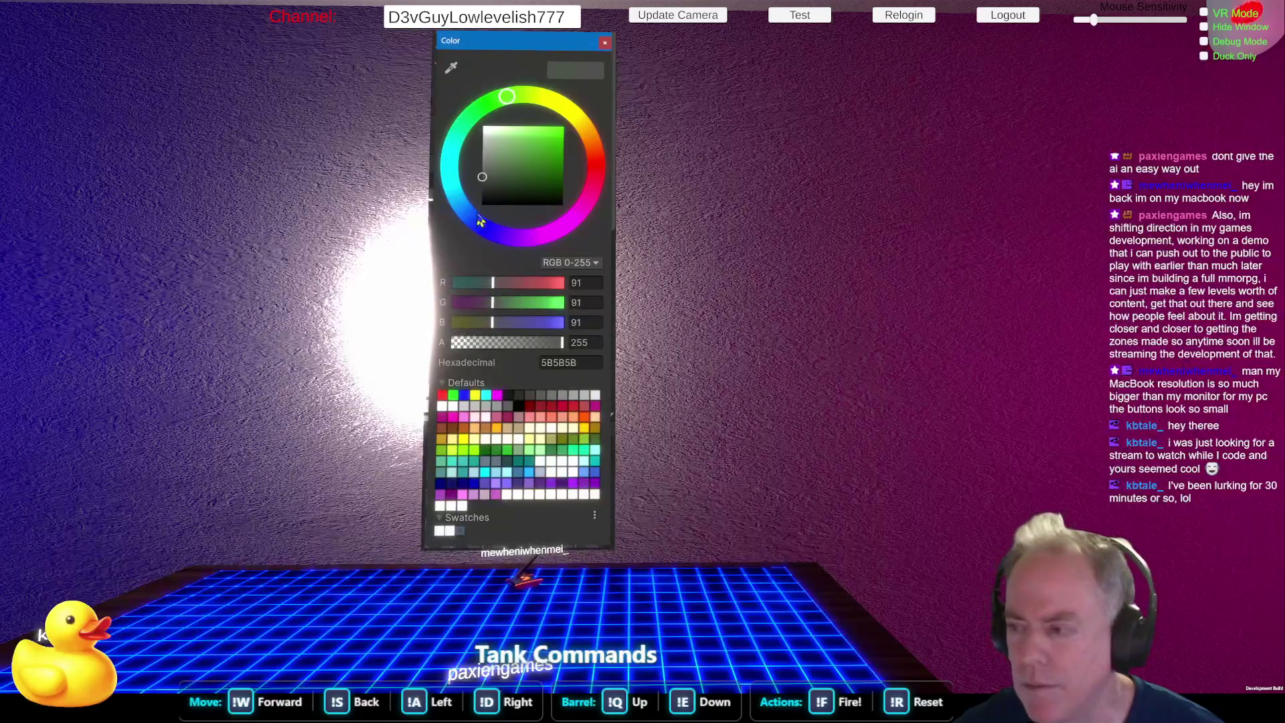
pyautogui.moveTo(485, 229)
pyautogui.mouseDown()
pyautogui.moveTo(489, 212)
pyautogui.moveTo(566, 176)
pyautogui.moveTo(580, 201)
pyautogui.moveTo(578, 115)
pyautogui.mouseUp()
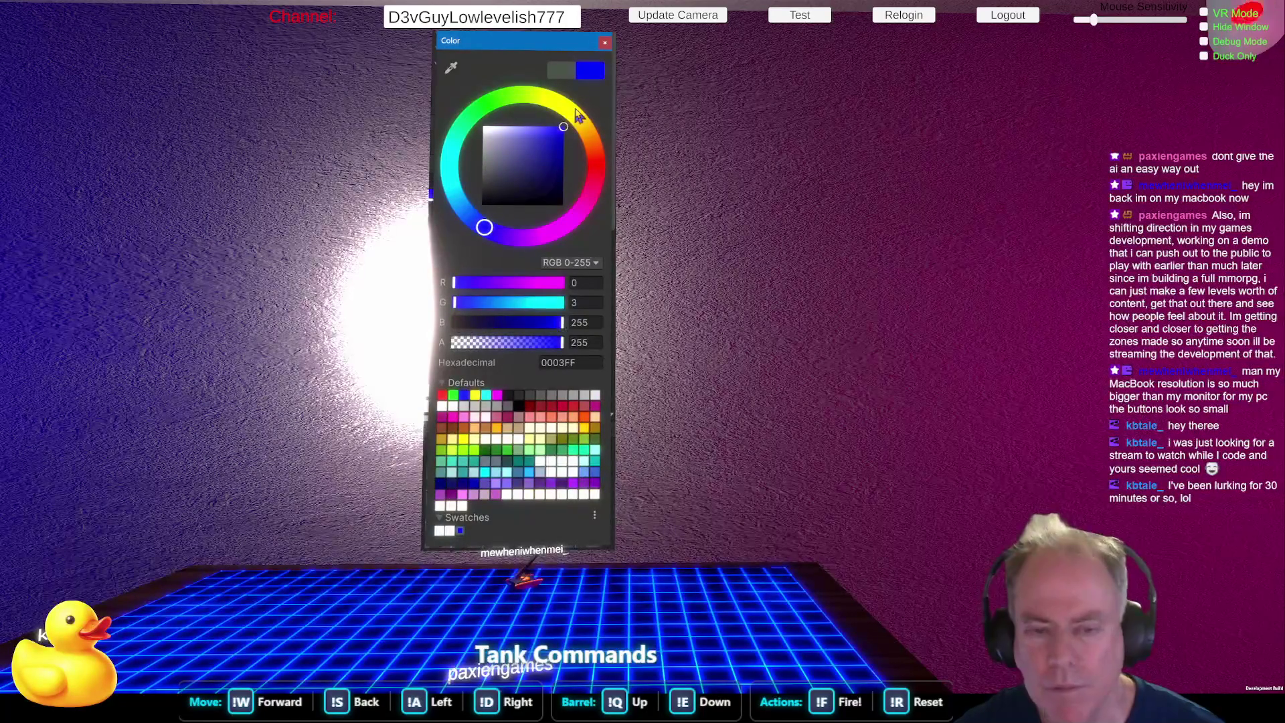
pyautogui.click(554, 101)
pyautogui.moveTo(556, 173); pyautogui.dragTo(577, 208)
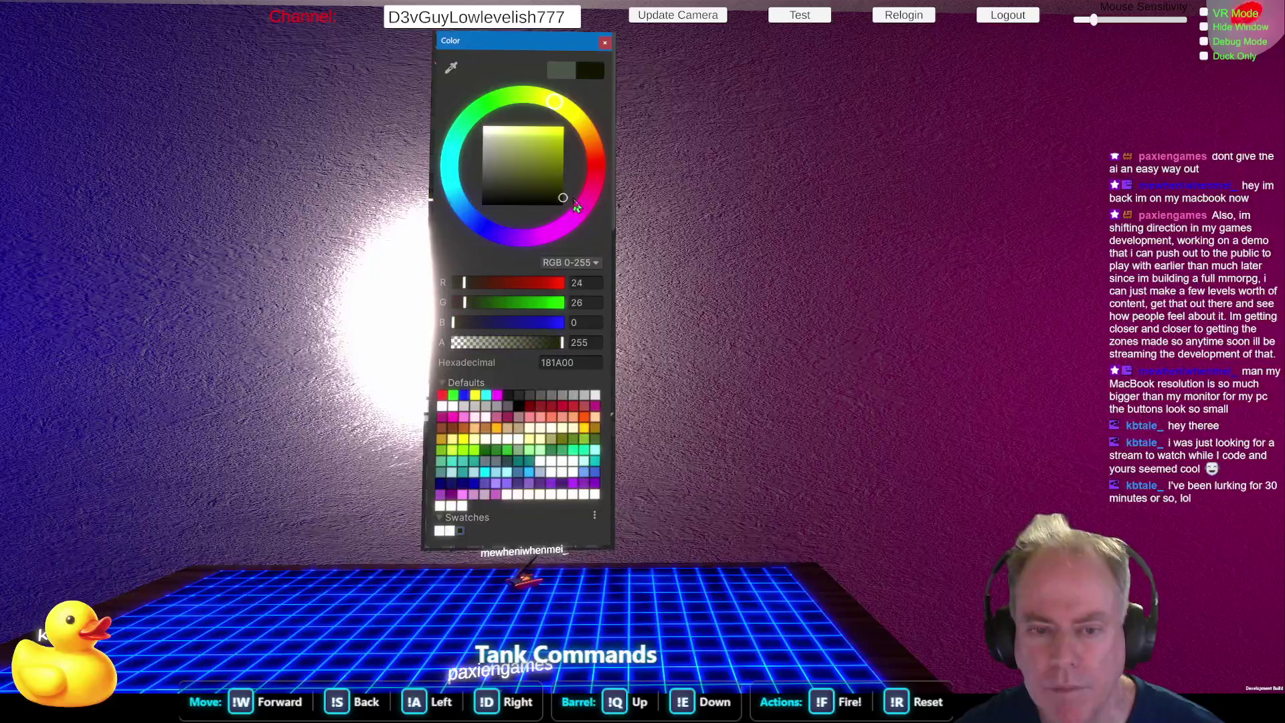
pyautogui.moveTo(508, 165); pyautogui.dragTo(489, 186)
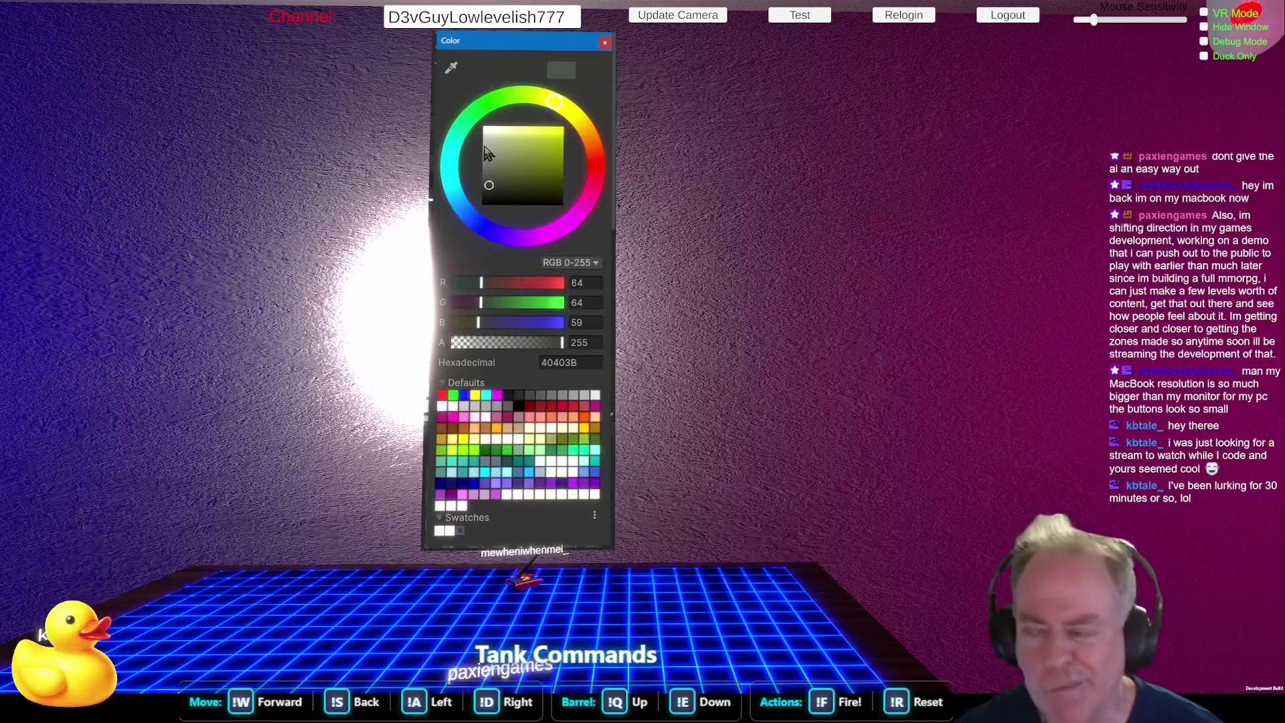
pyautogui.click(459, 201)
pyautogui.click(506, 176)
pyautogui.moveTo(507, 179); pyautogui.dragTo(567, 160)
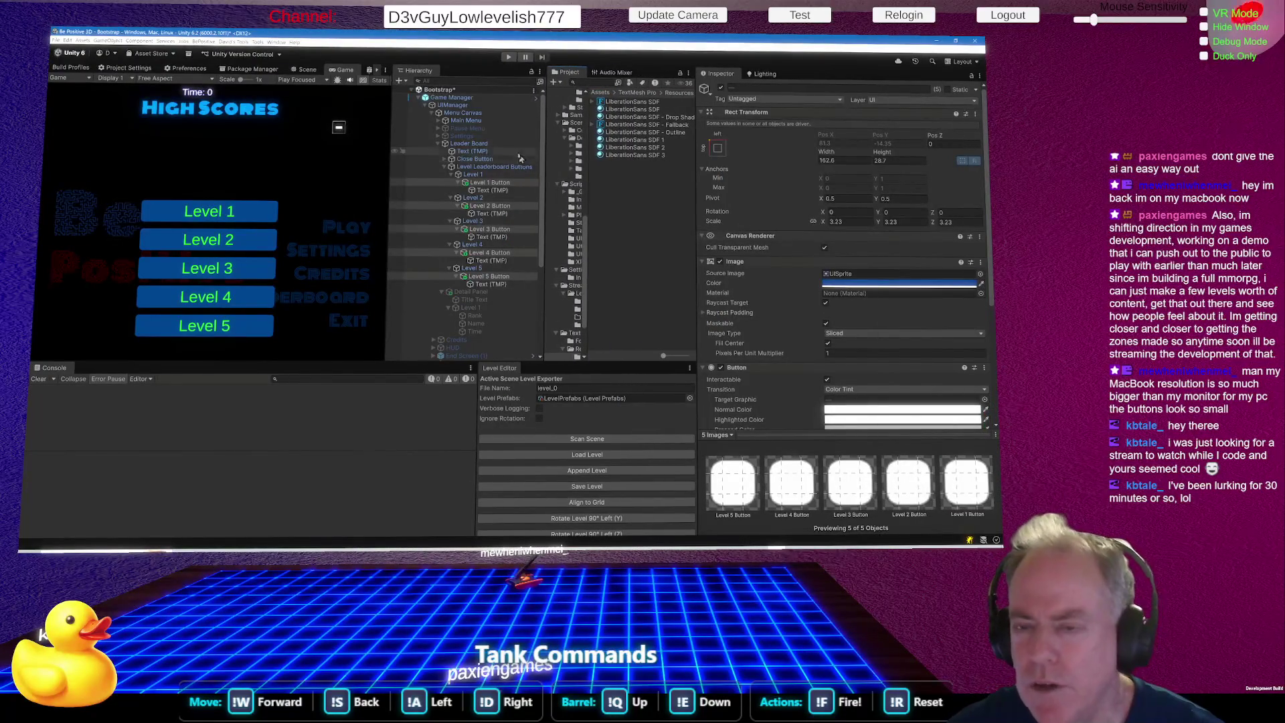
pyautogui.click(510, 167)
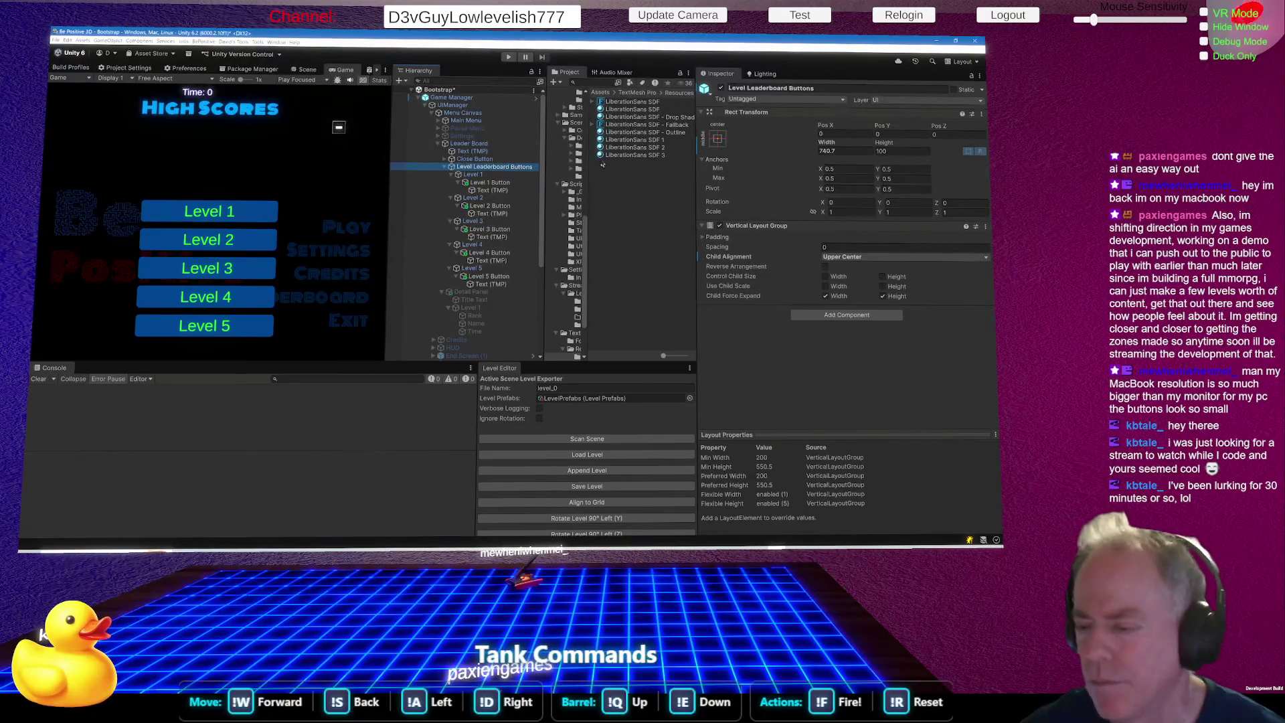
pyautogui.click(469, 143)
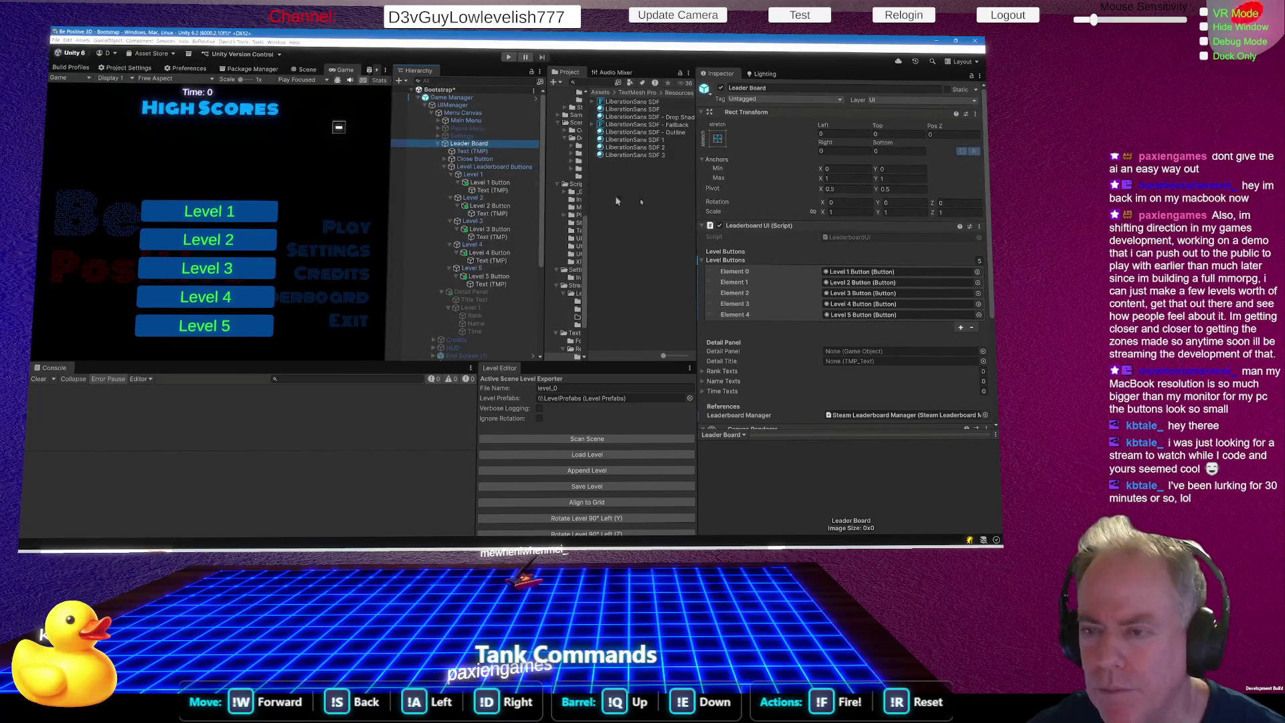
# Check which buttons fill the Level Buttons elements and collapse the buttons container.
pyautogui.click(862, 272)
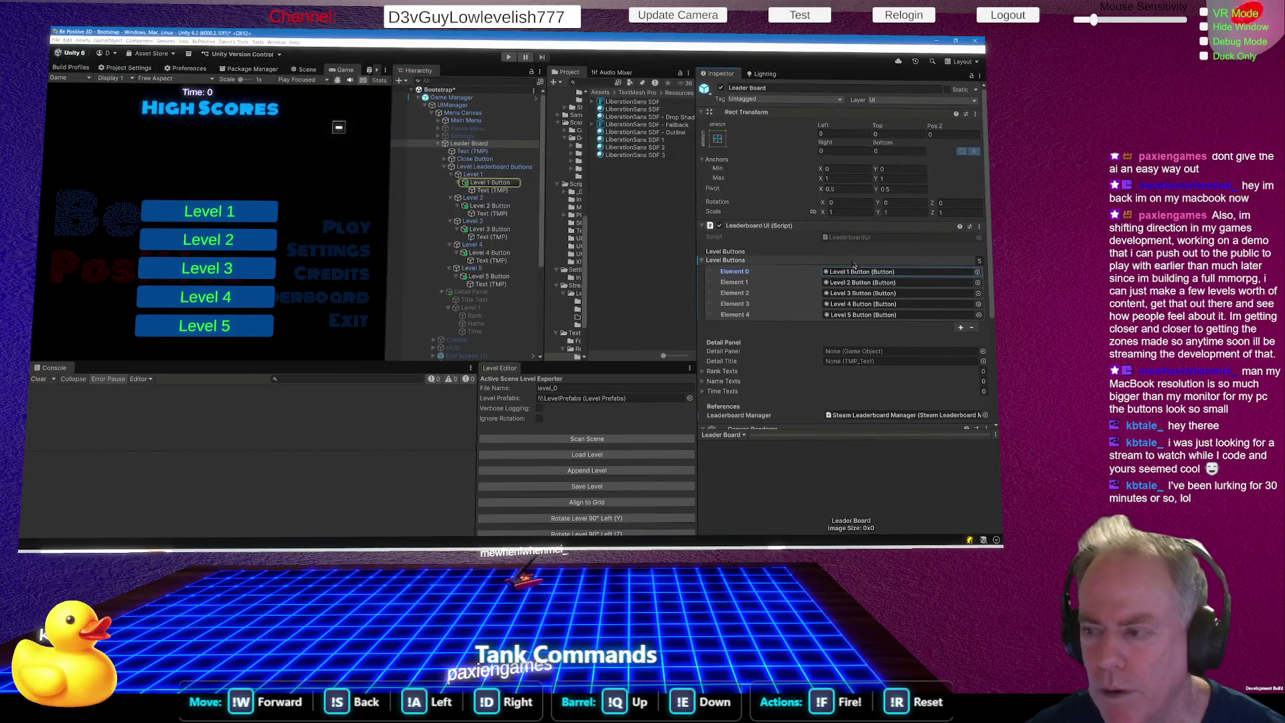
pyautogui.click(863, 283)
pyautogui.click(863, 304)
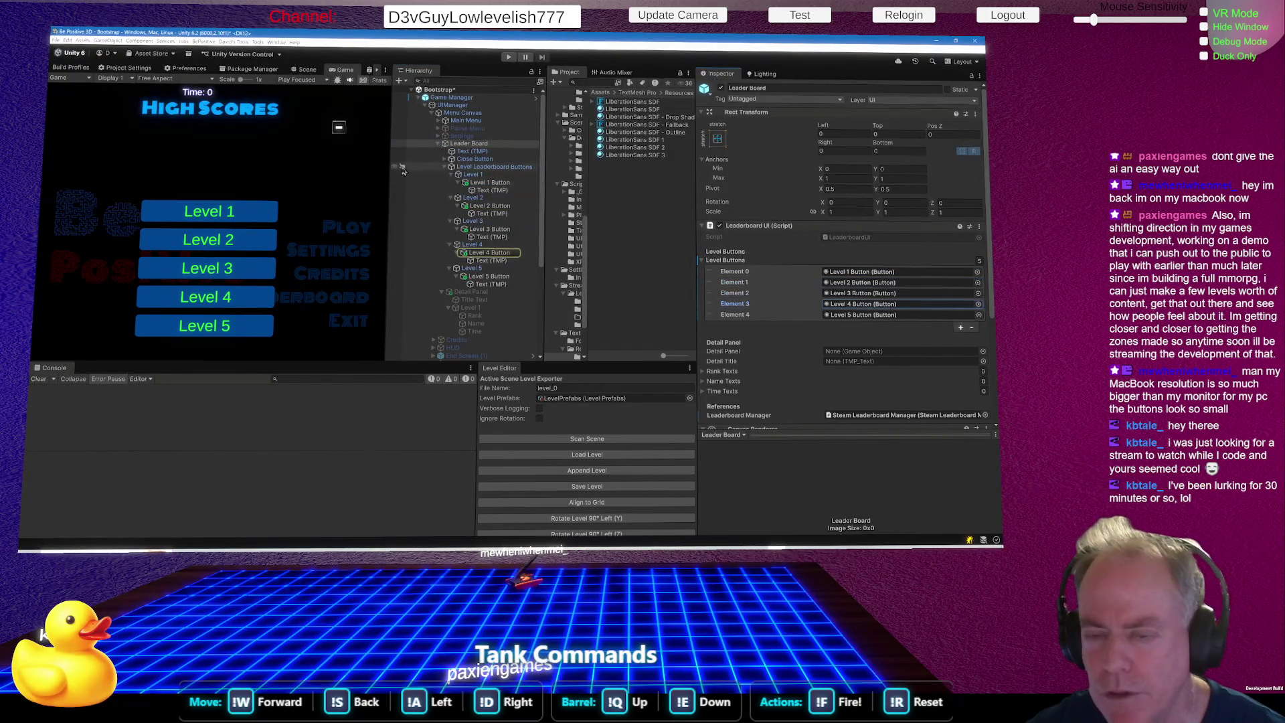
pyautogui.click(451, 168)
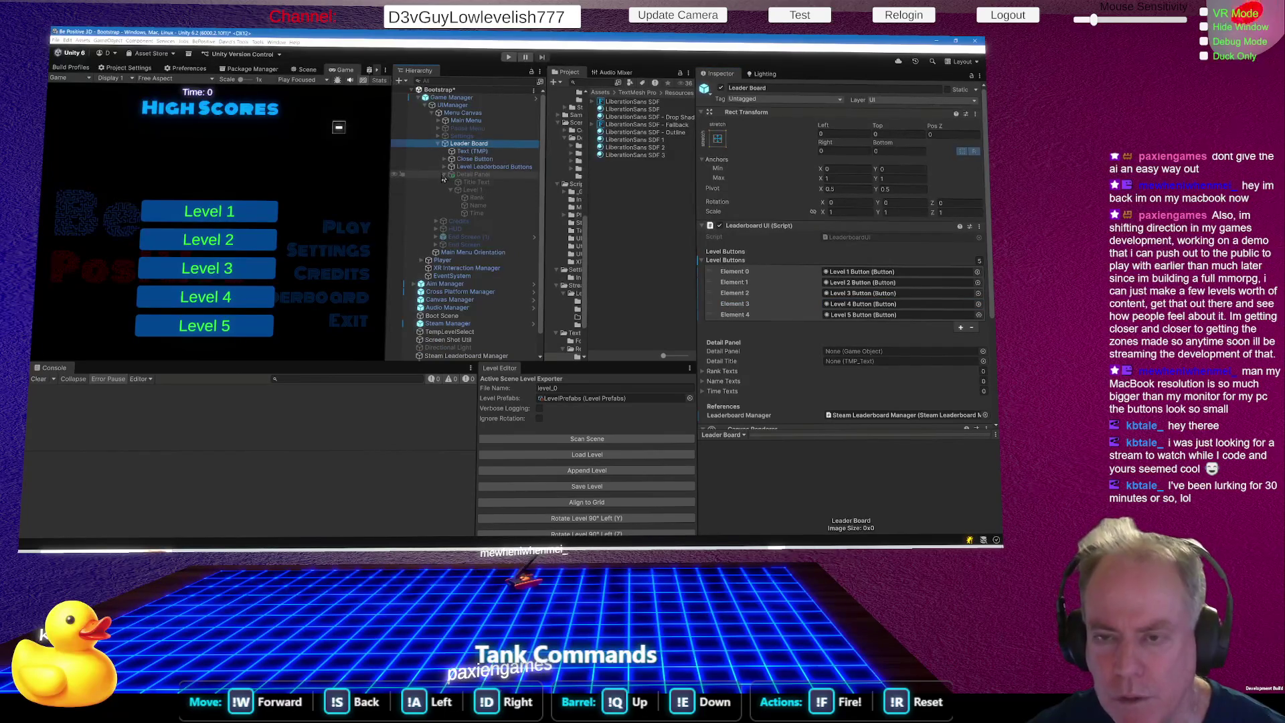
pyautogui.click(444, 175)
pyautogui.click(444, 175)
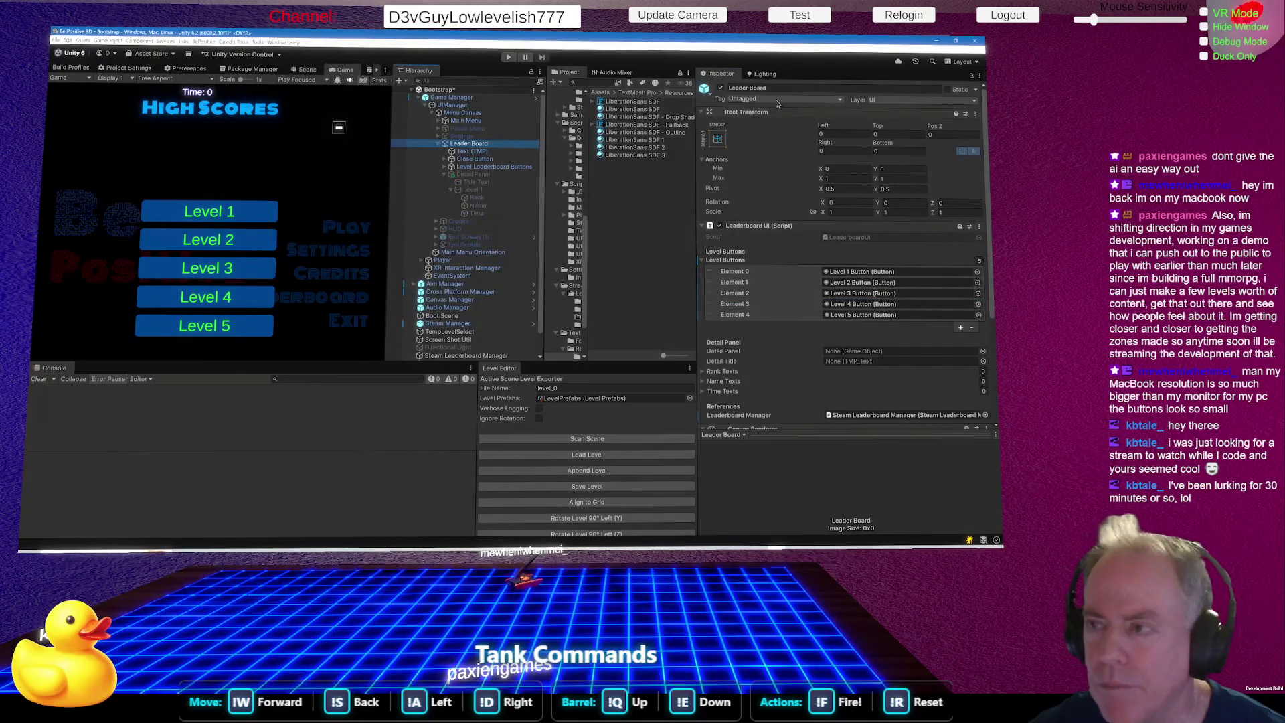
# Toggle Leader Board off and on, then activate the Detail Panel.
pyautogui.click(721, 88)
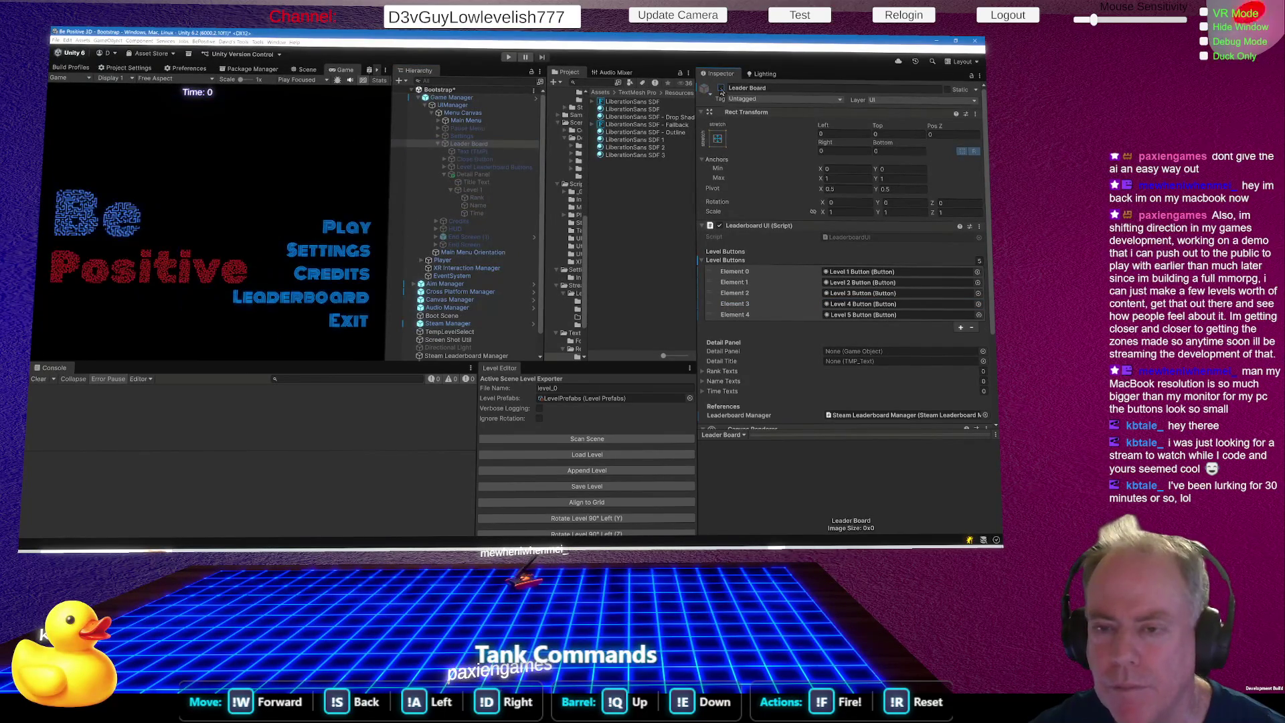
pyautogui.click(721, 88)
pyautogui.click(473, 174)
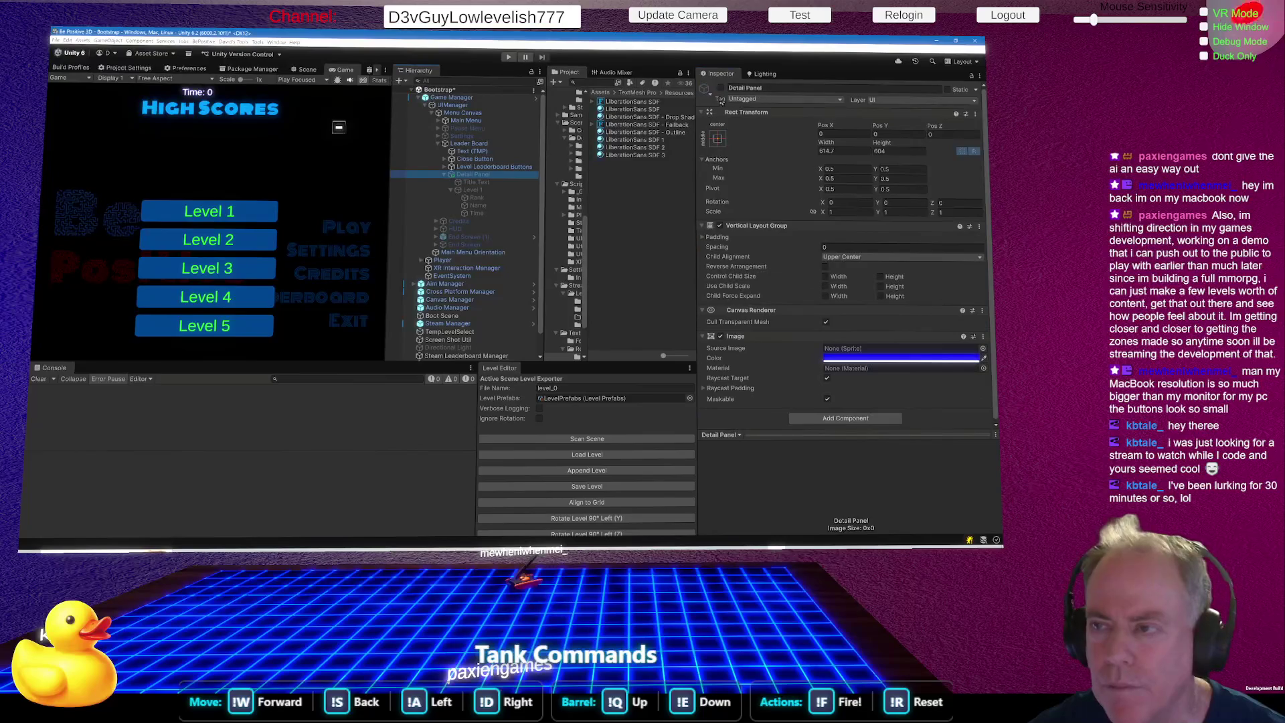
pyautogui.click(721, 89)
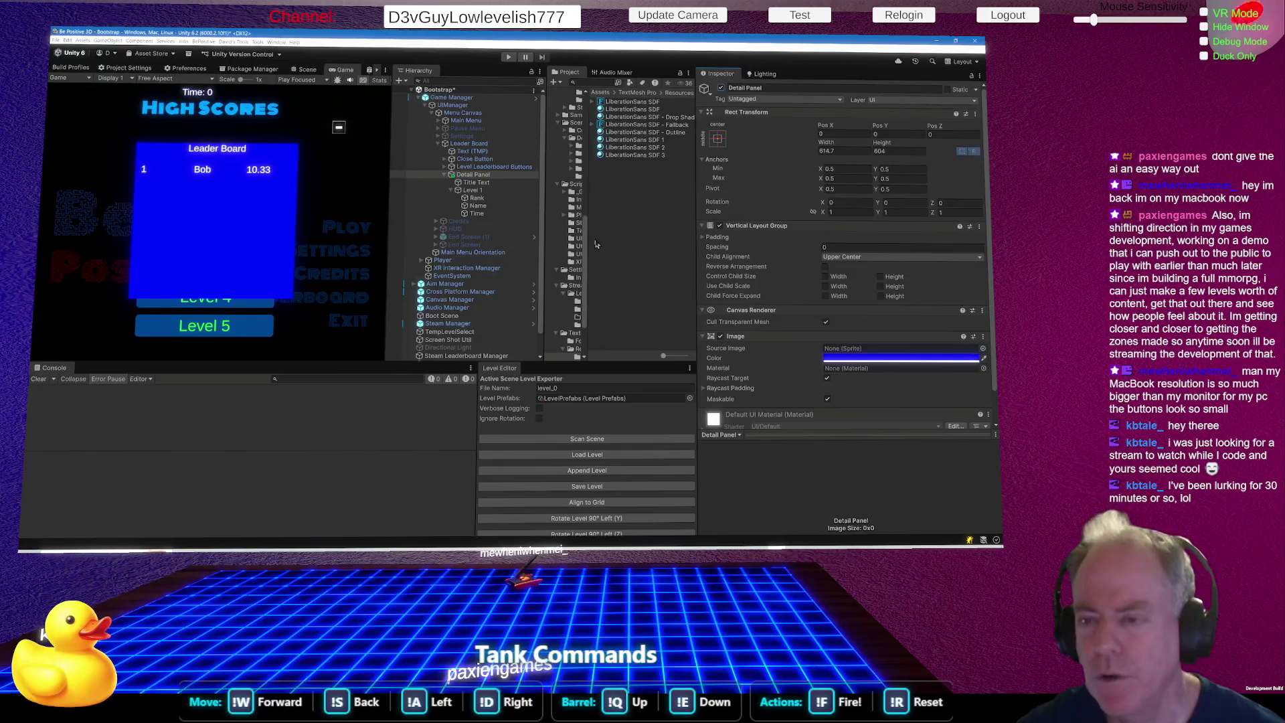
# Widen the Project folder tree and expand Level 1 to reveal its Rank, Name and Time texts.
pyautogui.moveTo(590, 244)
pyautogui.mouseDown()
pyautogui.moveTo(657, 250)
pyautogui.moveTo(635, 266)
pyautogui.mouseUp()
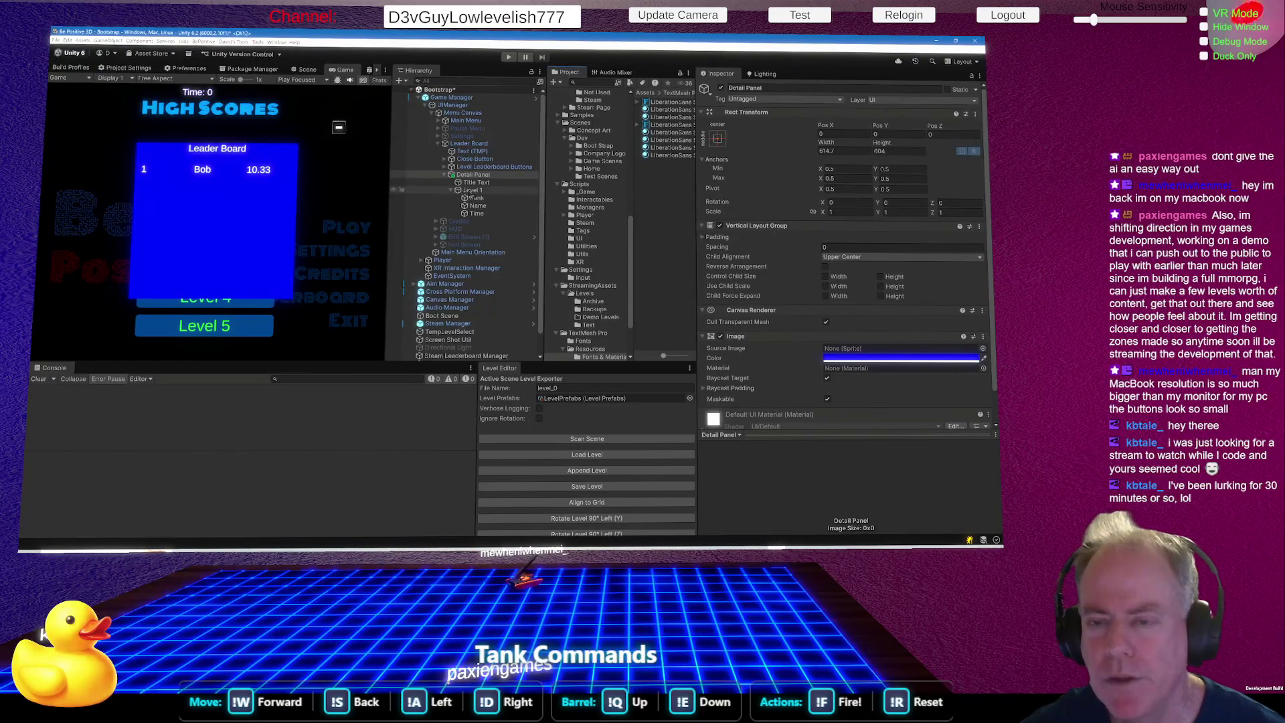
pyautogui.click(462, 190)
pyautogui.click(451, 190)
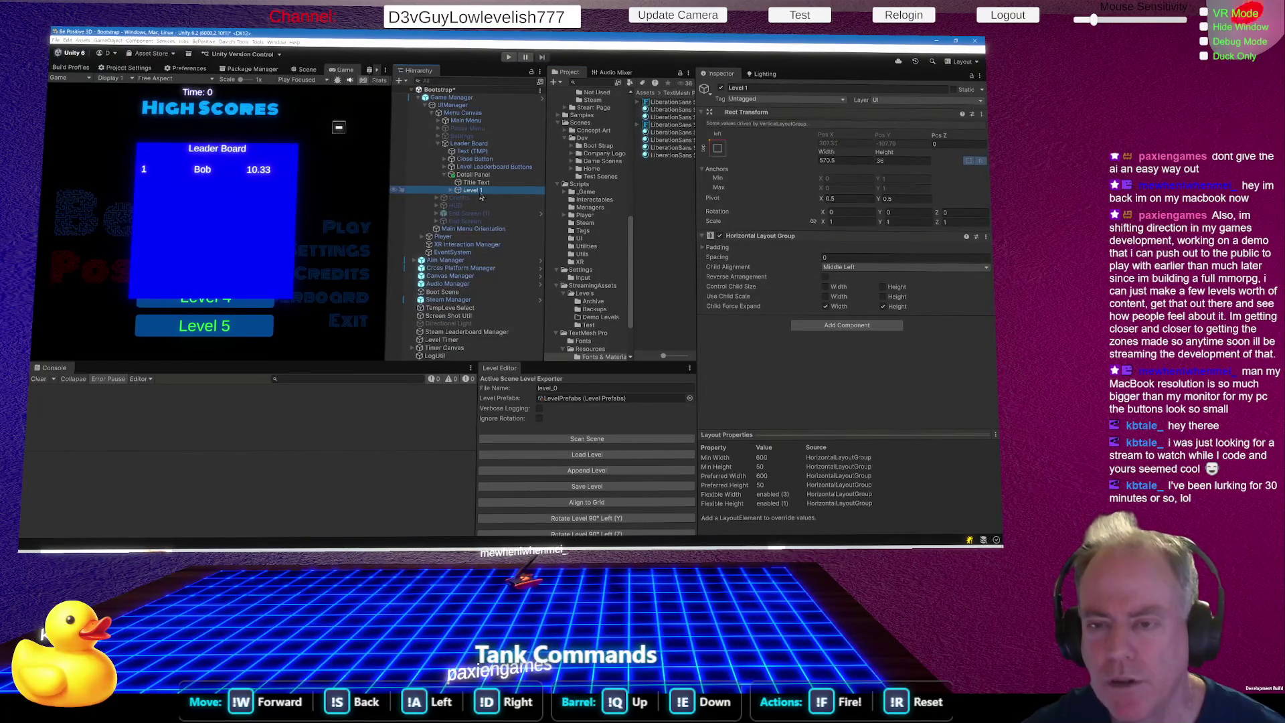
pyautogui.click(453, 190)
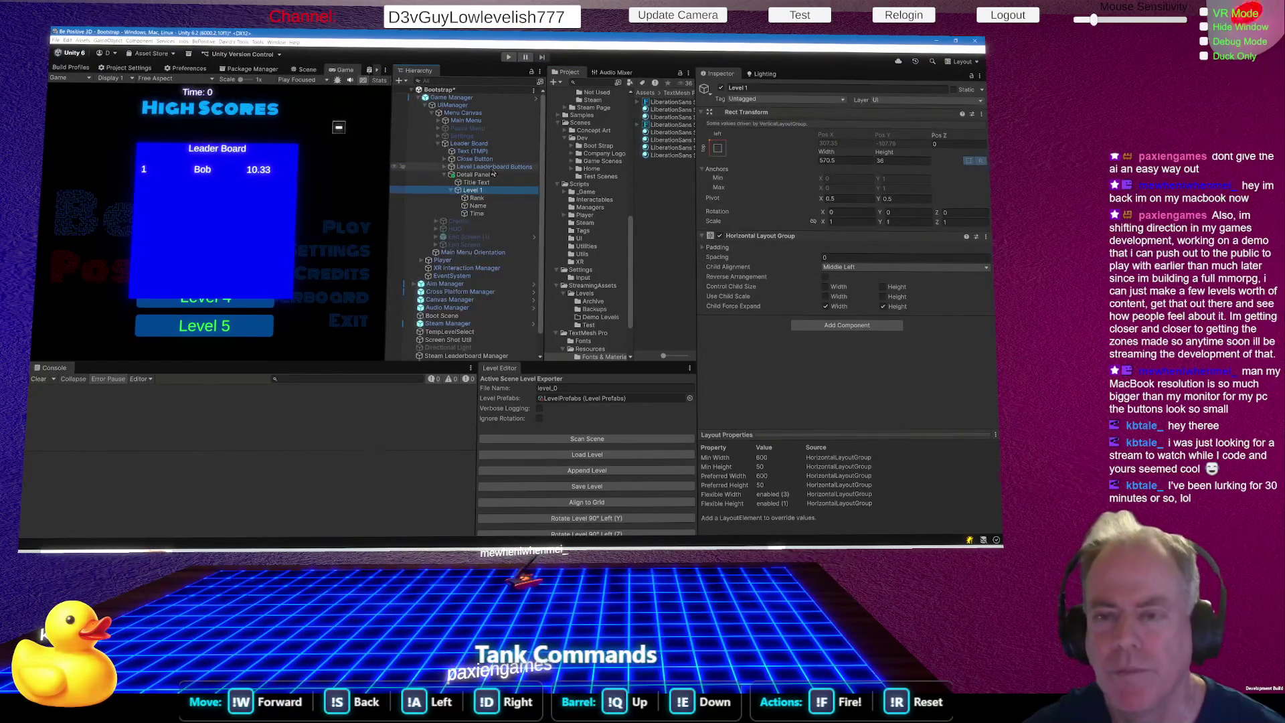
pyautogui.click(480, 175)
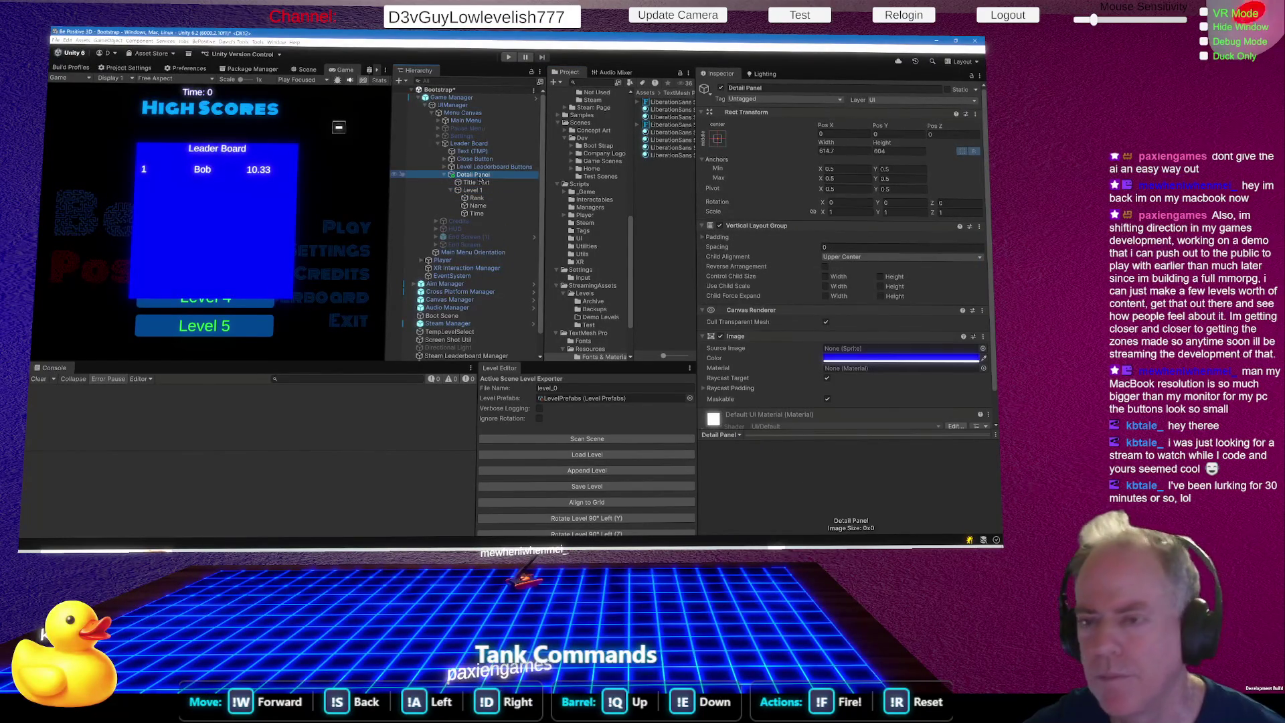
# Assign Detail Panel and Title Text to Leader Board's Detail Panel and Detail Title fields.
pyautogui.click(474, 146)
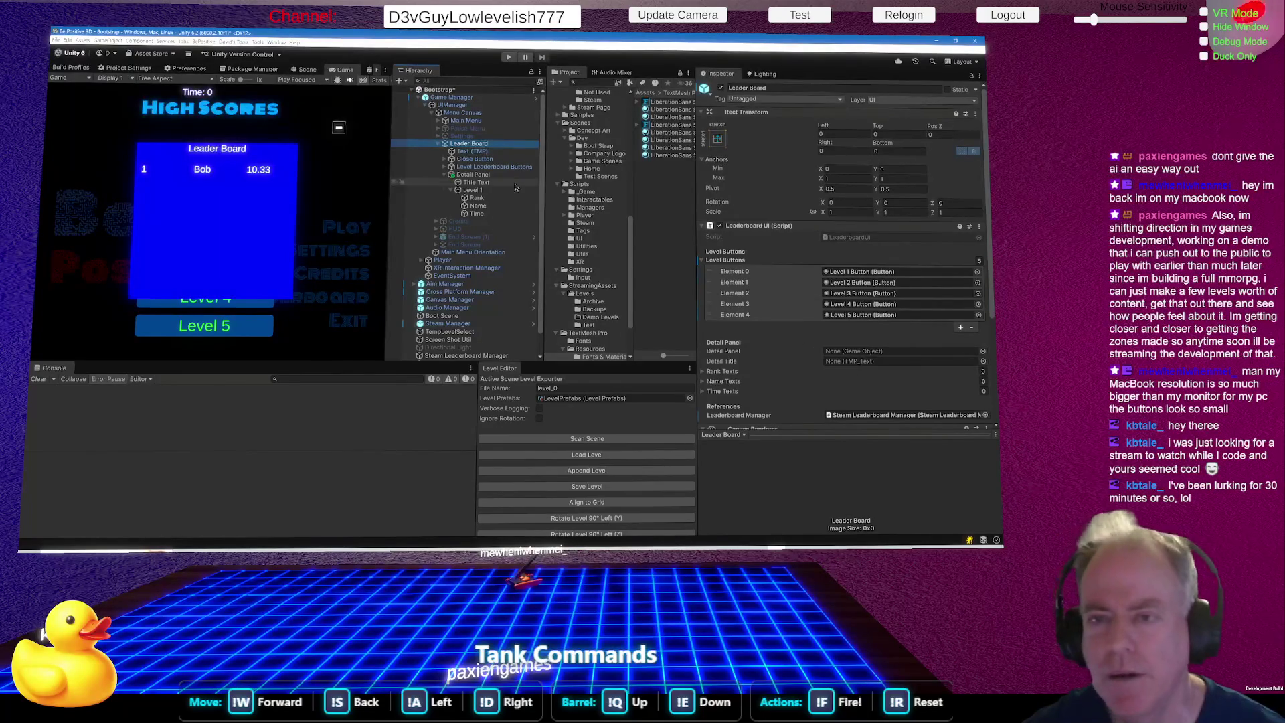
pyautogui.moveTo(473, 174); pyautogui.dragTo(850, 362)
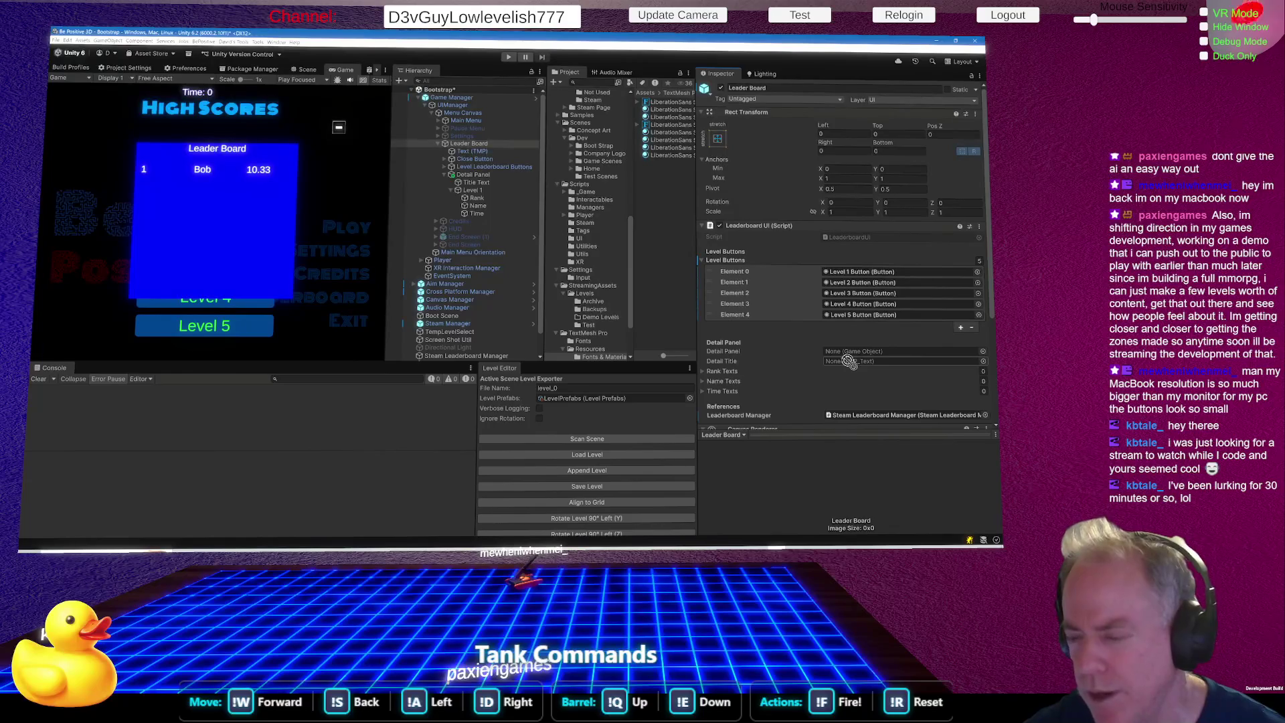
pyautogui.moveTo(848, 362); pyautogui.dragTo(844, 351)
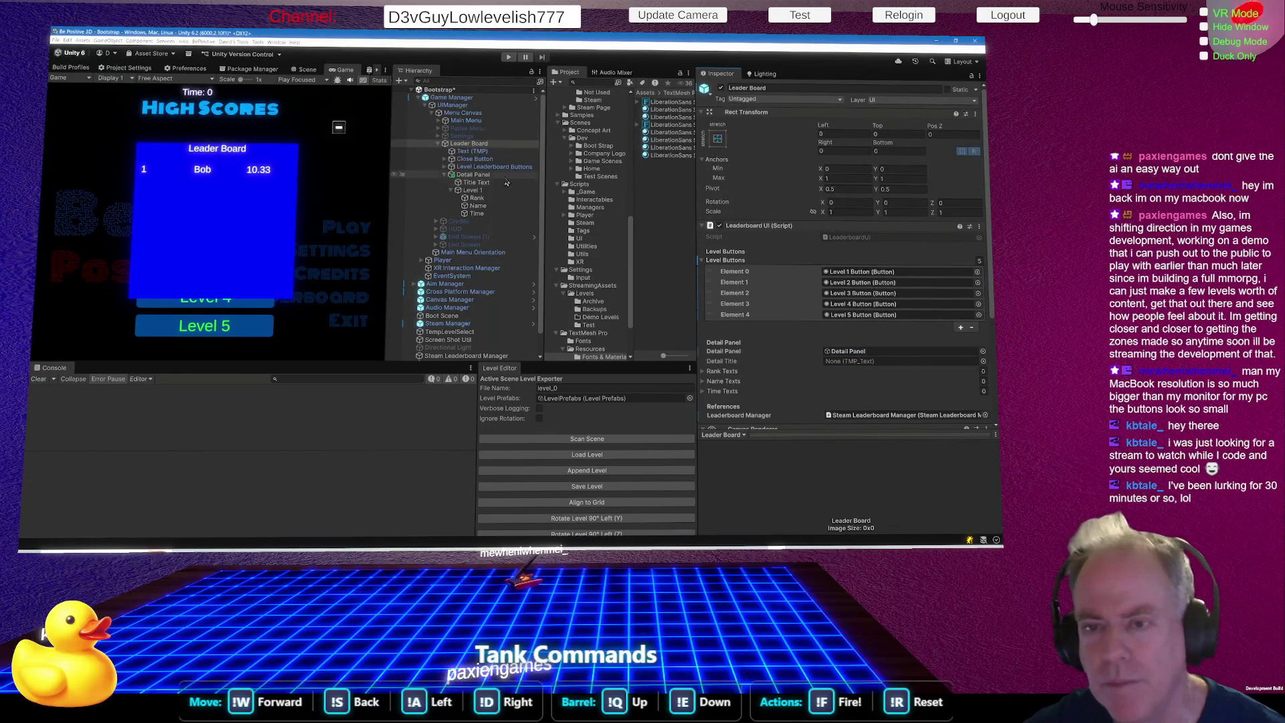
pyautogui.moveTo(475, 190)
pyautogui.mouseDown()
pyautogui.moveTo(836, 383)
pyautogui.moveTo(849, 361)
pyautogui.moveTo(871, 360)
pyautogui.moveTo(846, 361)
pyautogui.mouseUp()
# Expand the empty Rank Texts, Name Texts and Time Texts lists.
pyautogui.click(723, 371)
pyautogui.scroll(-2, 810, 326)
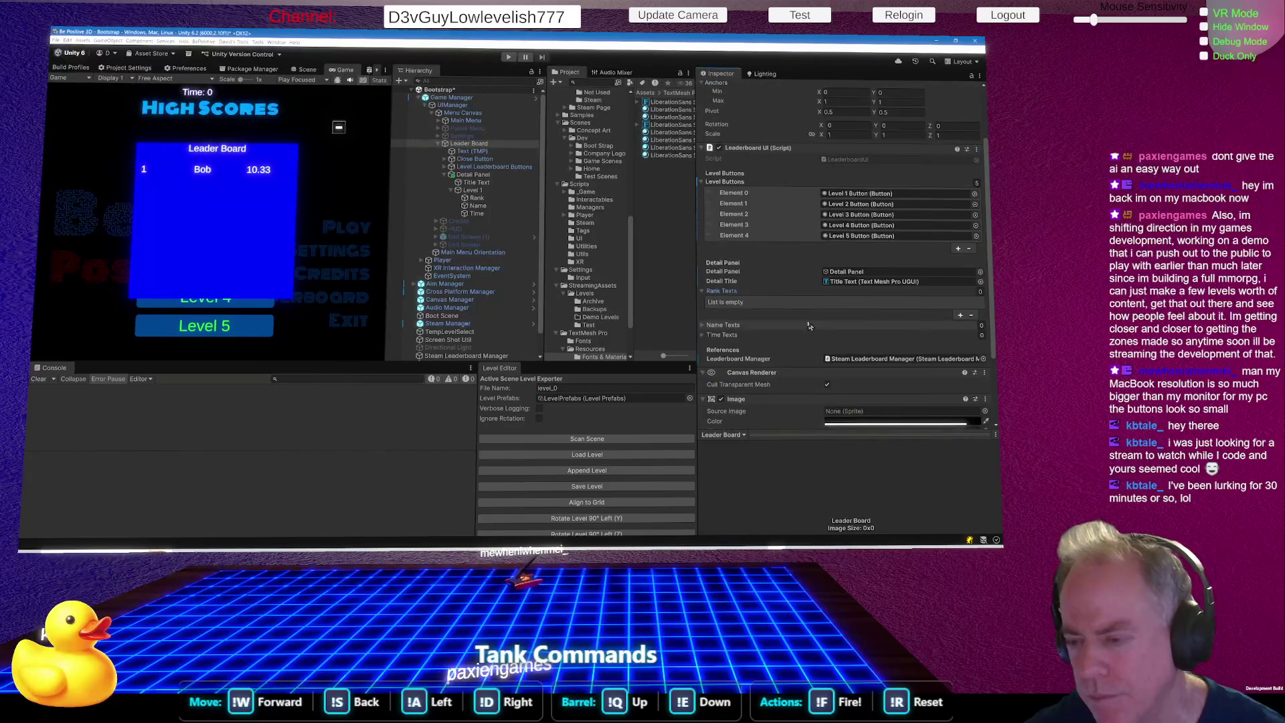
pyautogui.click(703, 325)
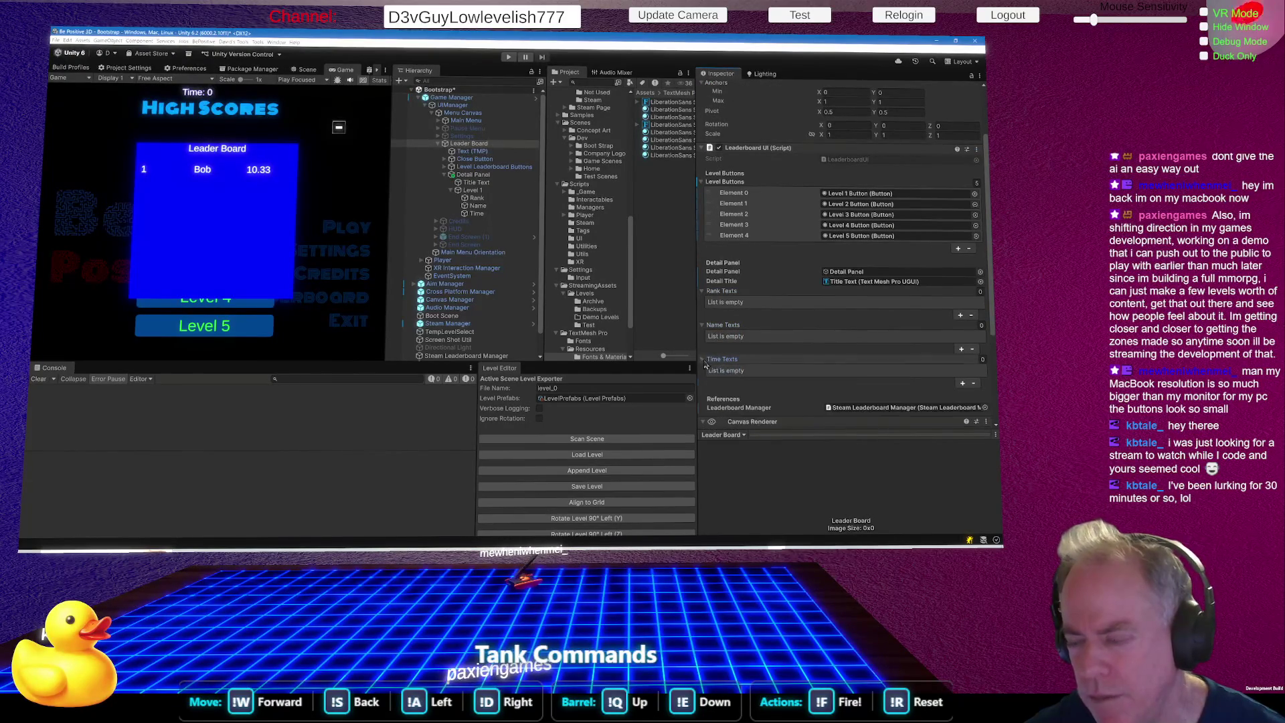
pyautogui.click(703, 359)
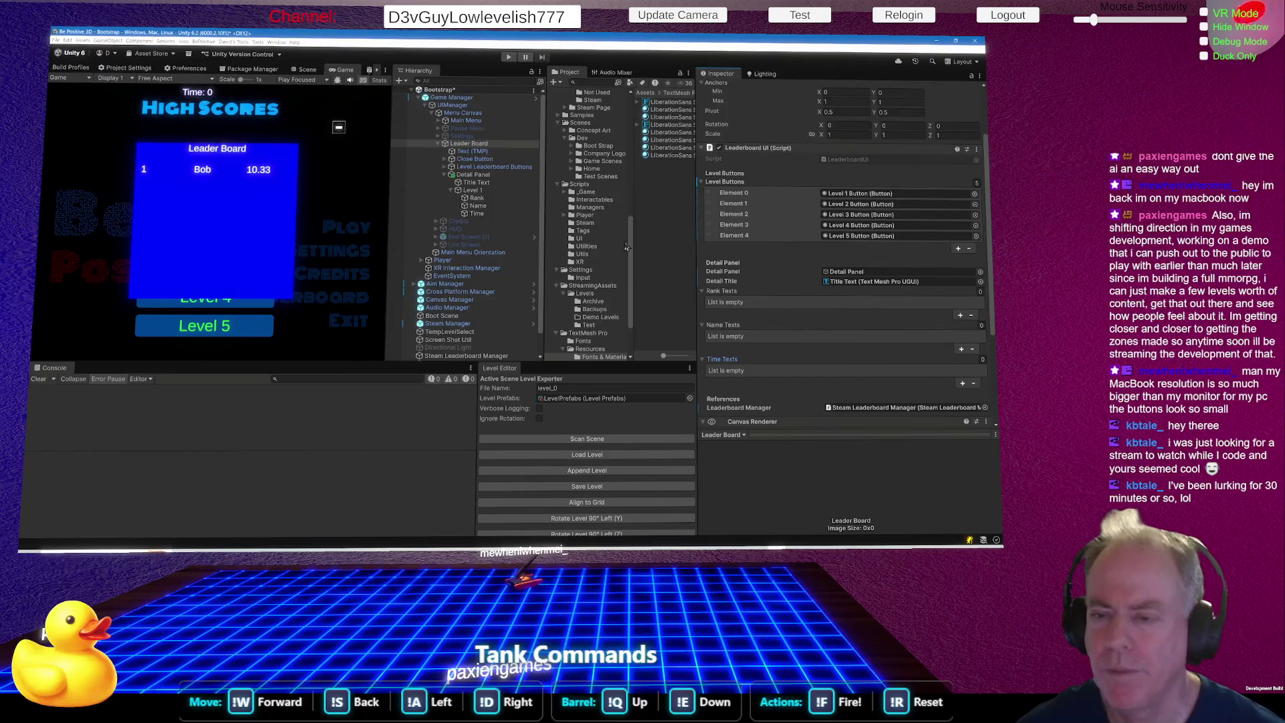
pyautogui.scroll(6, 623, 247)
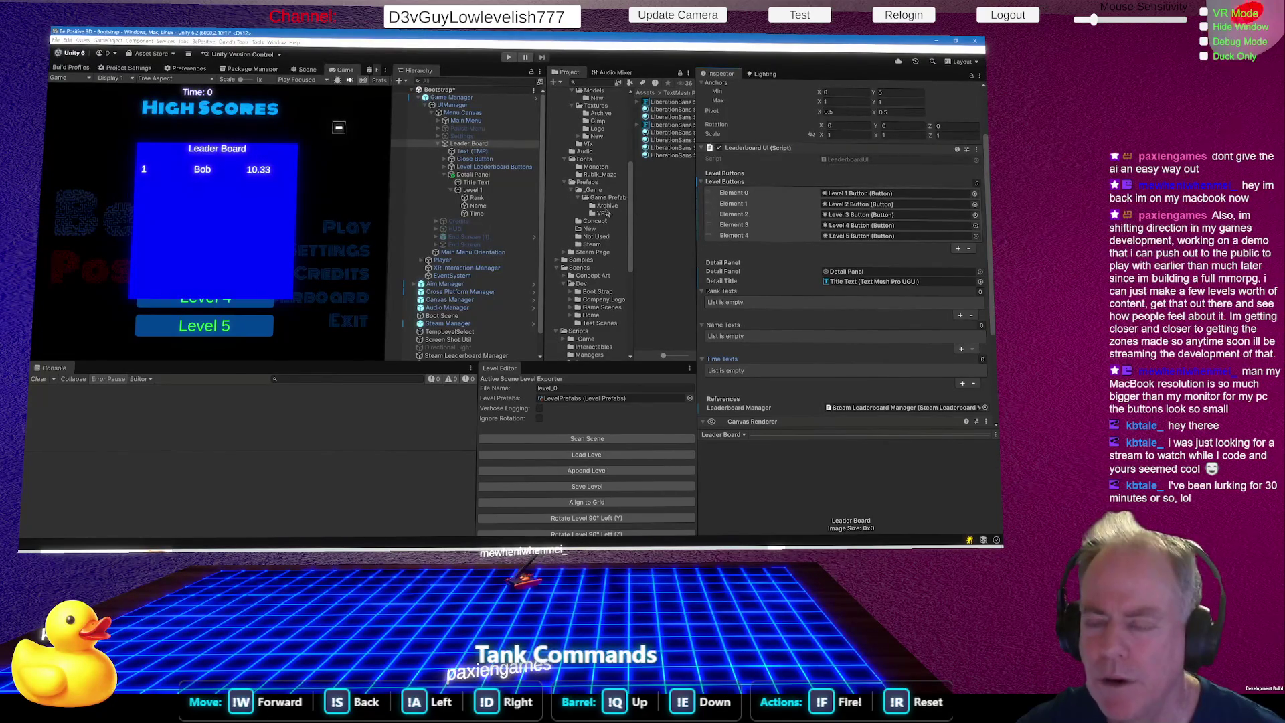
# Create a new folder named UI inside the Game Prefabs folder.
pyautogui.rightClick(603, 198)
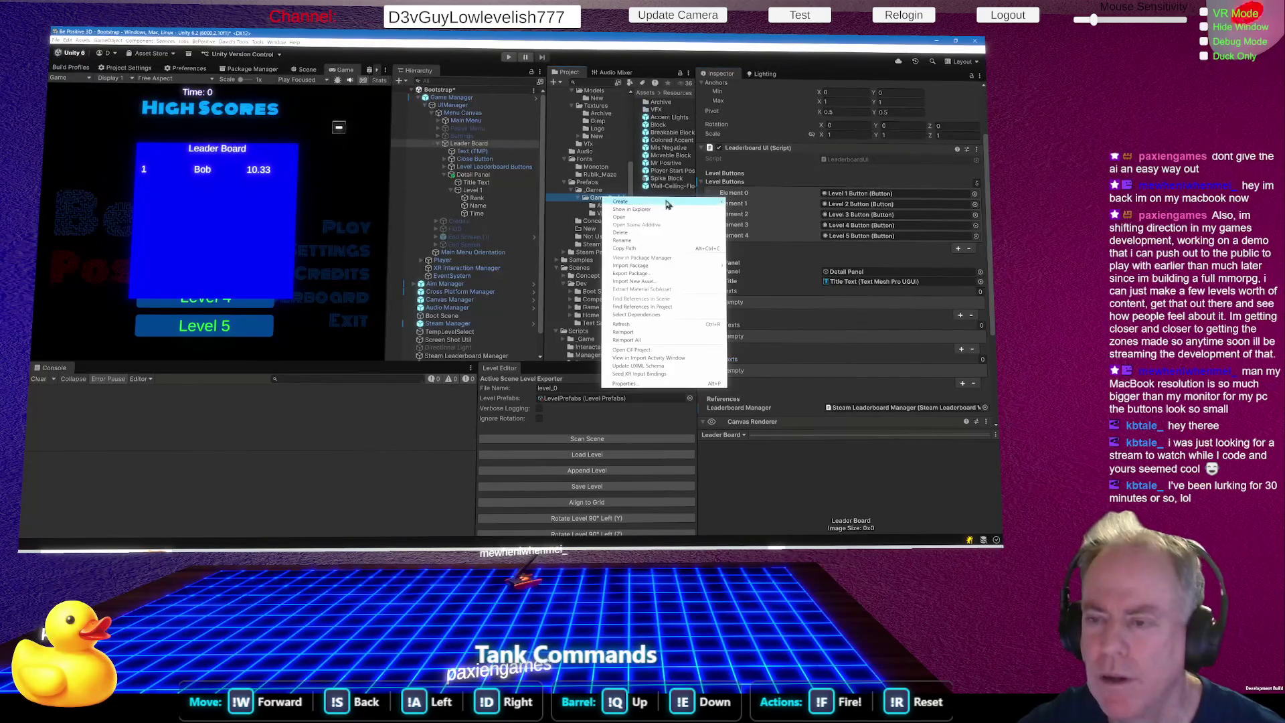
pyautogui.moveTo(703, 202)
pyautogui.click(763, 207)
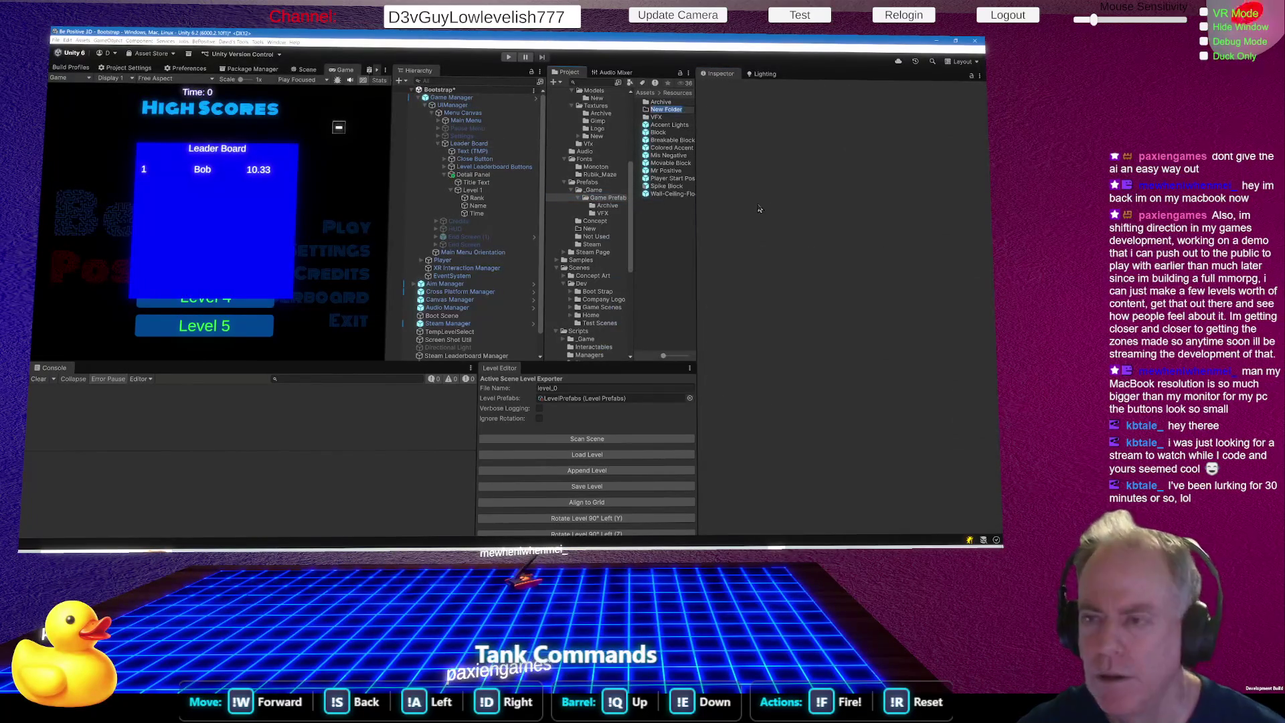
pyautogui.write('UI')
pyautogui.press('Return')
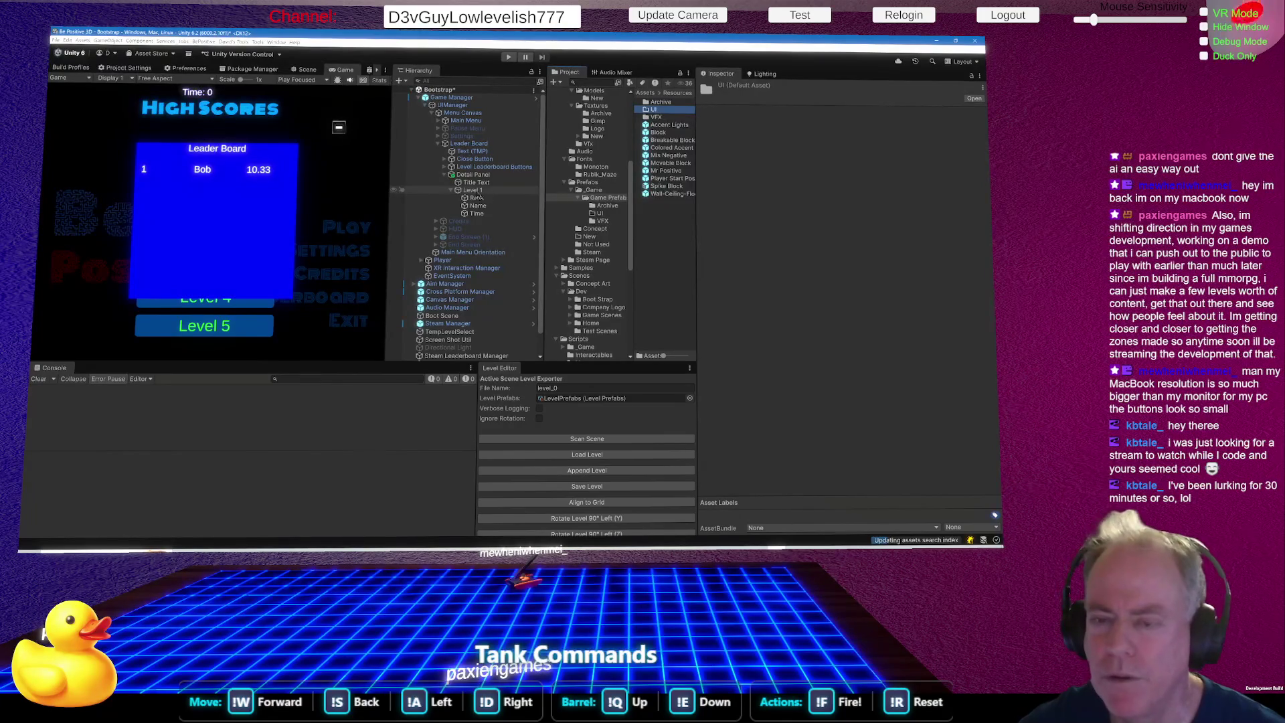
# Save the Level 1 row as a prefab in the UI folder.
pyautogui.moveTo(474, 190); pyautogui.dragTo(606, 220)
pyautogui.click(474, 191)
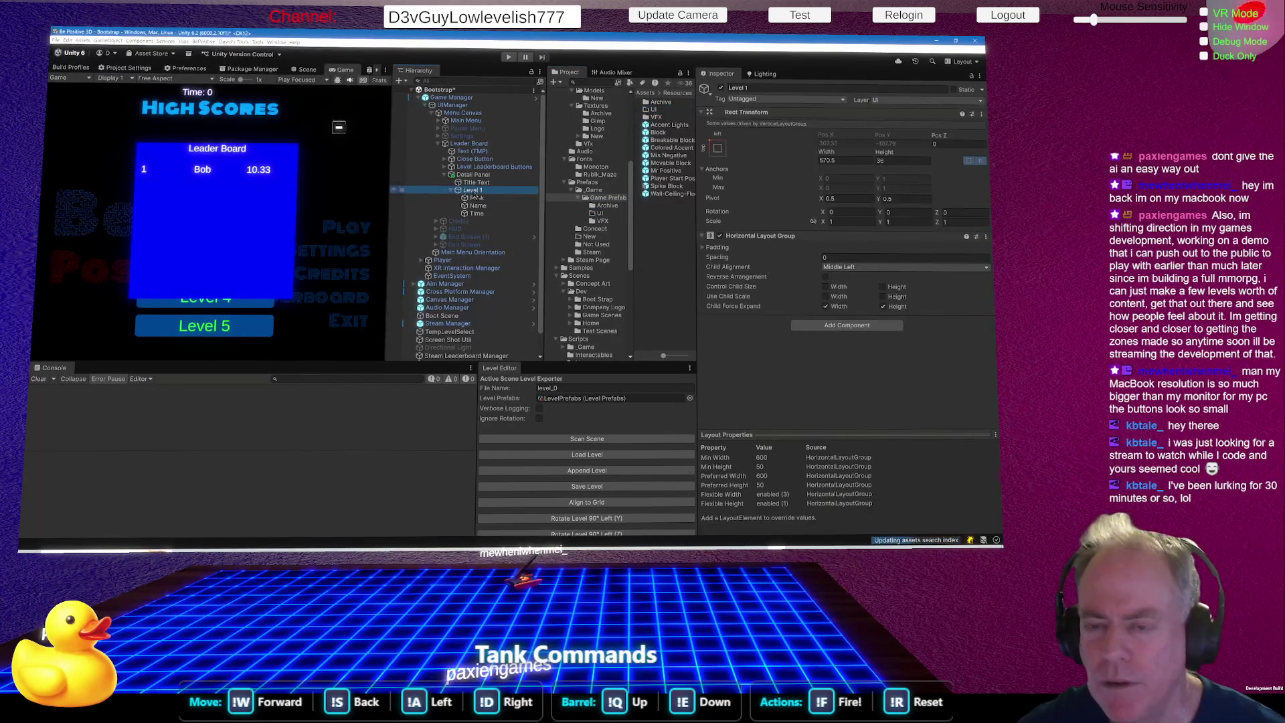
pyautogui.moveTo(473, 192); pyautogui.dragTo(601, 217)
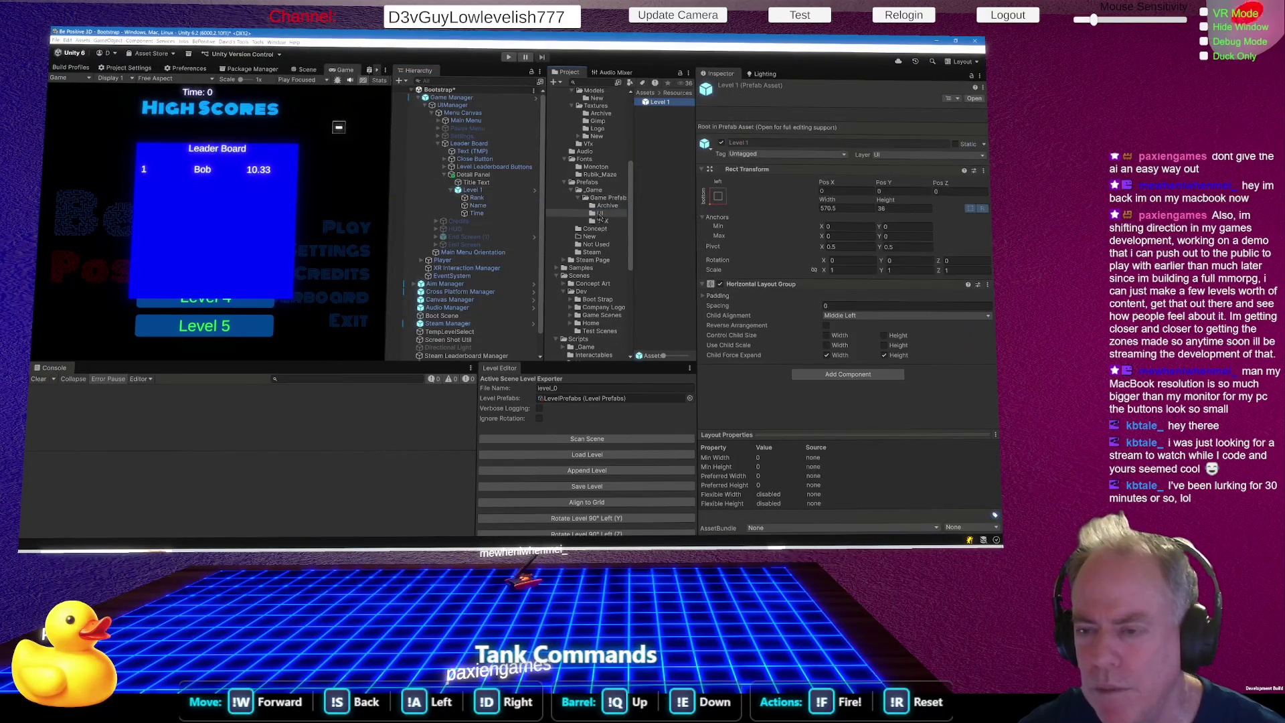
# Rename the new row prefab asset to 'Leaderboard Level Detail'.
pyautogui.click(661, 102)
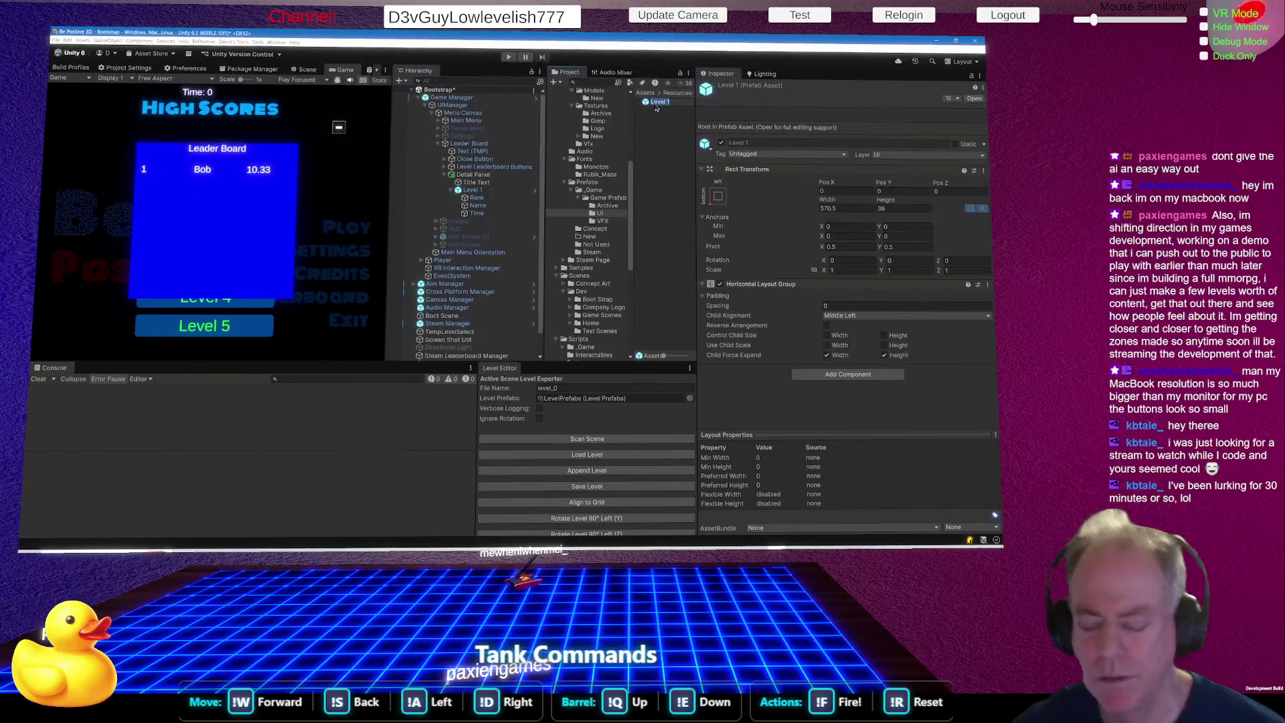
pyautogui.click(660, 104)
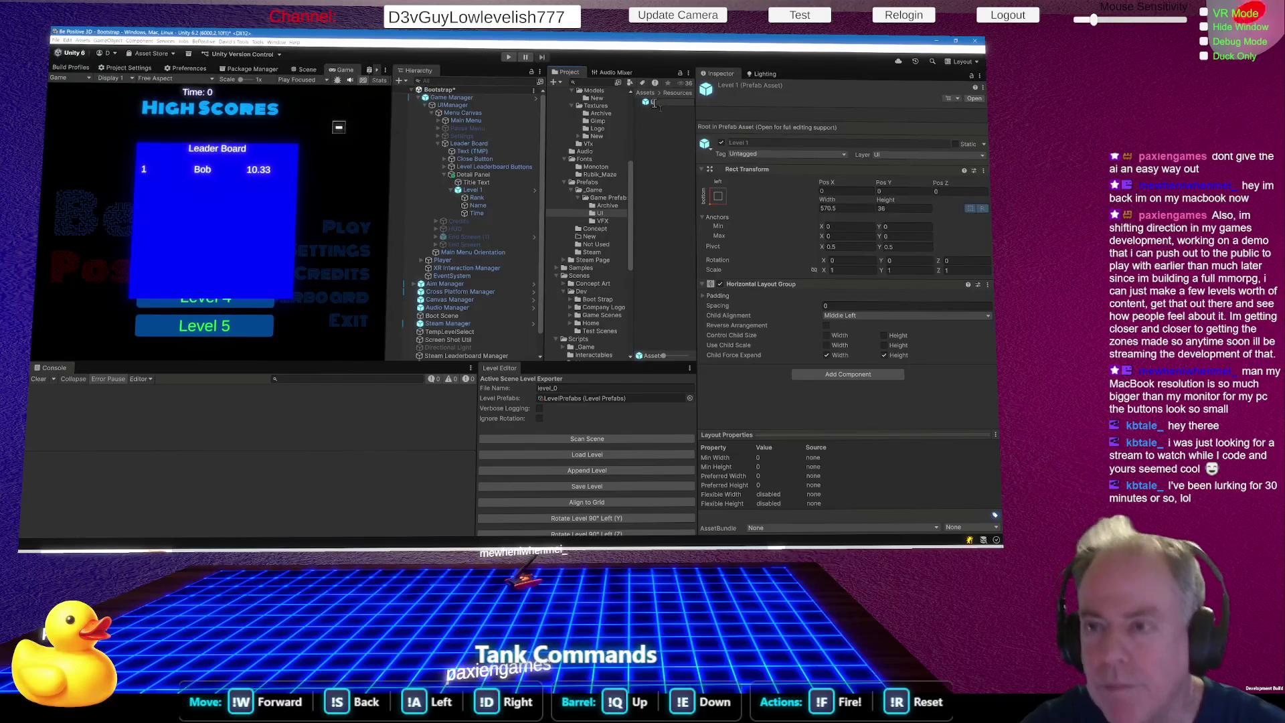
pyautogui.press('BackSpace')
pyautogui.press('BackSpace')
pyautogui.press('BackSpace')
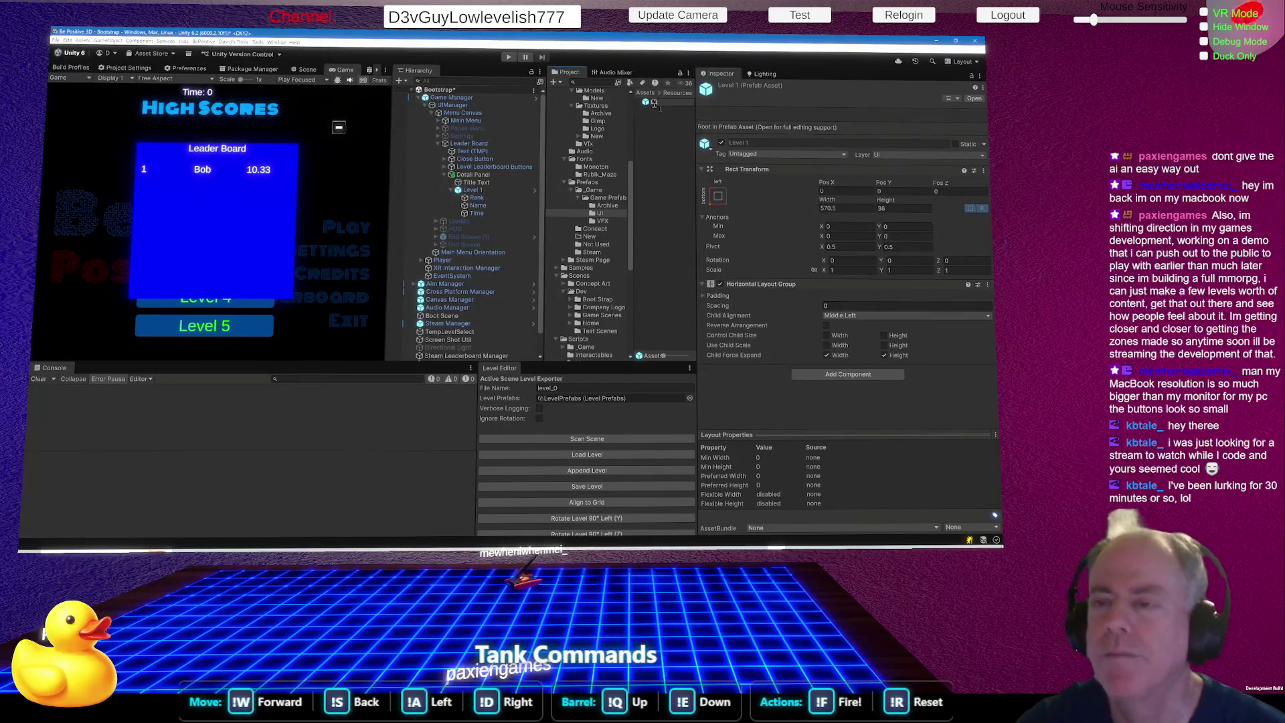
pyautogui.moveTo(696, 202); pyautogui.dragTo(808, 203)
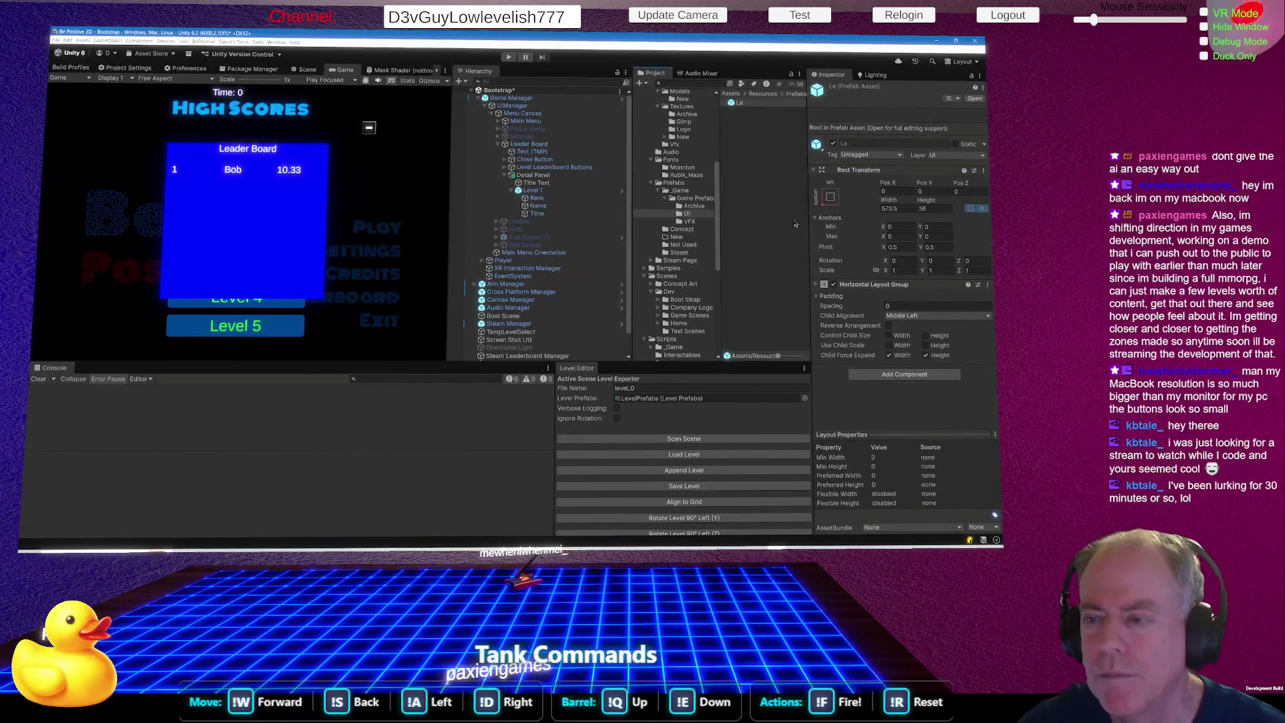
pyautogui.moveTo(720, 265)
pyautogui.mouseDown()
pyautogui.moveTo(524, 263)
pyautogui.moveTo(614, 264)
pyautogui.mouseUp()
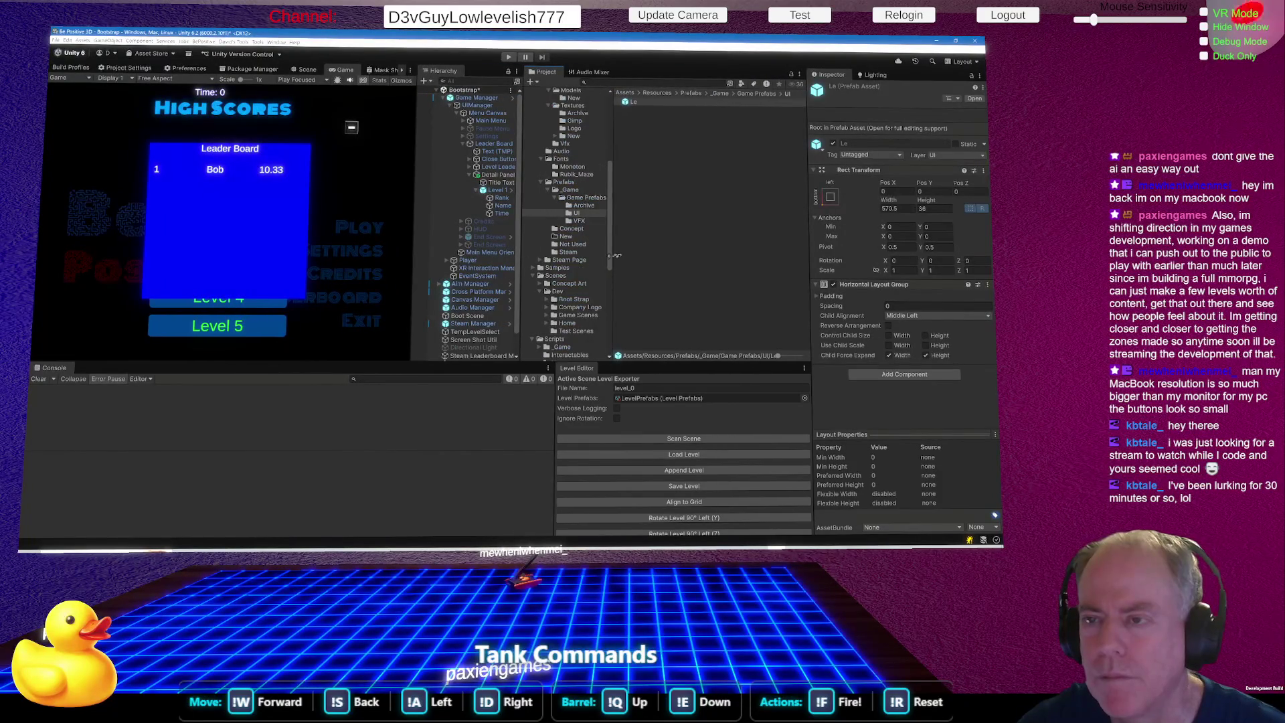
pyautogui.click(656, 104)
pyautogui.click(655, 103)
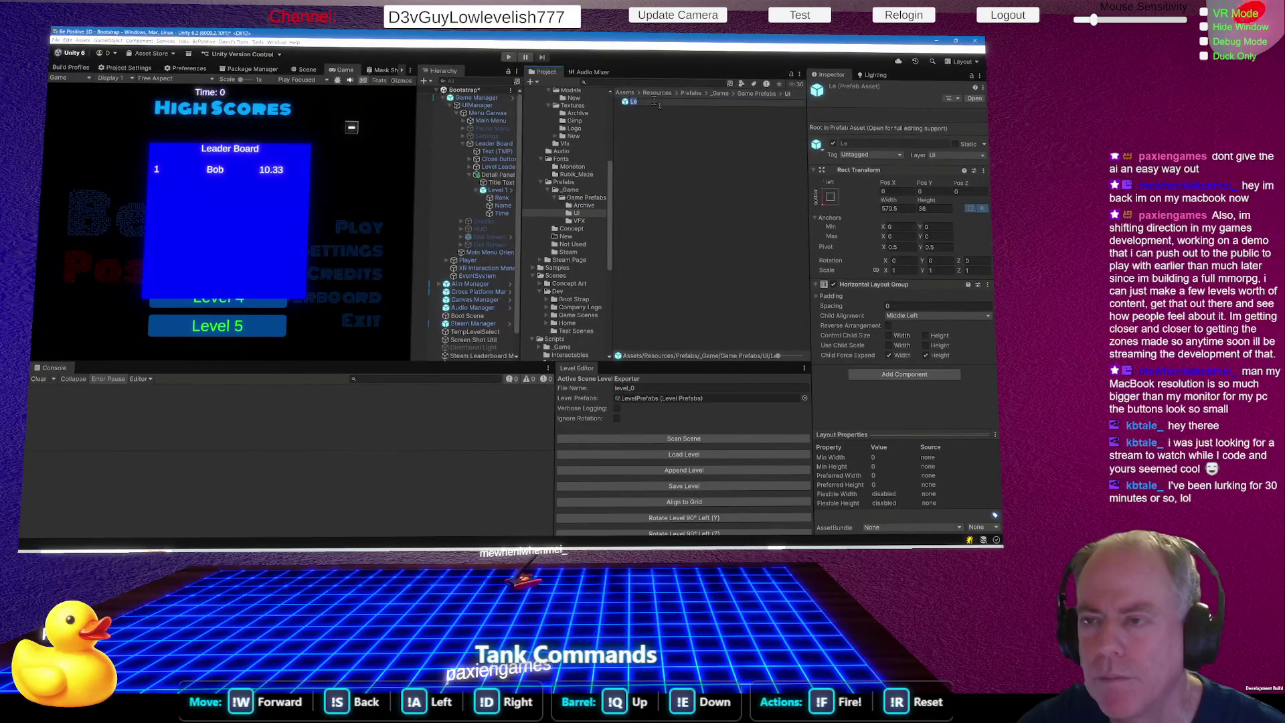
pyautogui.write('Leade')
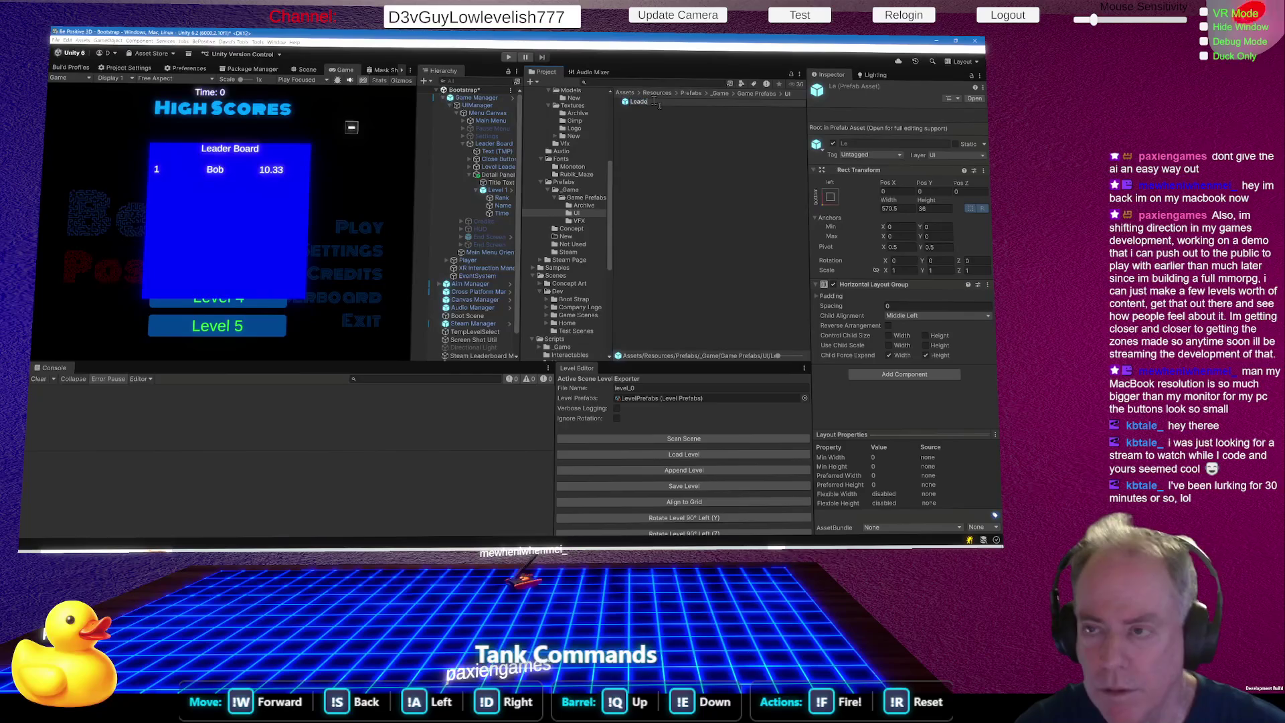
pyautogui.write('rboard')
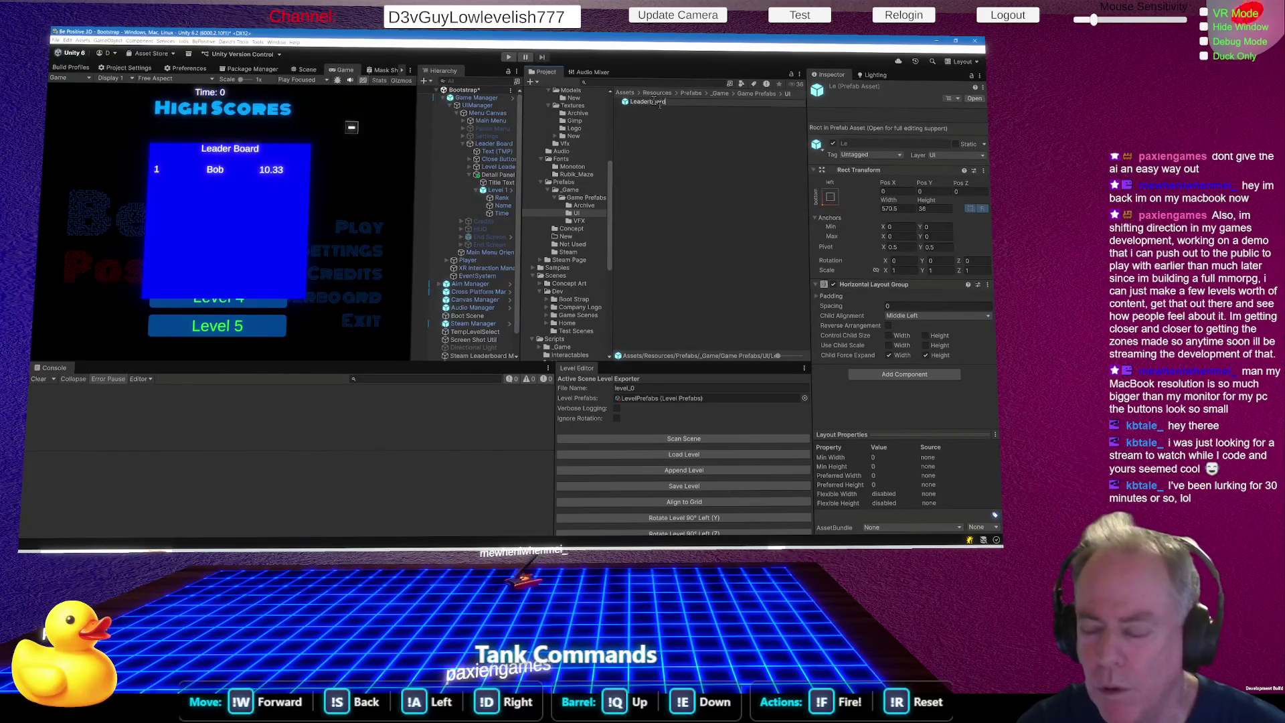
pyautogui.write(' Level Detail')
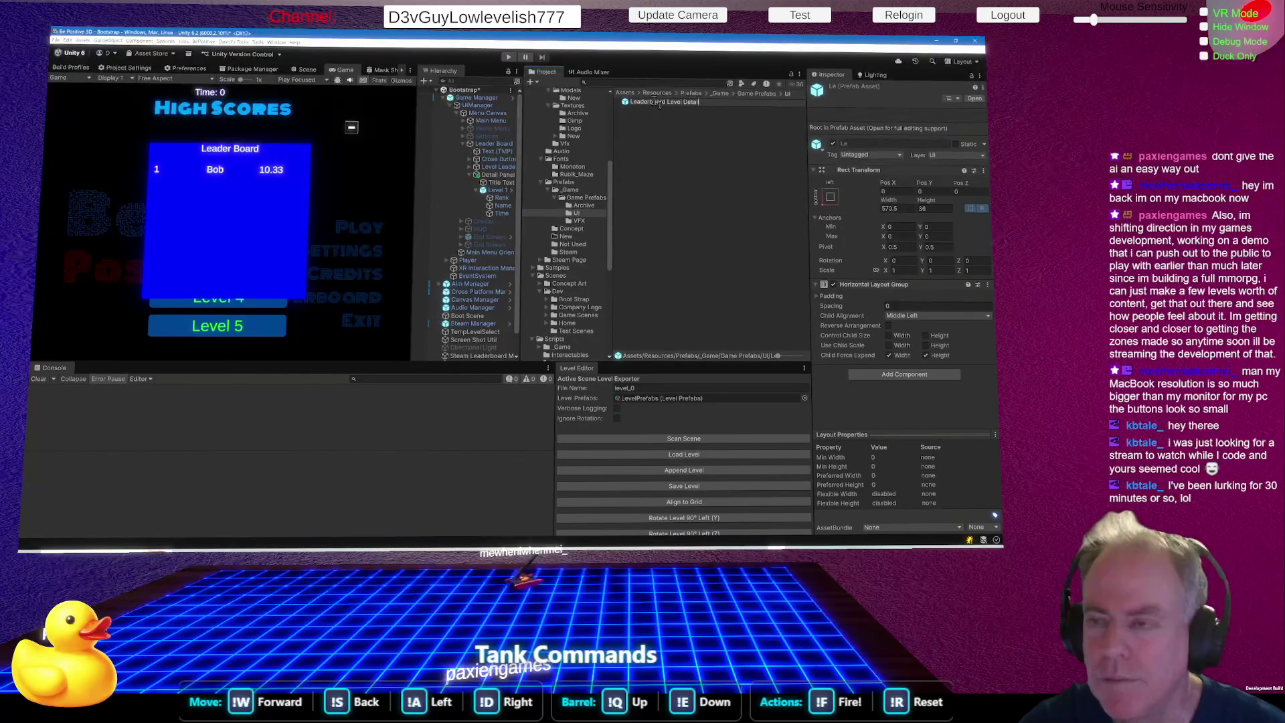
pyautogui.press('Return')
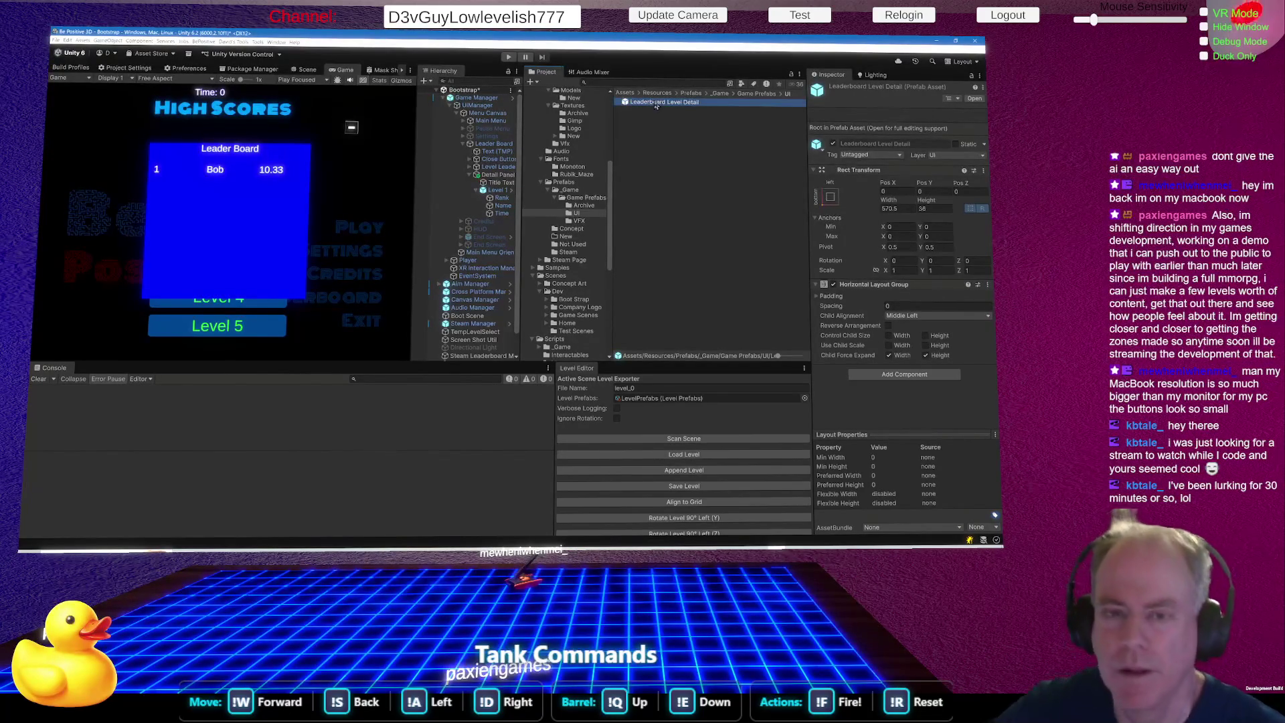
pyautogui.moveTo(523, 284); pyautogui.dragTo(555, 284)
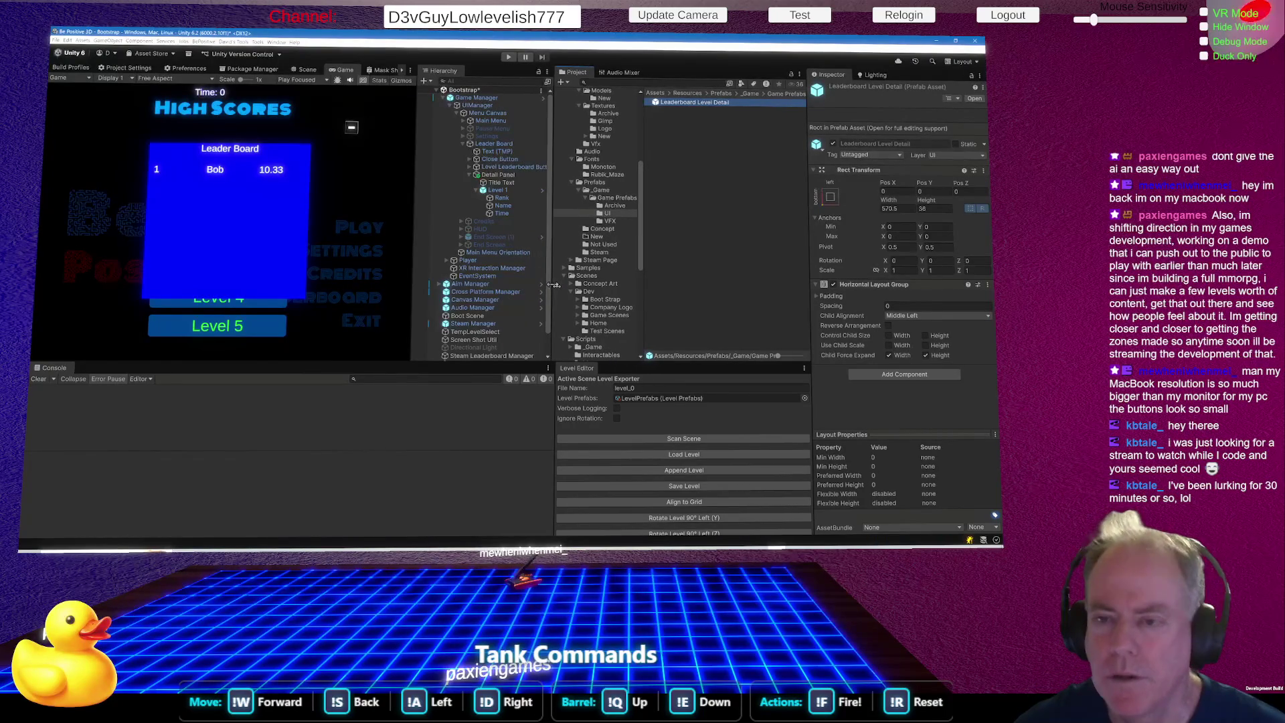
pyautogui.click(478, 192)
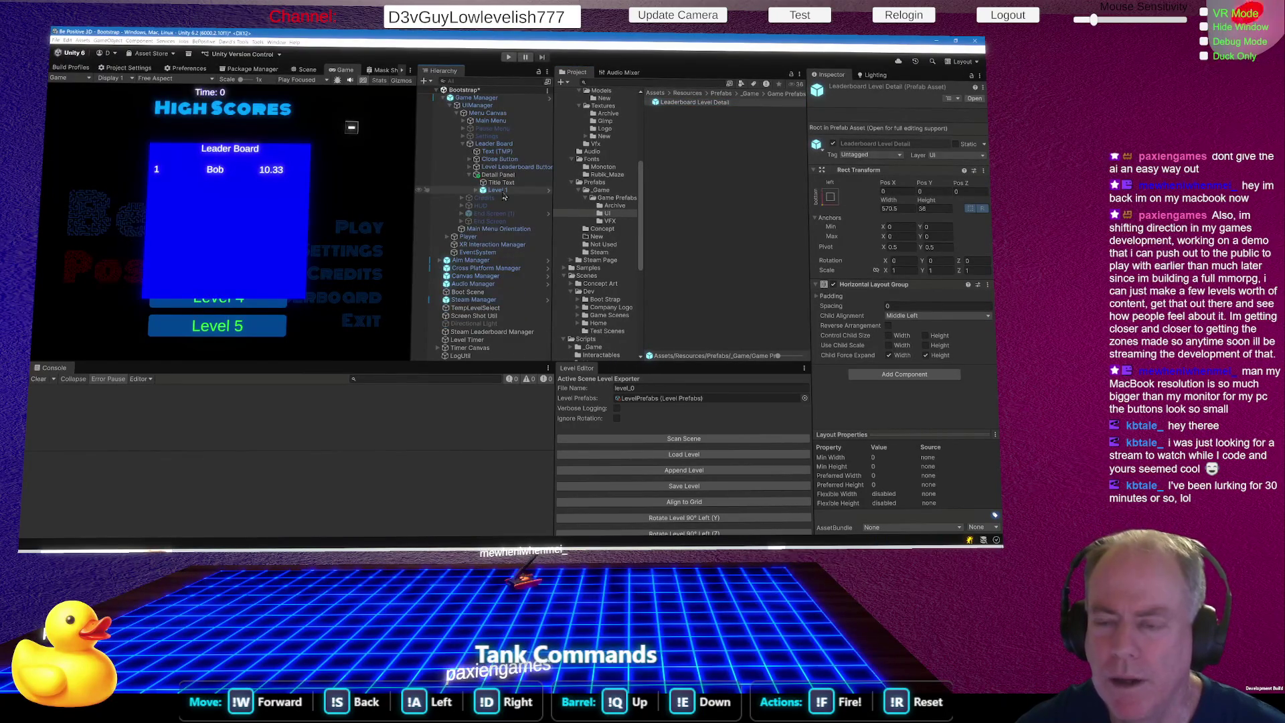
# Duplicate the Level 1 row and rename the first copy Level 2.
pyautogui.click(501, 191)
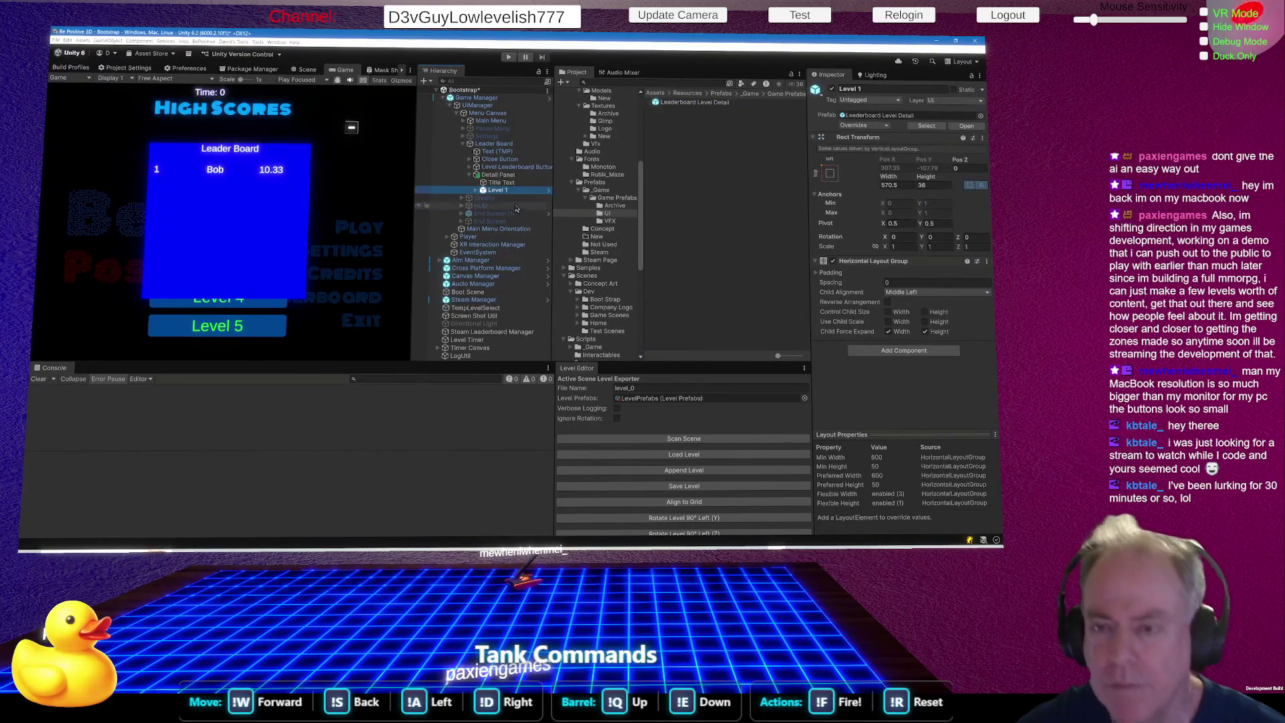
pyautogui.hotkey('ctrl', 'd')
pyautogui.hotkey('ctrl', 'd')
pyautogui.hotkey('ctrl', 'd')
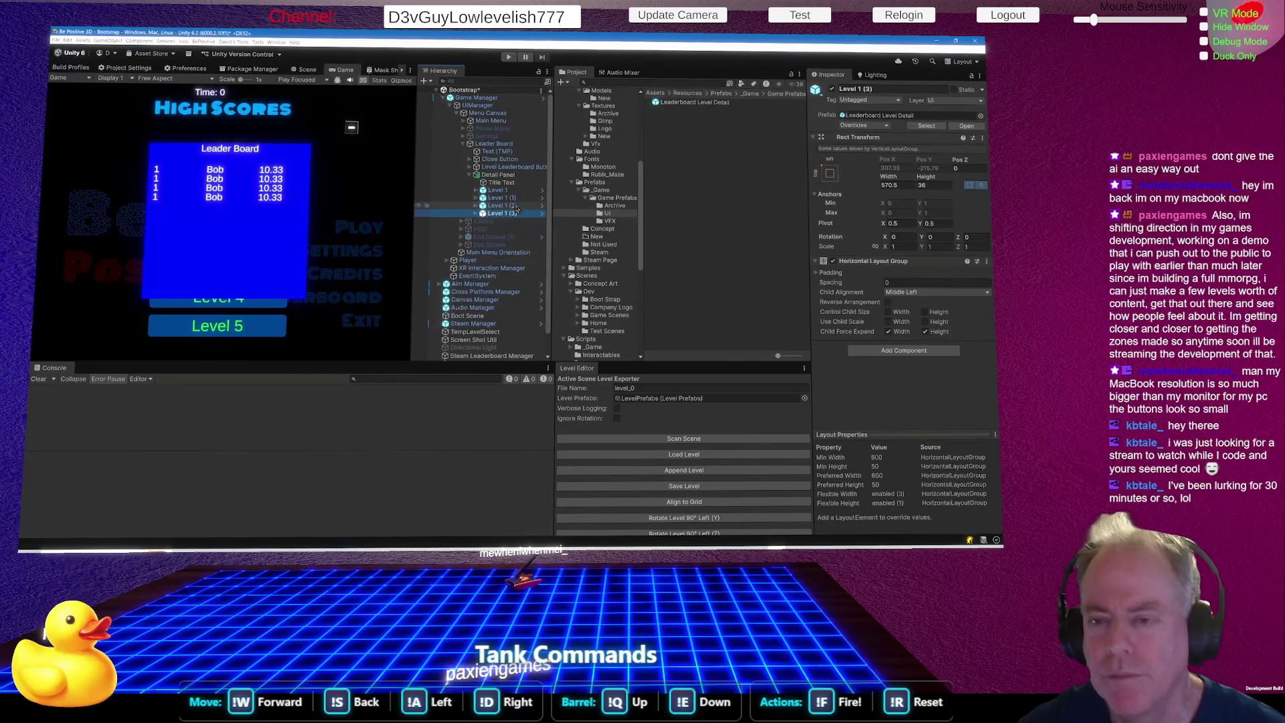
pyautogui.hotkey('ctrl', 'd')
pyautogui.click(517, 199)
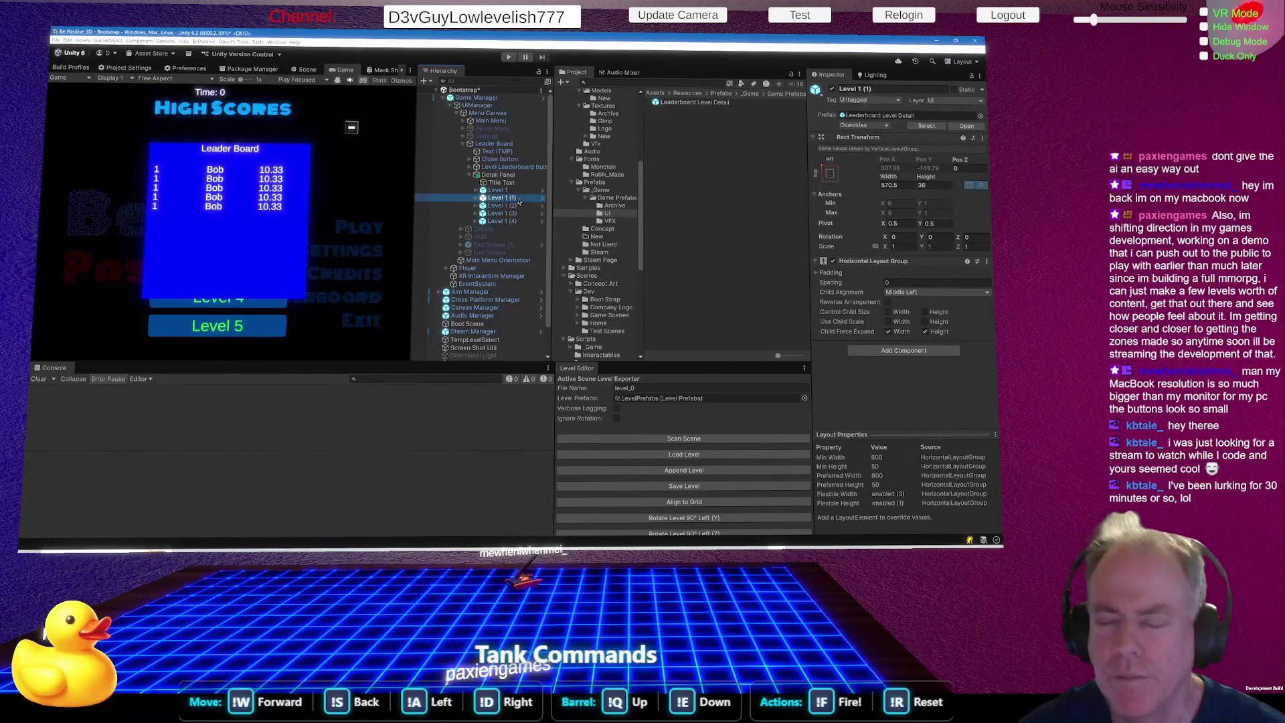
pyautogui.click(519, 198)
pyautogui.click(517, 197)
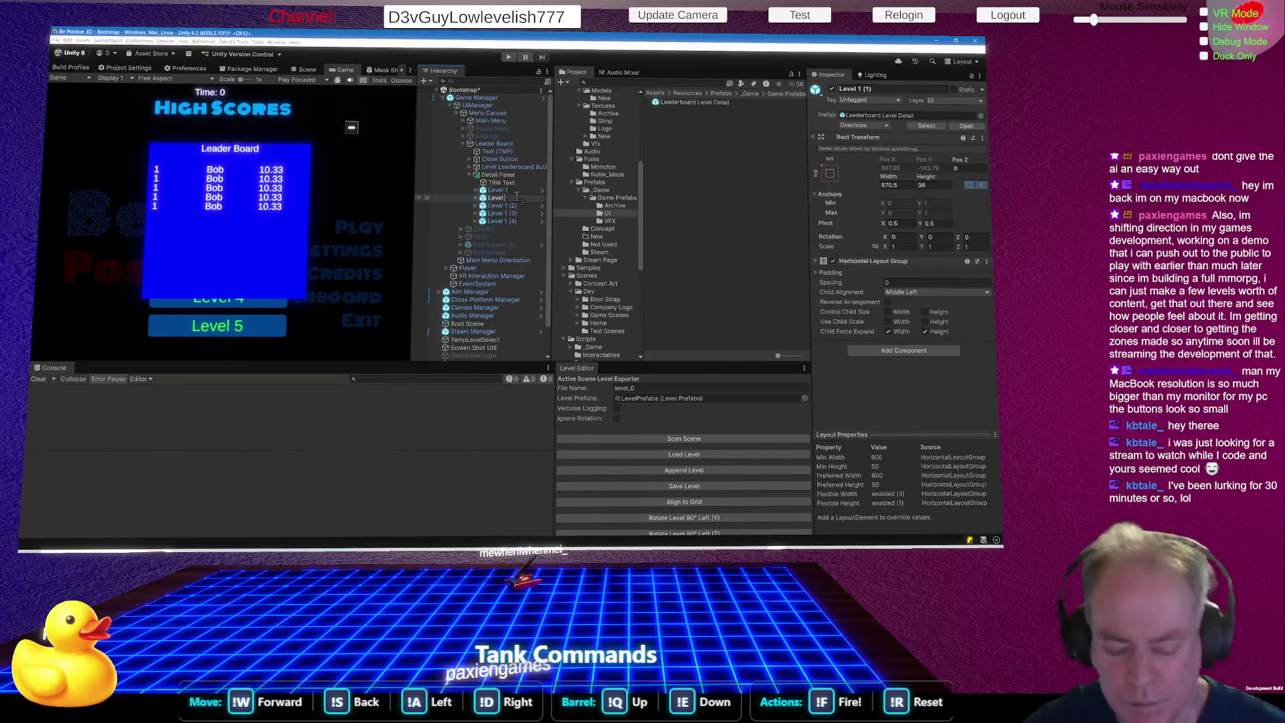
pyautogui.write('1')
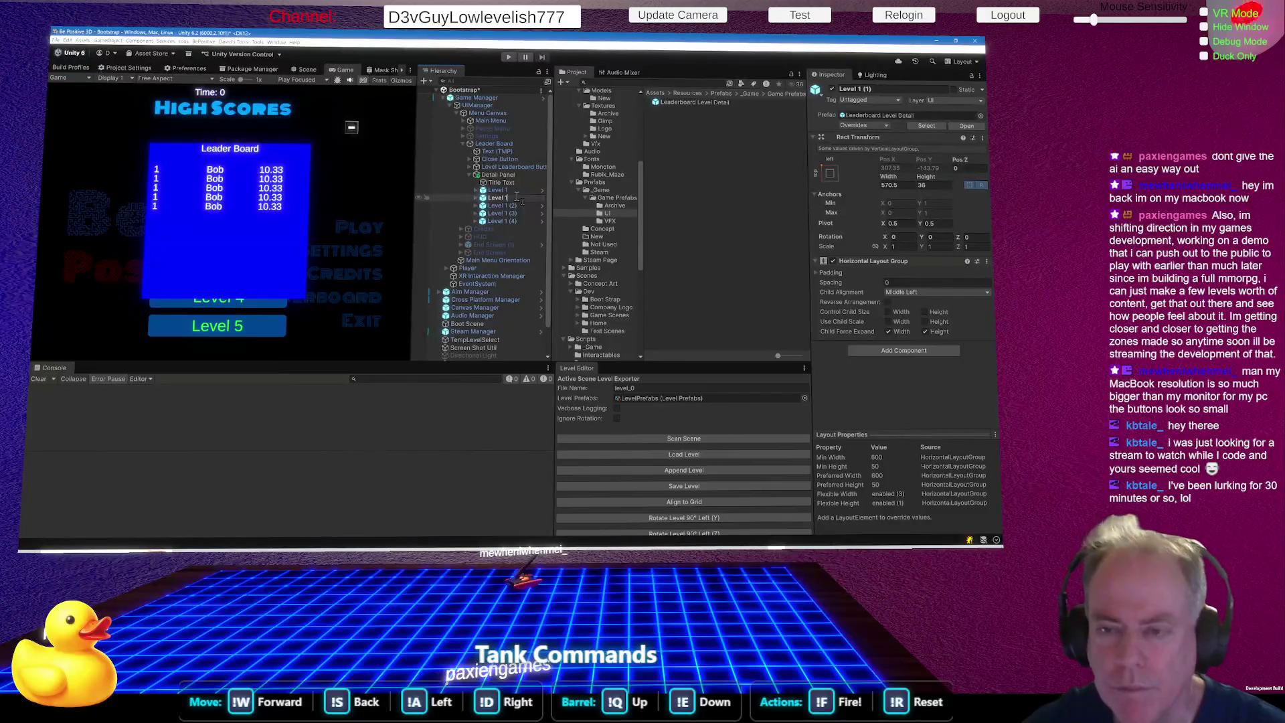
pyautogui.click(517, 206)
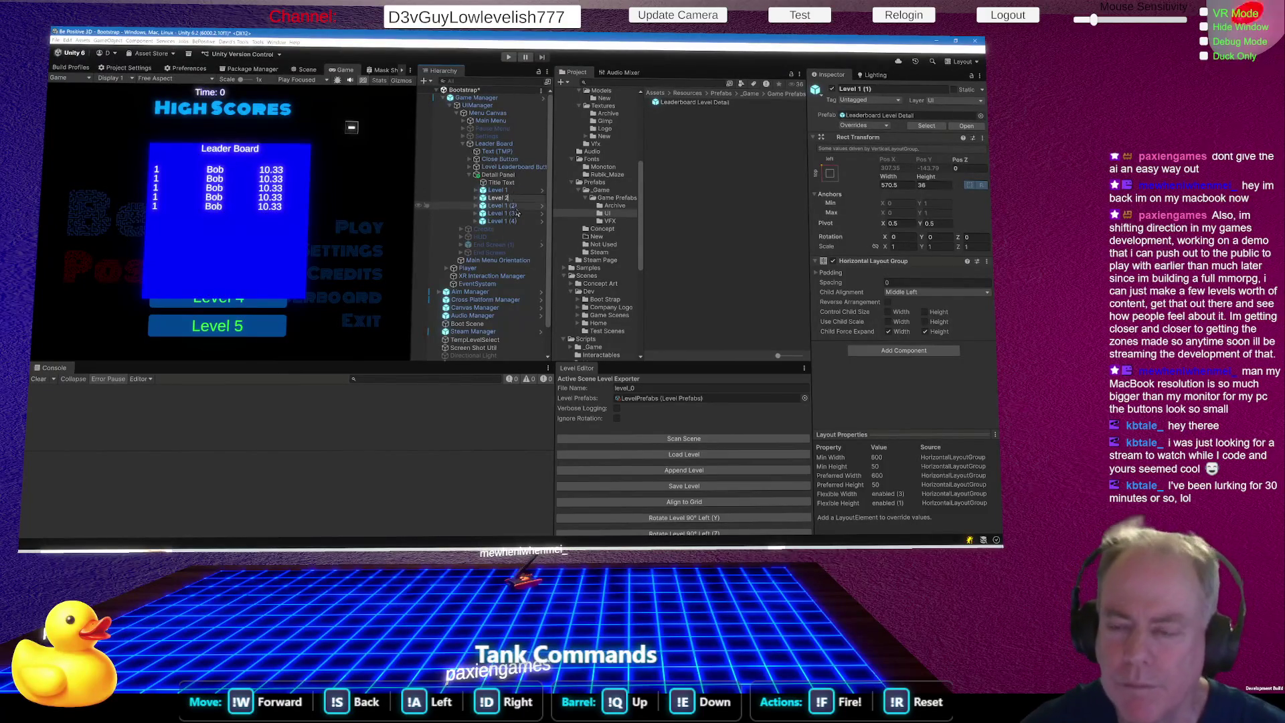
# Rename the remaining copies Level 3, Level 4 and Level 5, then expand all rows.
pyautogui.press('F2')
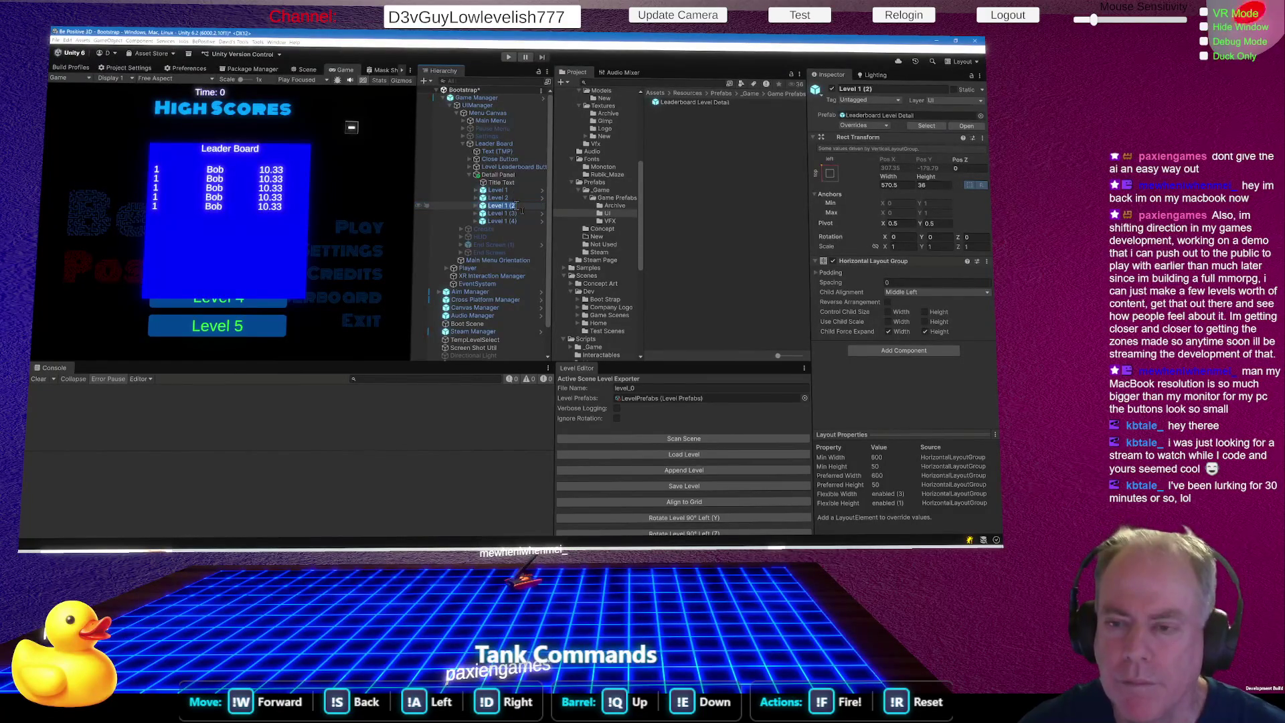
pyautogui.moveTo(519, 206); pyautogui.dragTo(507, 206)
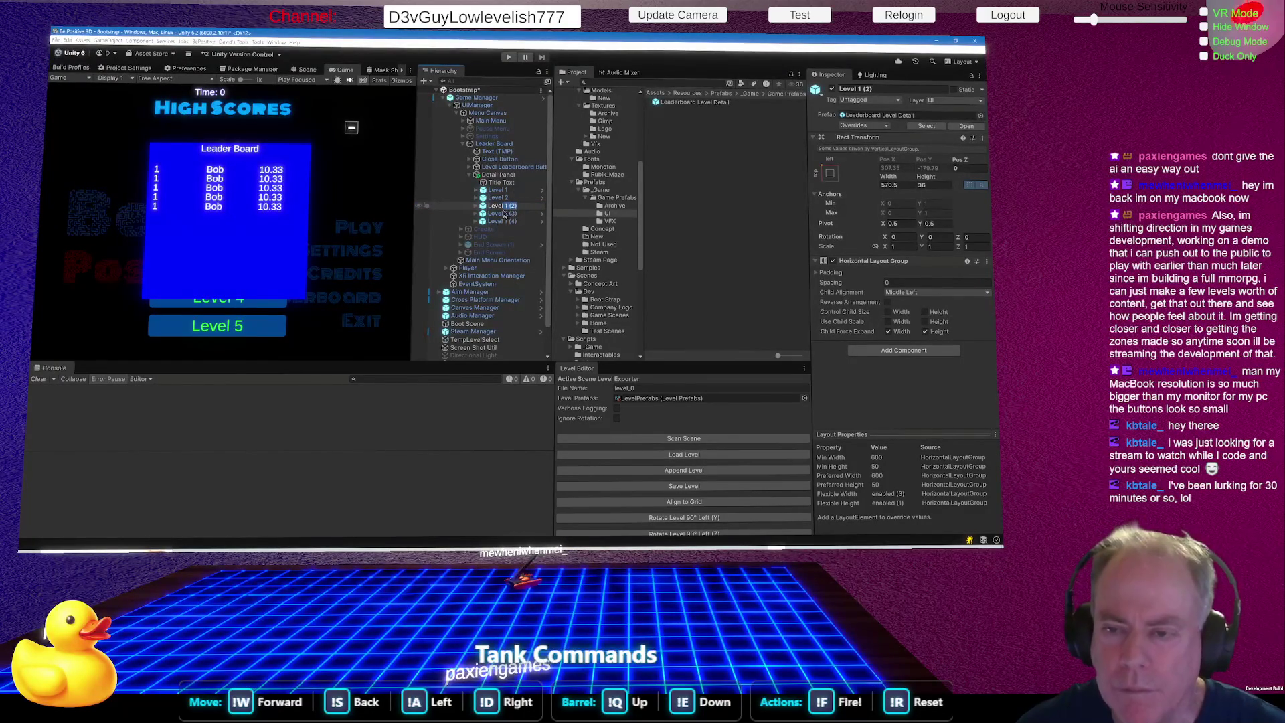
pyautogui.write('3')
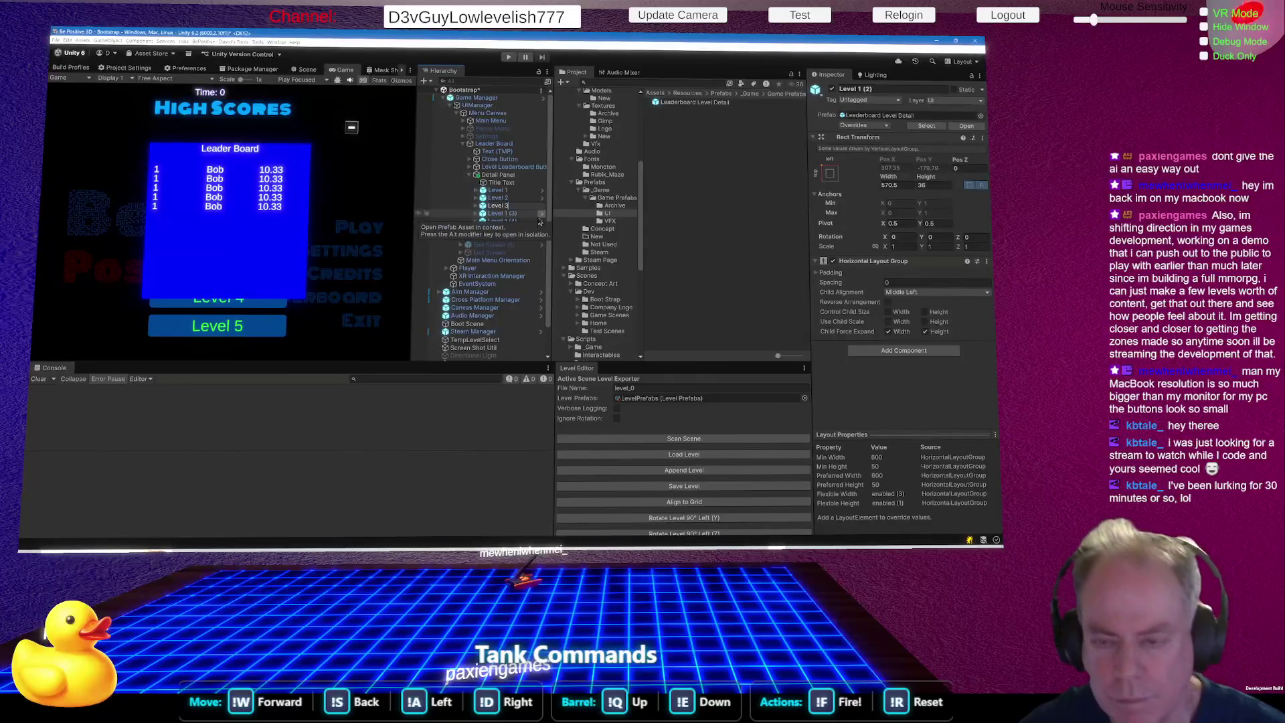
pyautogui.click(527, 214)
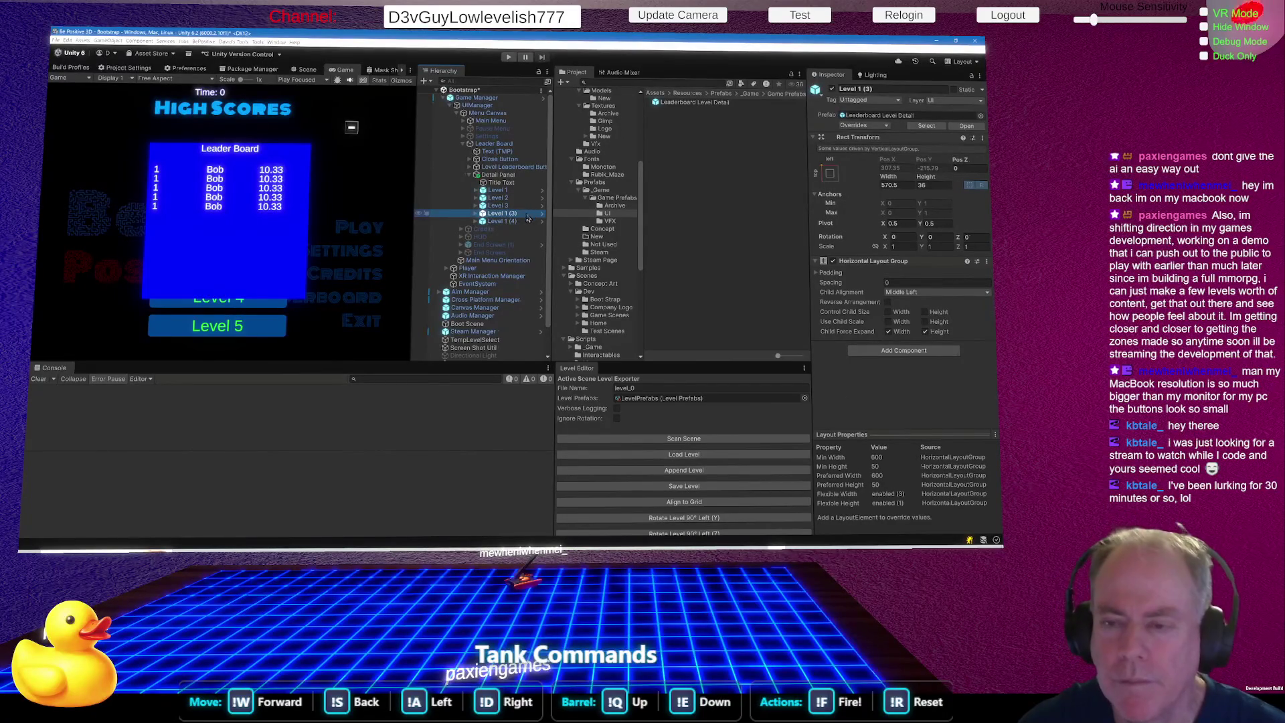
pyautogui.click(526, 215)
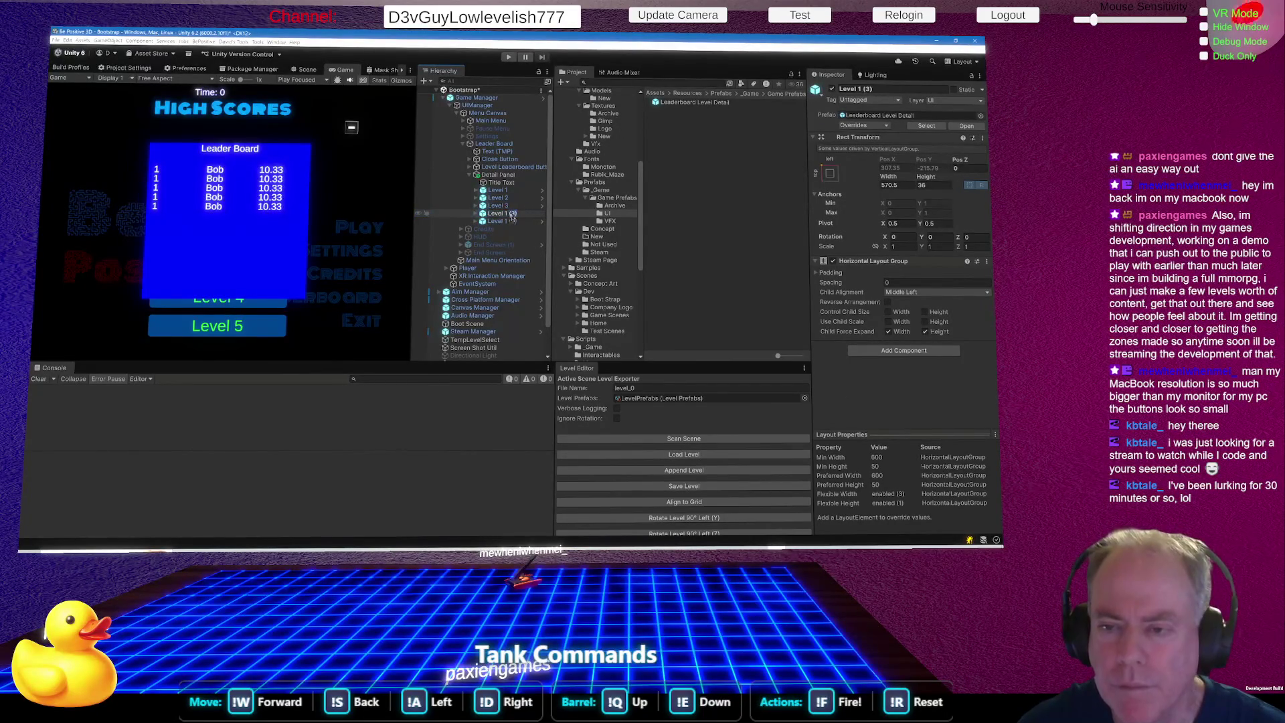
pyautogui.write('3')
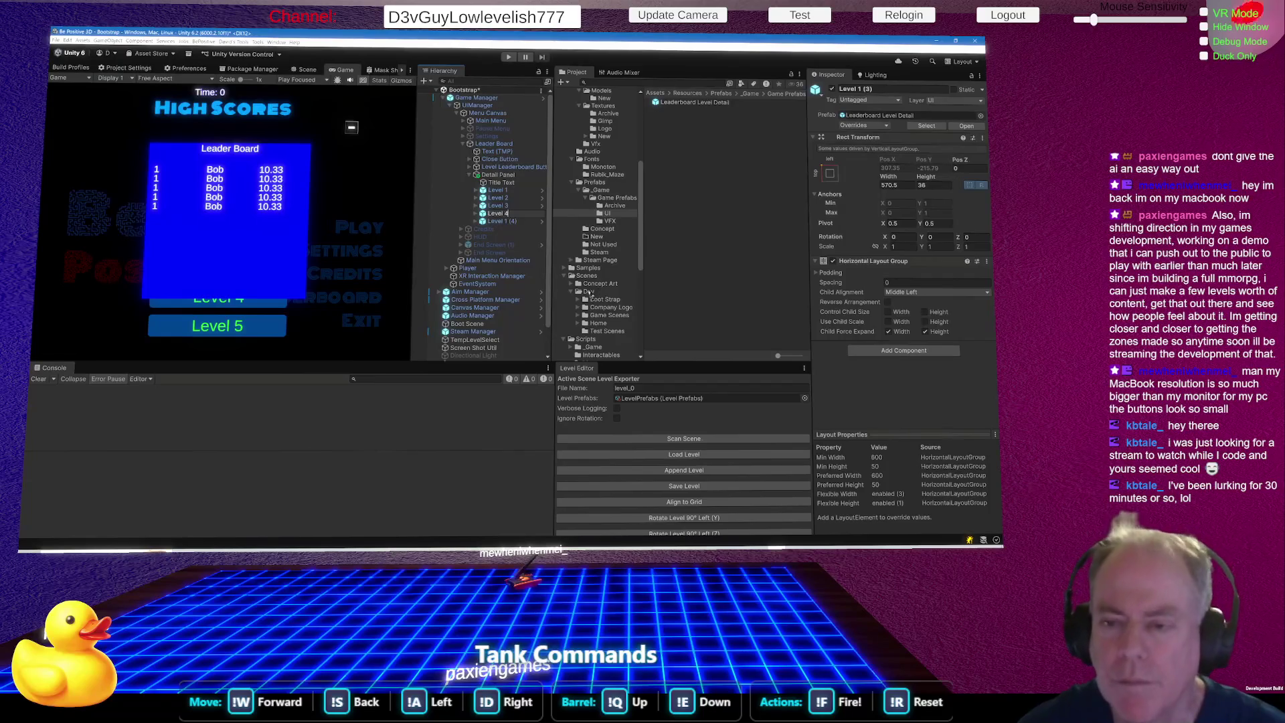
pyautogui.click(520, 222)
pyautogui.click(520, 224)
pyautogui.write('Level 5')
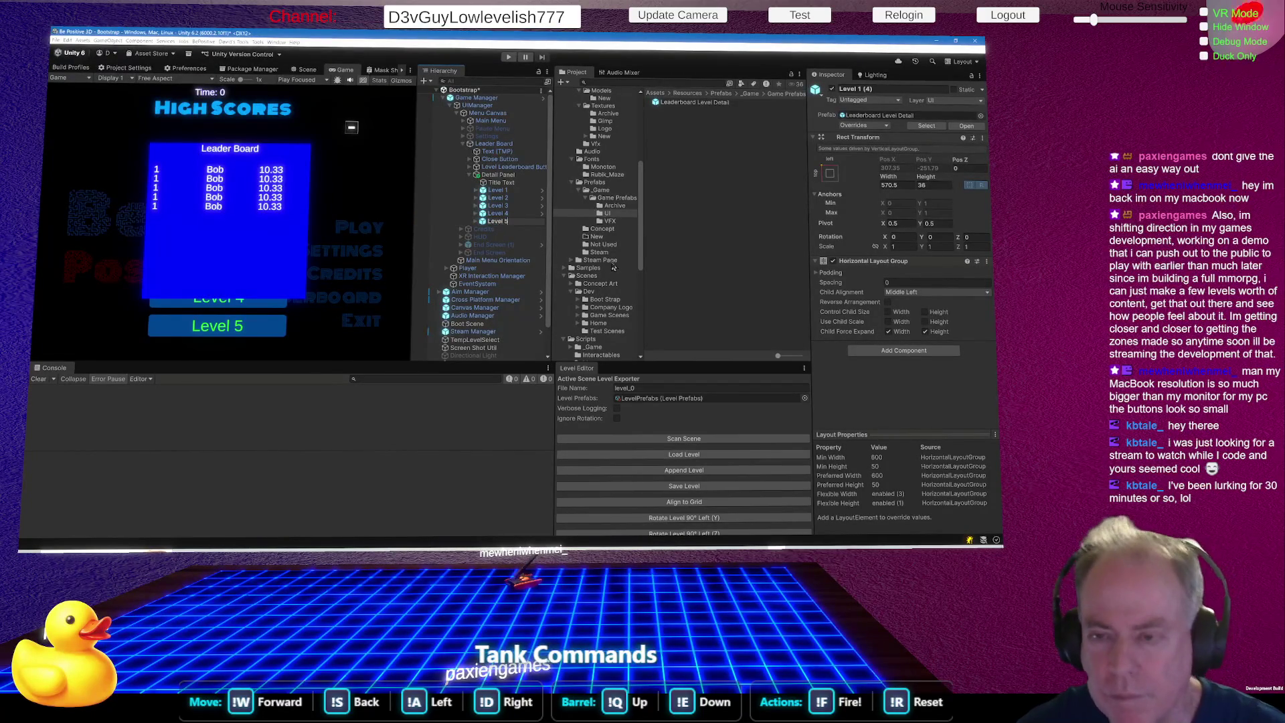
pyautogui.press('Return')
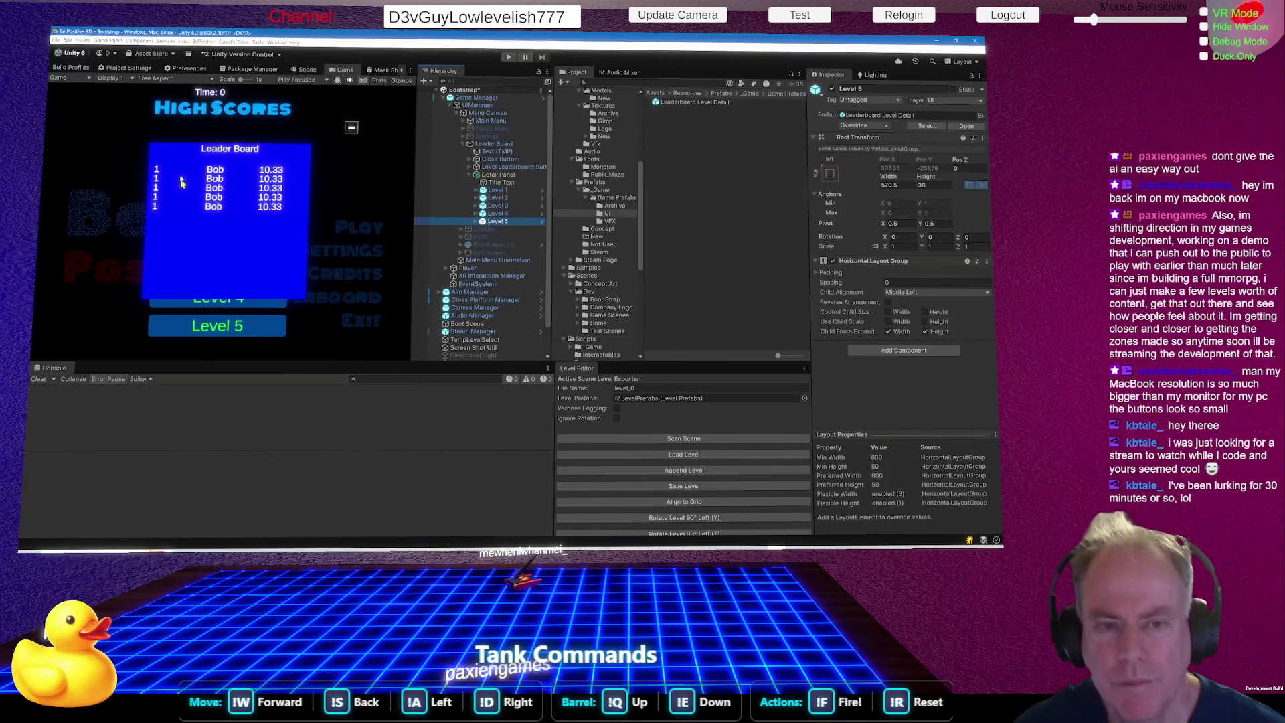
pyautogui.click(506, 199)
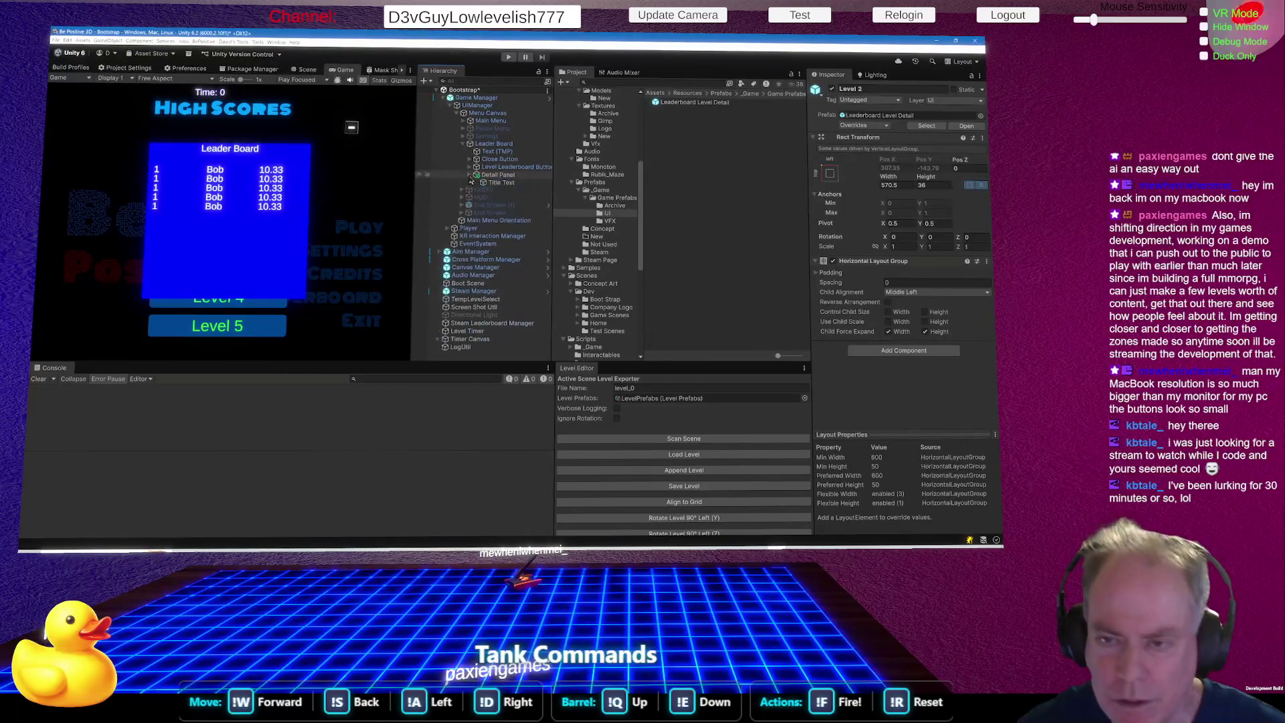
pyautogui.keyDown('alt'); pyautogui.click(469, 175); pyautogui.keyUp('alt')
# Set the Rank text of the second and third rows to 2 and 3.
pyautogui.click(510, 198)
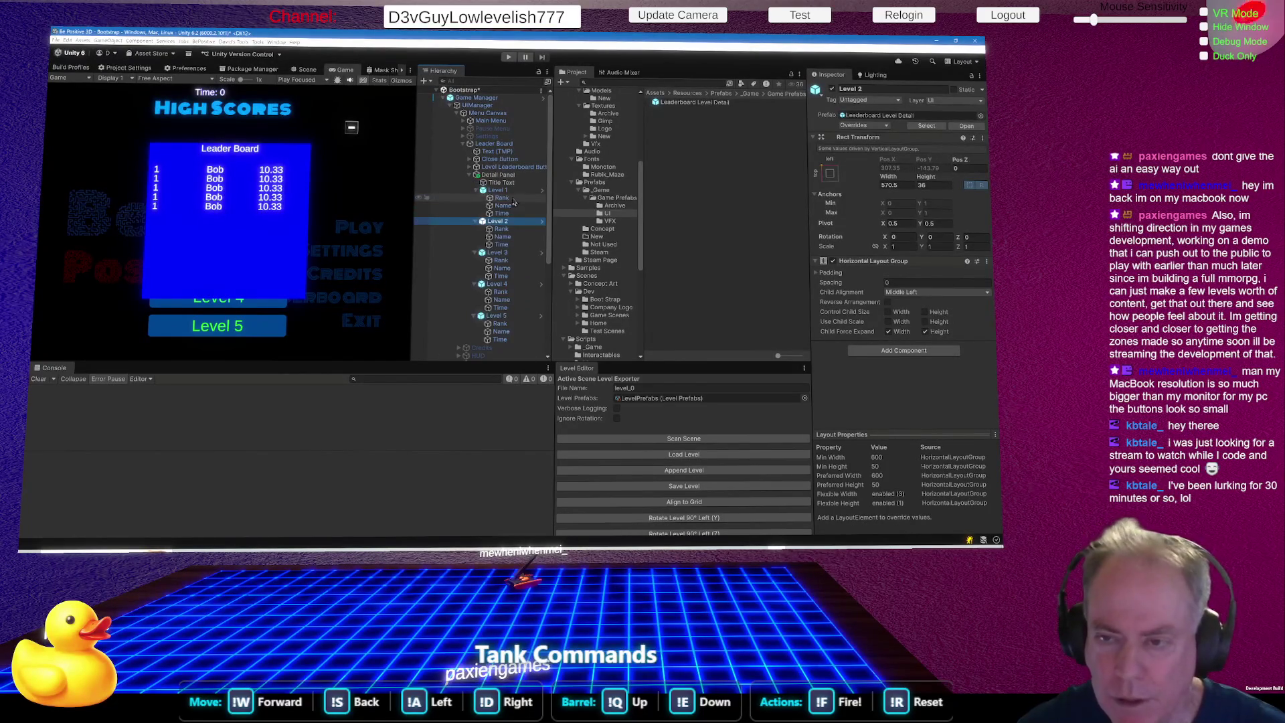
pyautogui.click(501, 229)
pyautogui.click(878, 315)
pyautogui.press('BackSpace')
pyautogui.write('2')
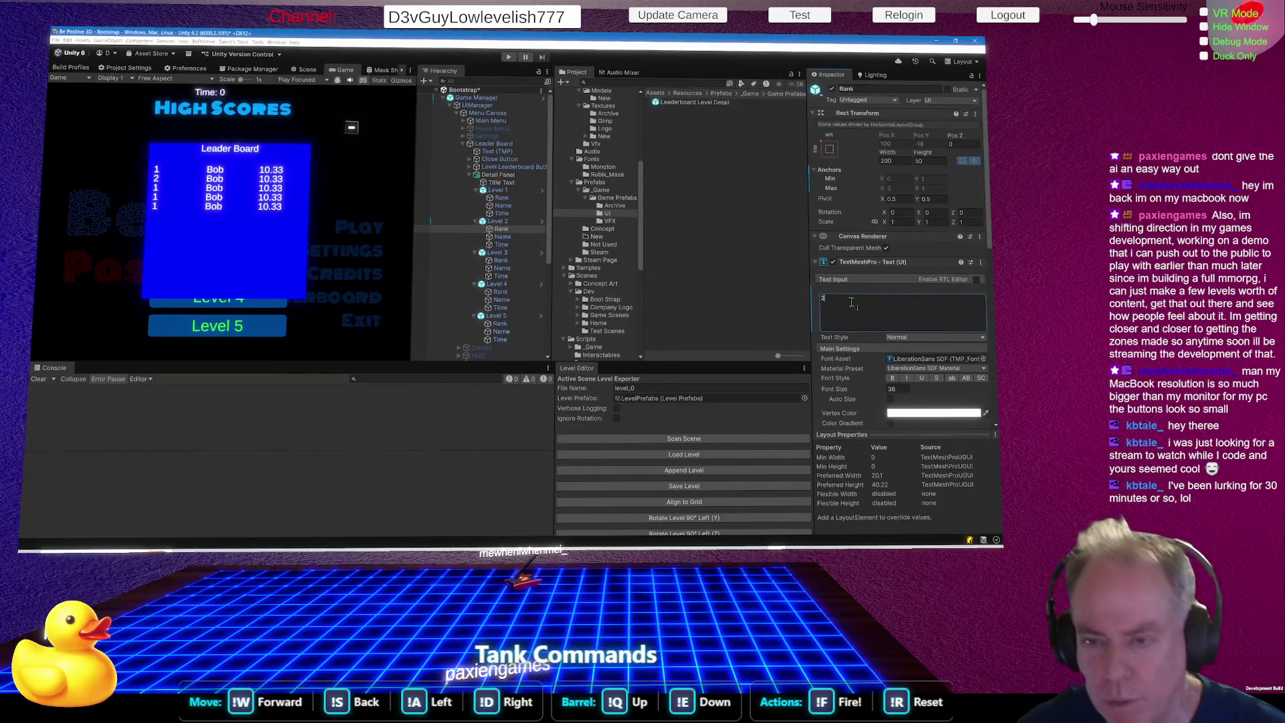
pyautogui.click(515, 261)
pyautogui.click(922, 308)
pyautogui.write('3')
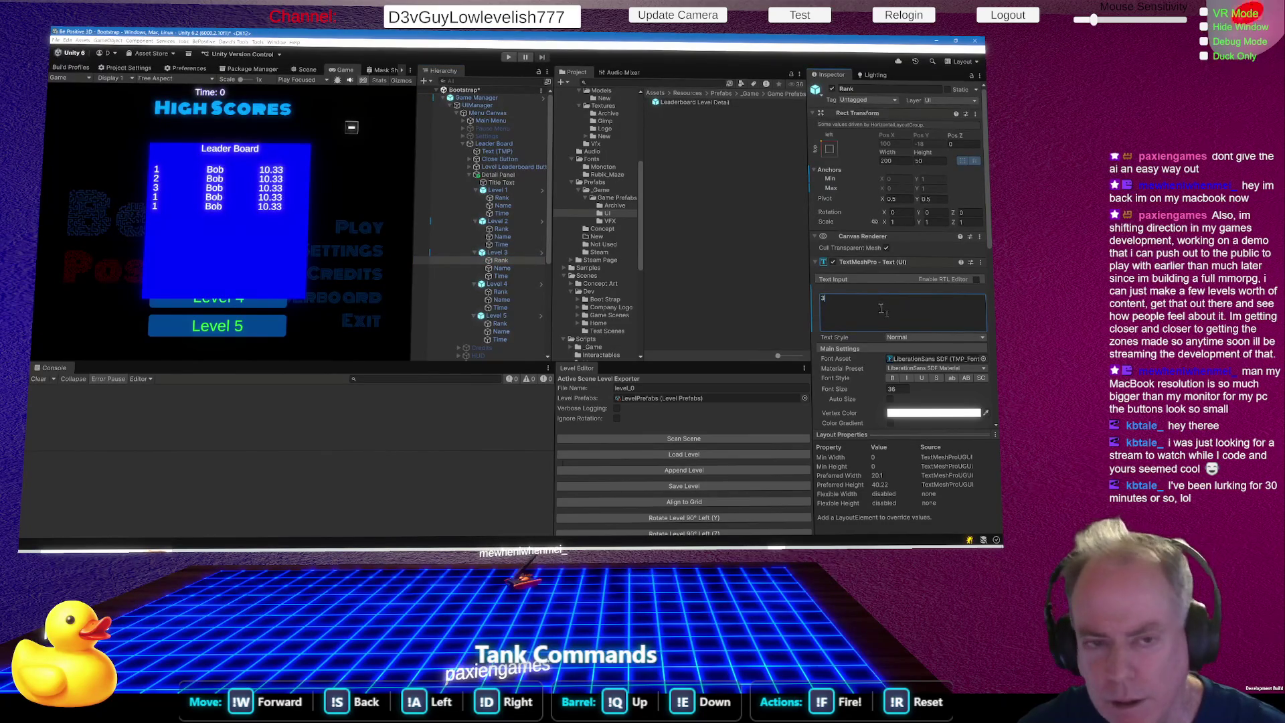
# Set the Rank text of the fourth and fifth rows to 4 and 5.
pyautogui.click(517, 292)
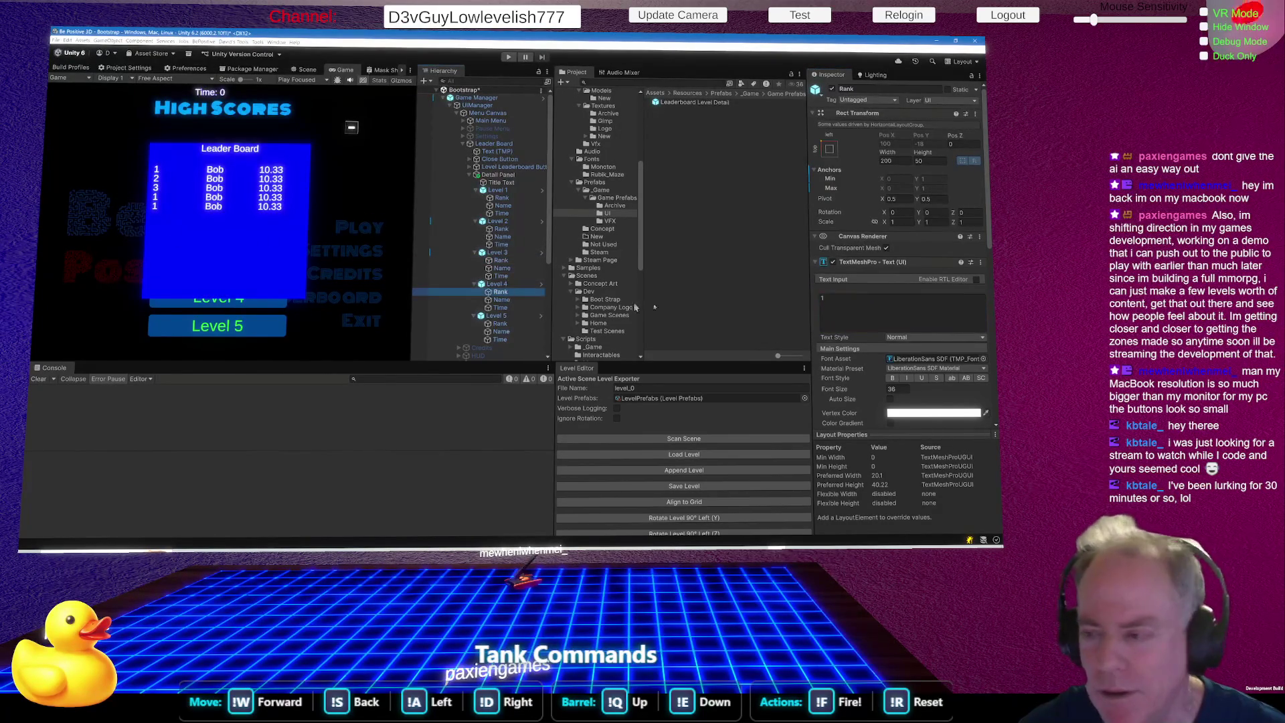
pyautogui.click(850, 306)
pyautogui.write('4')
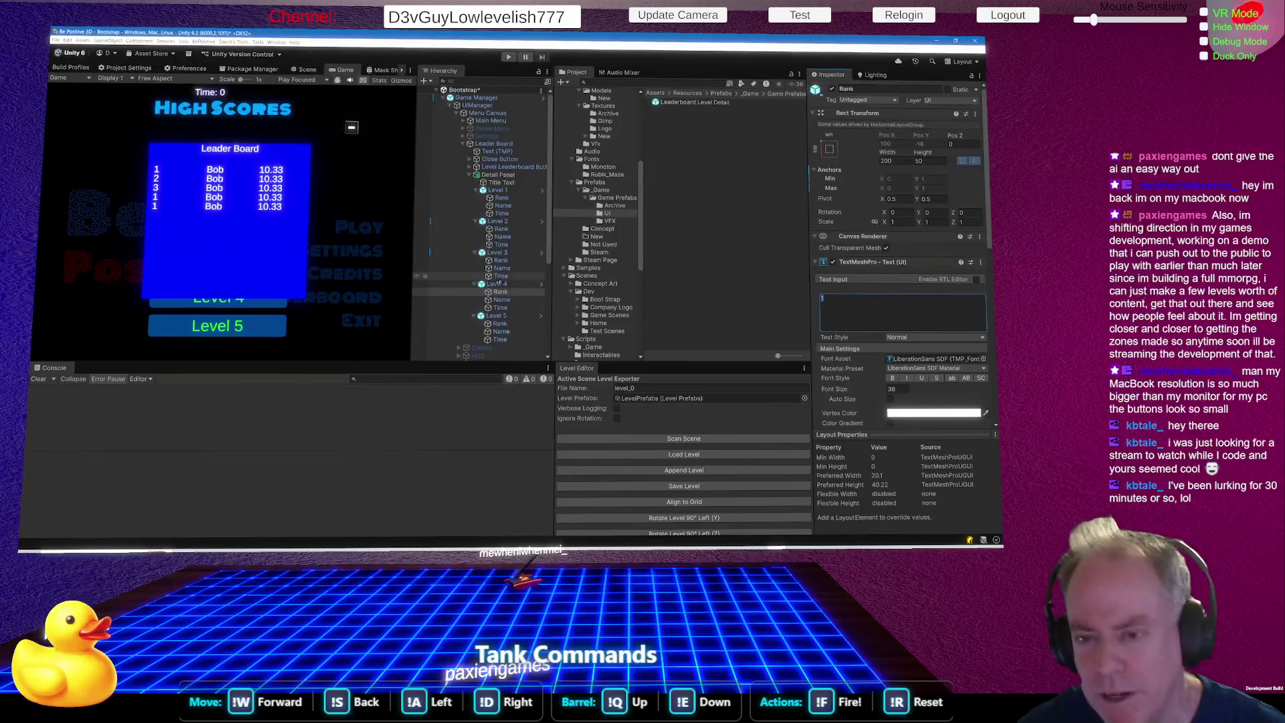
pyautogui.click(513, 324)
pyautogui.click(851, 299)
pyautogui.write('5')
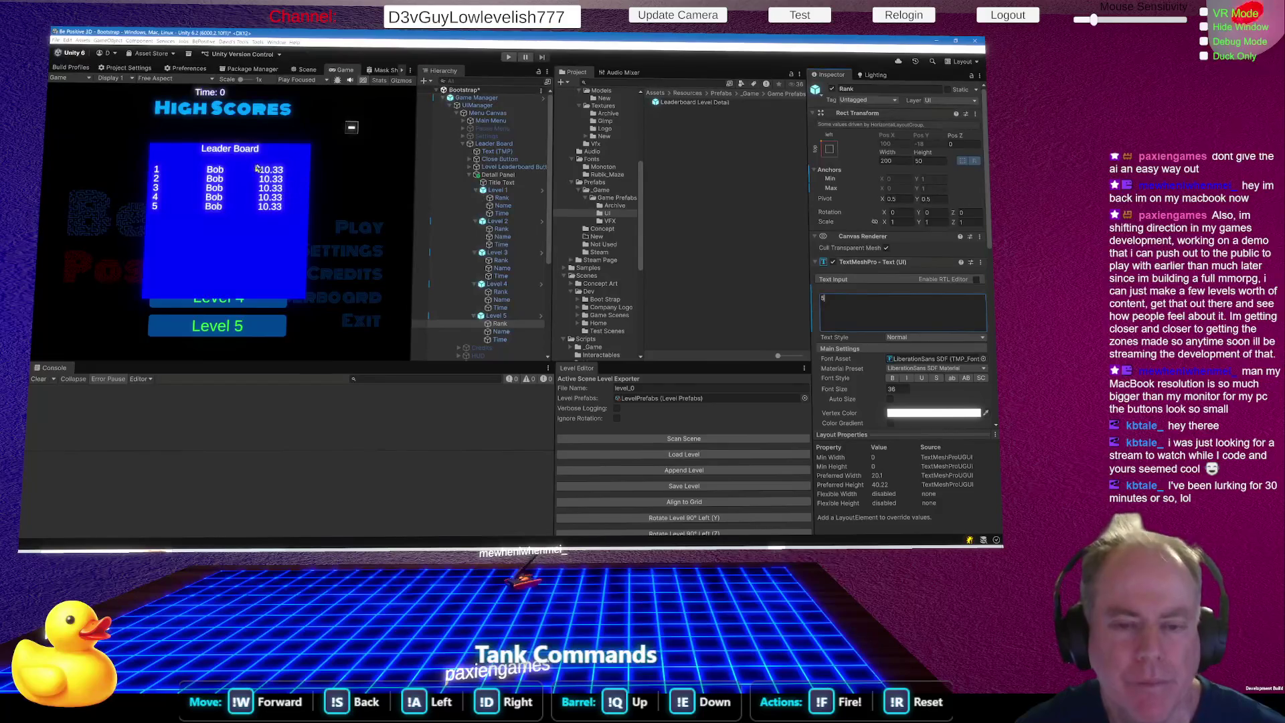
pyautogui.click(508, 175)
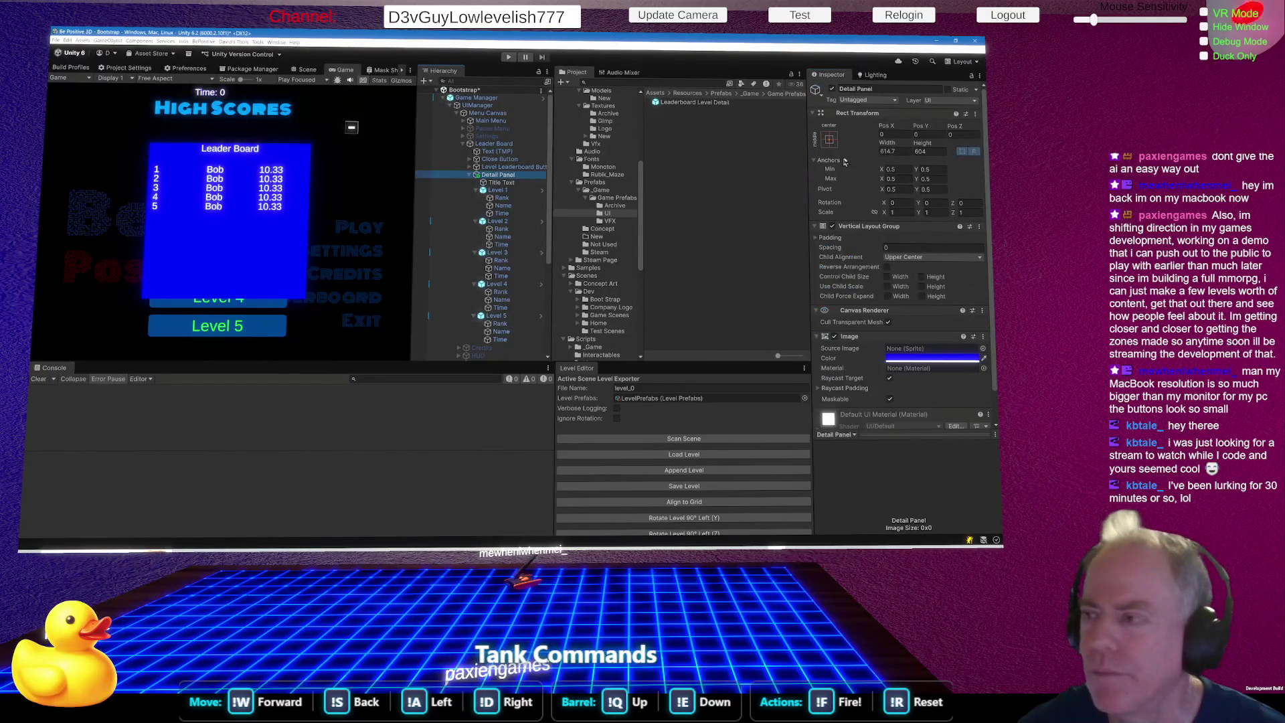
# Shrink the Leader Board panel height to about 313 and rename the first two rows Rank 1 and Rank 2.
pyautogui.moveTo(923, 143)
pyautogui.mouseDown()
pyautogui.moveTo(429, 170)
pyautogui.moveTo(455, 169)
pyautogui.mouseUp()
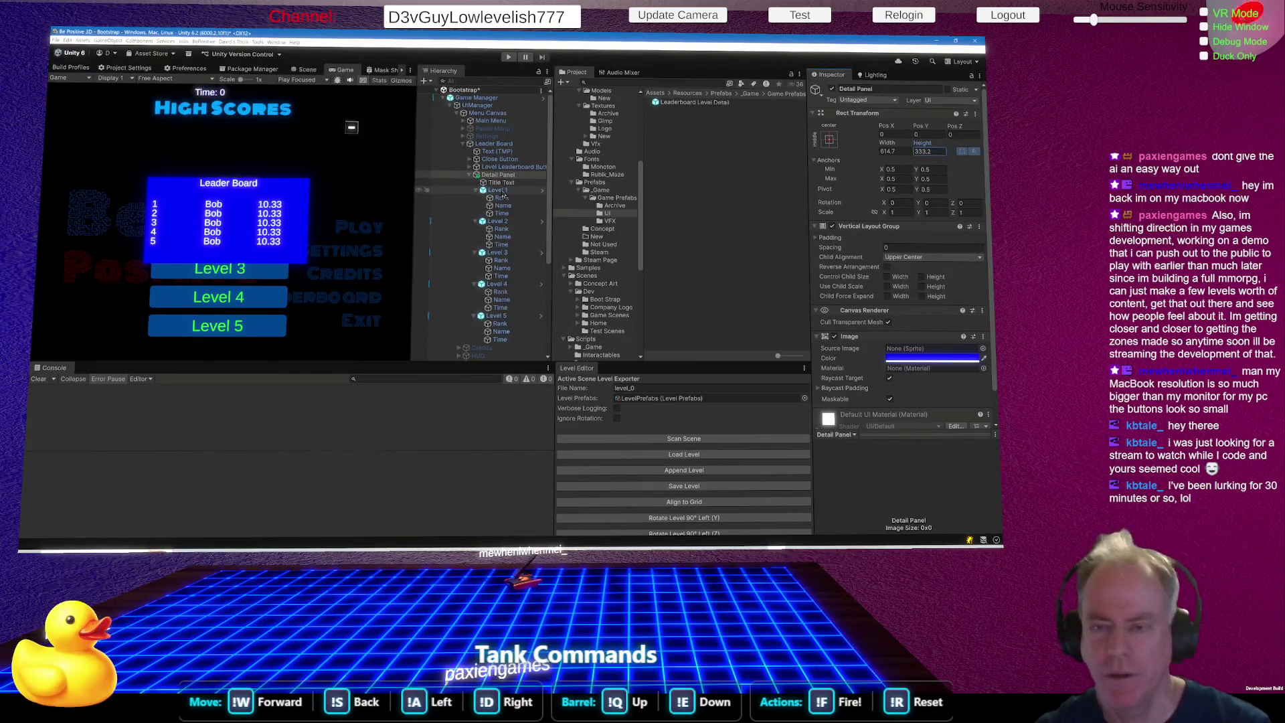
pyautogui.click(499, 191)
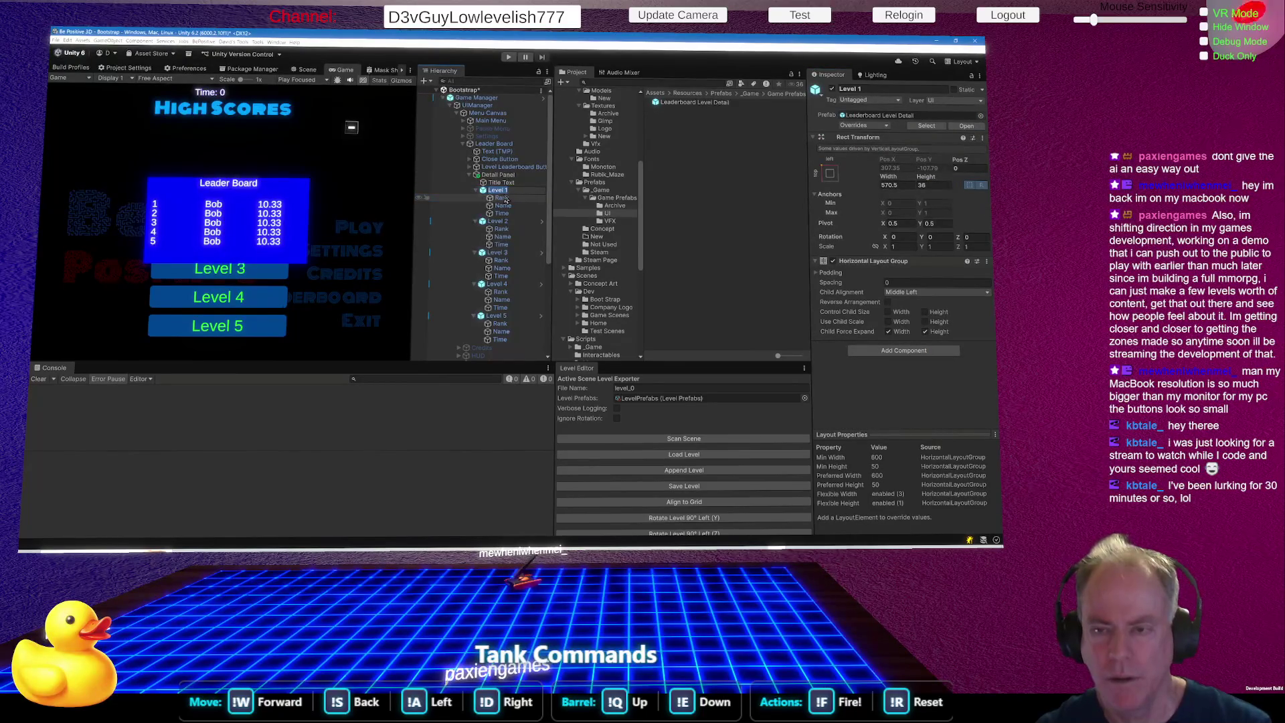
pyautogui.write('Rank')
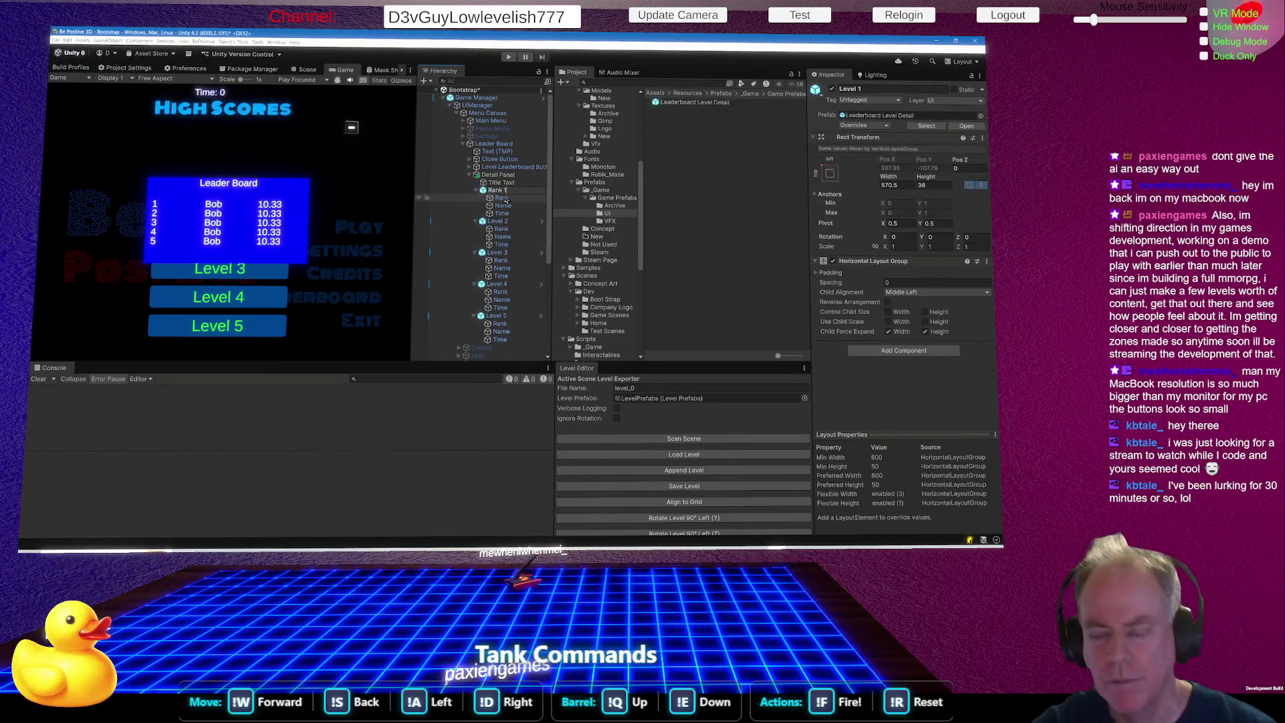
pyautogui.click(501, 221)
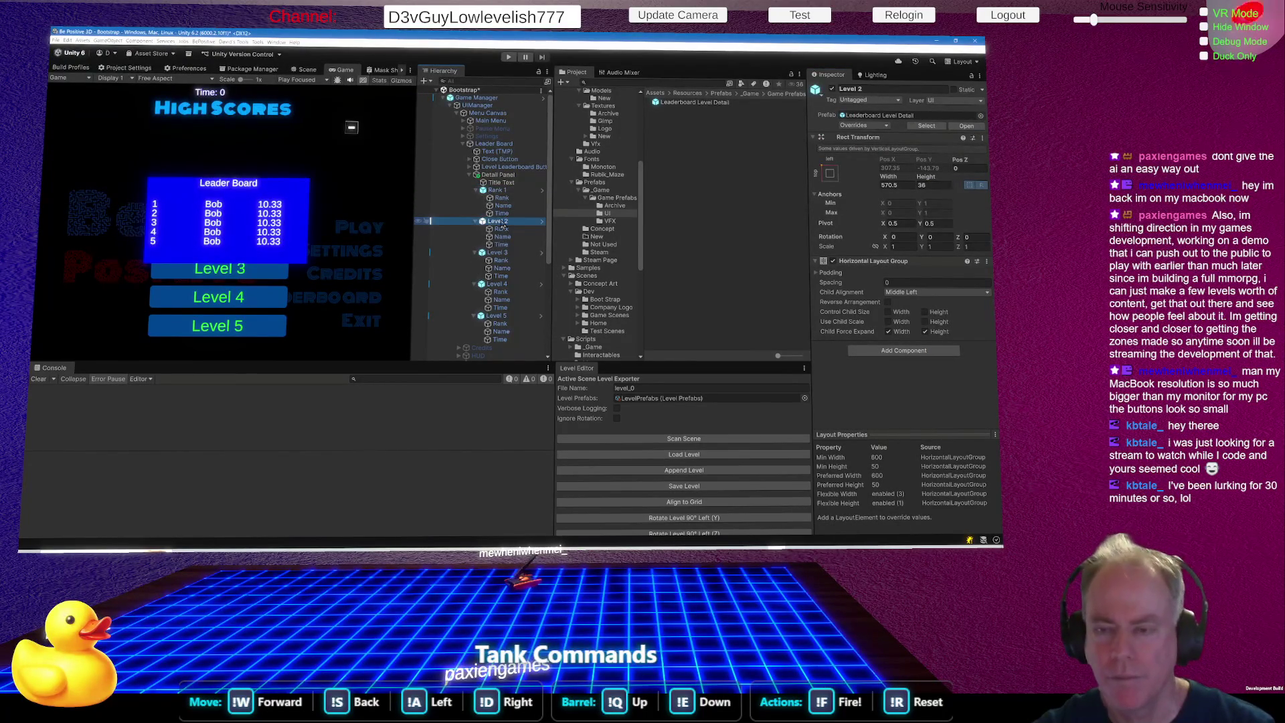
pyautogui.press('F2')
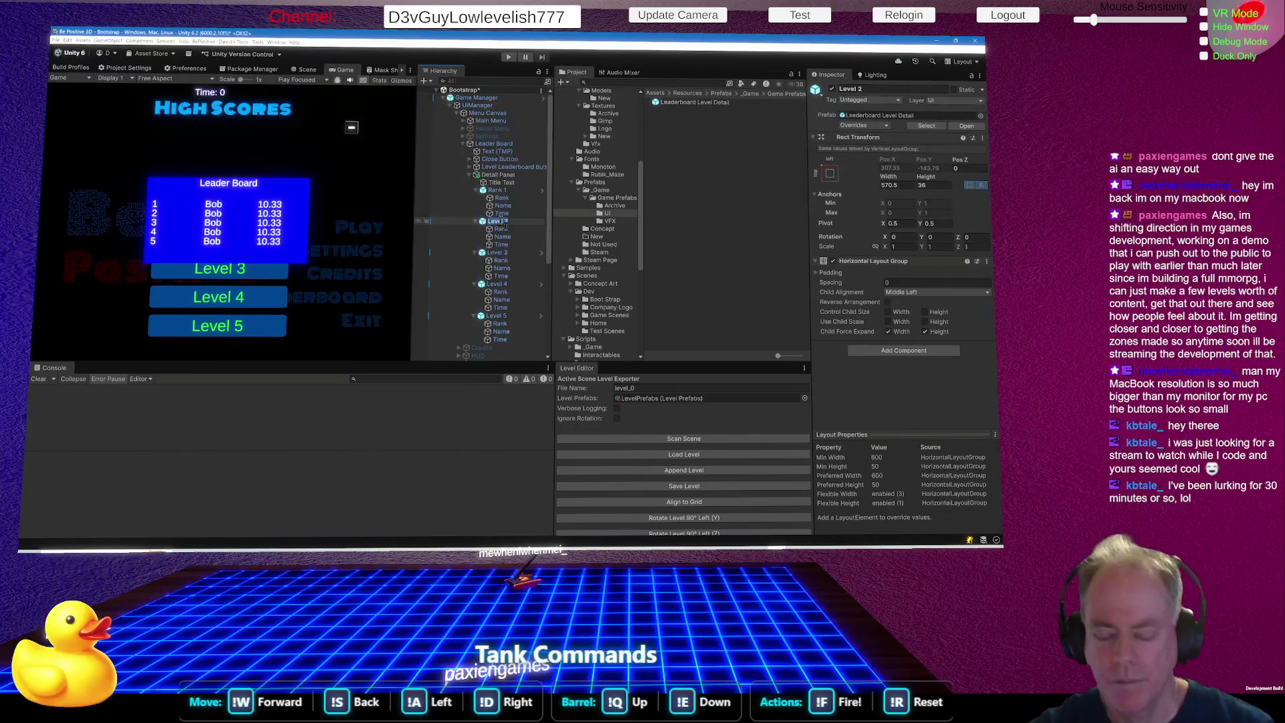
pyautogui.write('Ran')
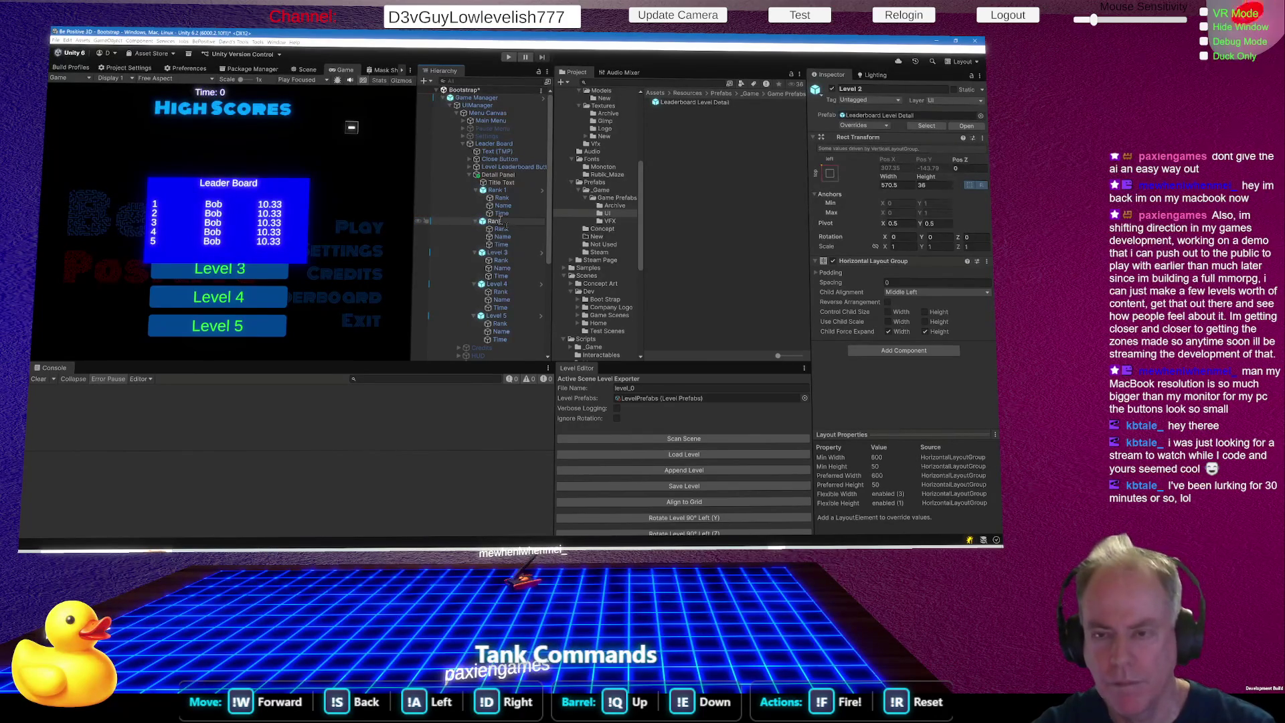
pyautogui.write('k 2')
pyautogui.press('Return')
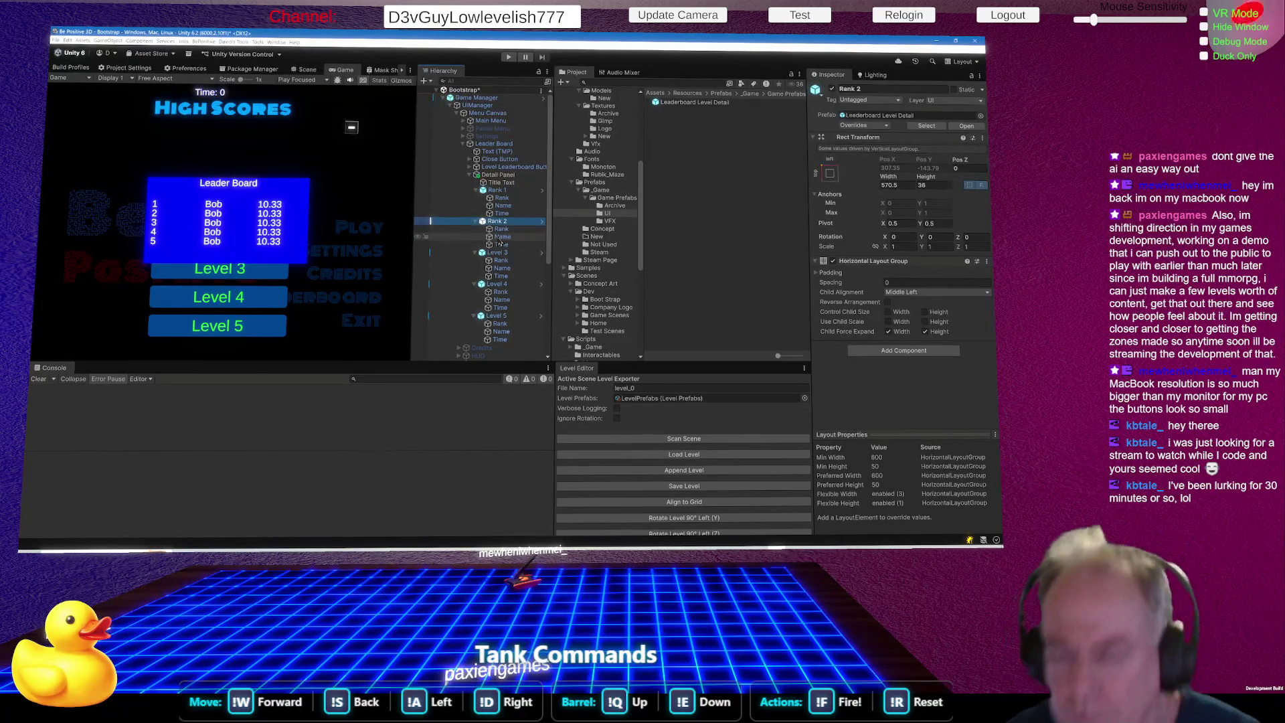
# Rename the third, fourth and fifth rows Rank 3, Rank 4 and Detail 5.
pyautogui.click(510, 254)
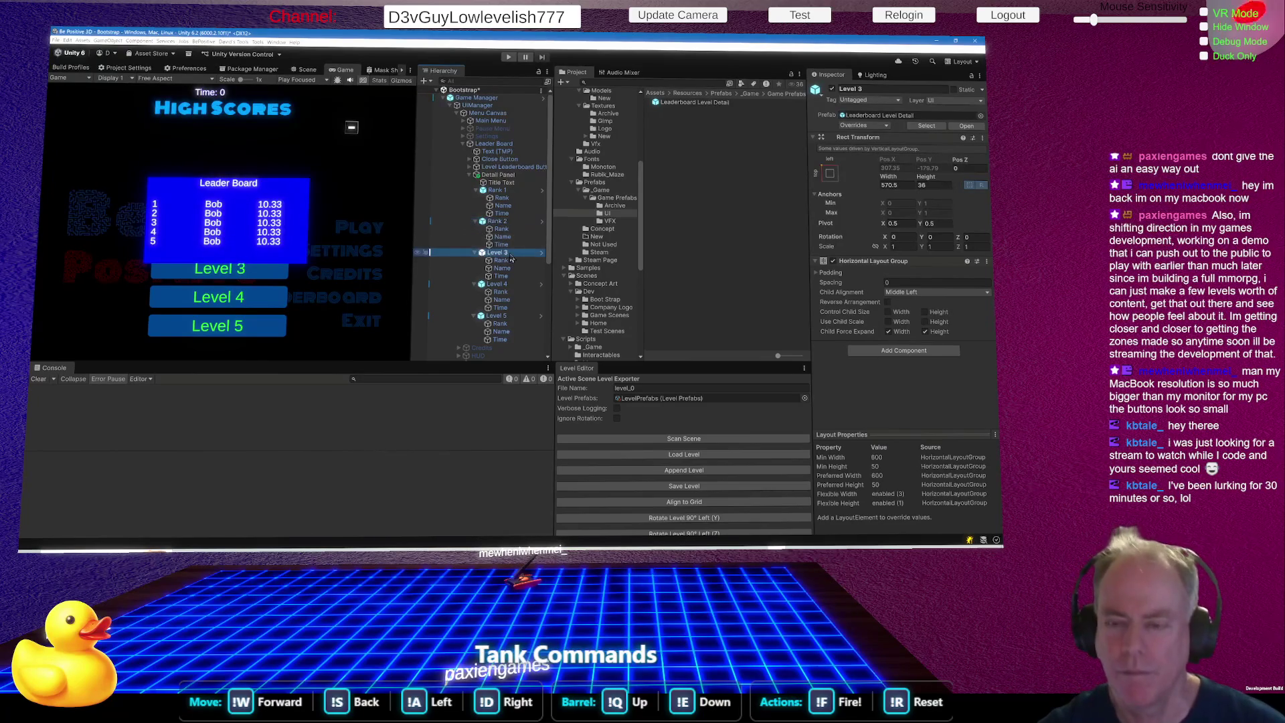
pyautogui.press('F2')
pyautogui.write('Rank 3')
pyautogui.press('Return')
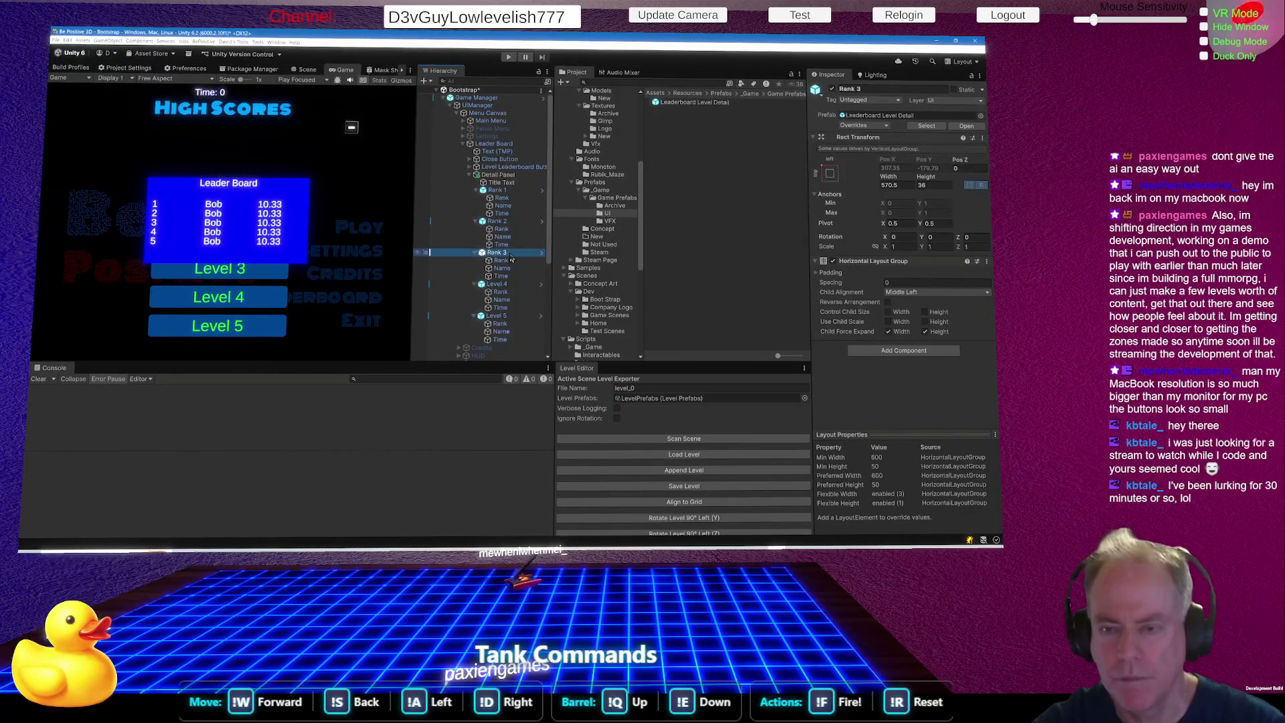
pyautogui.click(505, 285)
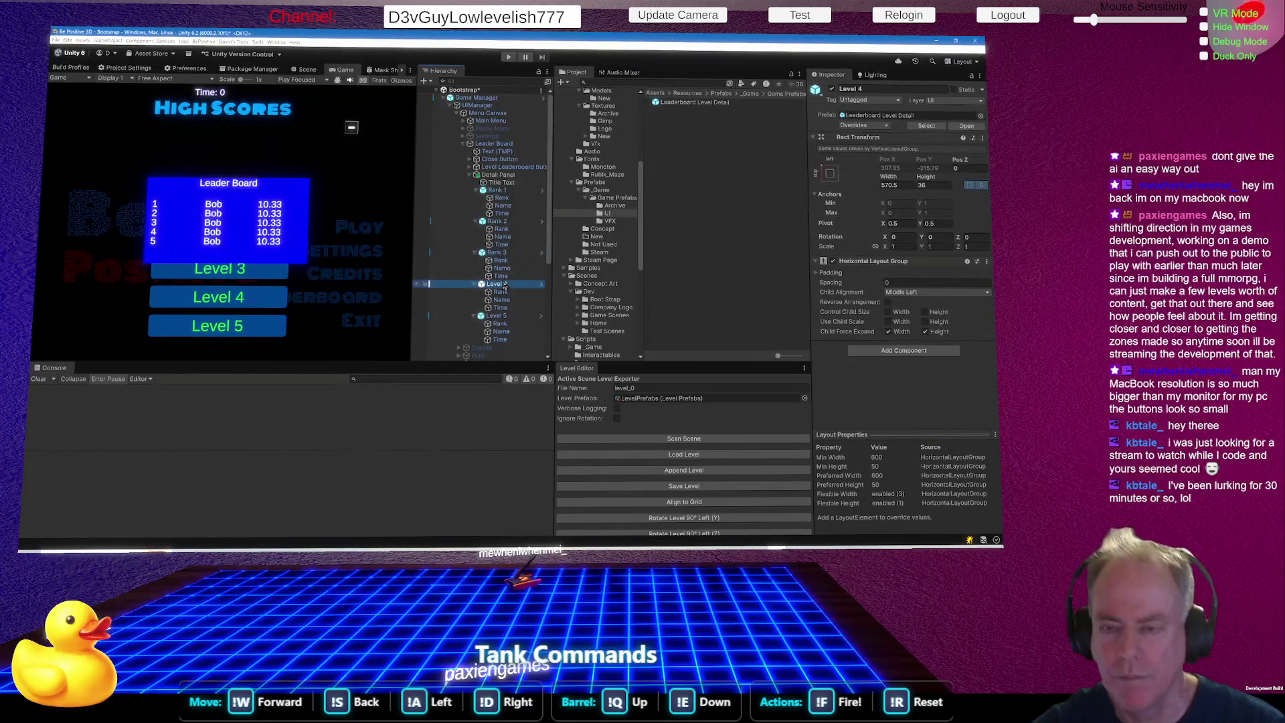
pyautogui.press('F2')
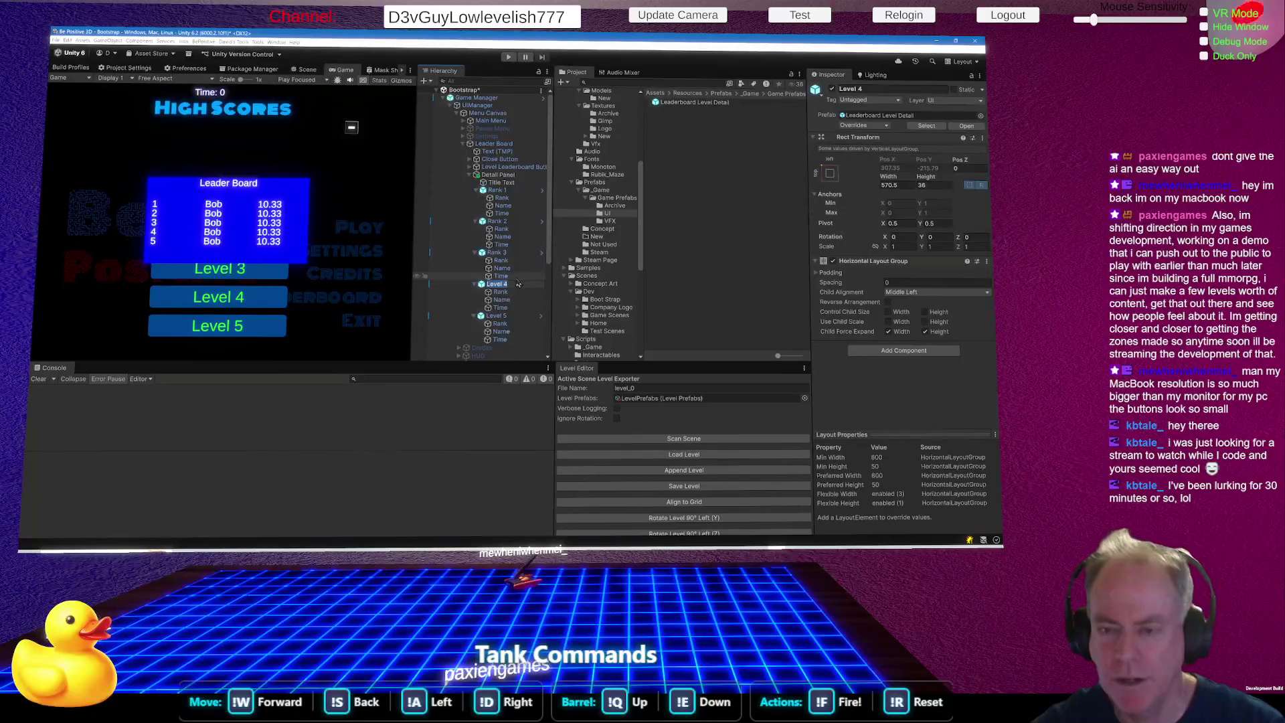
pyautogui.write('Rank')
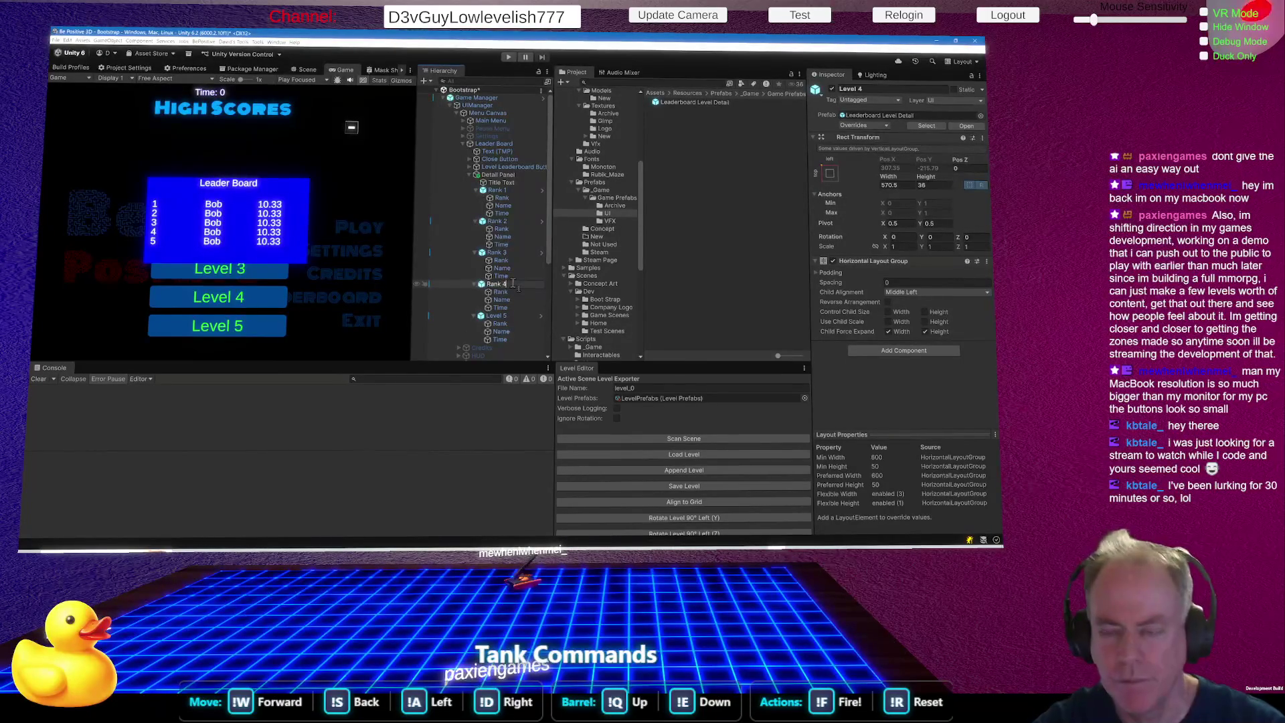
pyautogui.press('Return')
pyautogui.click(501, 316)
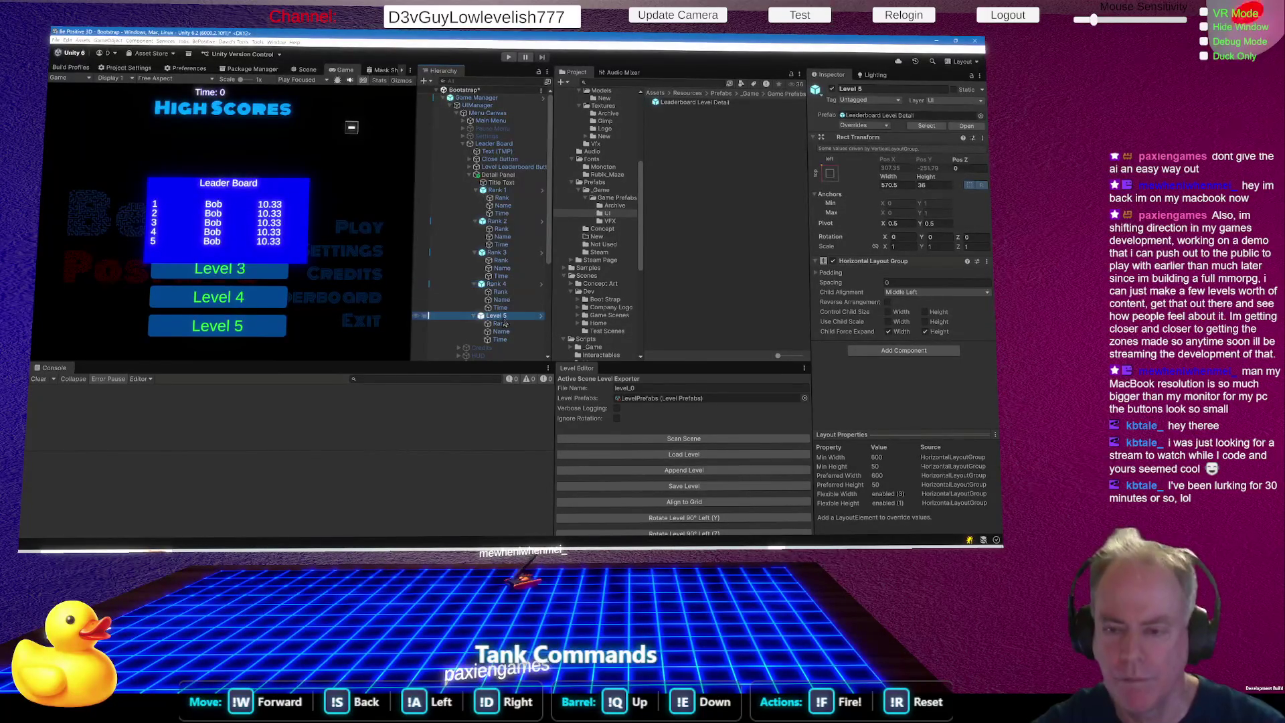
pyautogui.press('F2')
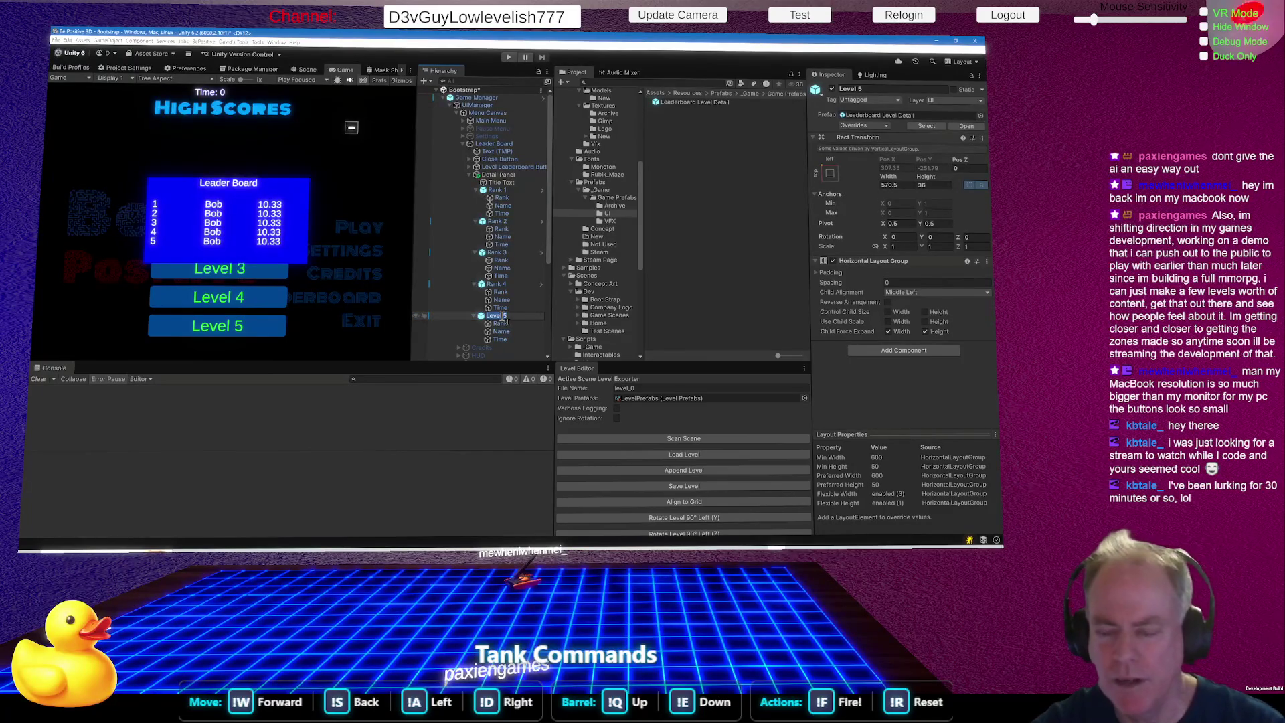
pyautogui.write('R')
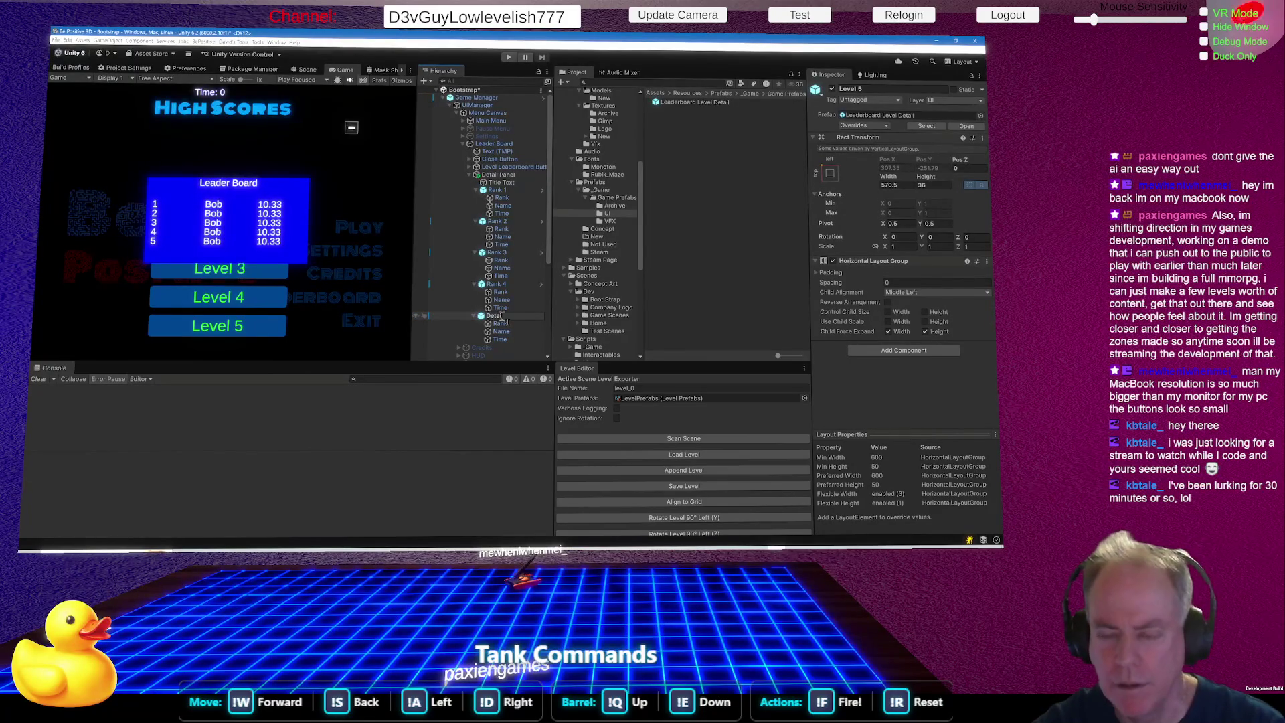
pyautogui.write('l 5')
pyautogui.press('Return')
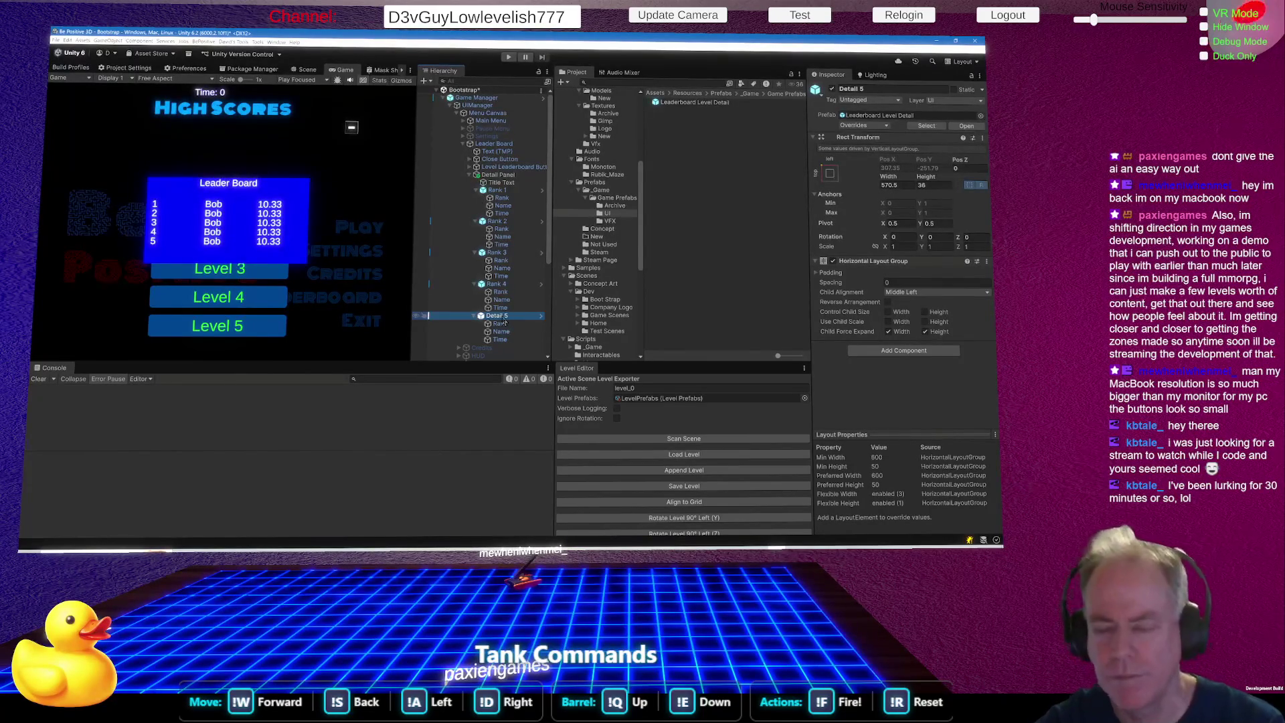
# Rename the Rank 1 and Rank 2 rows to Detail 1 and Detail 2.
pyautogui.click(511, 191)
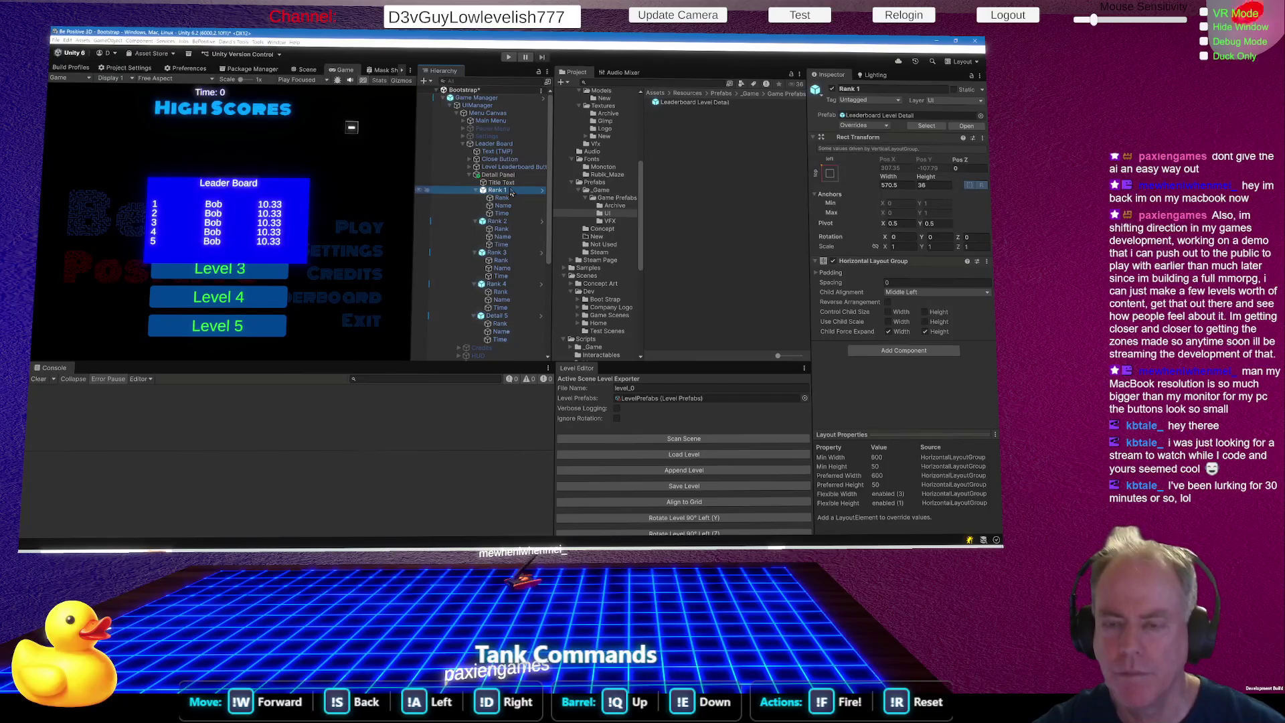
pyautogui.click(511, 190)
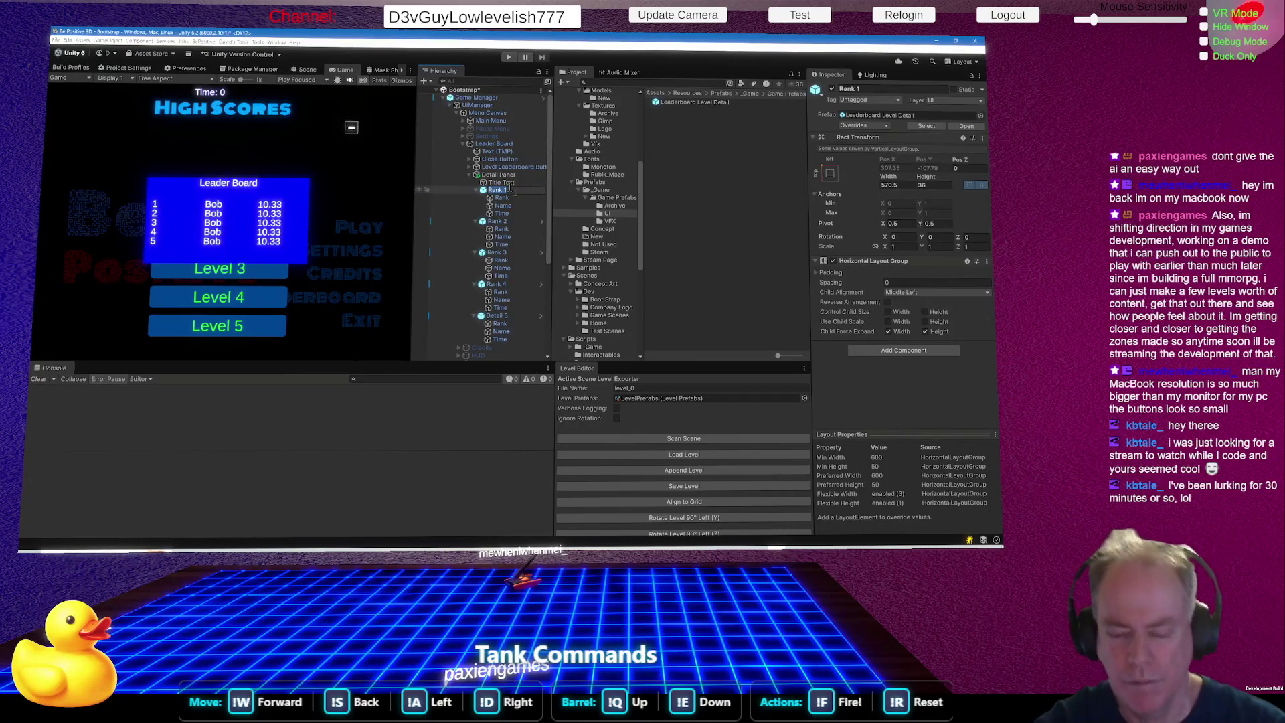
pyautogui.write('Detail')
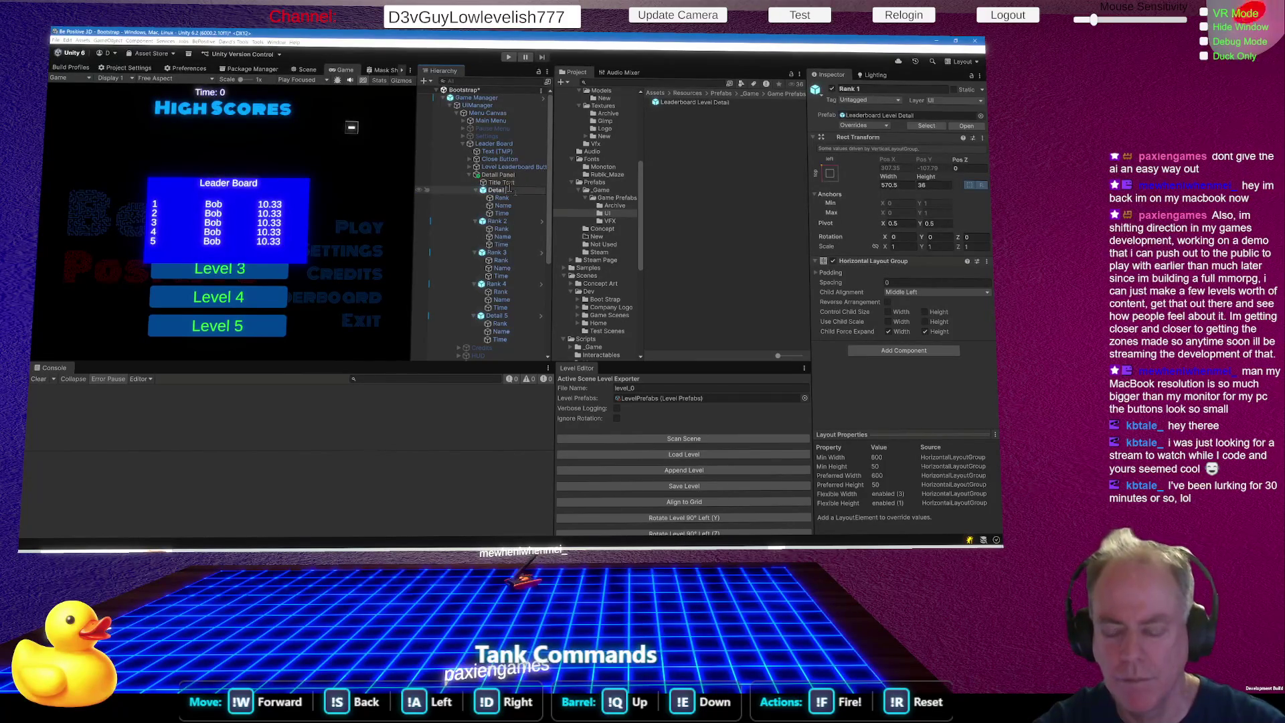
pyautogui.press('Return')
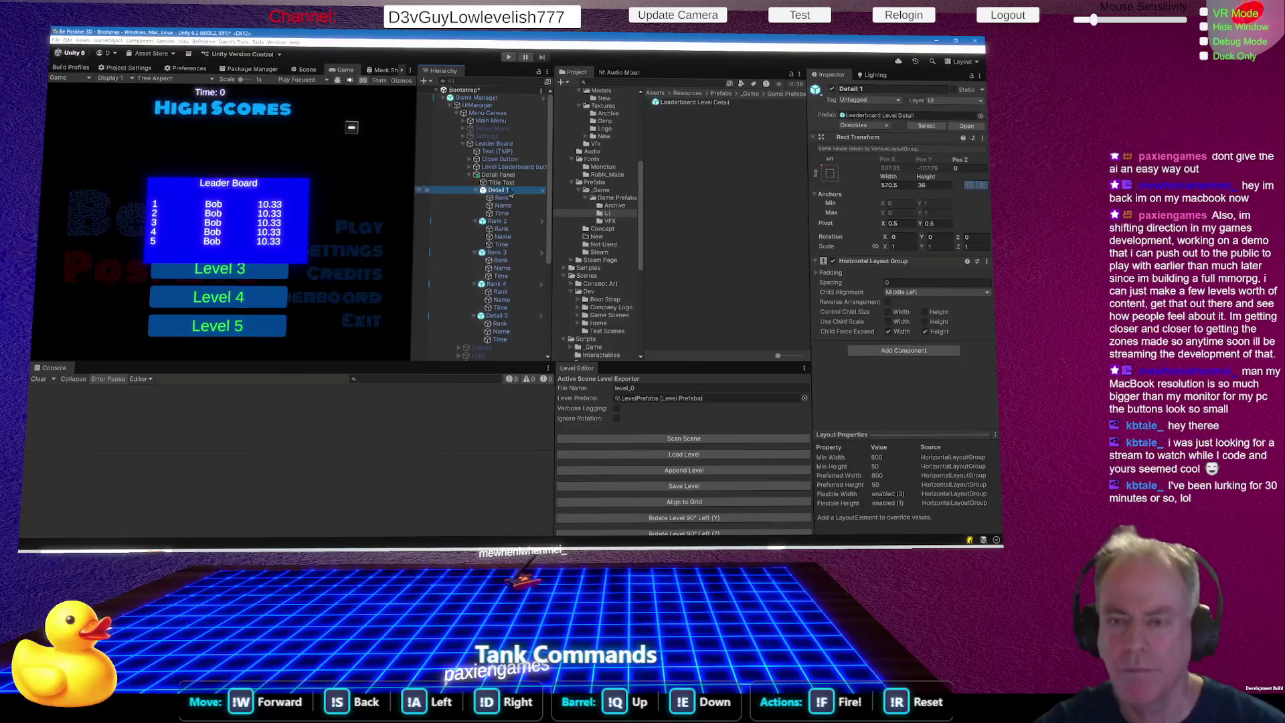
pyautogui.click(498, 222)
pyautogui.click(499, 222)
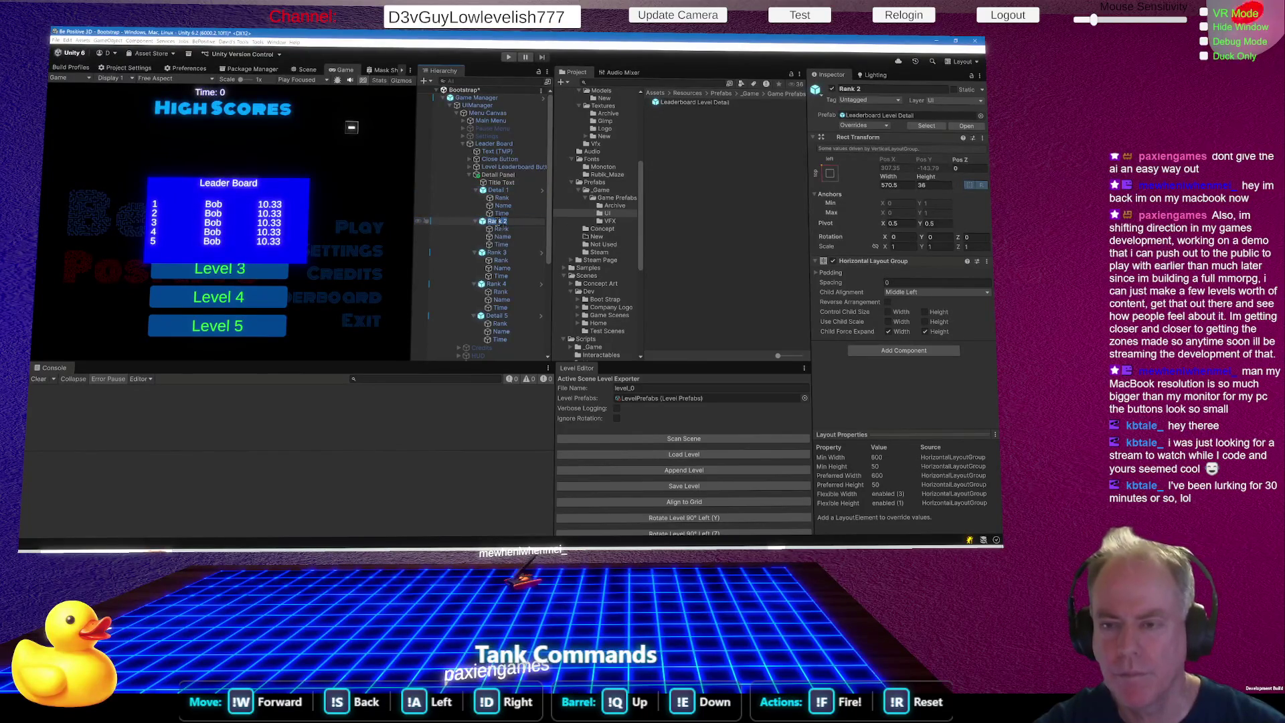
pyautogui.write('Detail')
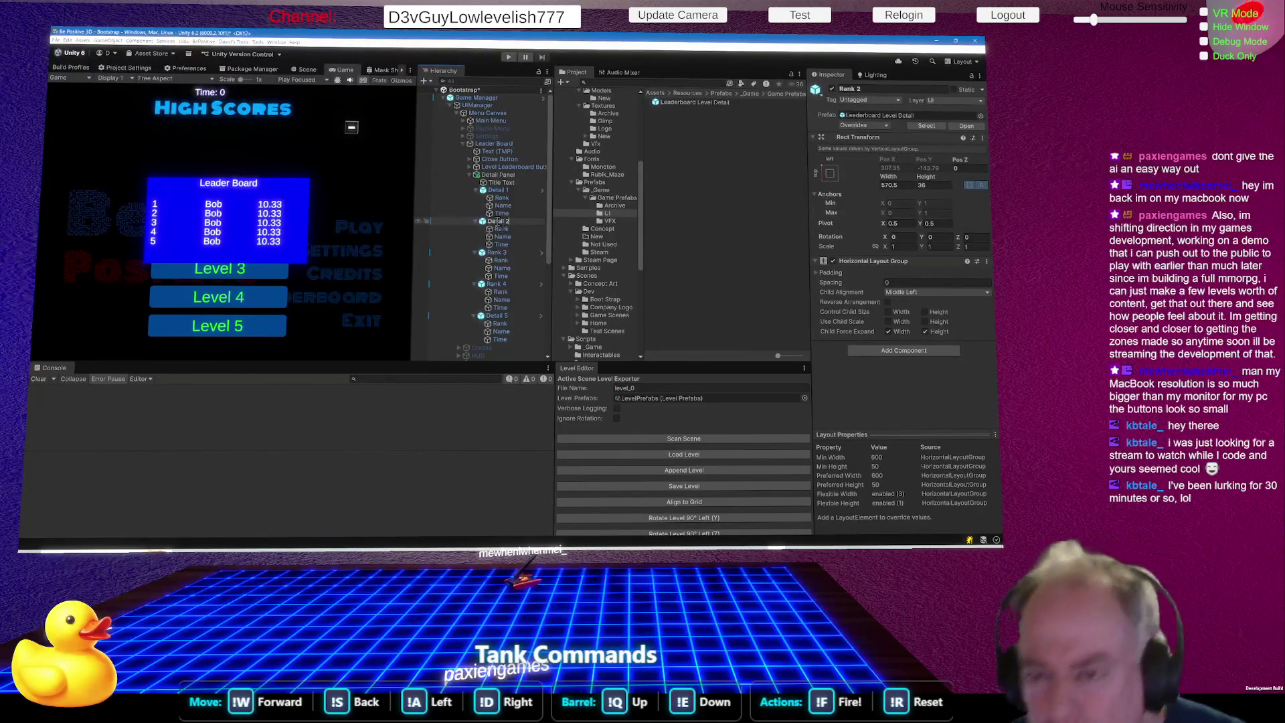
pyautogui.press('Return')
# Rename the Rank 3 and Rank 4 rows to Detail 3 and Detail 4.
pyautogui.click(497, 254)
pyautogui.click(497, 254)
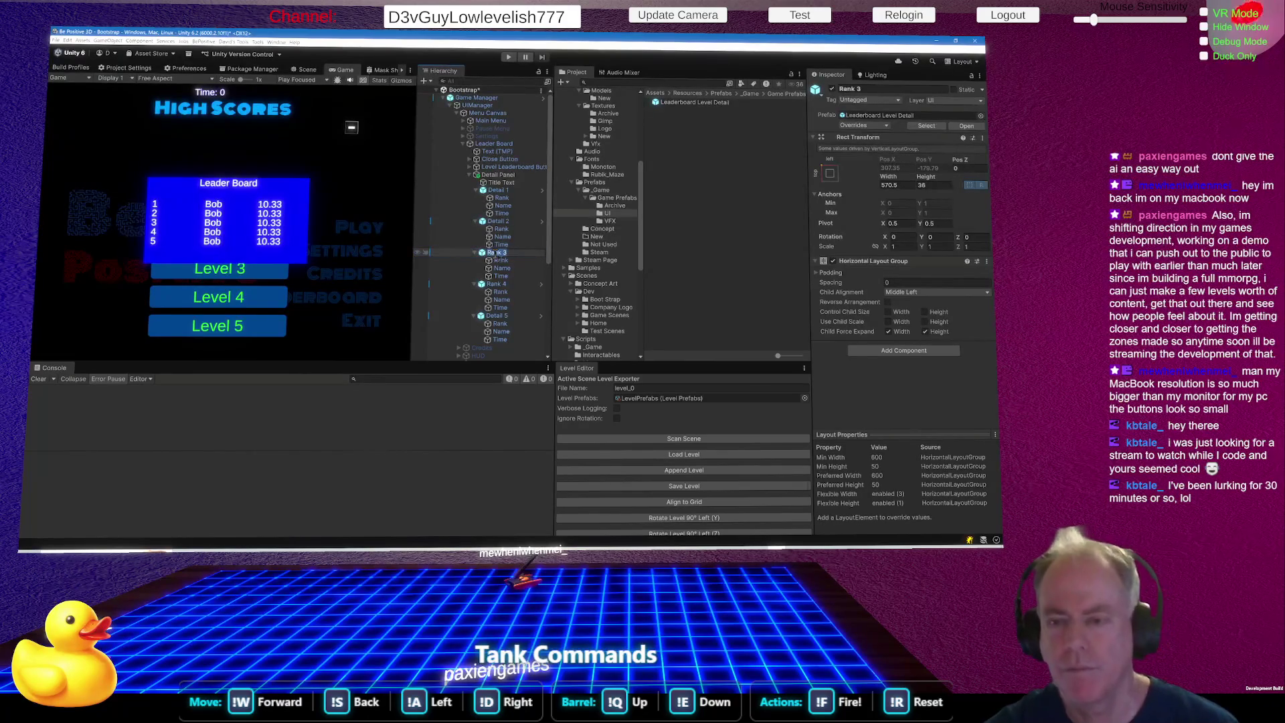
pyautogui.write('Detail')
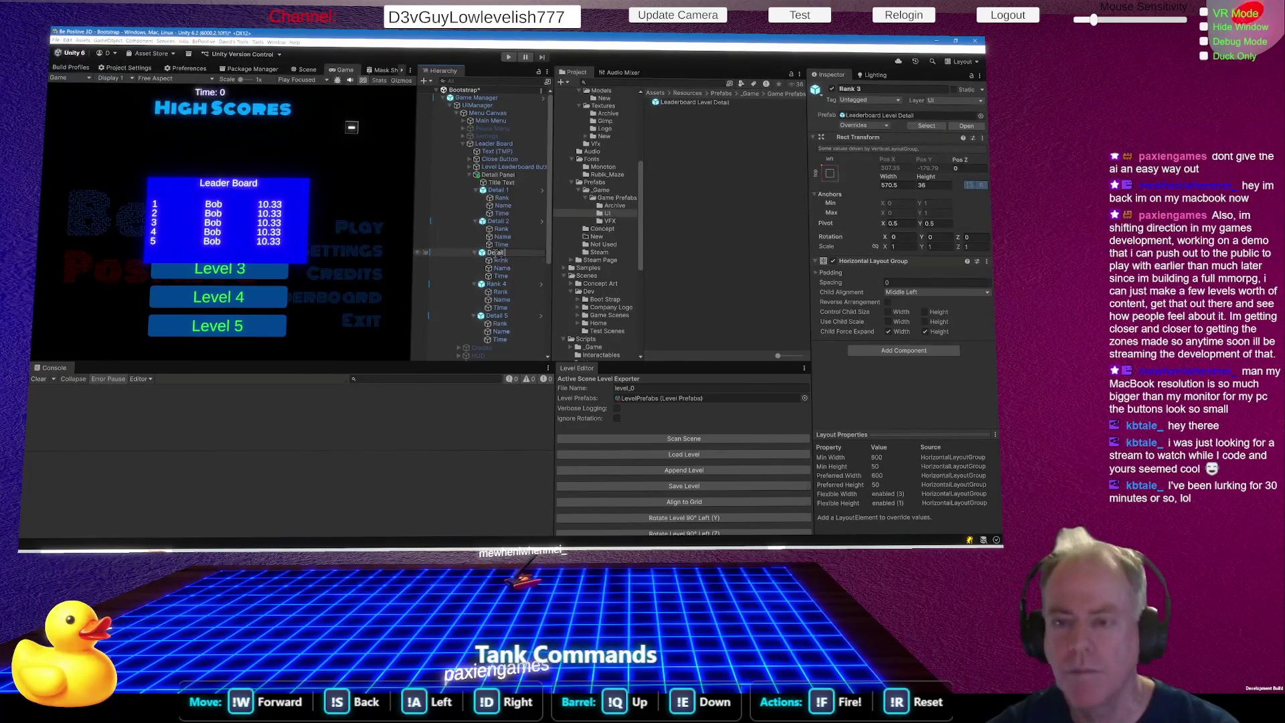
pyautogui.press('Return')
pyautogui.click(498, 284)
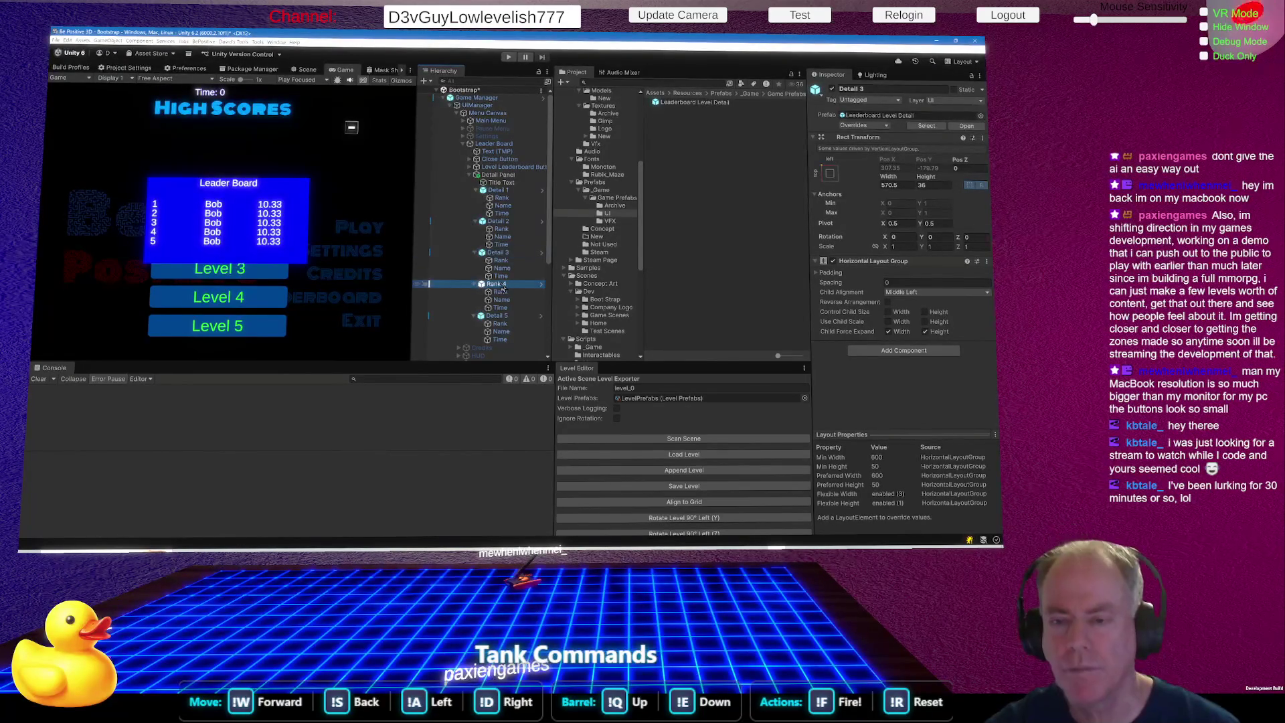
pyautogui.click(501, 285)
pyautogui.write('Detail')
pyautogui.press('Return')
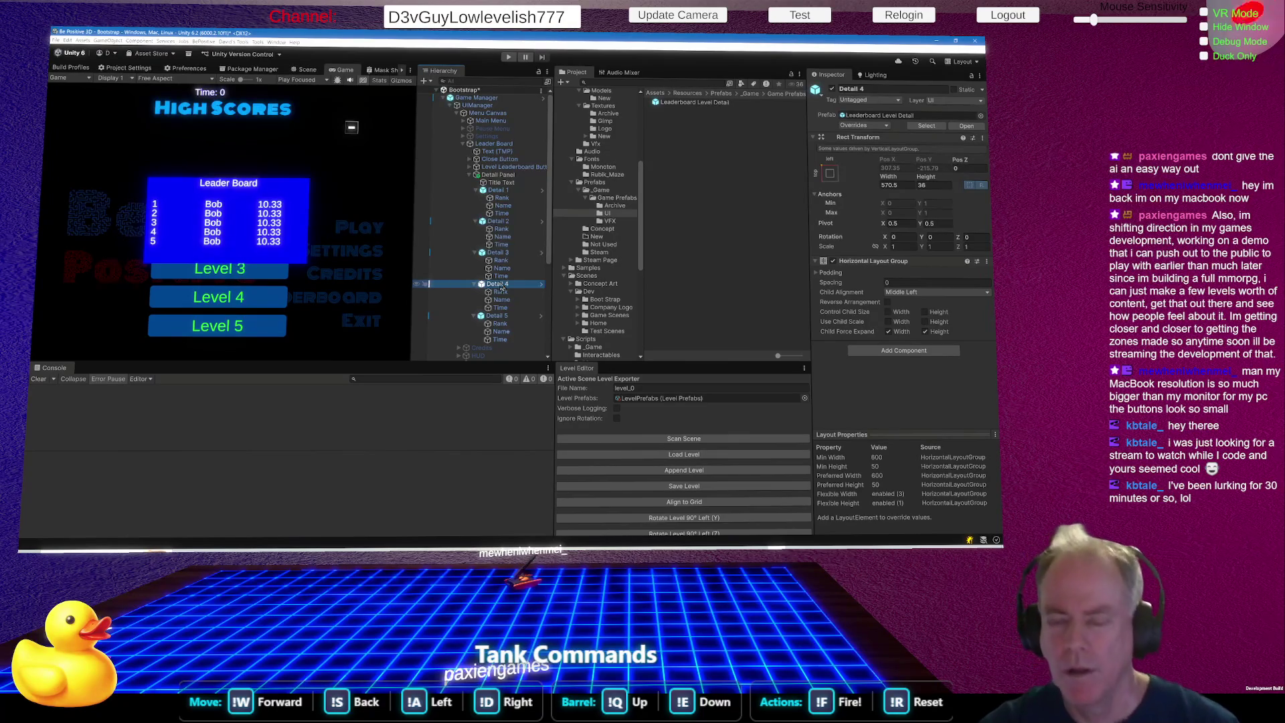
pyautogui.click(503, 199)
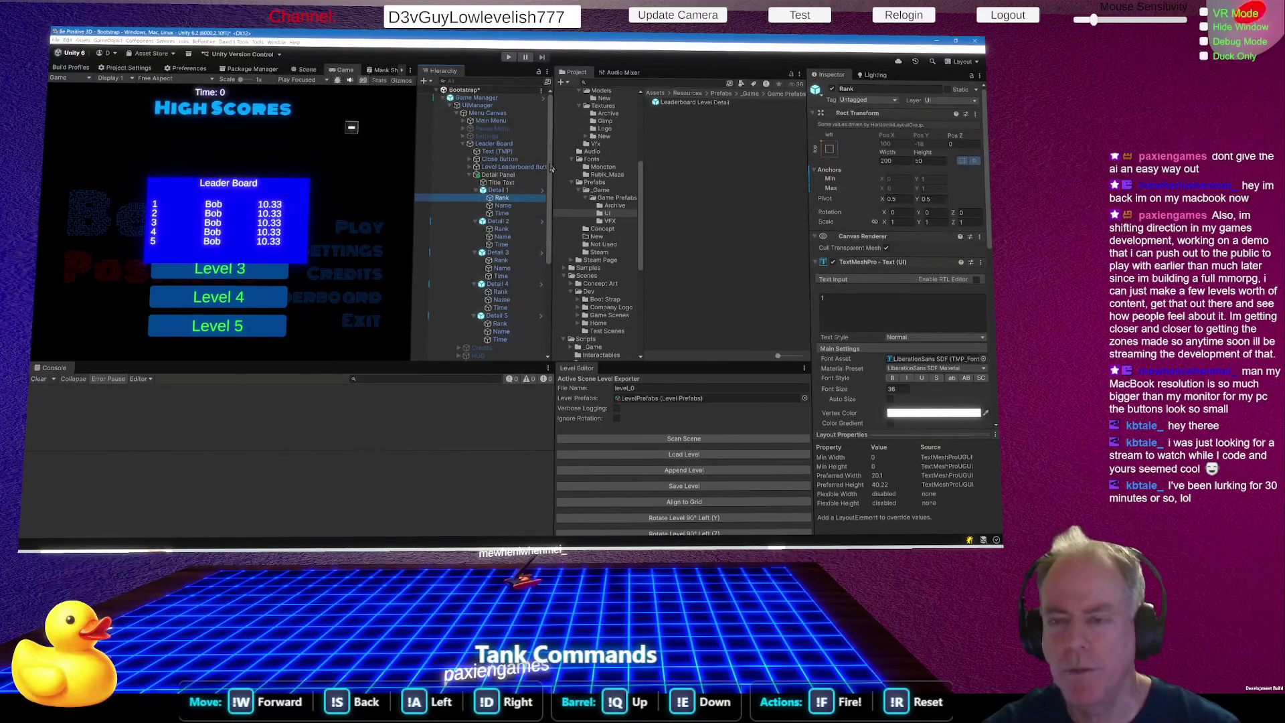
# Rename Detail 1's text objects to Name 1 and Time 1.
pyautogui.click(513, 206)
pyautogui.click(516, 206)
pyautogui.write('1')
pyautogui.press('Return')
pyautogui.click(511, 214)
pyautogui.click(513, 214)
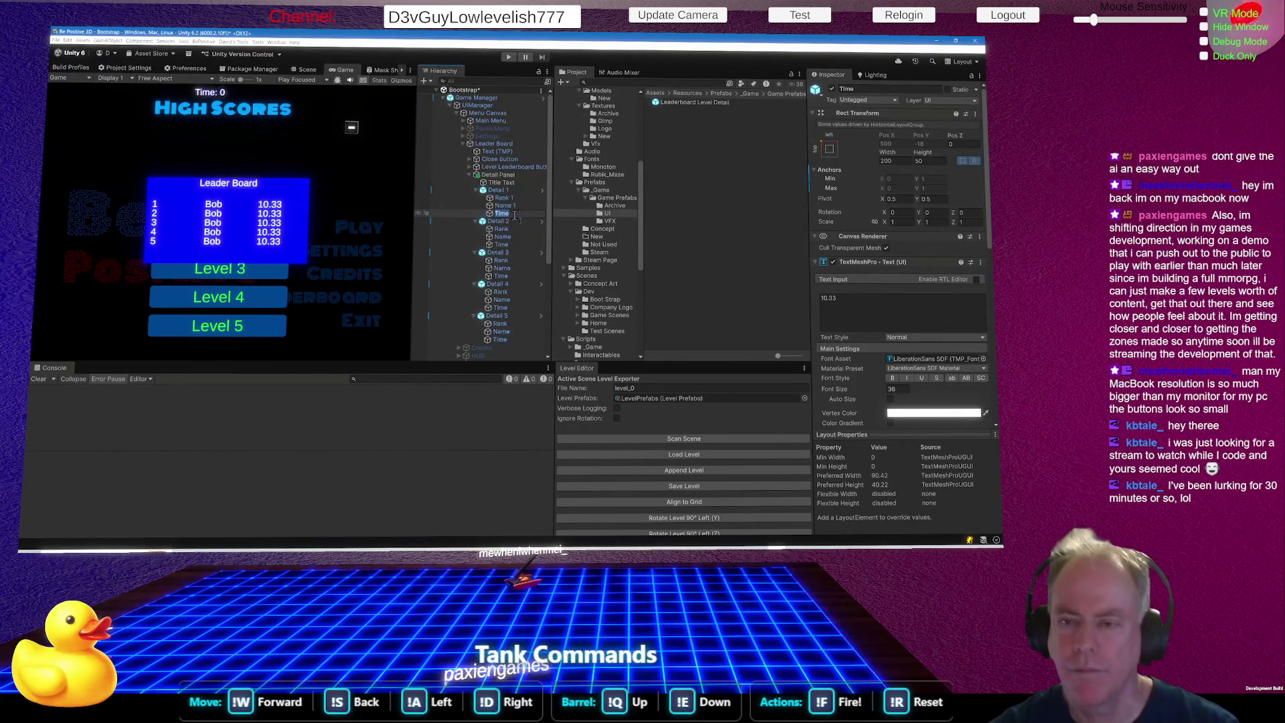
pyautogui.press('BackSpace')
pyautogui.press('Escape')
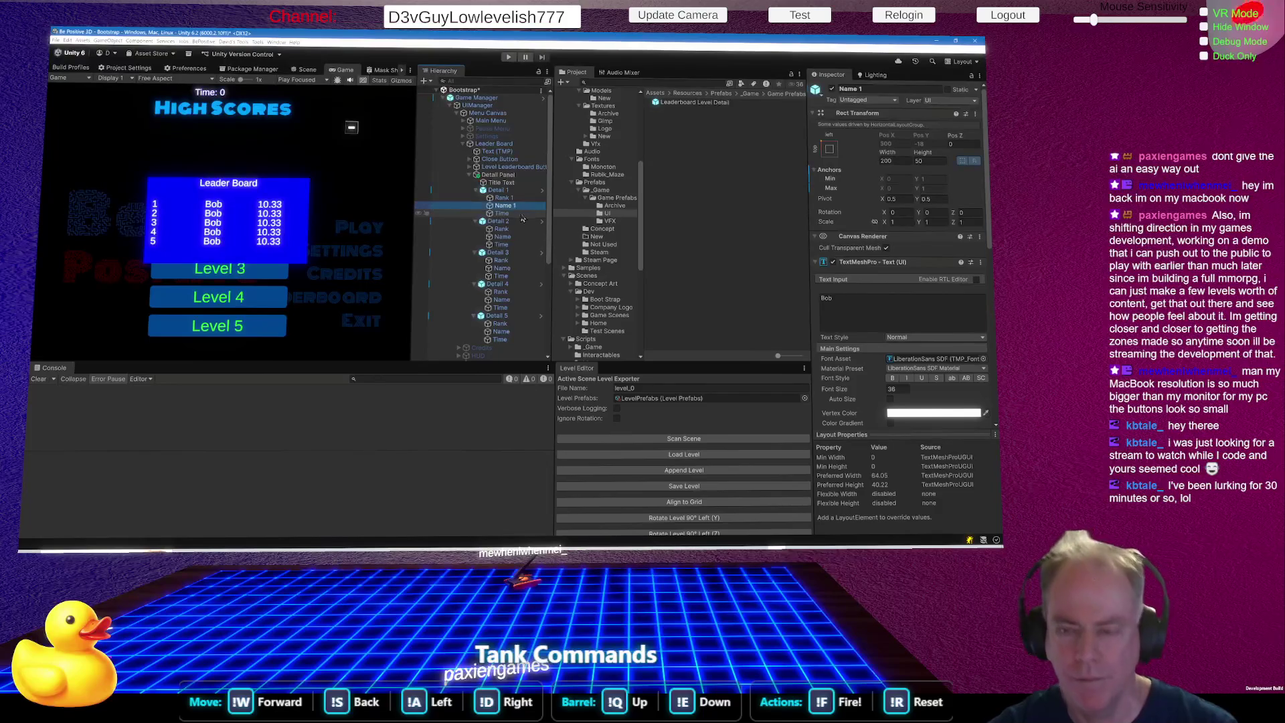
pyautogui.click(519, 216)
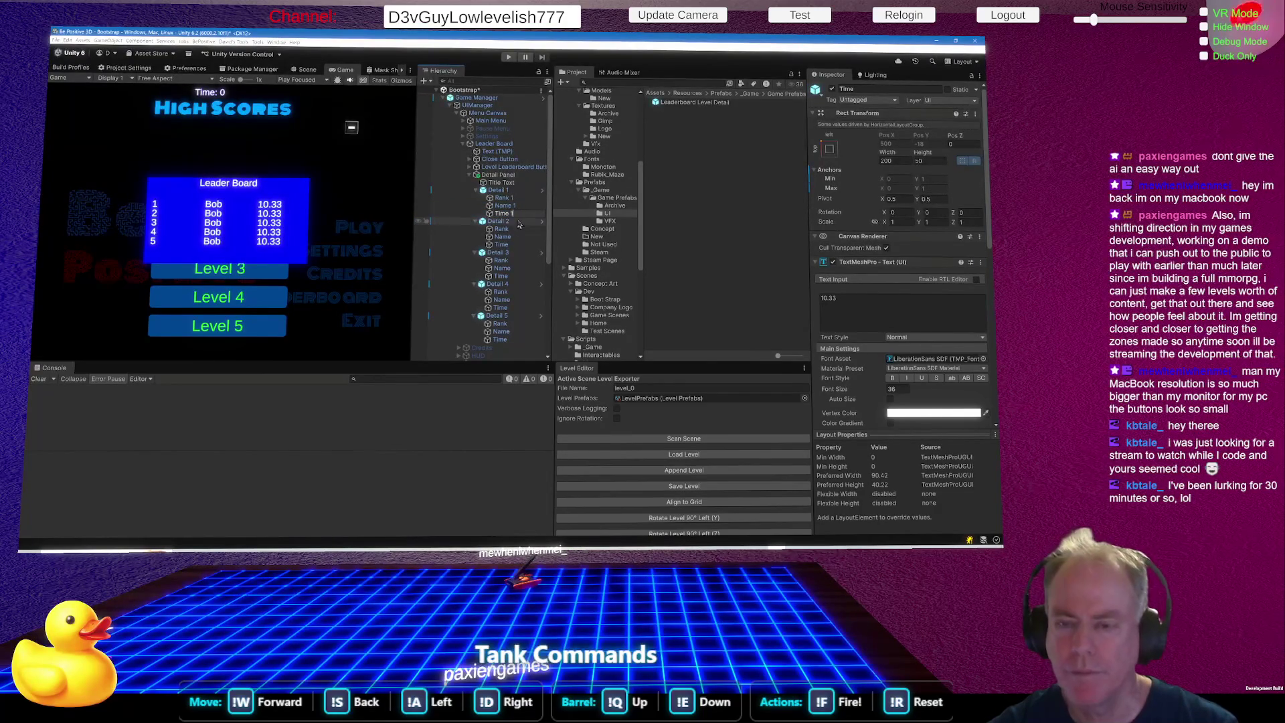
# Rename Detail 2's text objects to Rank 2, Name 2 and Time 2.
pyautogui.click(518, 229)
pyautogui.click(518, 231)
pyautogui.press('End')
pyautogui.write('2')
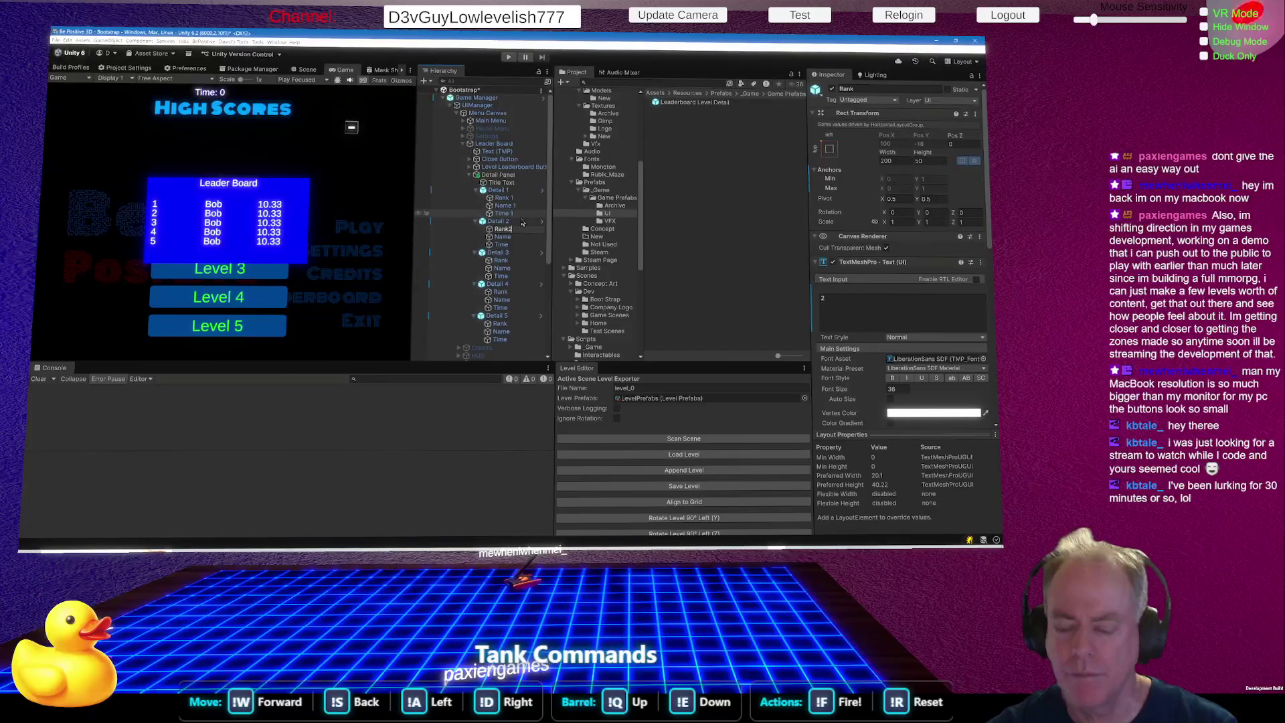
pyautogui.write(' 2')
pyautogui.click(514, 237)
pyautogui.click(518, 238)
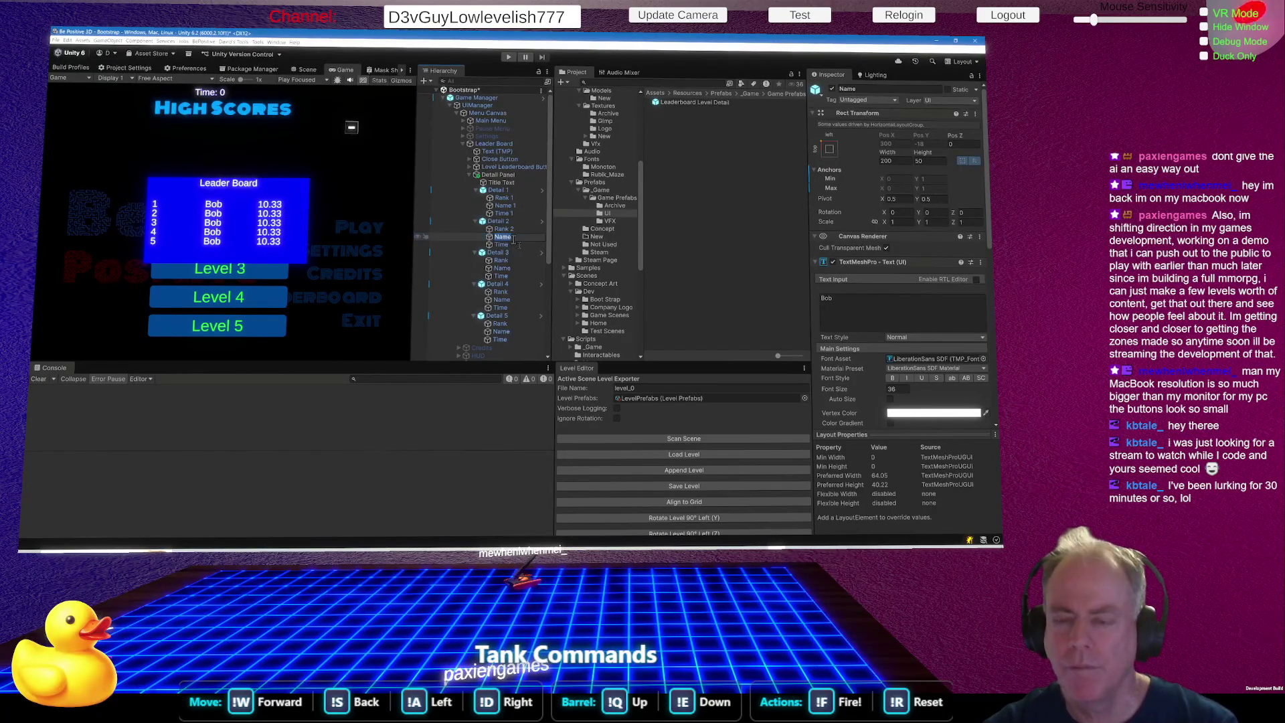
pyautogui.press('End')
pyautogui.write('2')
pyautogui.click(521, 245)
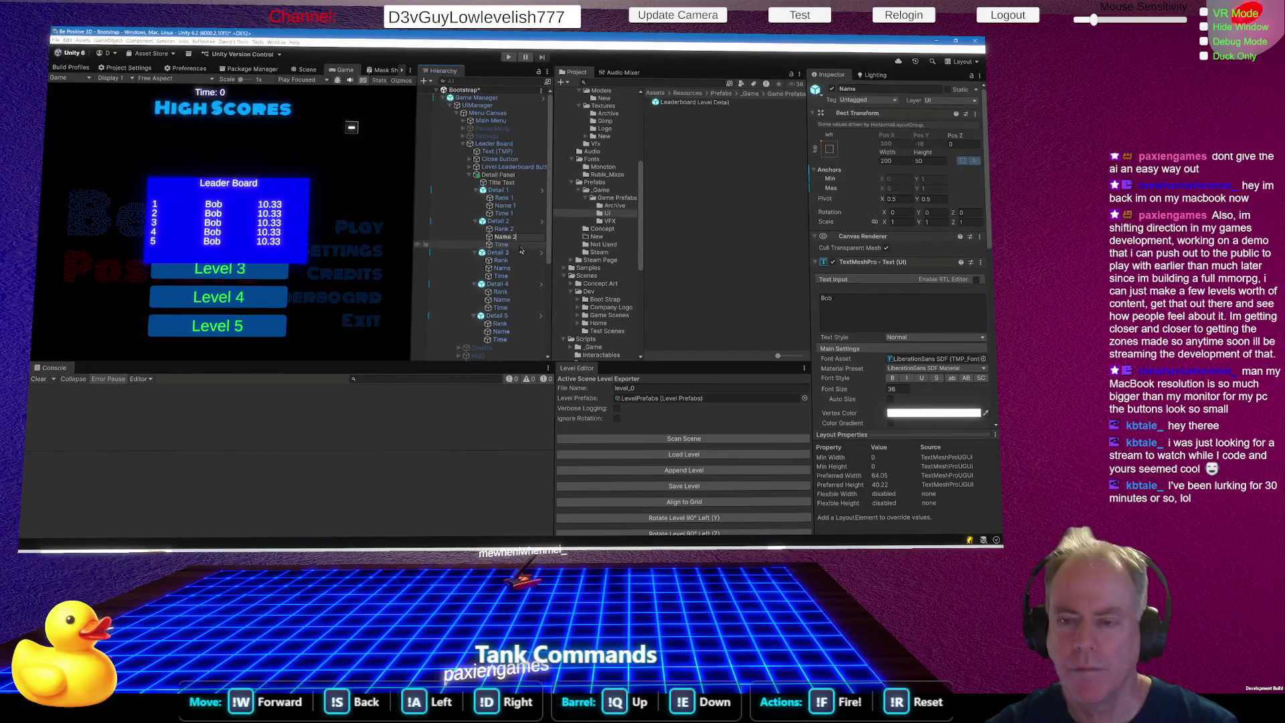
pyautogui.click(520, 245)
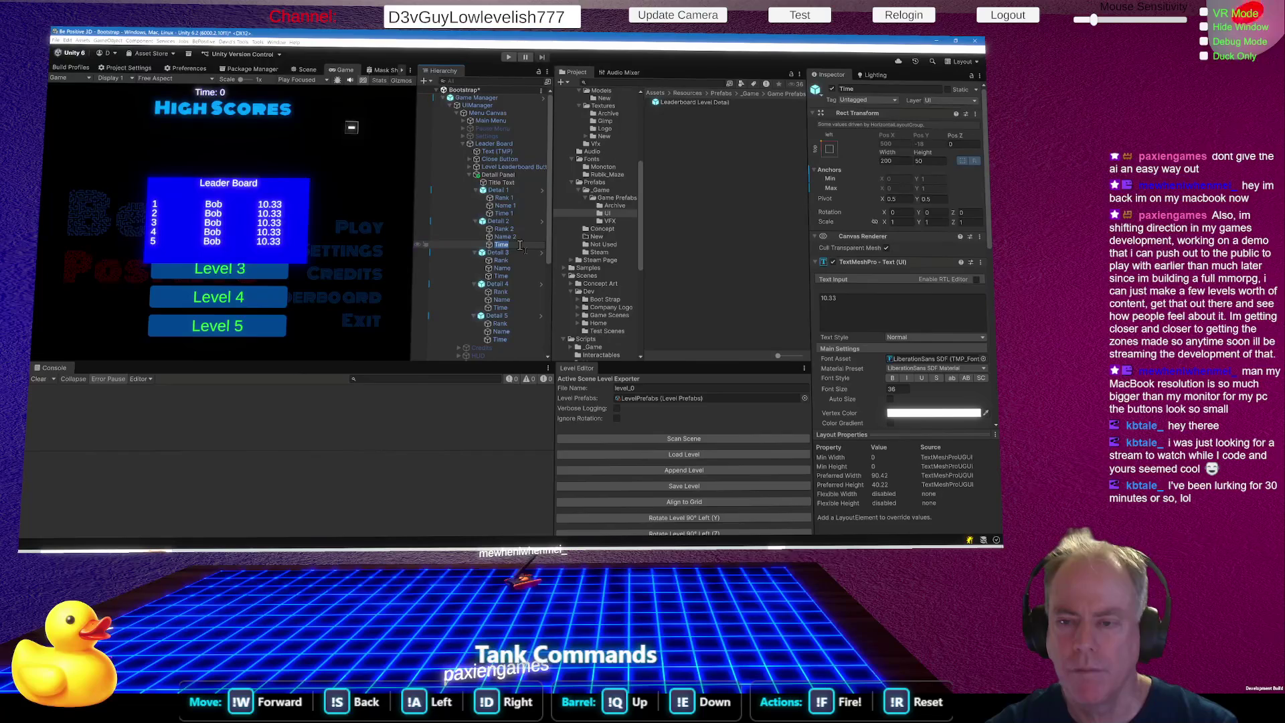
pyautogui.write('2')
# Rename Detail 3's text objects to Rank 3, Name 3 and Time 3.
pyautogui.click(515, 261)
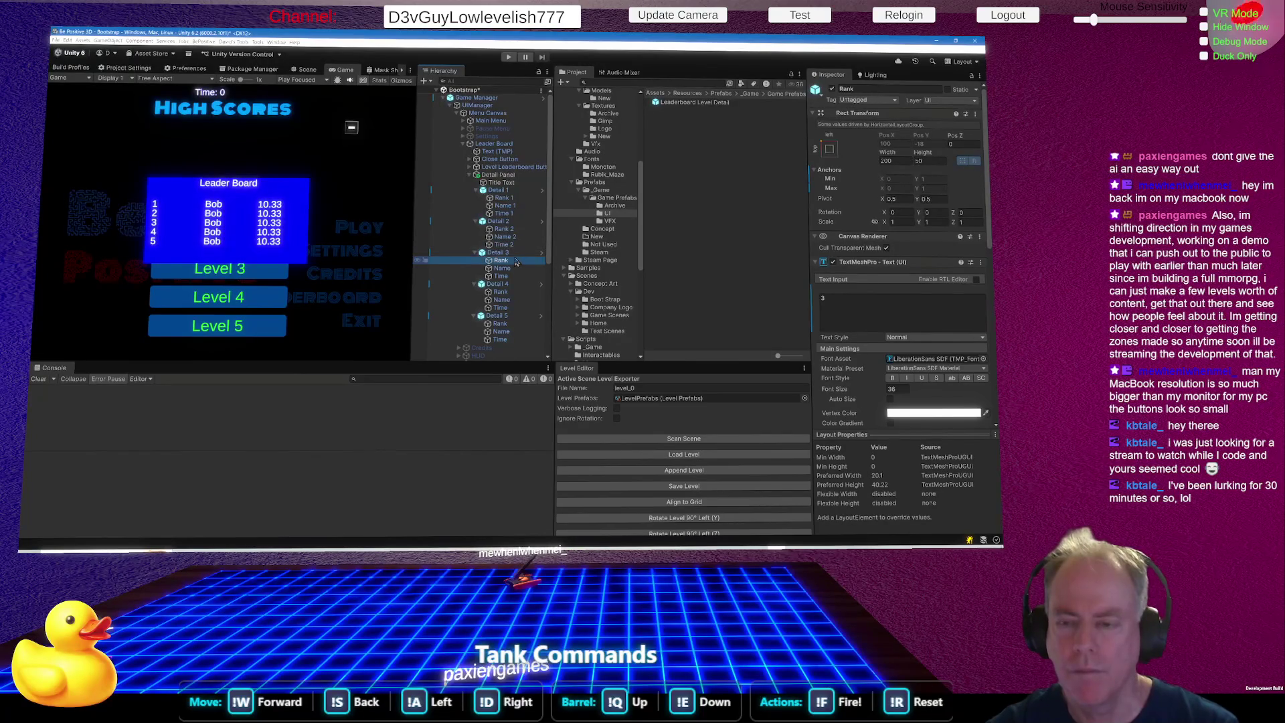
pyautogui.click(515, 261)
pyautogui.click(519, 268)
pyautogui.click(519, 269)
pyautogui.click(517, 276)
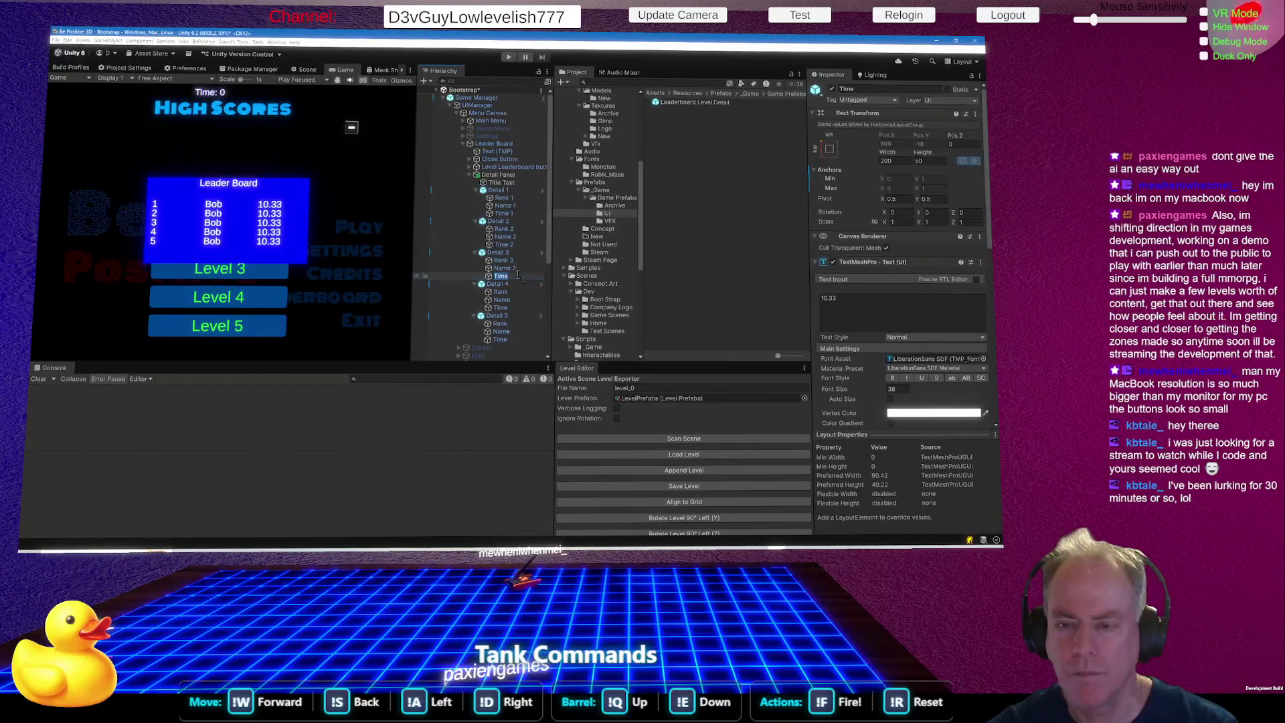
pyautogui.click(518, 275)
pyautogui.write('3')
# Rename Detail 4's text objects to Rank 4, Name 4 and Time 4.
pyautogui.click(517, 293)
pyautogui.click(517, 292)
pyautogui.click(518, 293)
pyautogui.write('4')
pyautogui.click(519, 300)
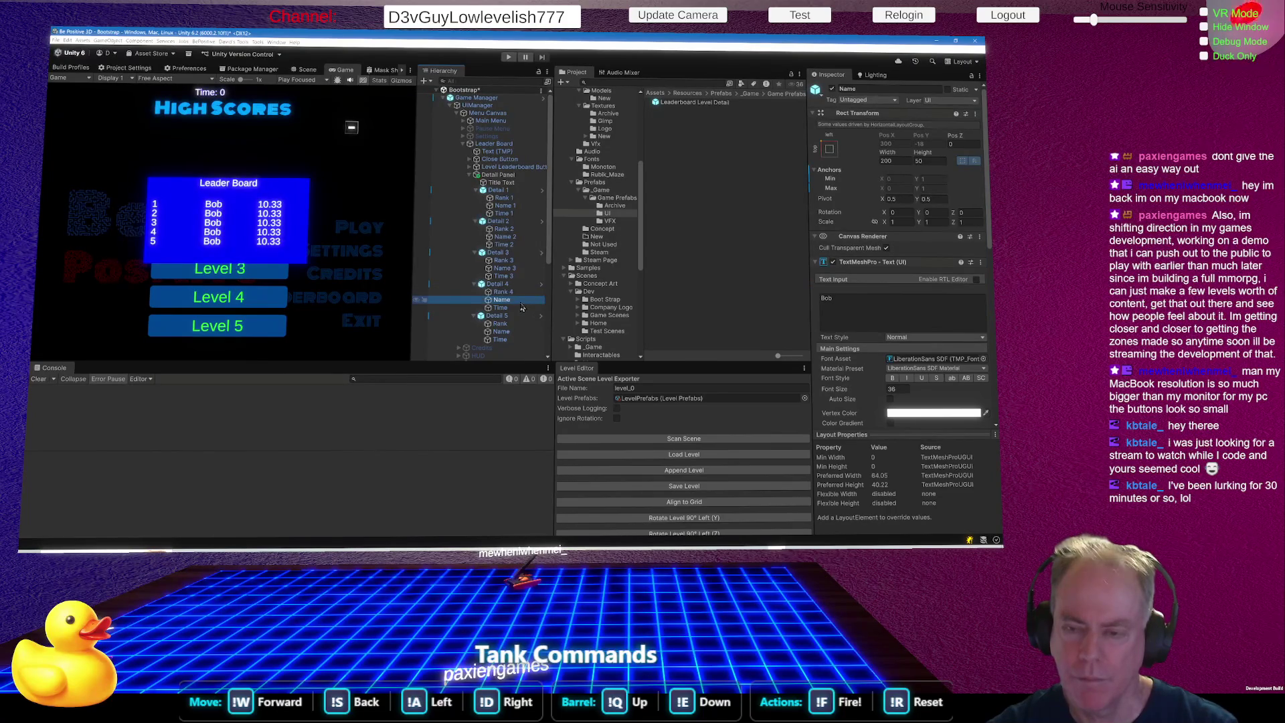
pyautogui.click(520, 301)
pyautogui.write('4')
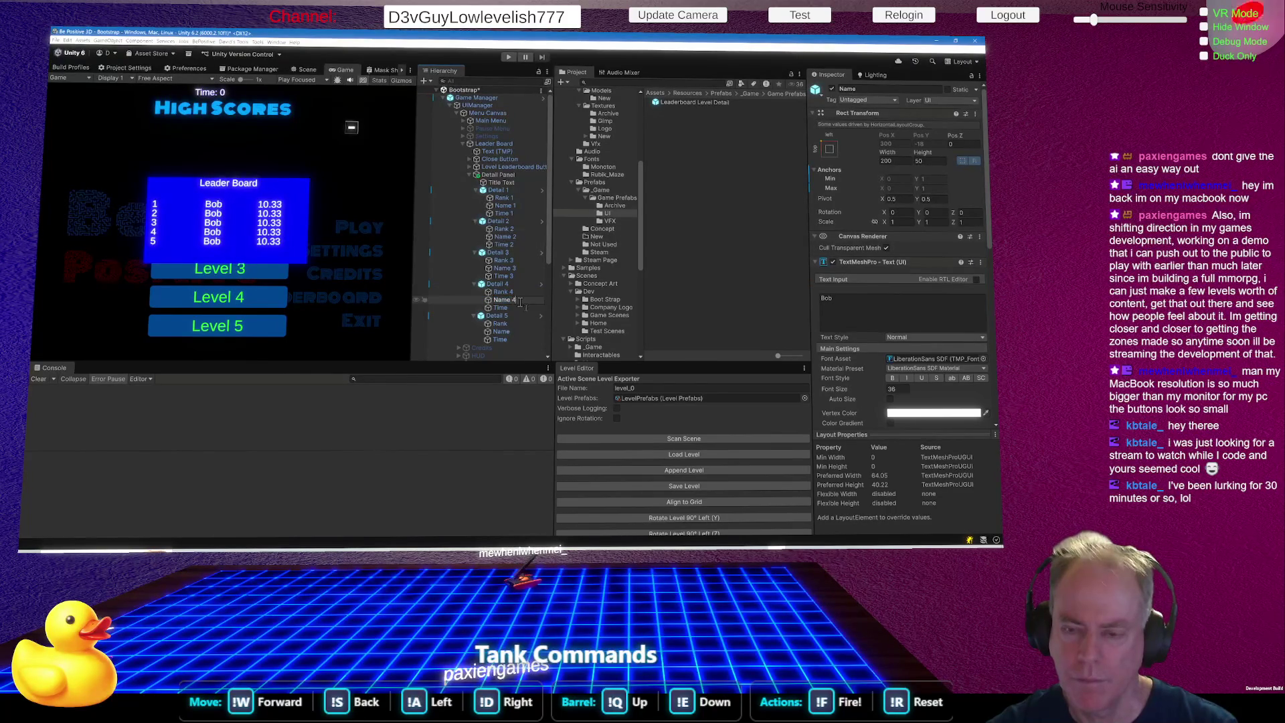
pyautogui.click(517, 308)
pyautogui.click(517, 309)
pyautogui.write('4')
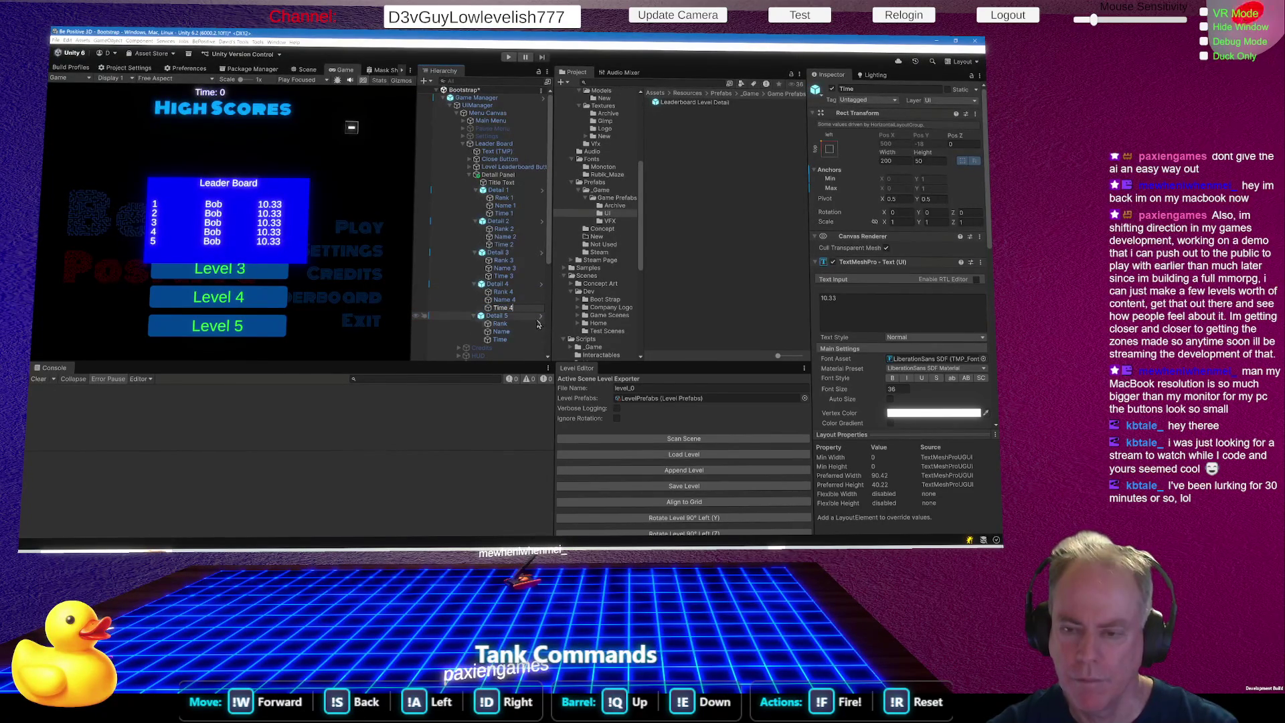
# Rename Detail 5's text objects to Rank 5, Name 5 and Time 5.
pyautogui.click(524, 325)
pyautogui.click(520, 324)
pyautogui.click(519, 323)
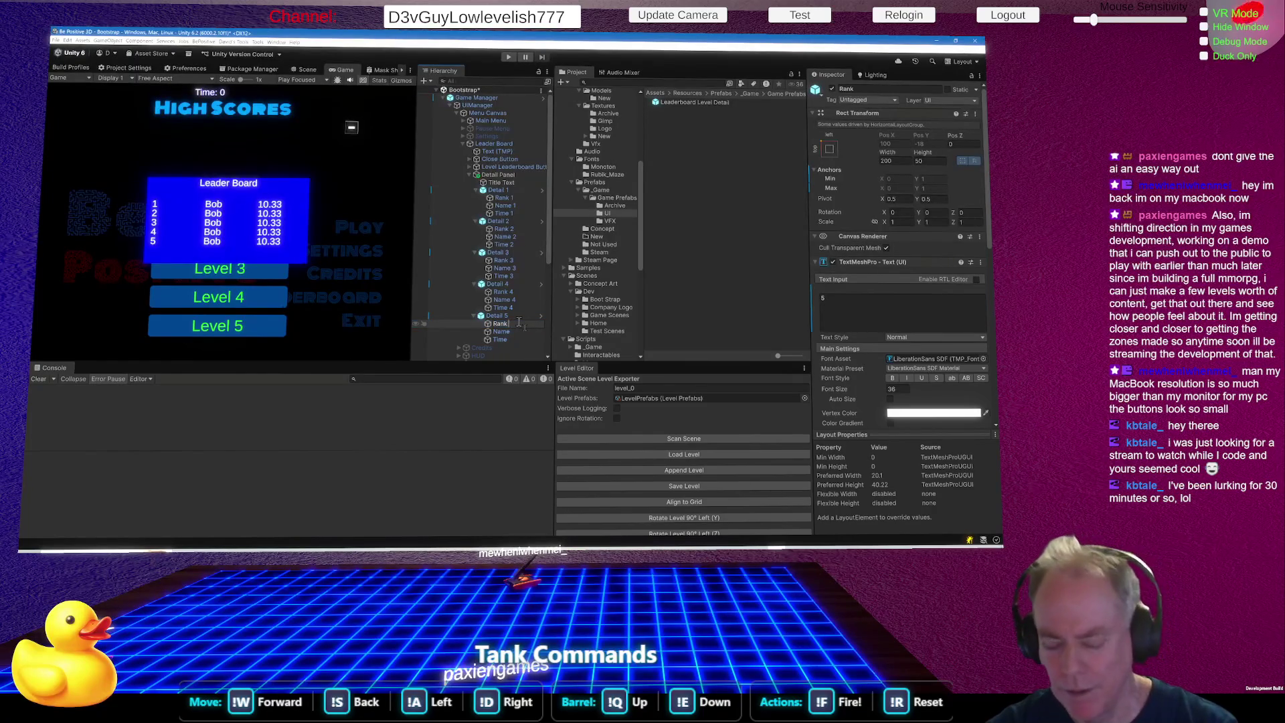
pyautogui.write(' 5')
pyautogui.click(518, 333)
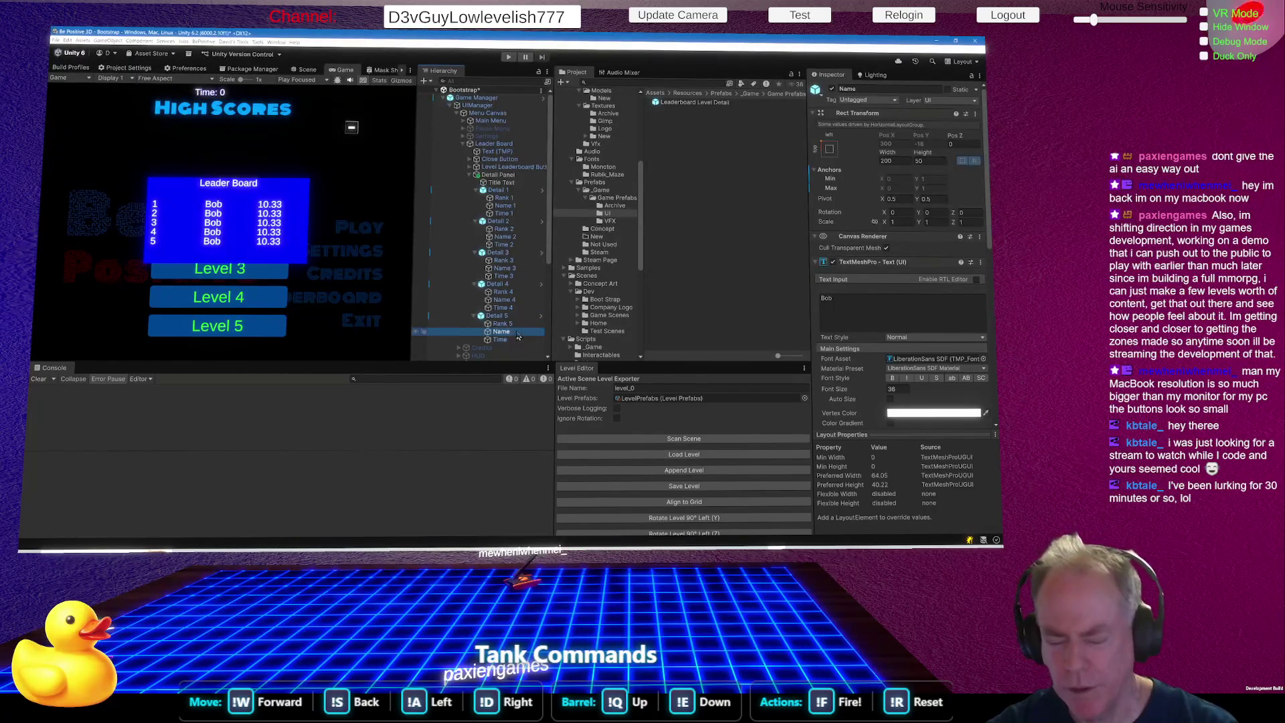
pyautogui.click(518, 333)
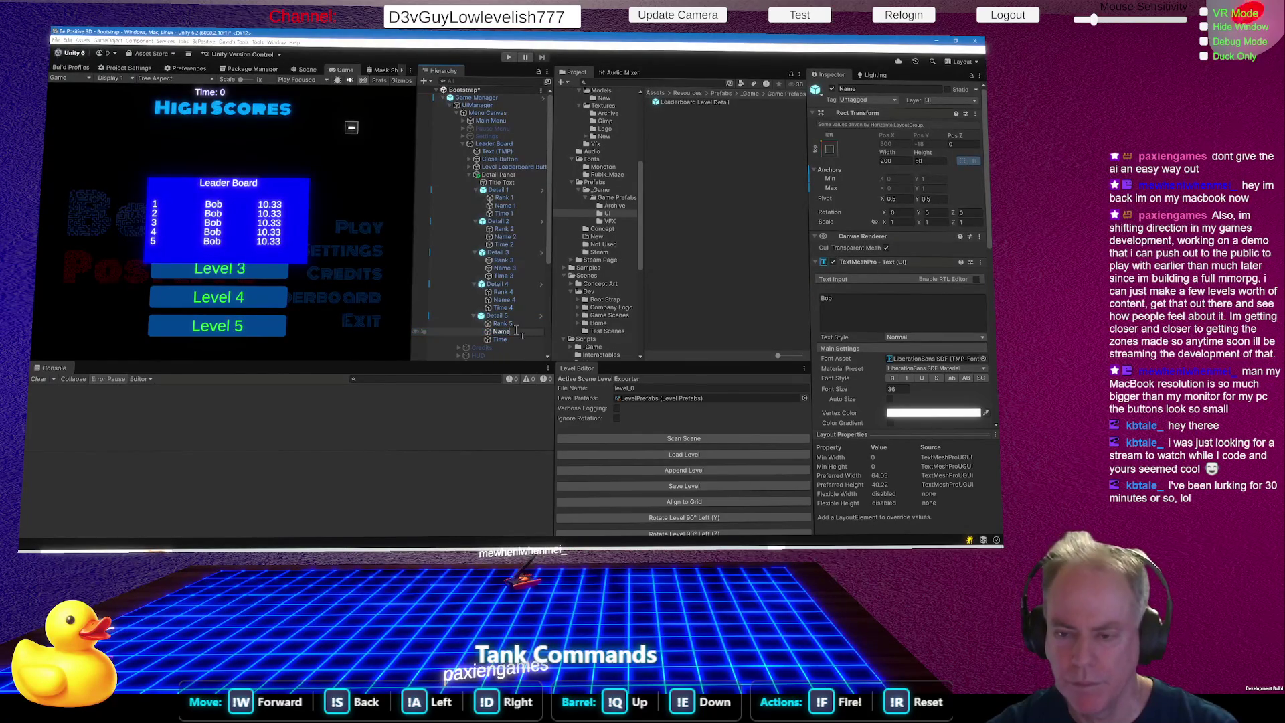
pyautogui.write('5')
pyautogui.click(516, 340)
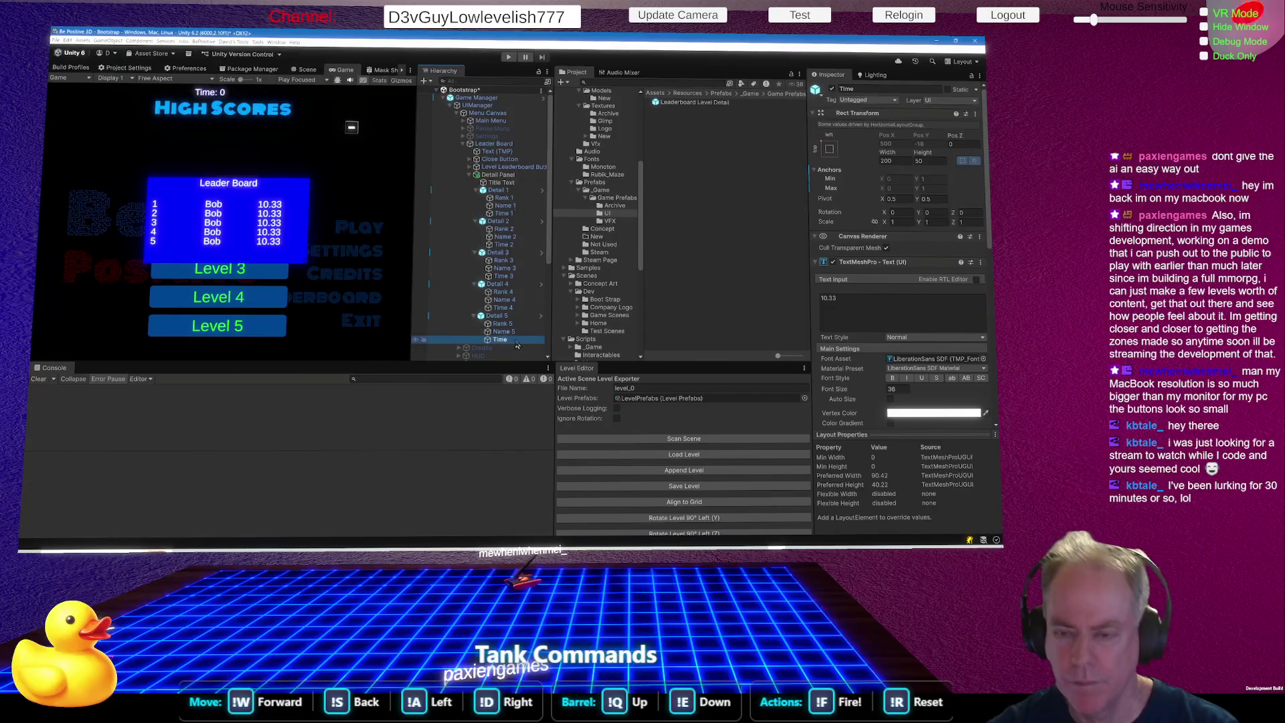
pyautogui.click(517, 342)
pyautogui.write('5')
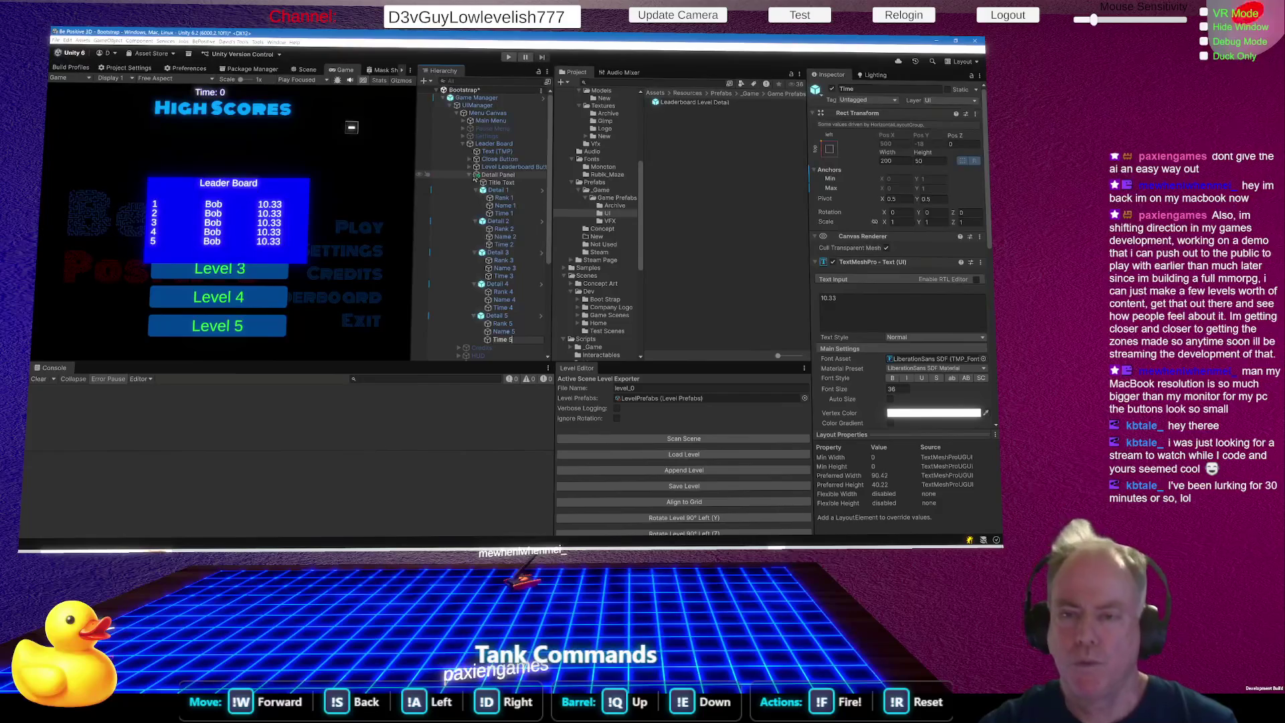
pyautogui.press('Return')
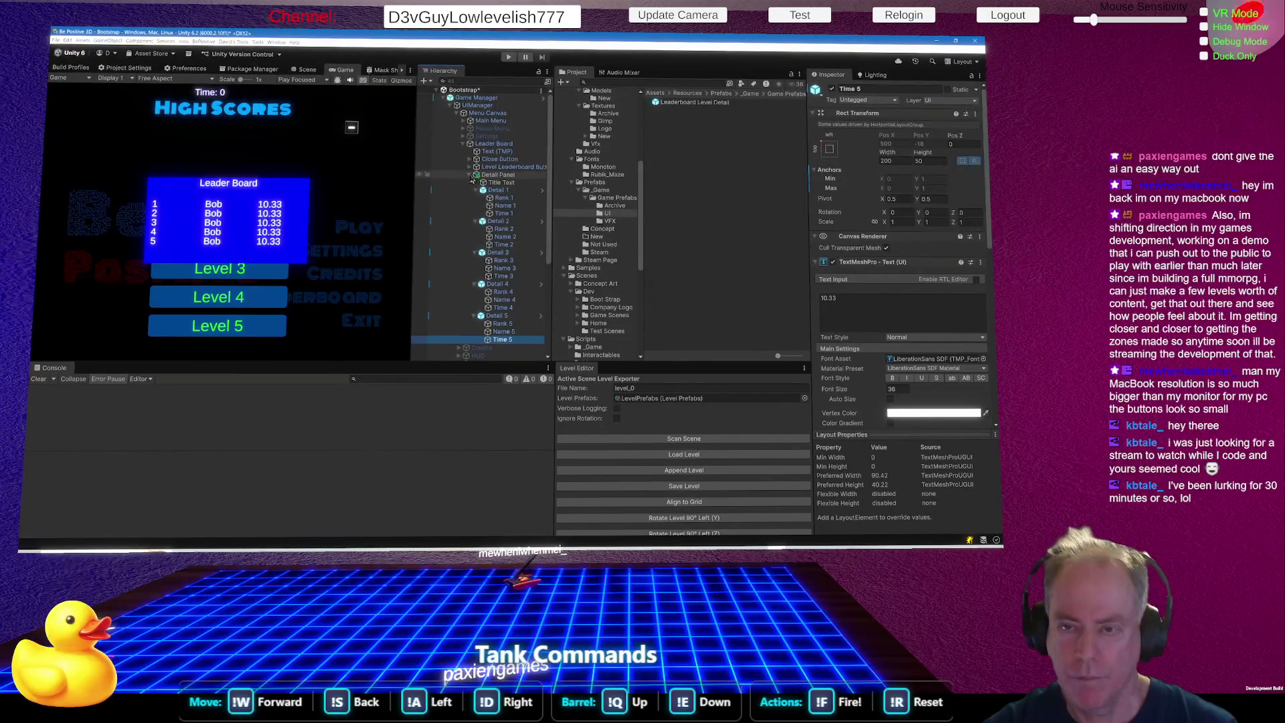
# Duplicate the Detail 5 row inside the Detail Panel.
pyautogui.click(470, 176)
pyautogui.click(470, 176)
pyautogui.click(470, 176)
pyautogui.click(470, 175)
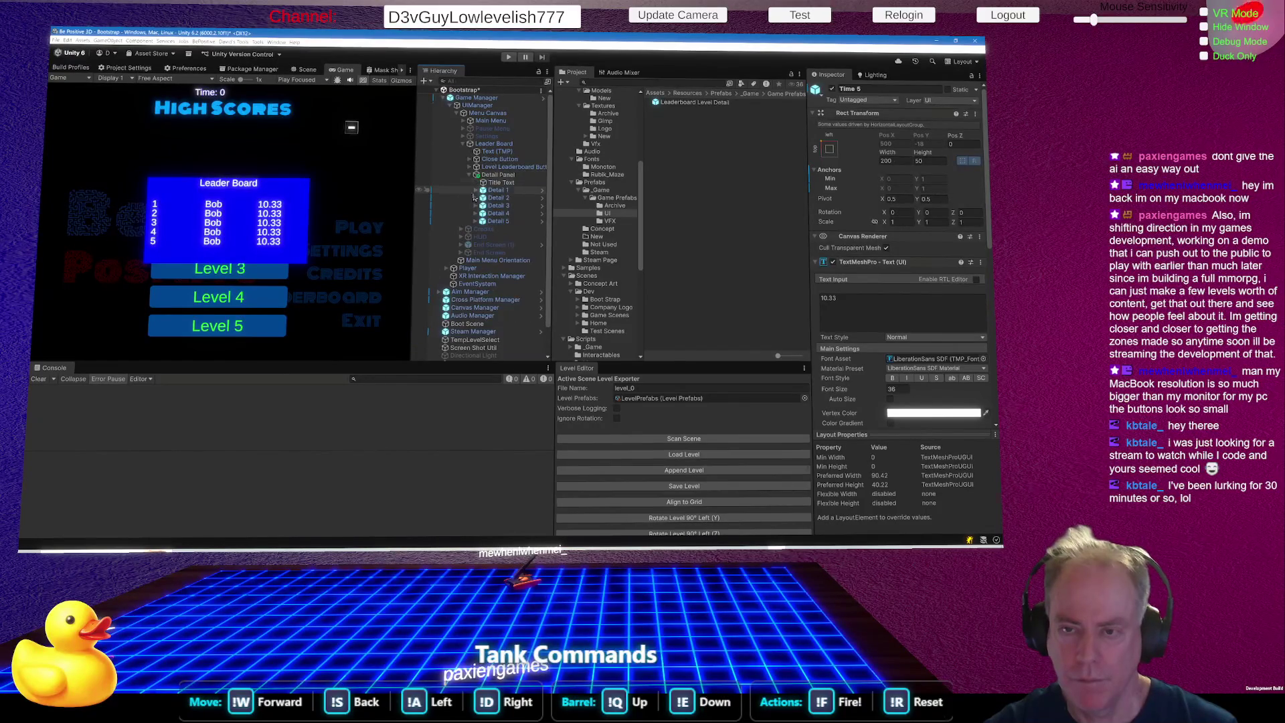
pyautogui.click(503, 222)
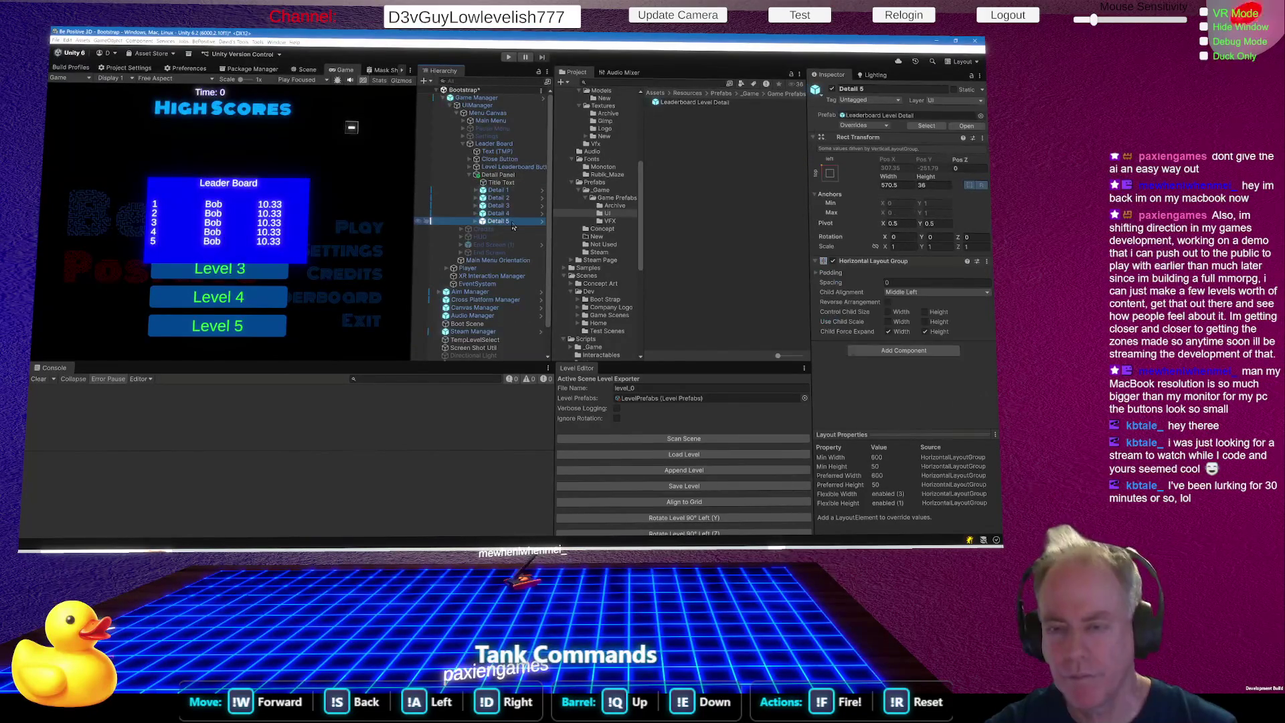
pyautogui.hotkey('ctrl', 'd')
pyautogui.hotkey('ctrl', 'd')
pyautogui.hotkey('ctrl', 'd')
pyautogui.hotkey('ctrl', 'd')
pyautogui.hotkey('ctrl', 'd')
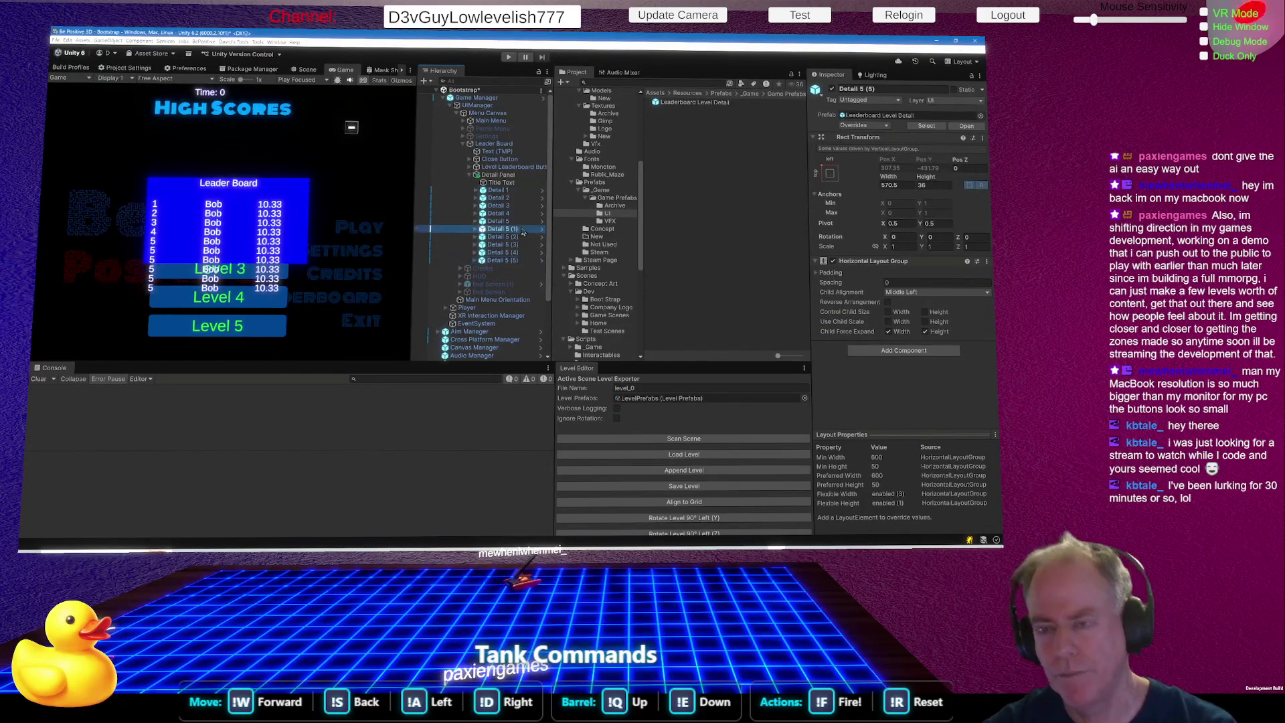
# Rename the first two copies to Detail 6 and Detail 7.
pyautogui.click(522, 230)
pyautogui.click(523, 230)
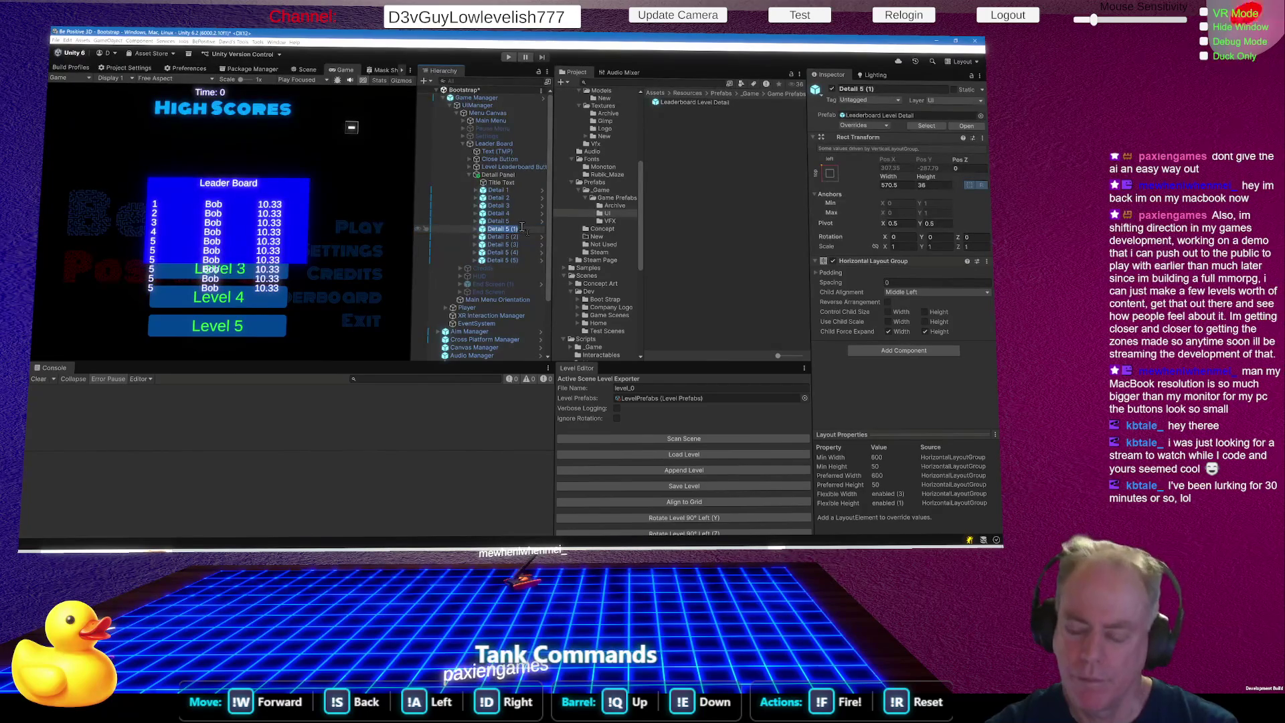
pyautogui.click(523, 229)
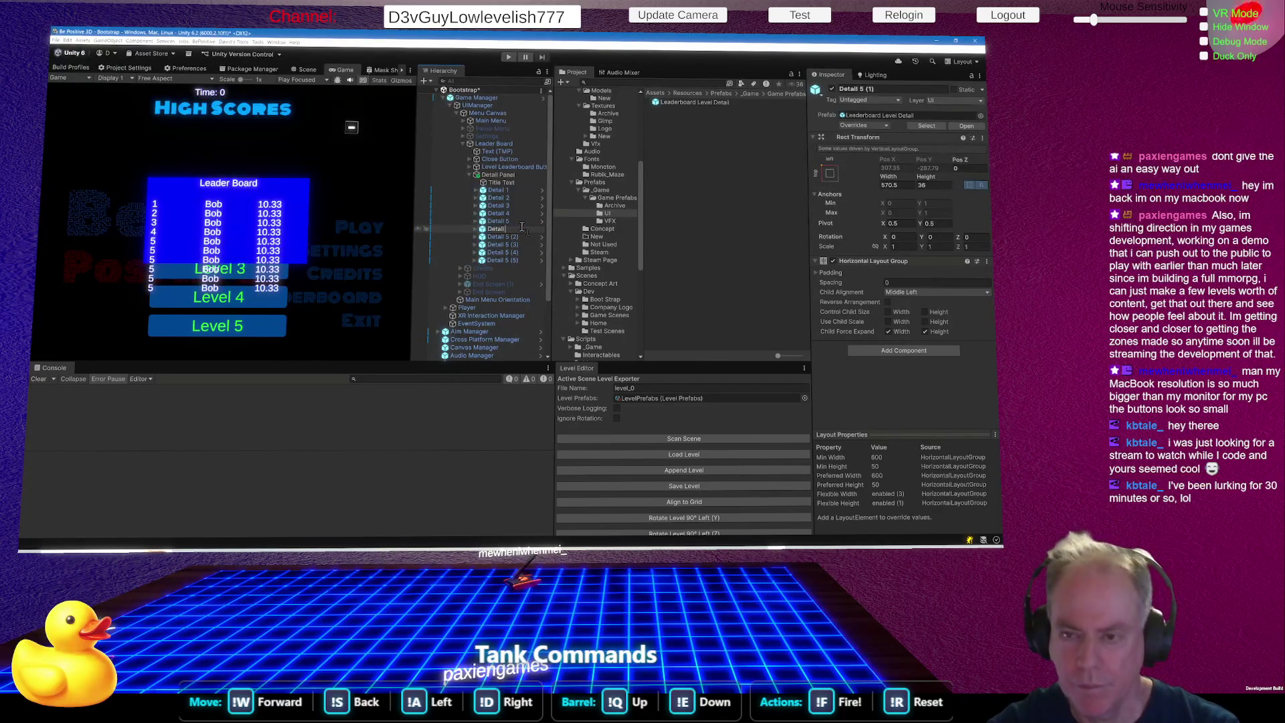
pyautogui.write('6')
pyautogui.press('Return')
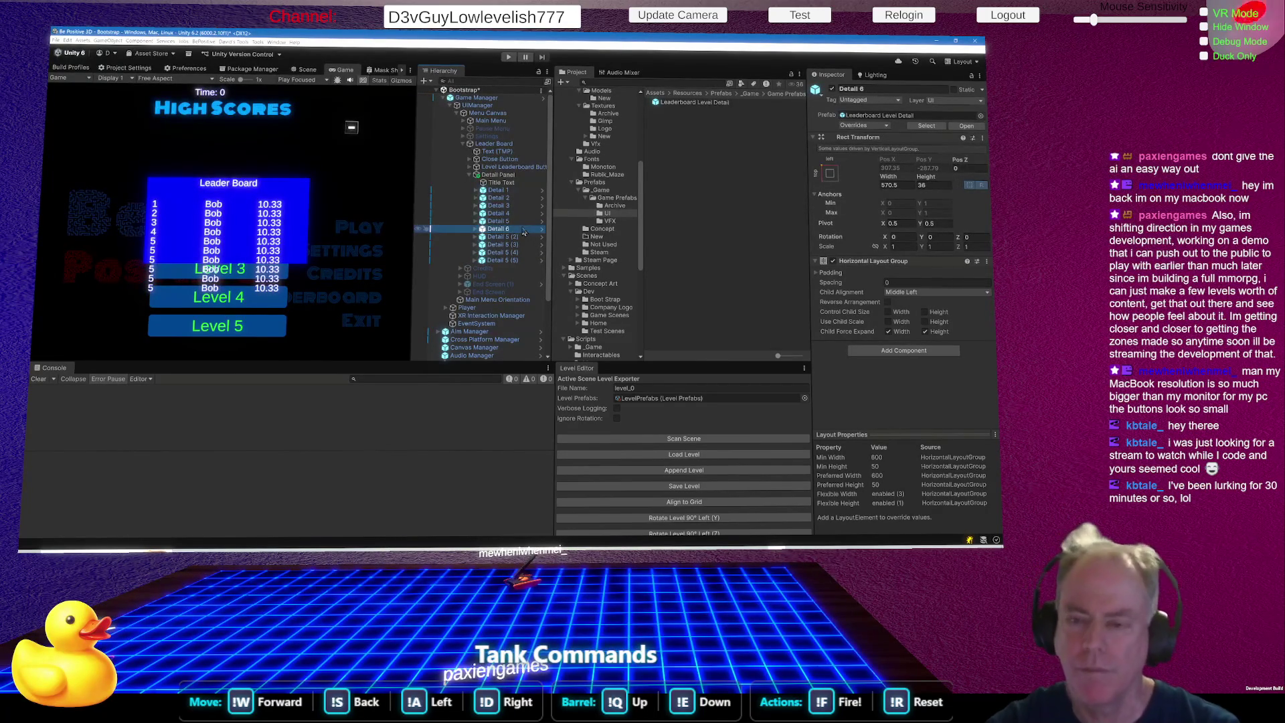
pyautogui.click(520, 237)
pyautogui.click(519, 239)
pyautogui.click(525, 239)
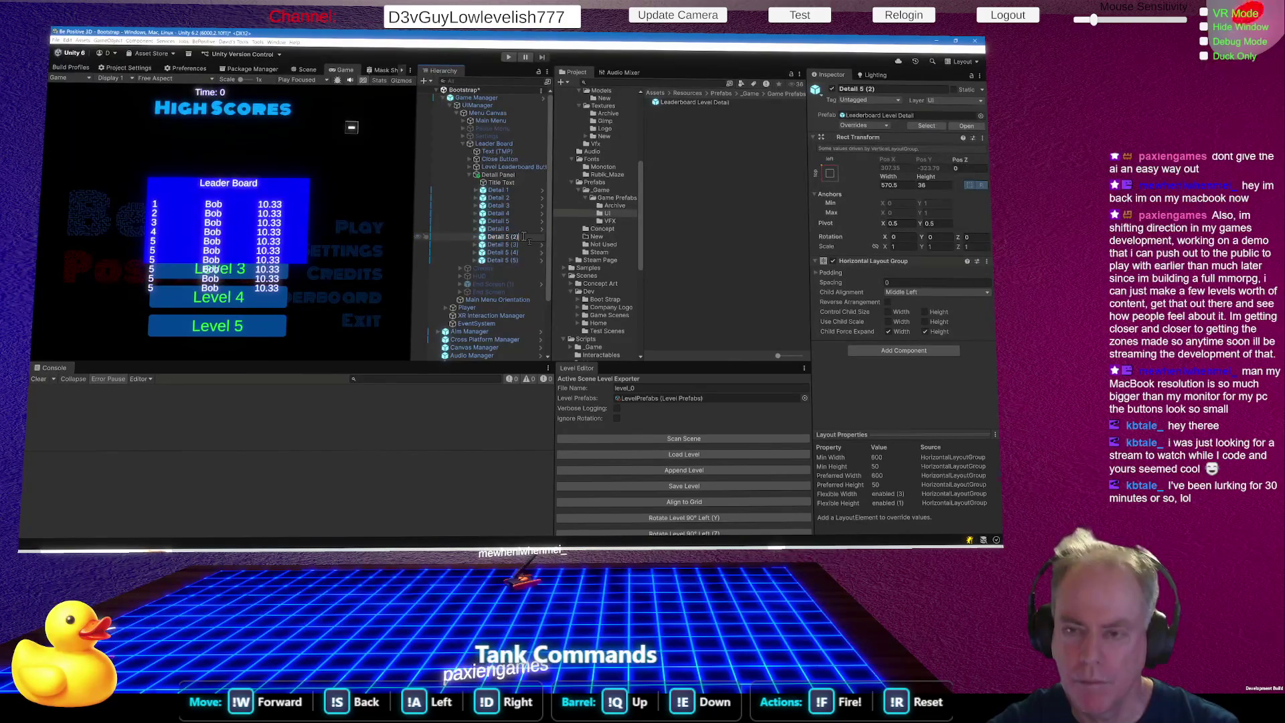
pyautogui.press('BackSpace')
pyautogui.press('BackSpace')
pyautogui.write('7')
pyautogui.press('Return')
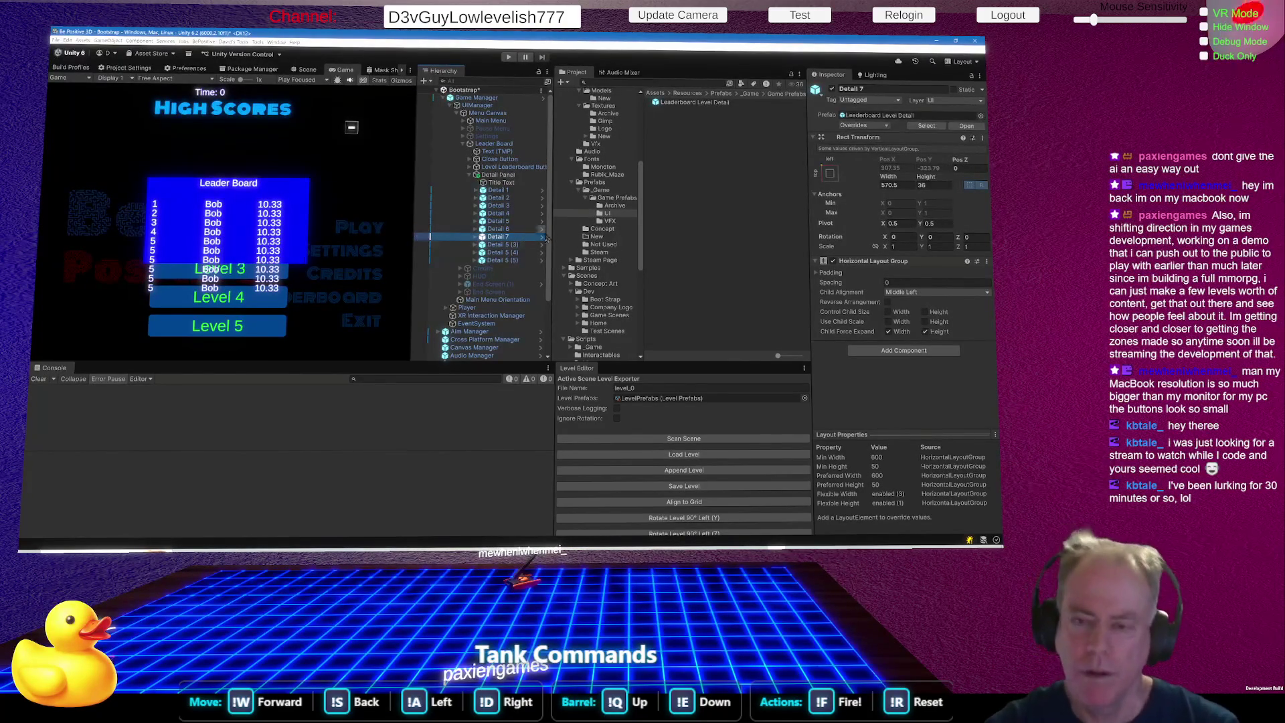
# Rename the remaining copies to Detail 8, Detail 9 and Detail 10, then expand all rows' children.
pyautogui.click(521, 246)
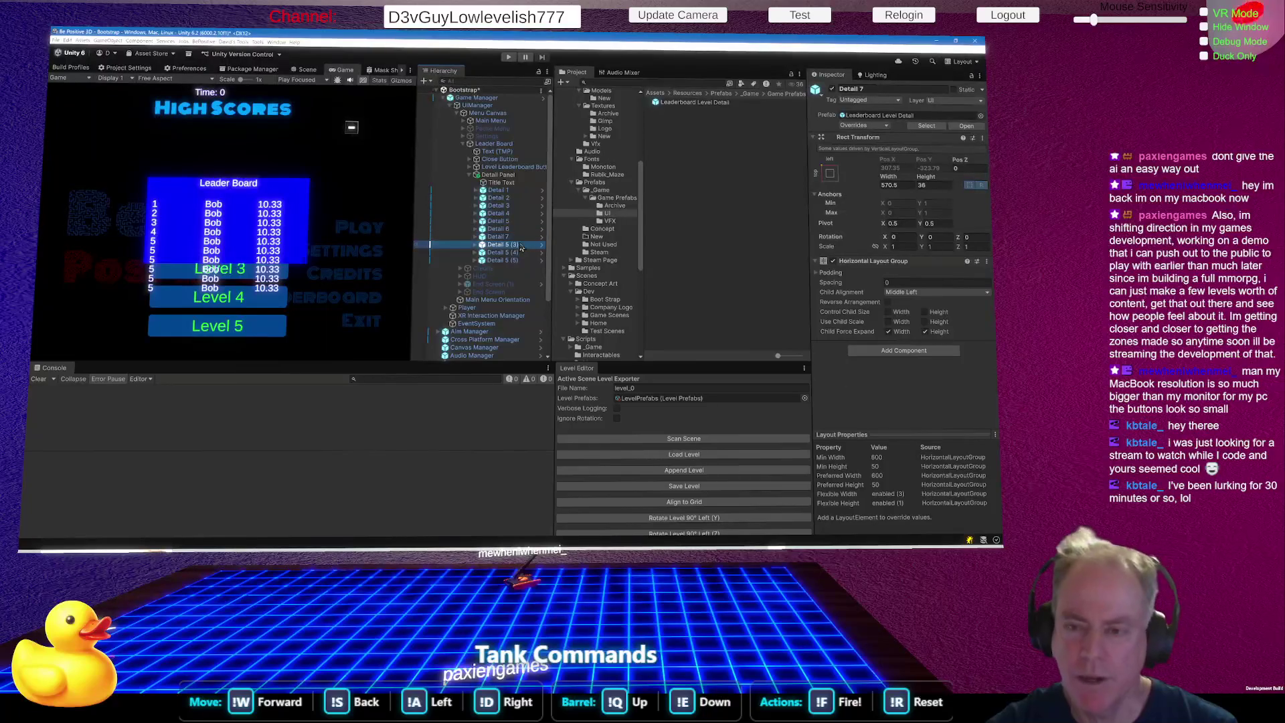
pyautogui.click(523, 246)
pyautogui.press('BackSpace')
pyautogui.press('BackSpace')
pyautogui.press('BackSpace')
pyautogui.press('BackSpace')
pyautogui.write('8')
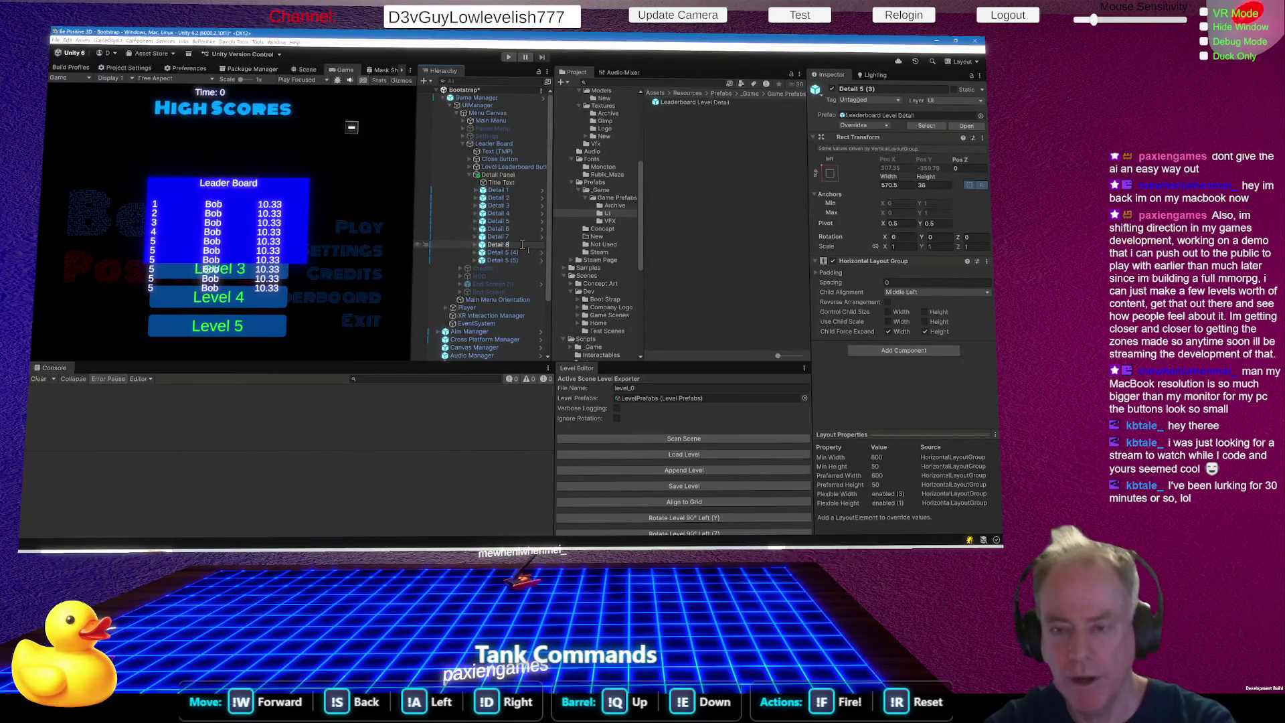
pyautogui.click(523, 253)
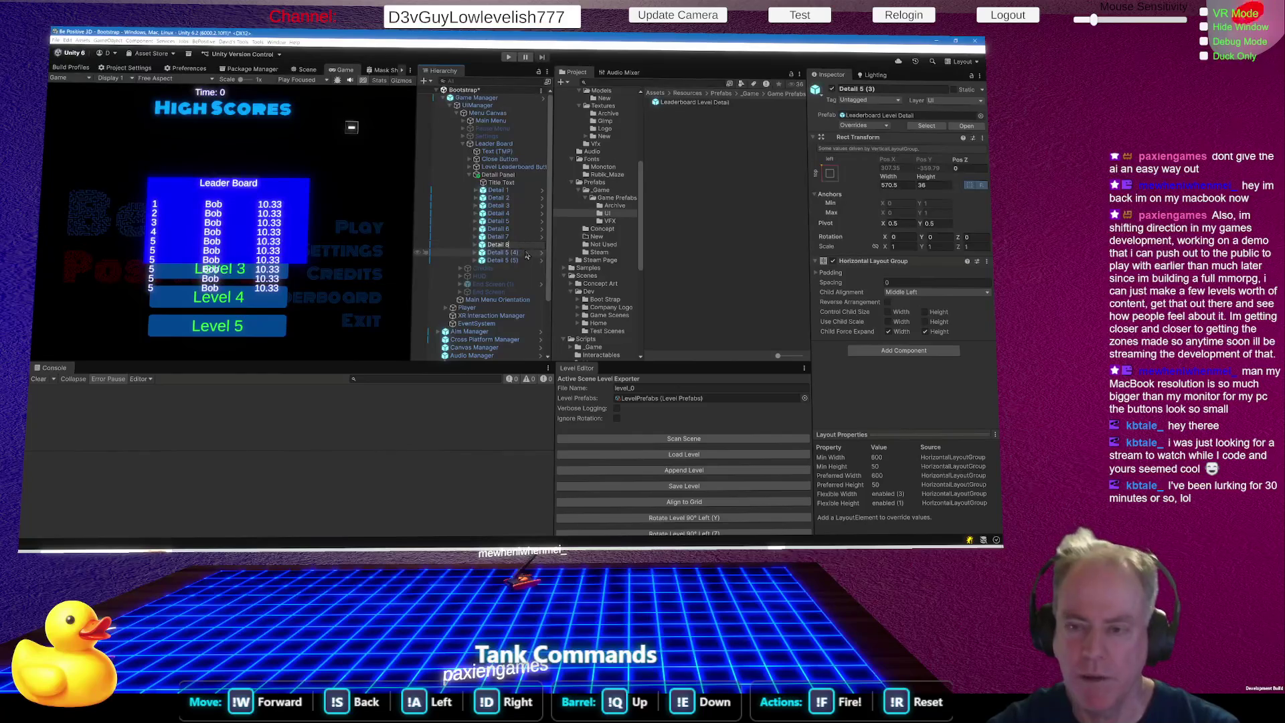
pyautogui.click(521, 253)
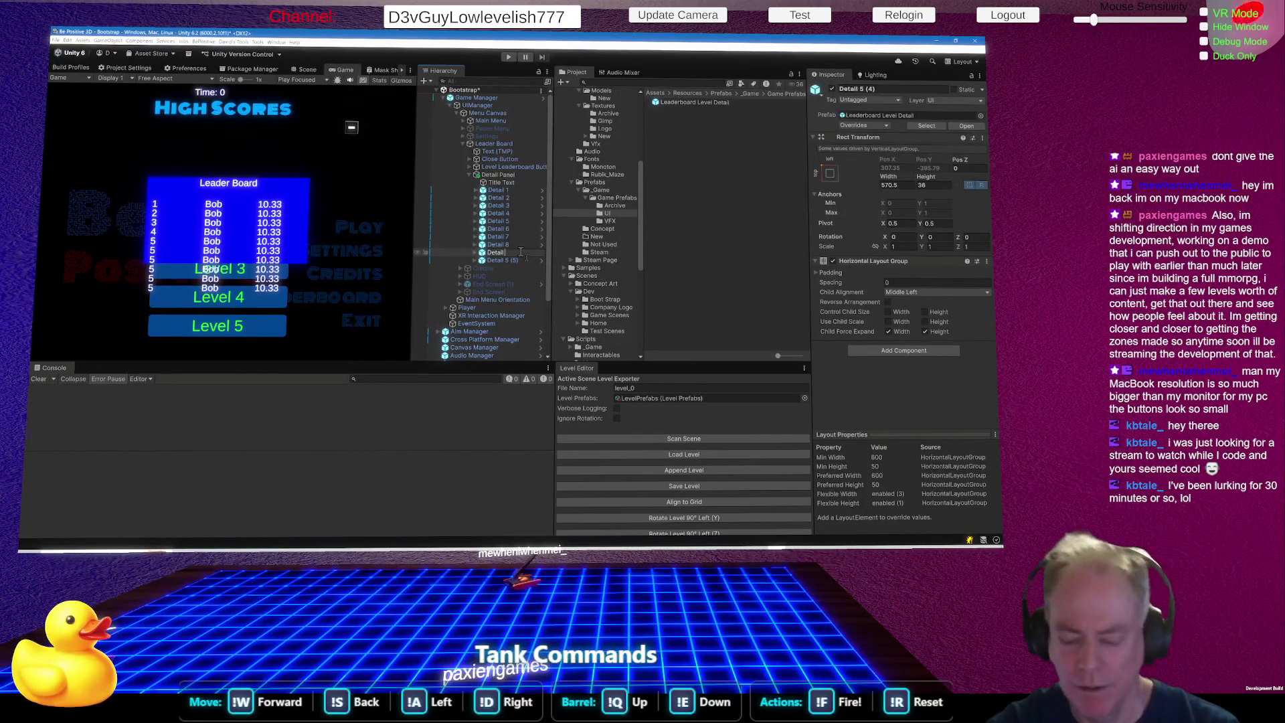
pyautogui.write('9')
pyautogui.click(523, 261)
pyautogui.click(520, 261)
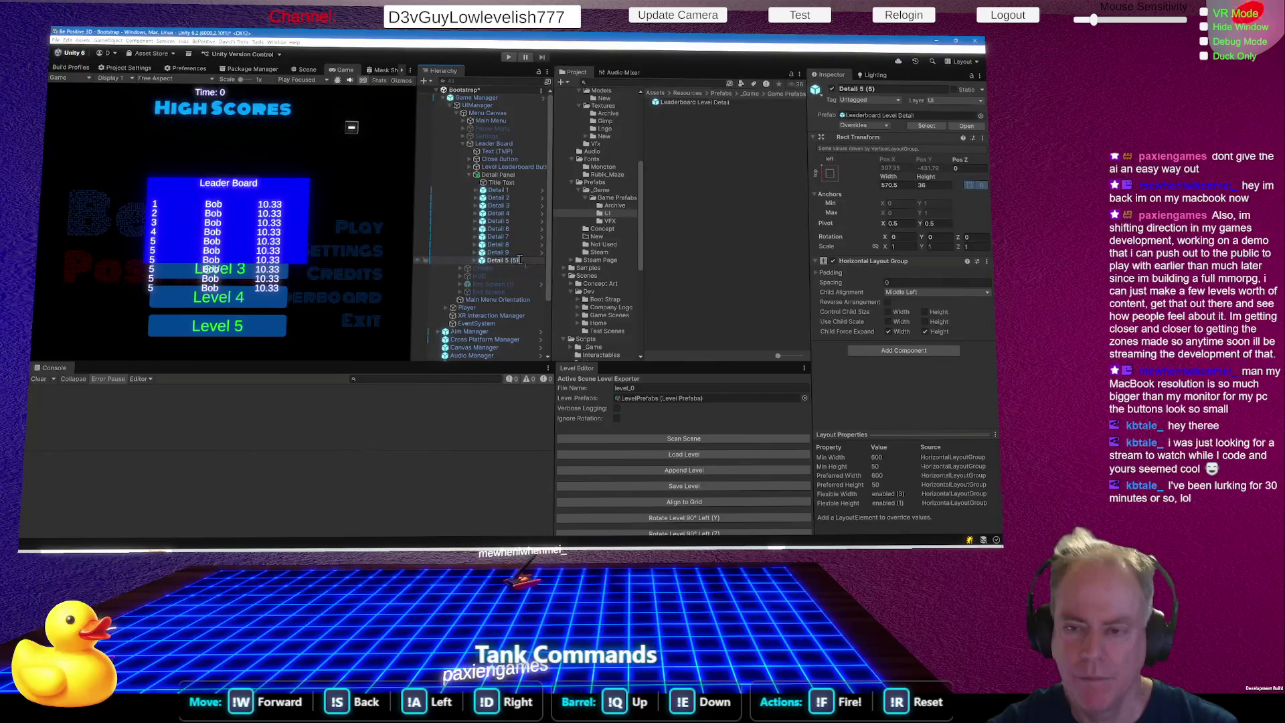
pyautogui.press('BackSpace')
pyautogui.press('BackSpace')
pyautogui.press('BackSpace')
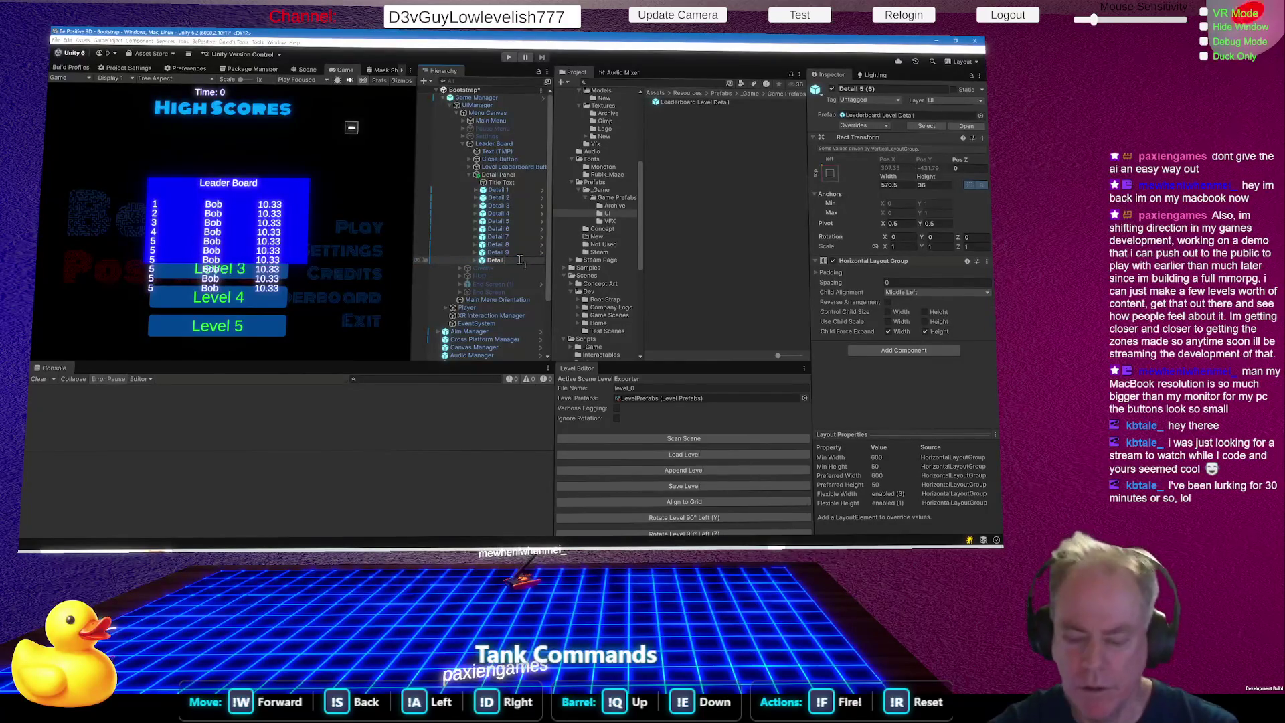
pyautogui.write('0')
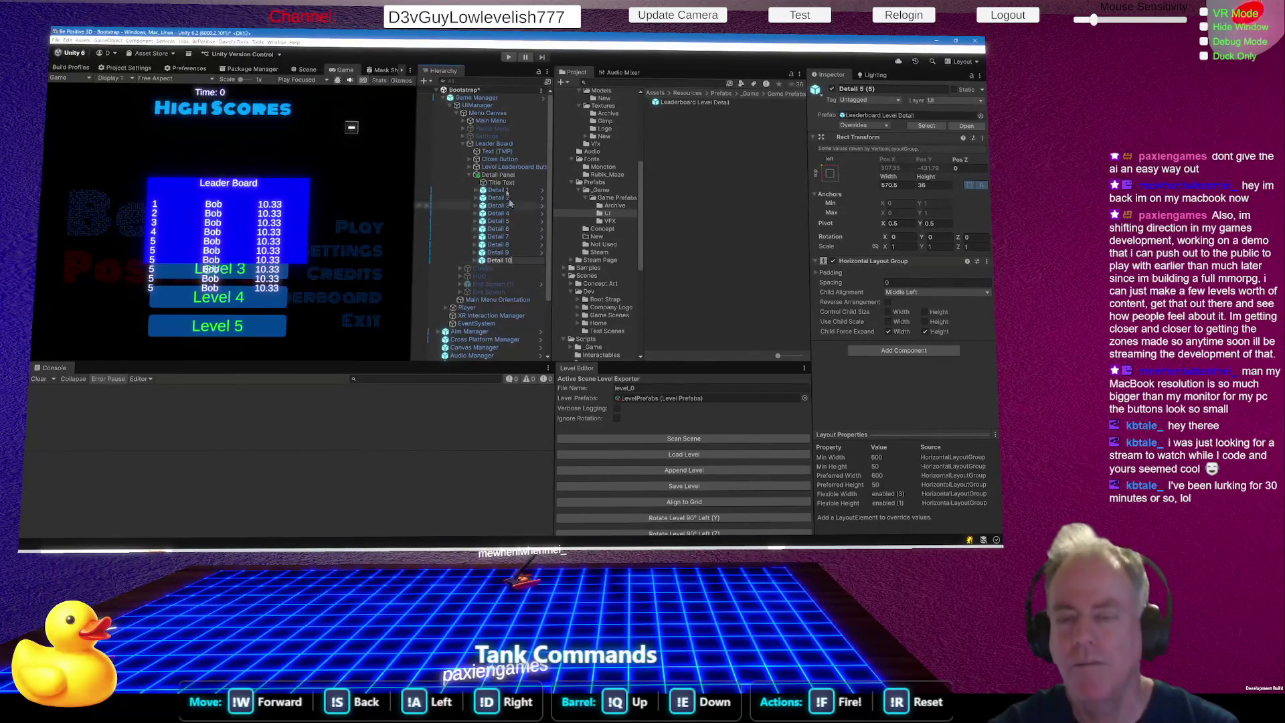
pyautogui.press('Return')
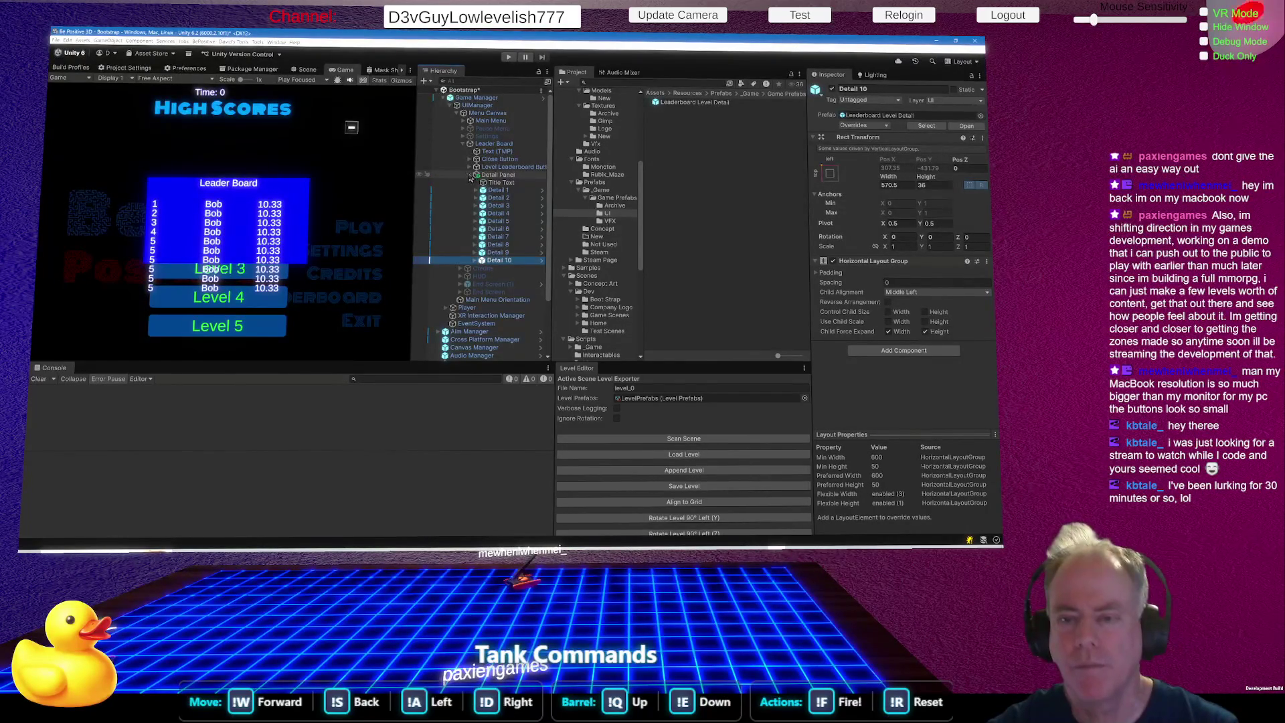
pyautogui.keyDown('alt'); pyautogui.click(470, 175); pyautogui.keyUp('alt')
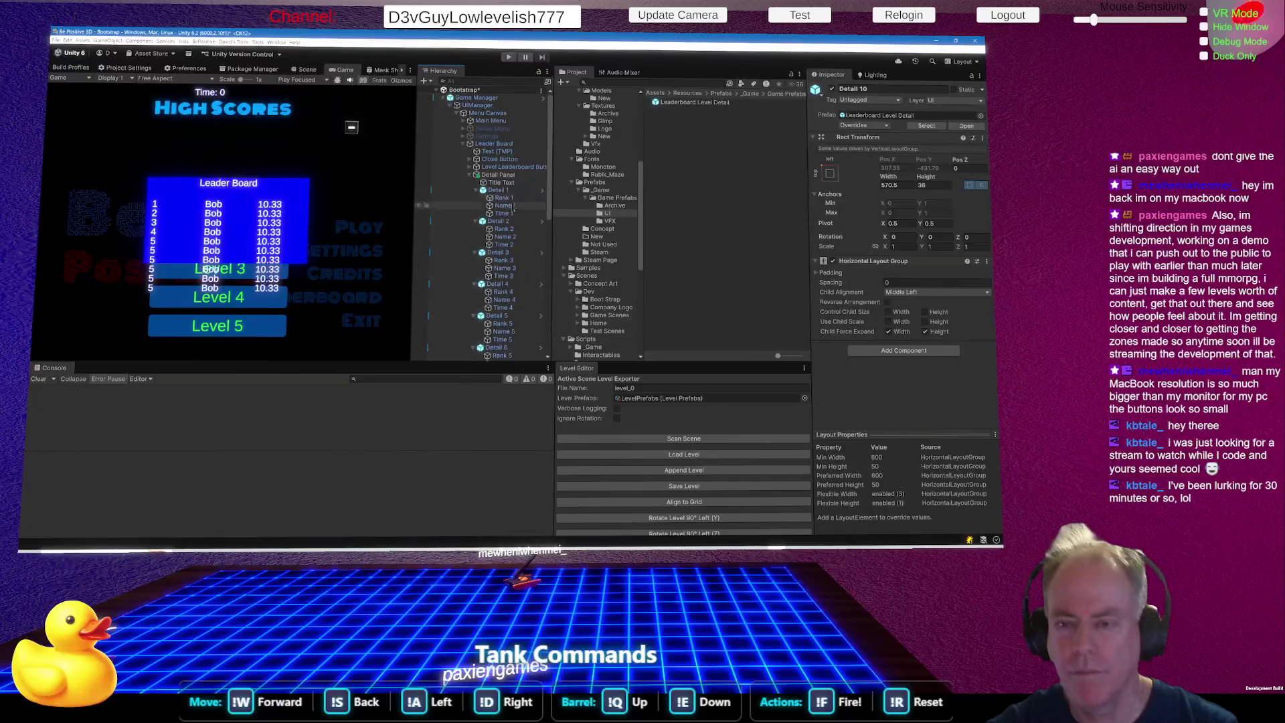
# Rename Detail 6's texts to Rank 6, Name 6 and Time 6.
pyautogui.scroll(-2, 525, 225)
pyautogui.scroll(-2, 525, 225)
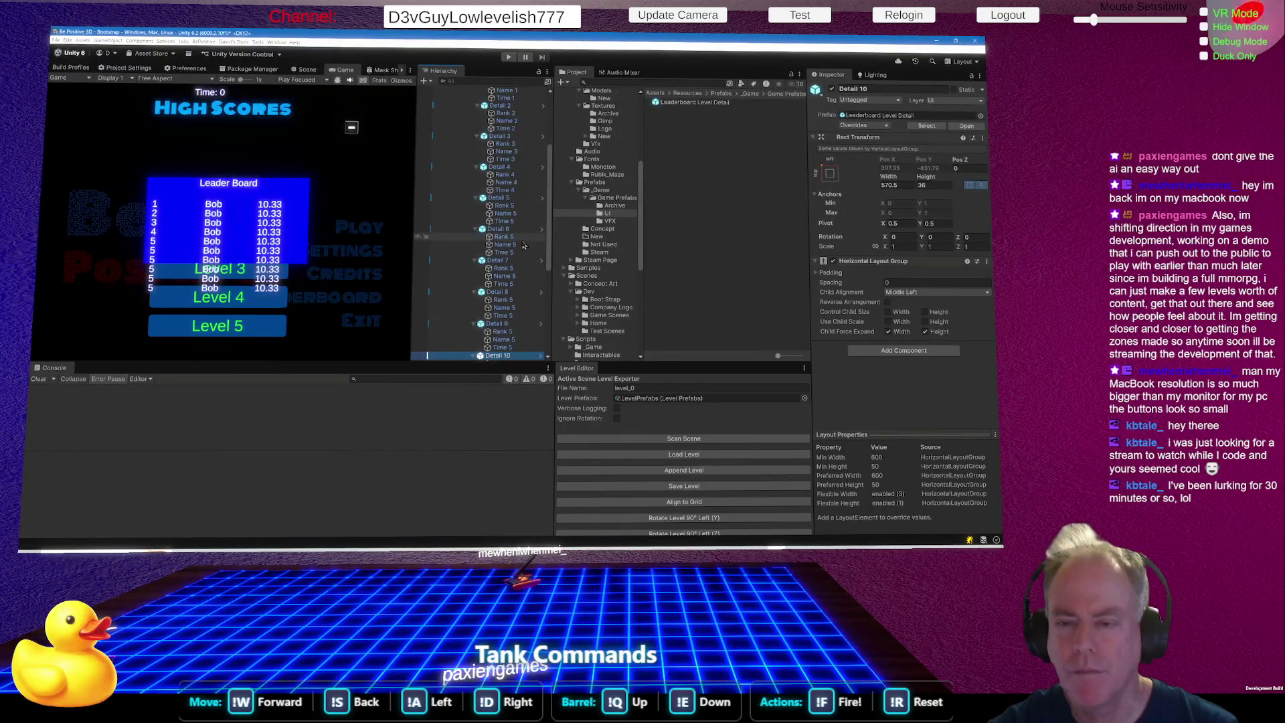
pyautogui.click(504, 237)
pyautogui.press('F2')
pyautogui.press('BackSpace')
pyautogui.press('BackSpace')
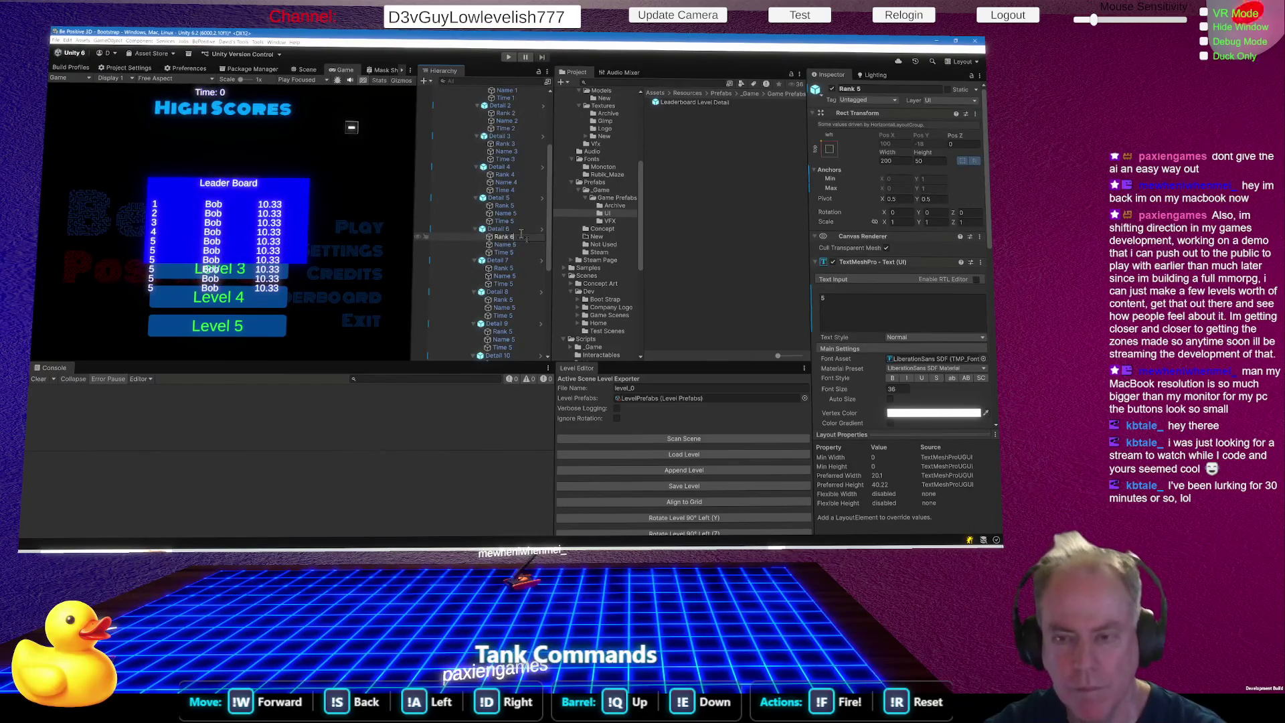
pyautogui.click(524, 245)
pyautogui.click(524, 245)
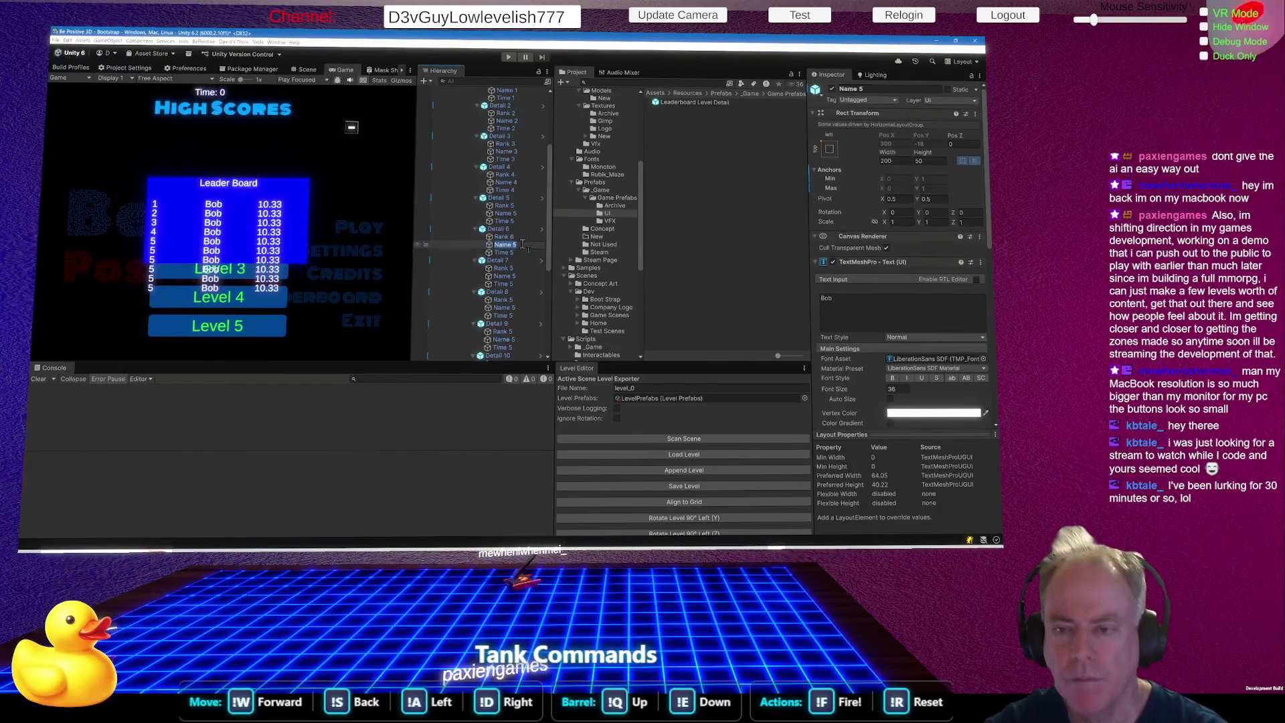
pyautogui.click(524, 253)
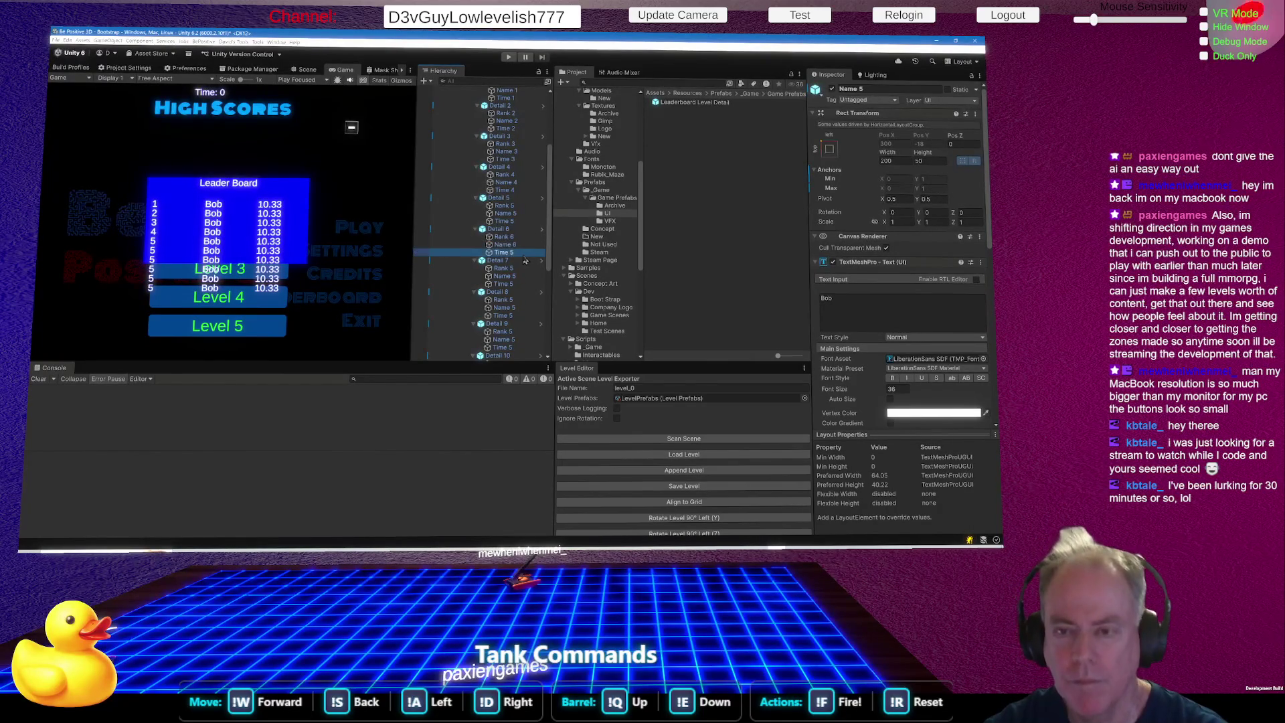
pyautogui.click(525, 254)
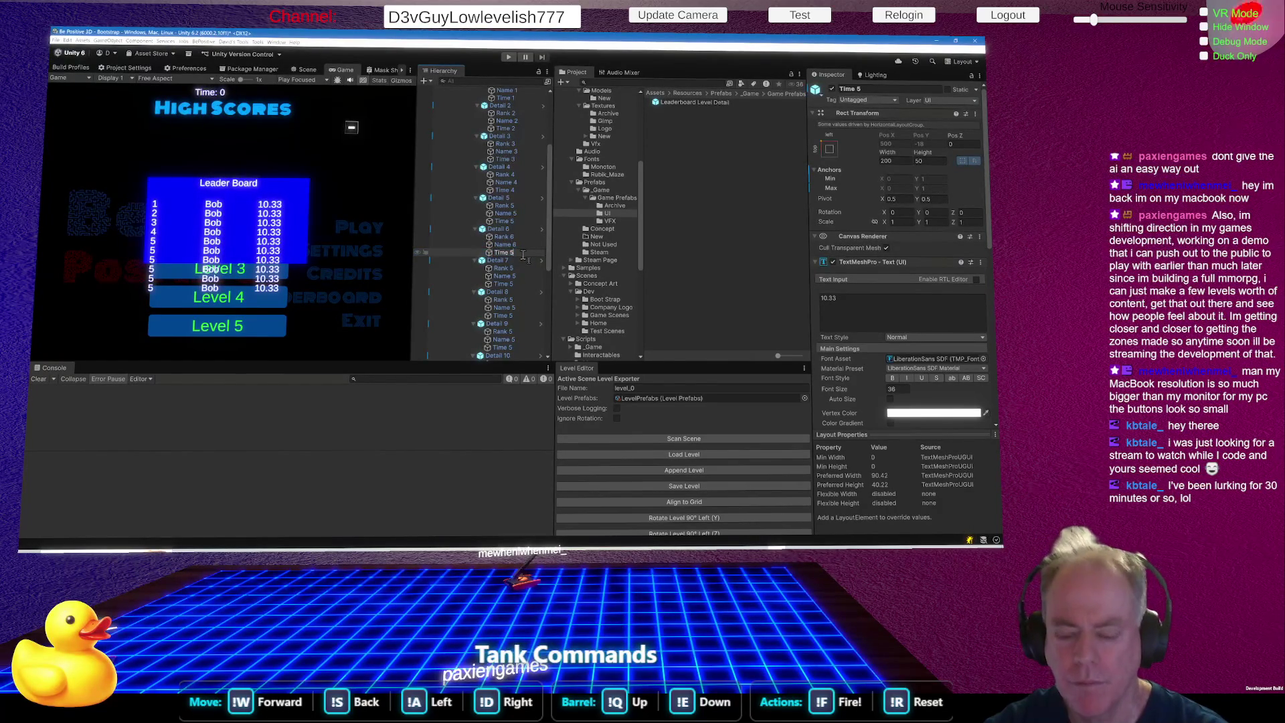
# Rename Detail 7's texts to Rank 7, Name 7 and Time 7.
pyautogui.click(524, 269)
pyautogui.click(523, 270)
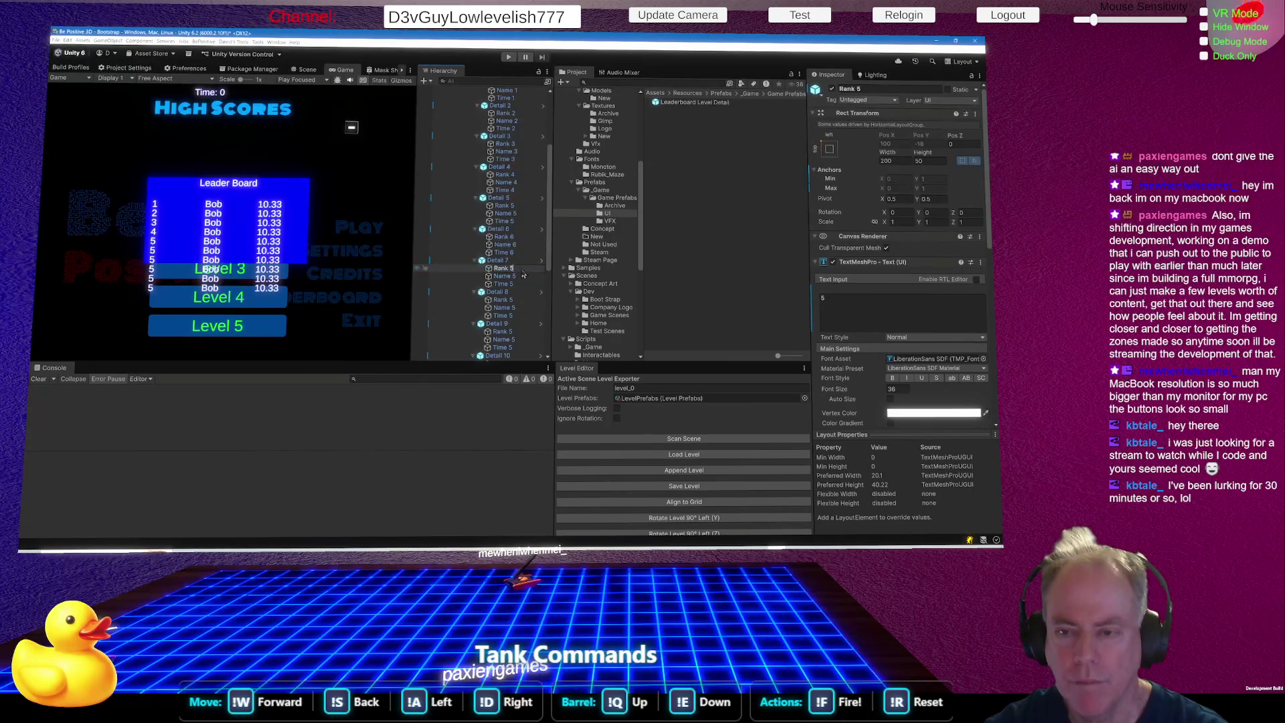
pyautogui.click(523, 277)
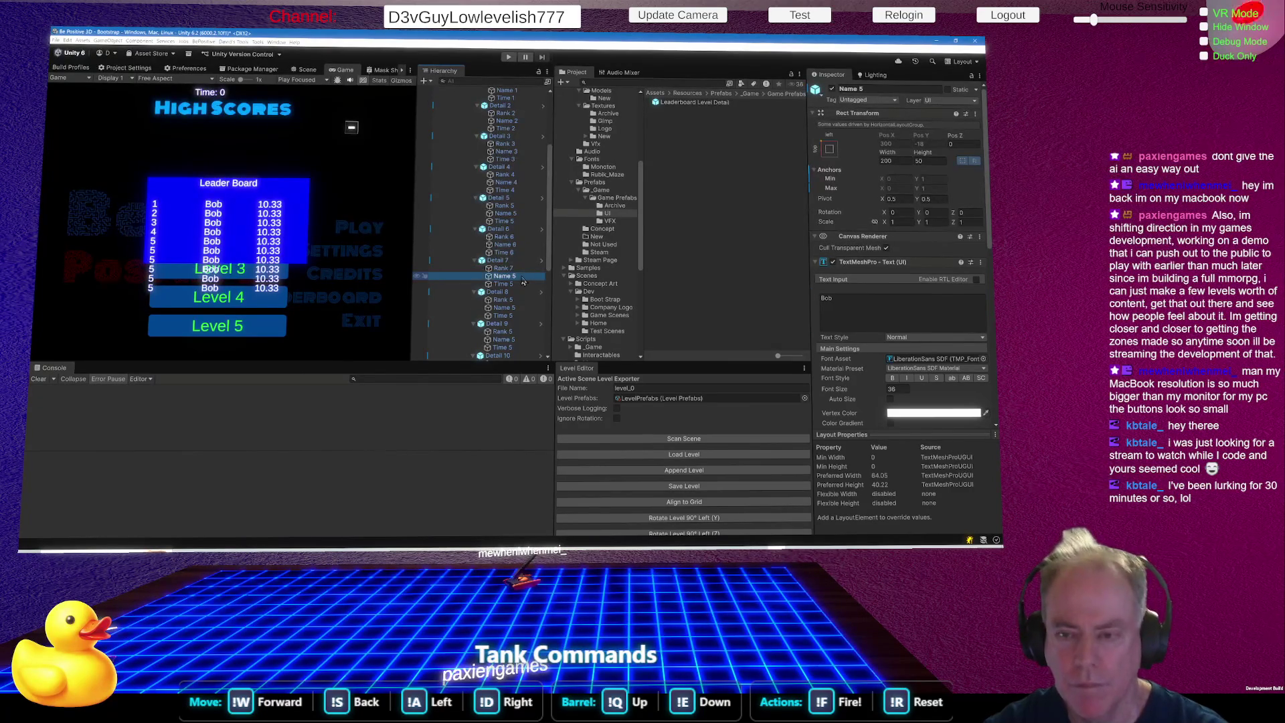
pyautogui.click(522, 278)
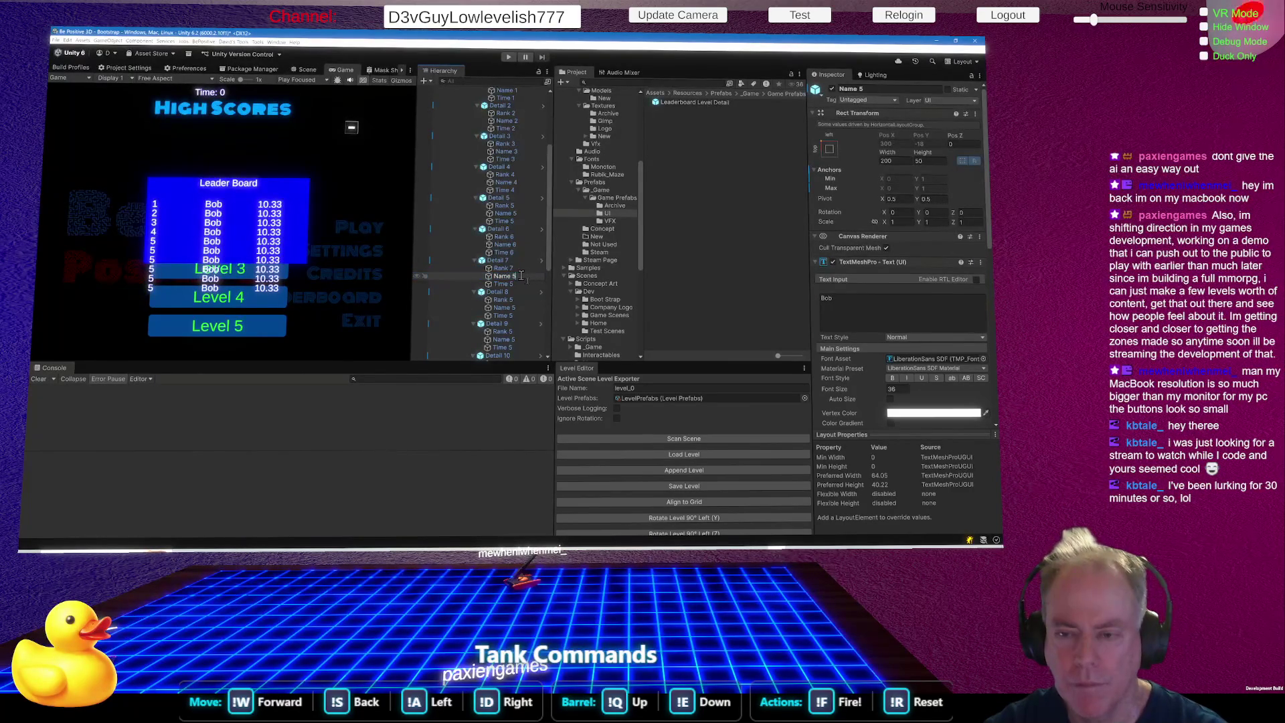
pyautogui.click(523, 284)
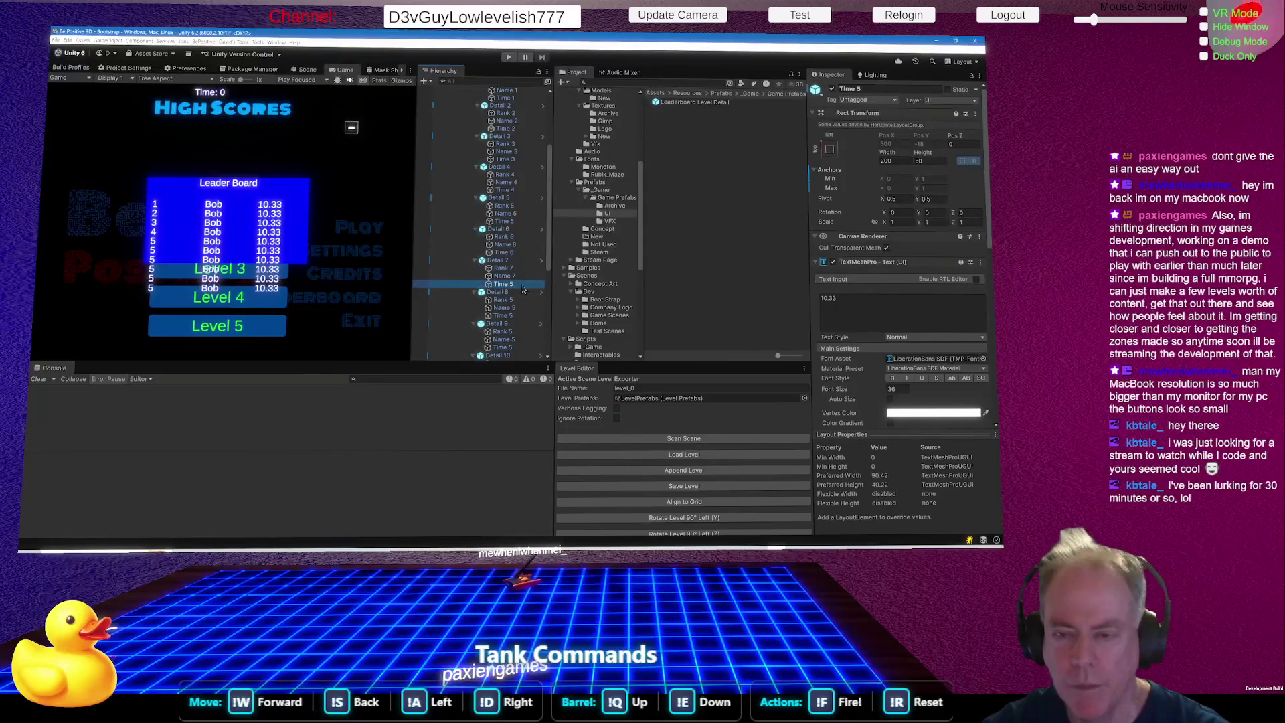
pyautogui.click(522, 285)
pyautogui.write('Time 7')
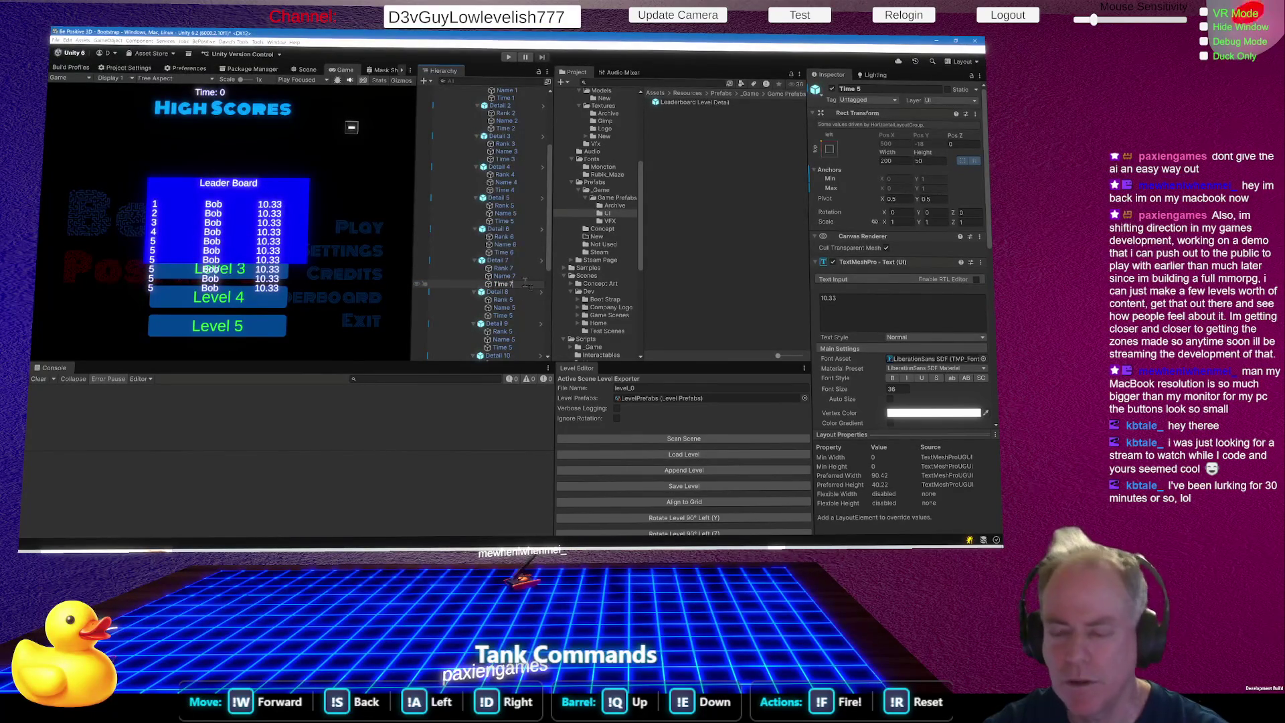
# Rename Detail 8's texts to Rank 8, Name 8 and Time 8.
pyautogui.click(526, 301)
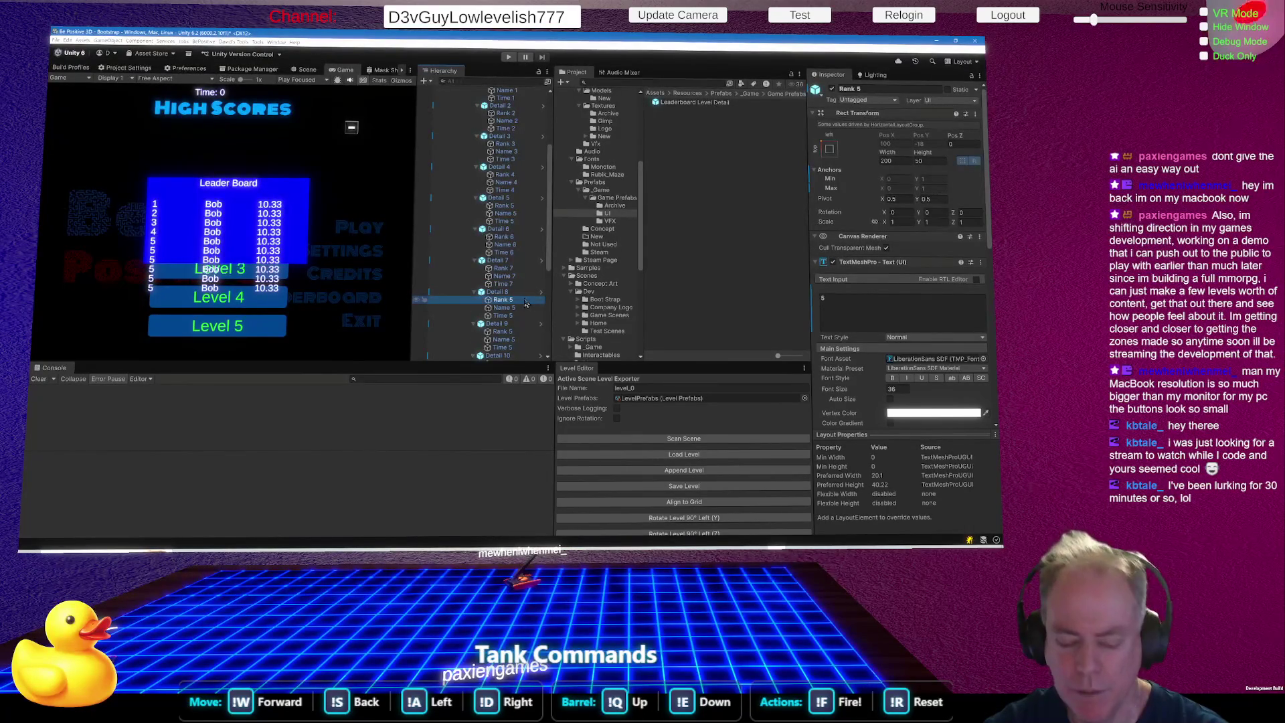
pyautogui.press('F2')
pyautogui.write('Rank 8')
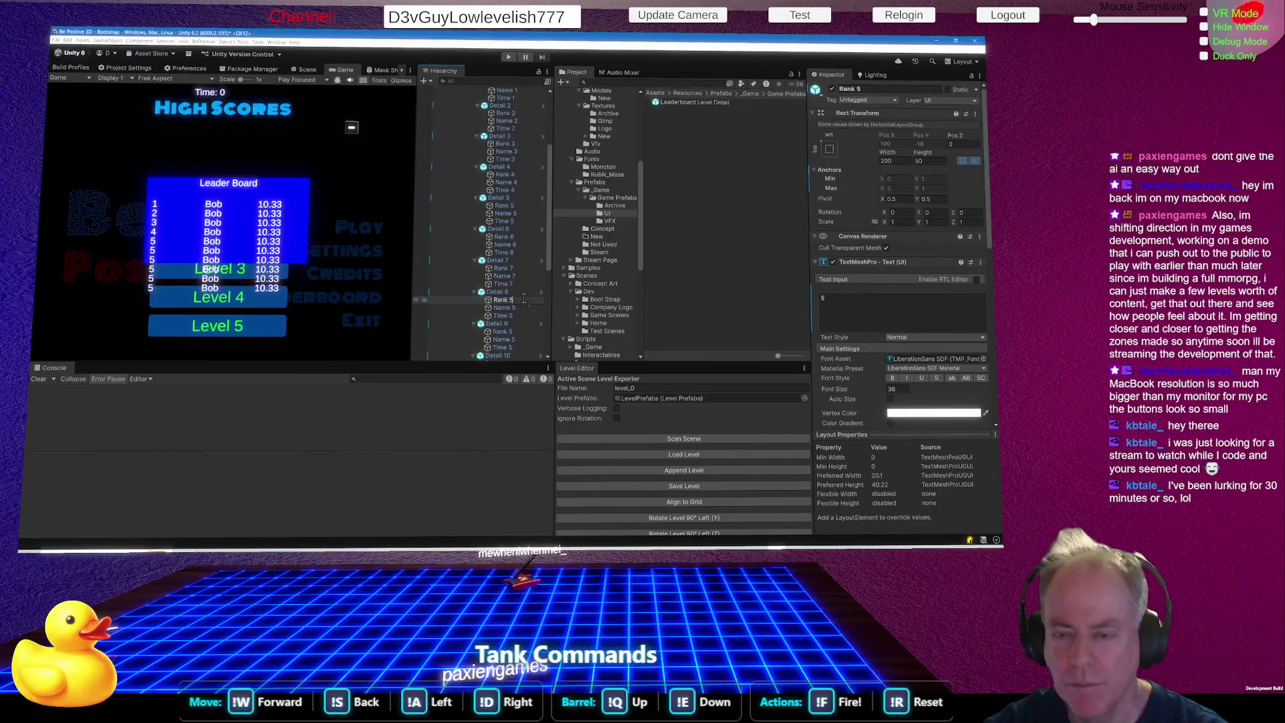
pyautogui.click(519, 309)
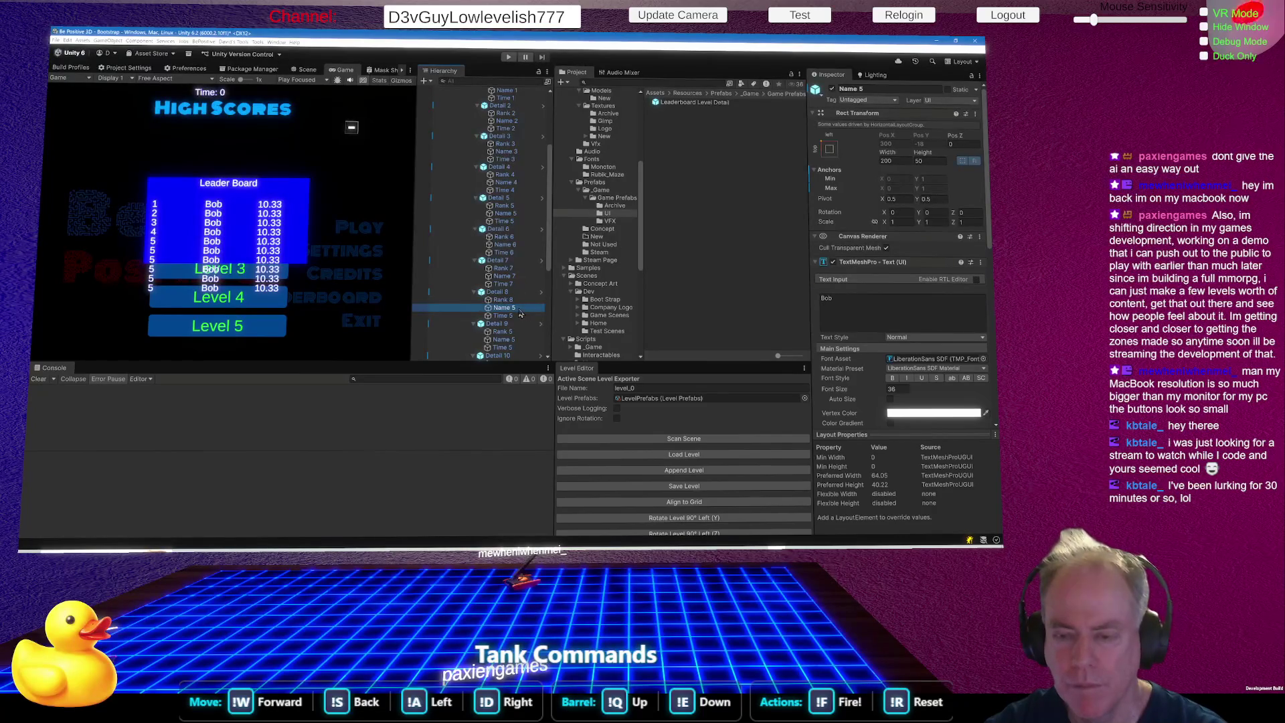
pyautogui.press('F2')
pyautogui.click(518, 316)
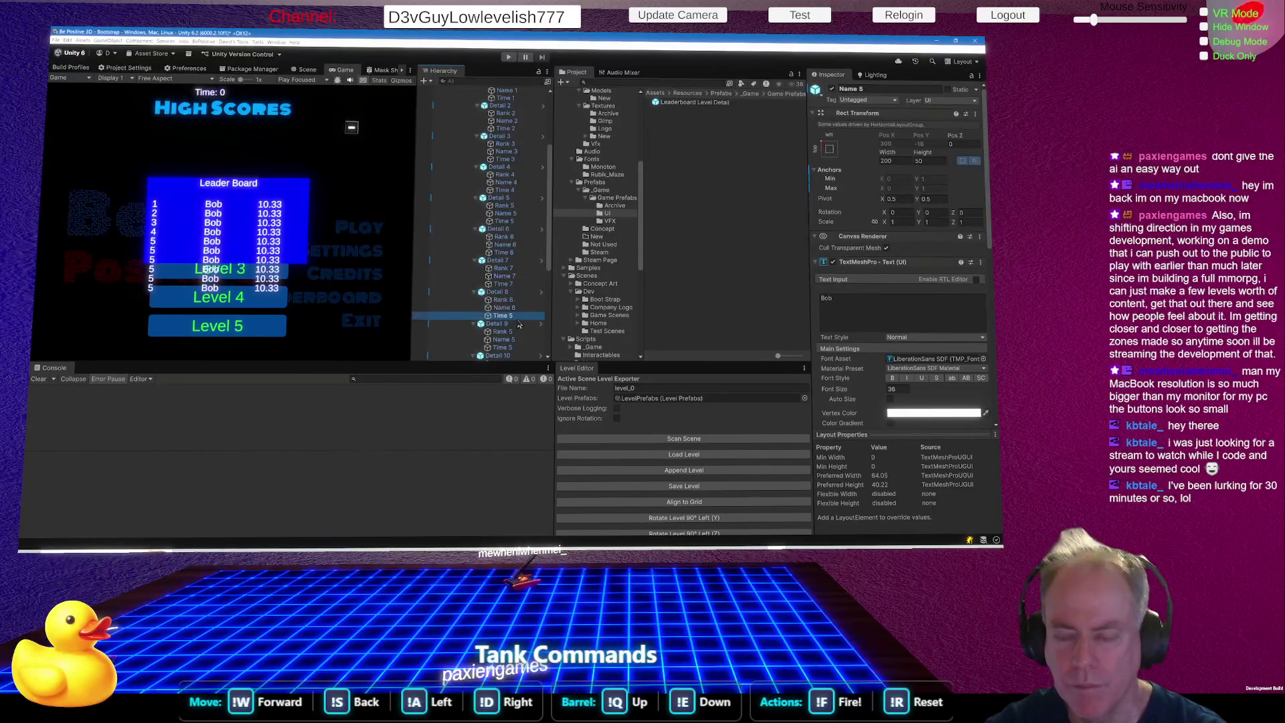
pyautogui.press('F2')
pyautogui.press('BackSpace')
pyautogui.write('8')
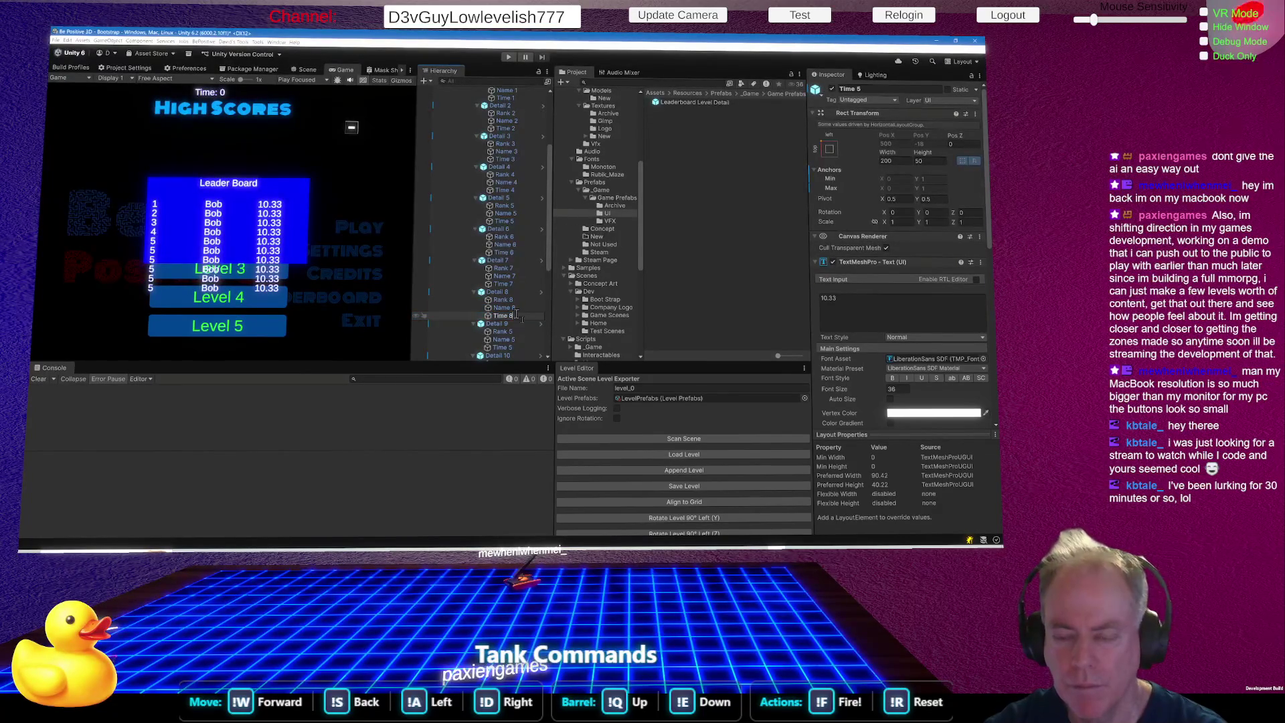
pyautogui.click(518, 331)
# Rename Detail 9's texts to Rank 9, Name 9 and Time 9.
pyautogui.scroll(-4, 516, 322)
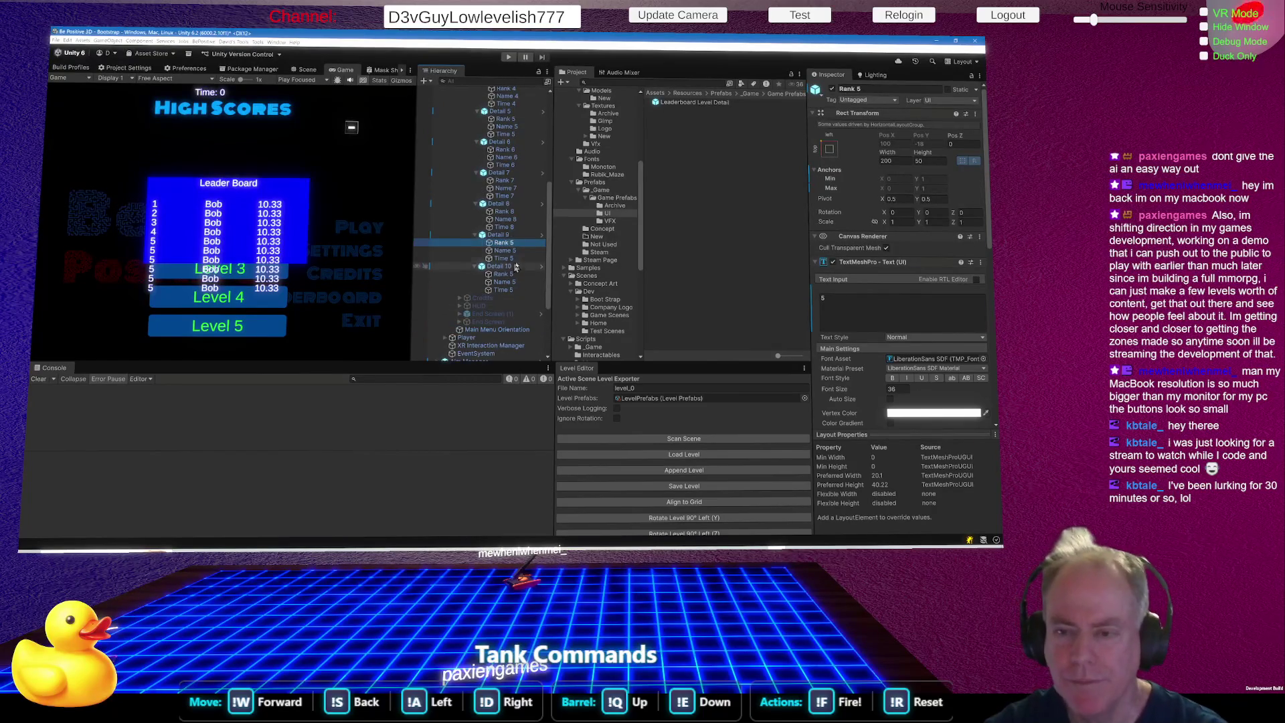
pyautogui.press('F2')
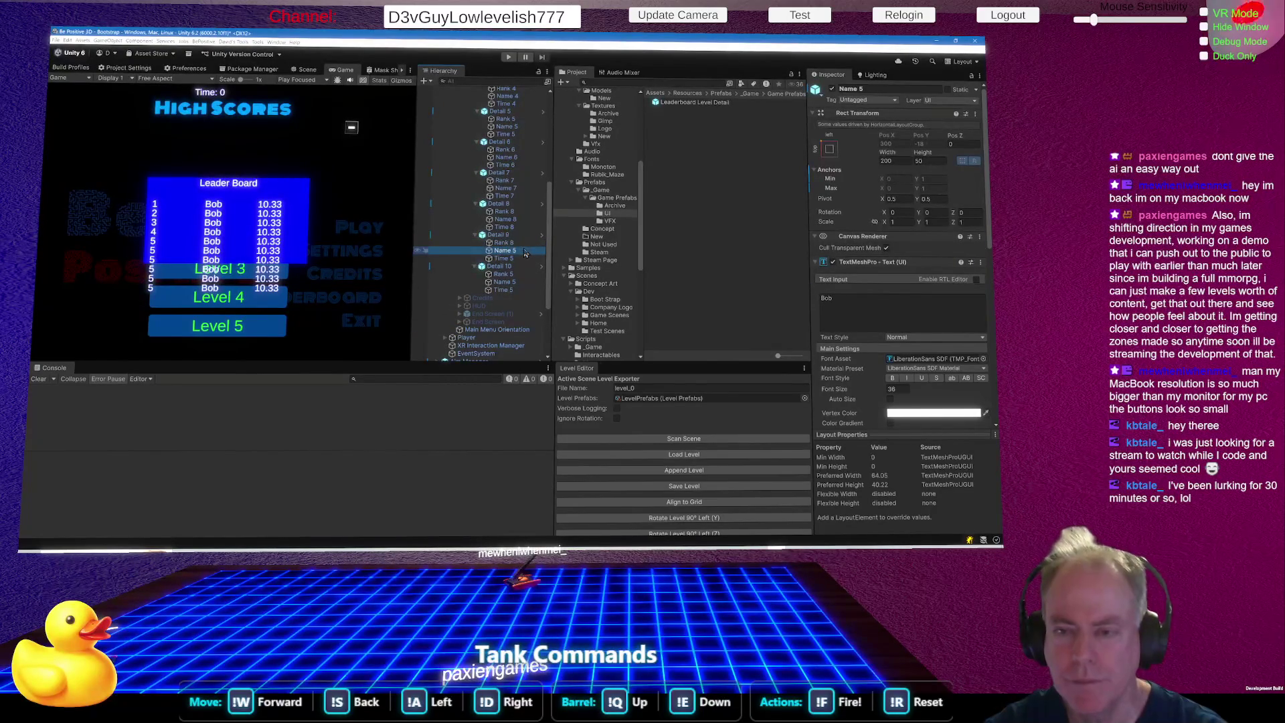
pyautogui.press('Return')
pyautogui.press('F2')
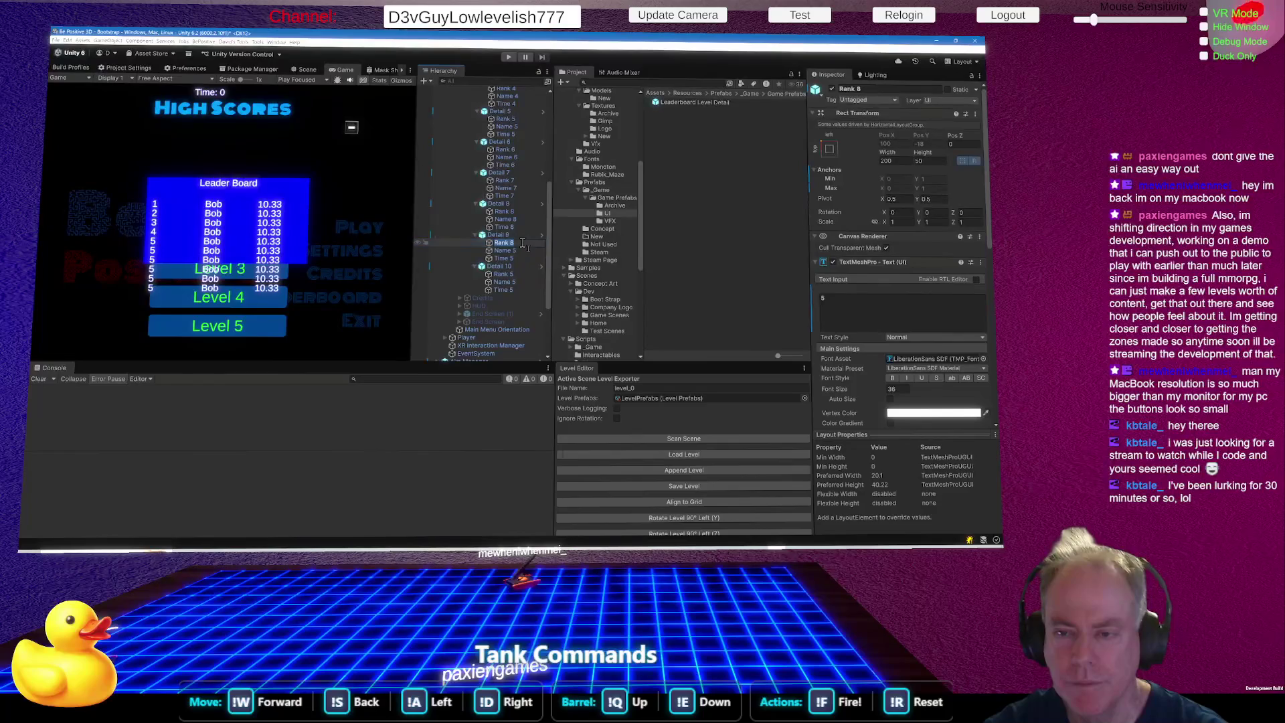
pyautogui.write('Rank 9')
pyautogui.click(523, 251)
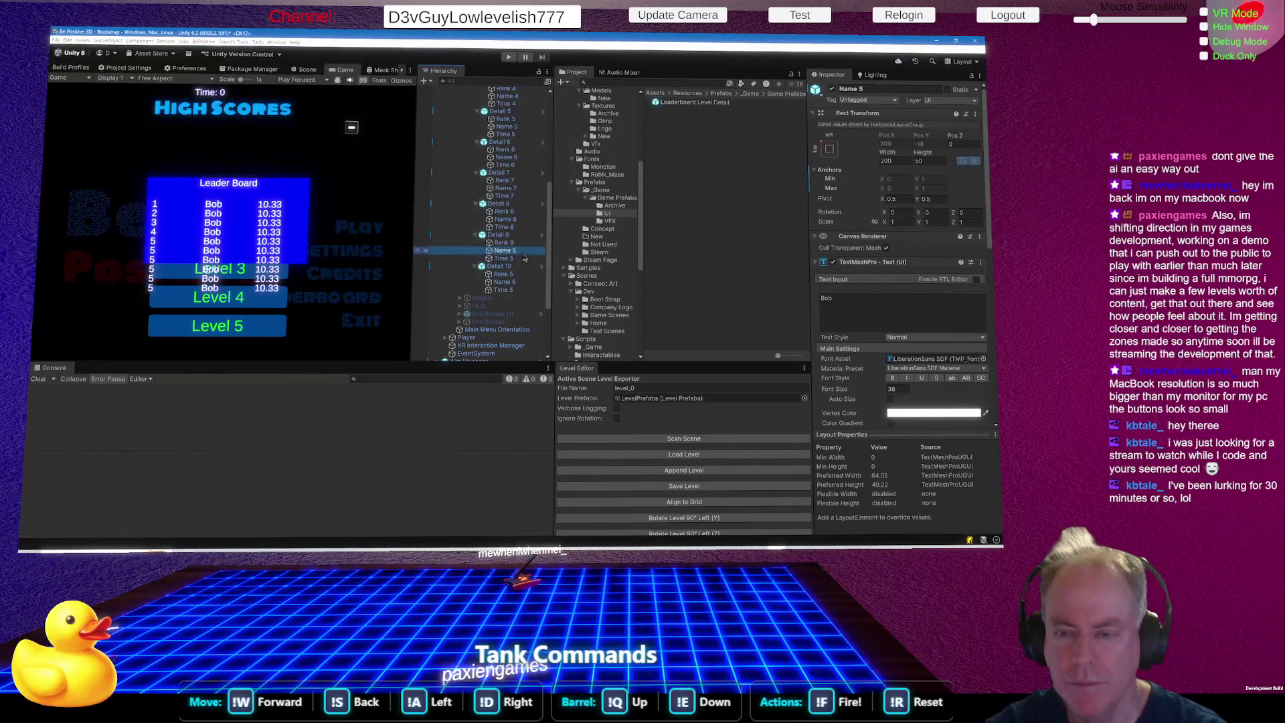
pyautogui.press('F2')
pyautogui.write('Name 9')
pyautogui.click(521, 259)
pyautogui.press('F2')
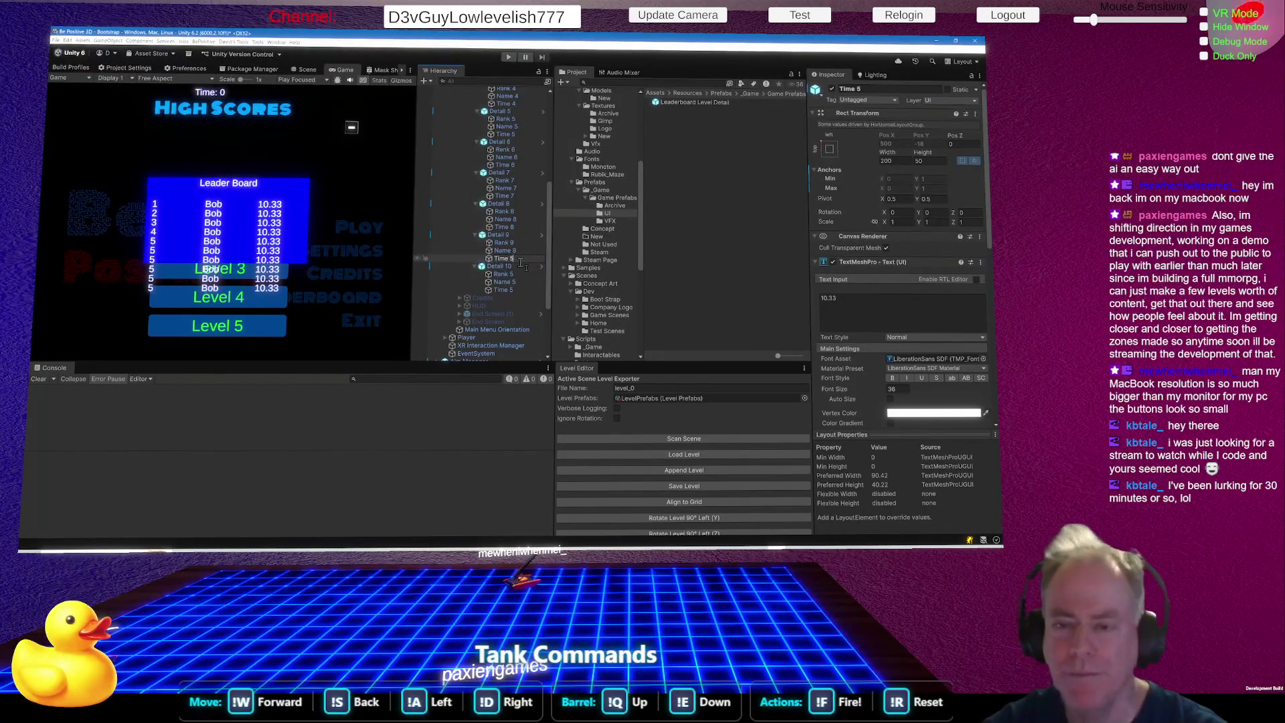
pyautogui.write('Time 9')
# Rename Detail 10's texts to Rank 10, Name 10 and Time 10.
pyautogui.click(523, 275)
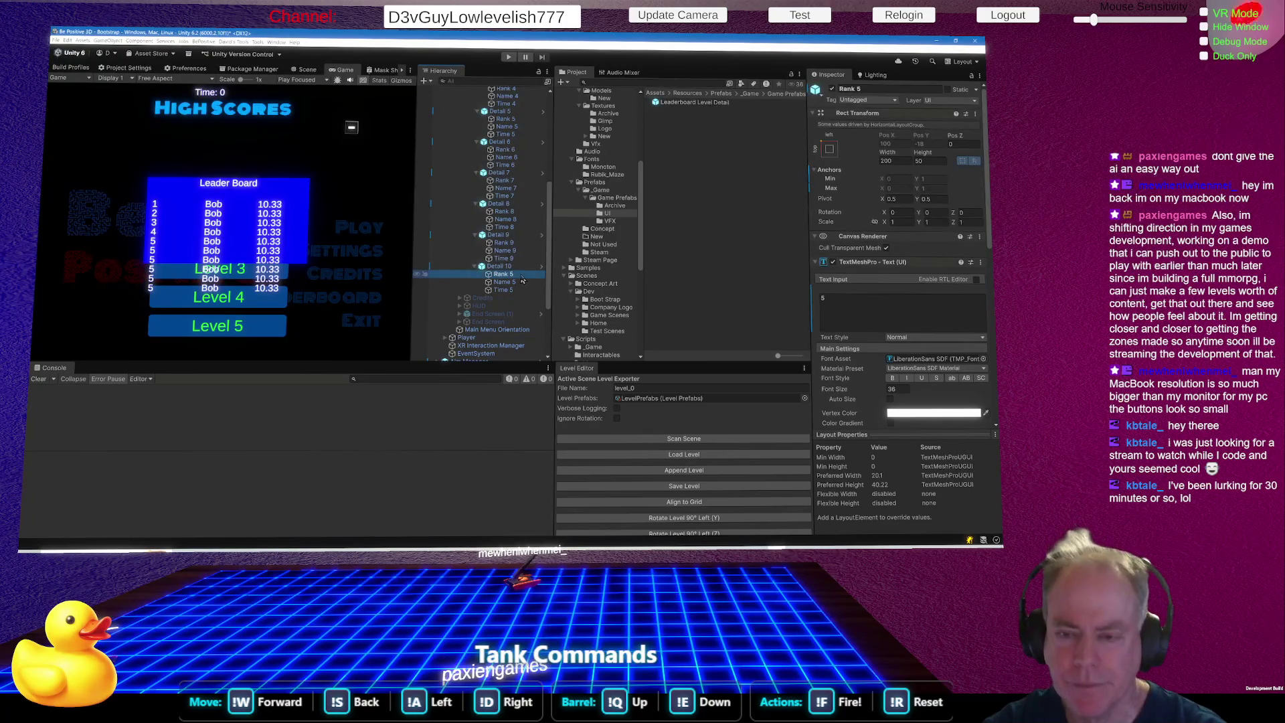
pyautogui.press('F2')
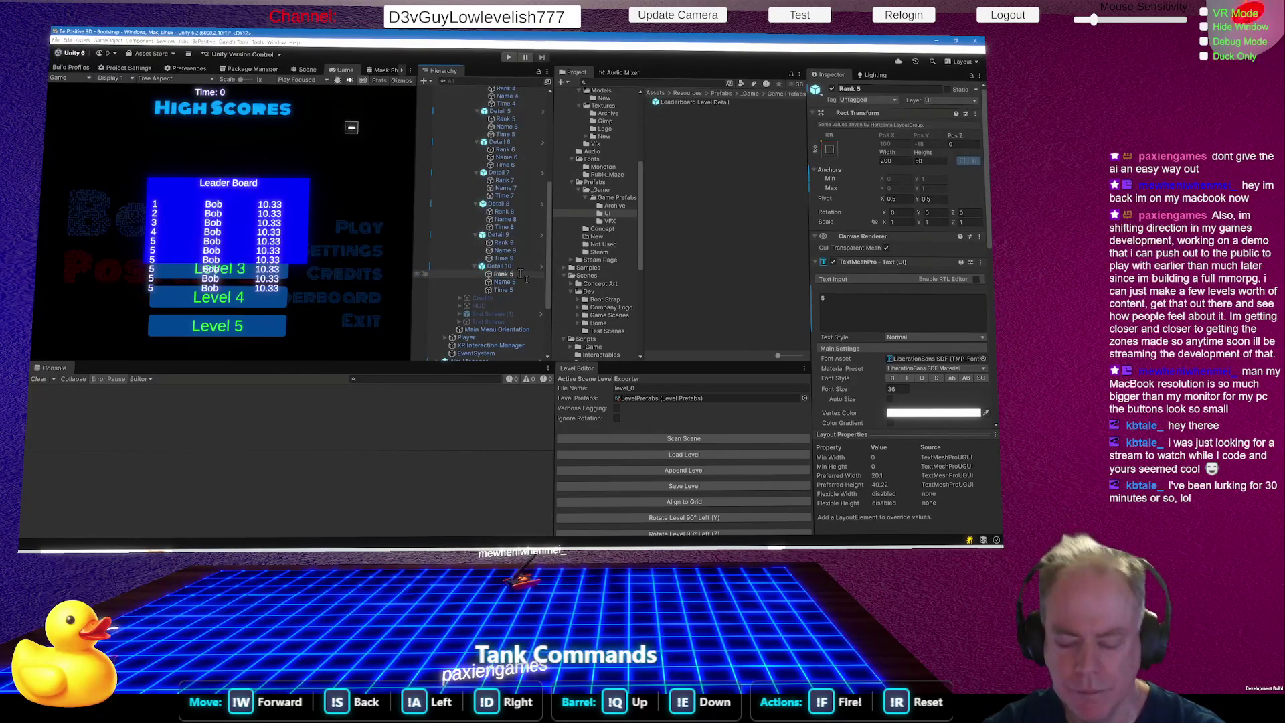
pyautogui.press('BackSpace')
pyautogui.write('10')
pyautogui.click(523, 281)
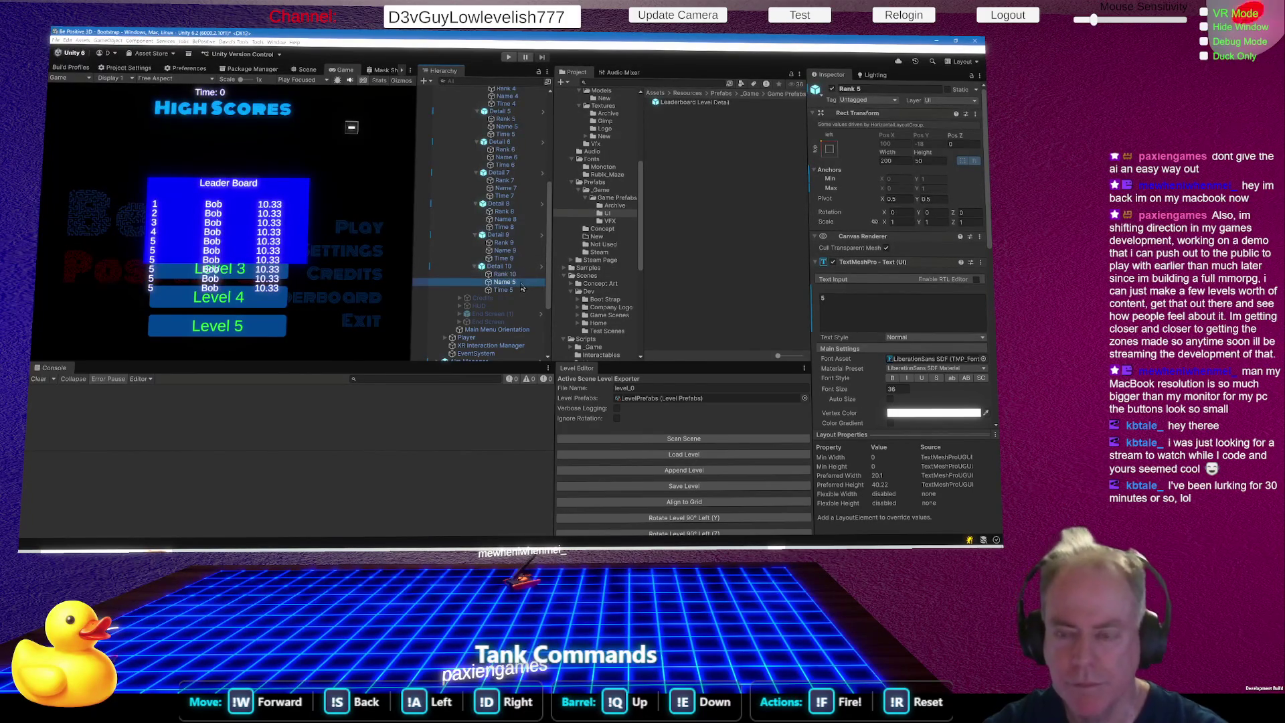
pyautogui.press('F2')
pyautogui.press('BackSpace')
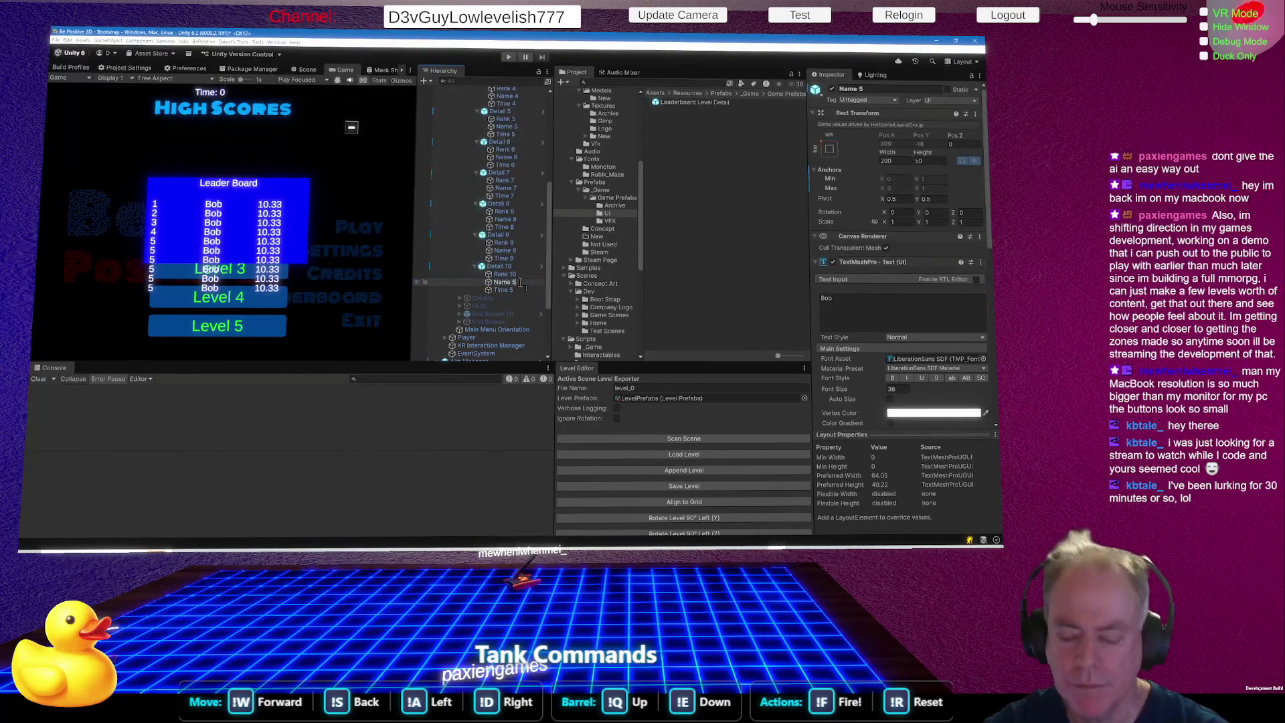
pyautogui.write('10')
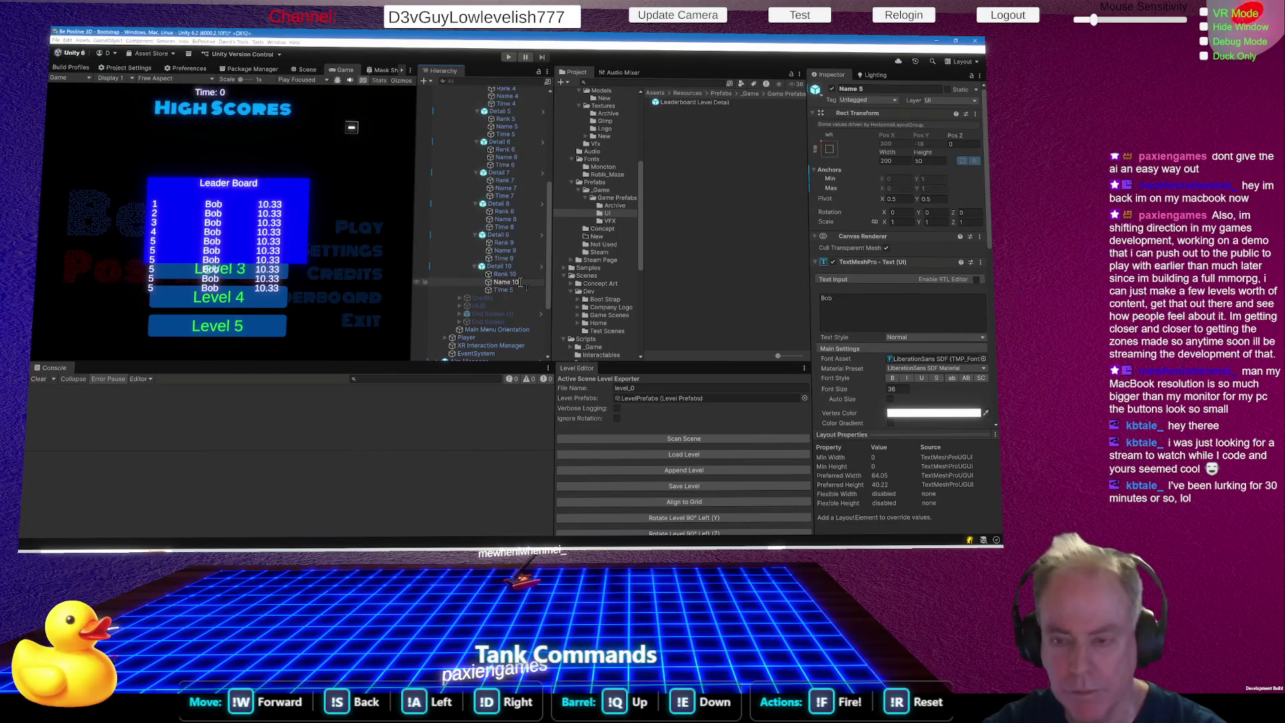
pyautogui.click(521, 291)
pyautogui.press('F2')
pyautogui.write('10')
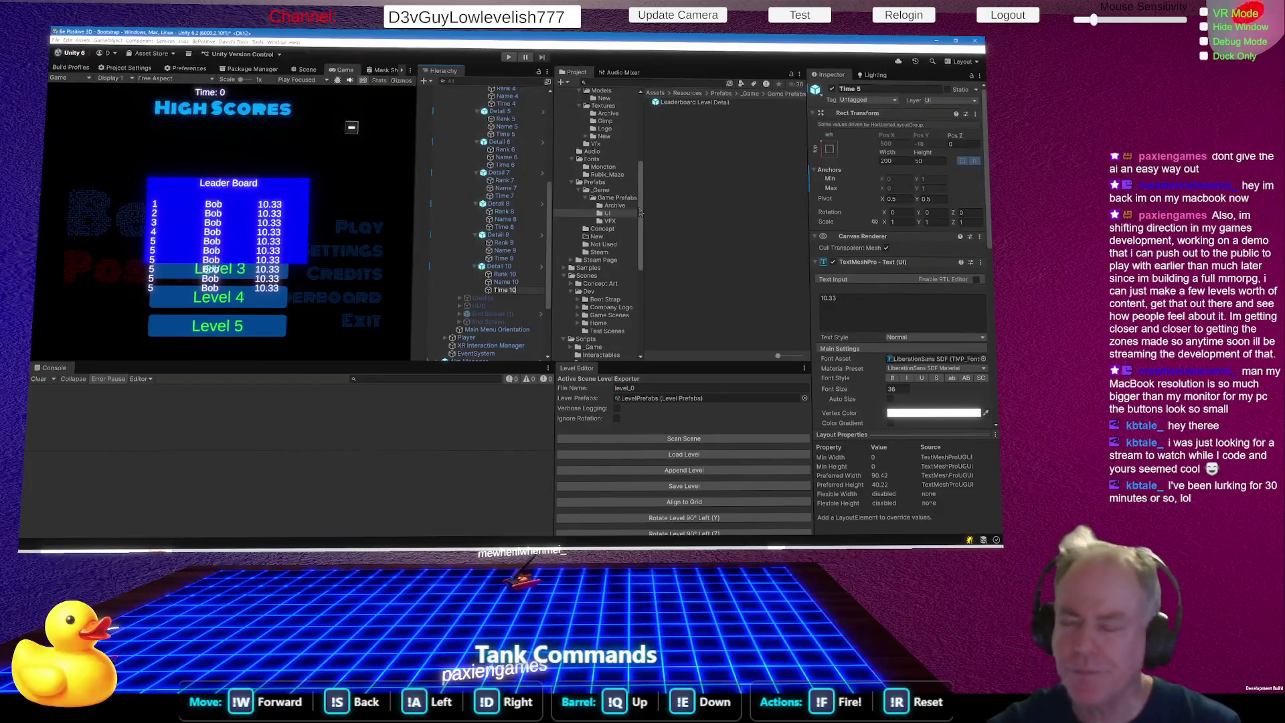
pyautogui.click(495, 235)
# Show Leader Board's empty Rank, Name and Time Texts lists and lower the Console divider.
pyautogui.scroll(5, 487, 196)
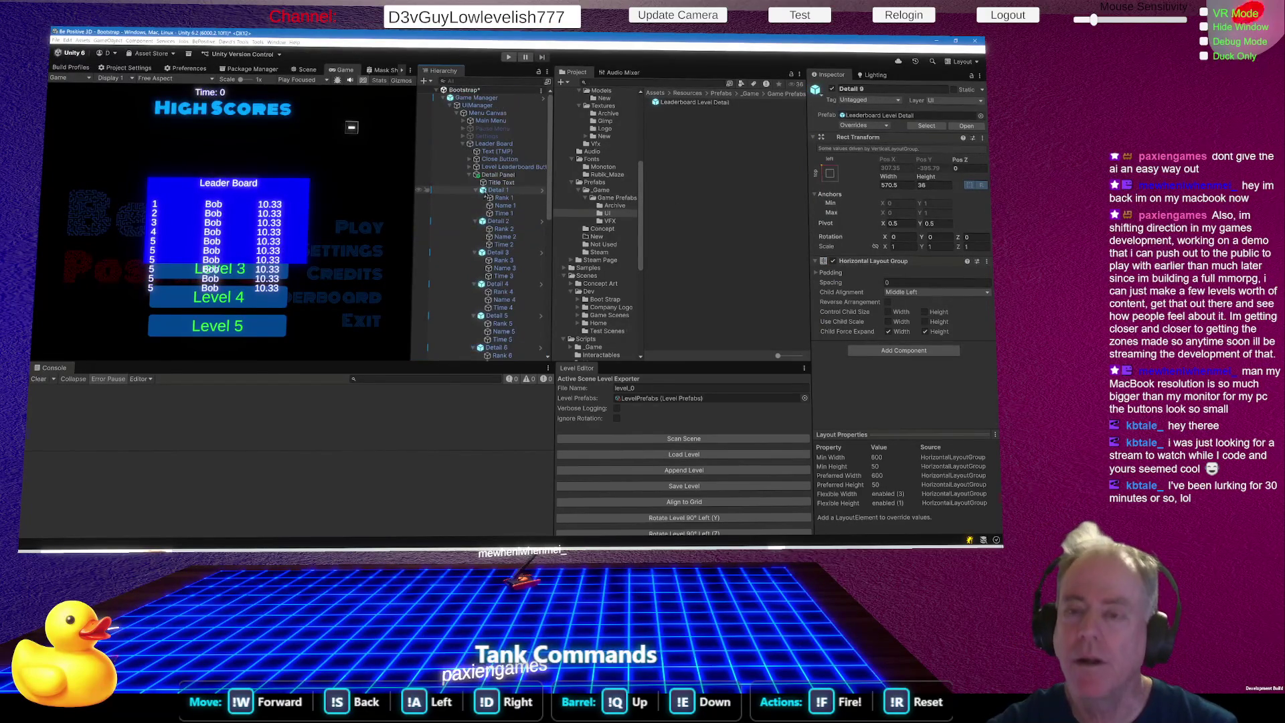
pyautogui.click(510, 144)
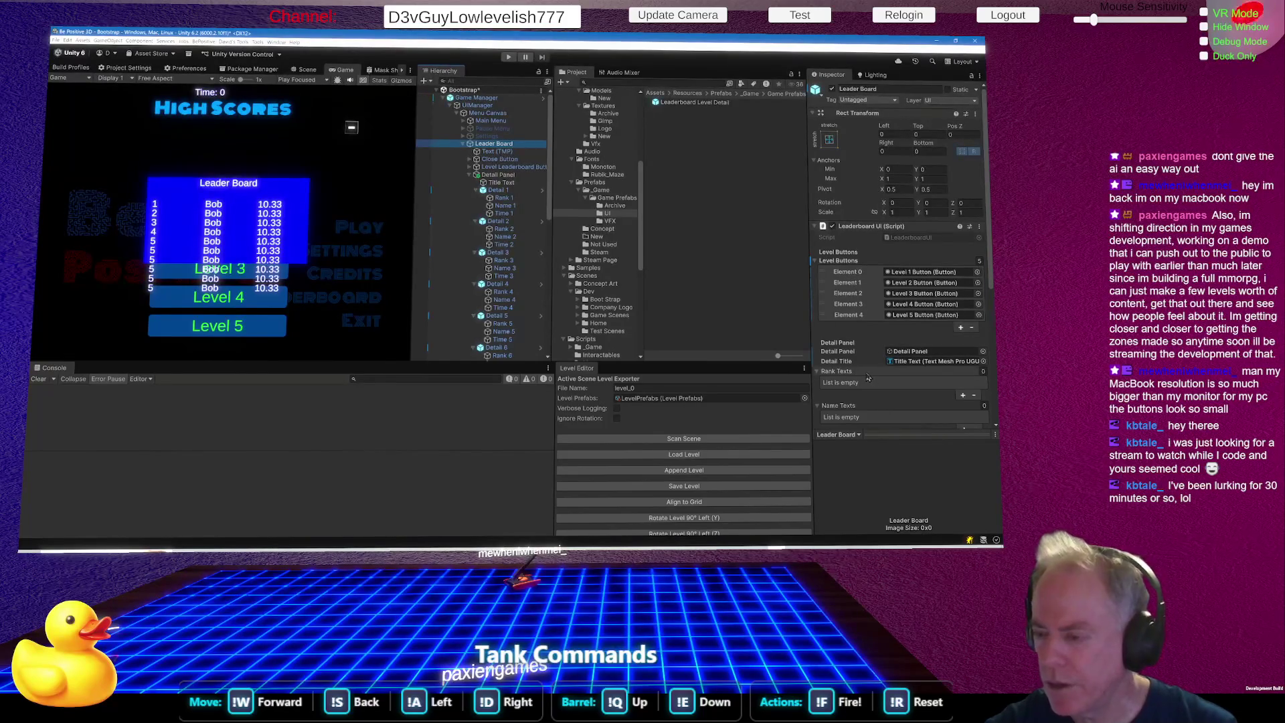
pyautogui.scroll(-2, 868, 378)
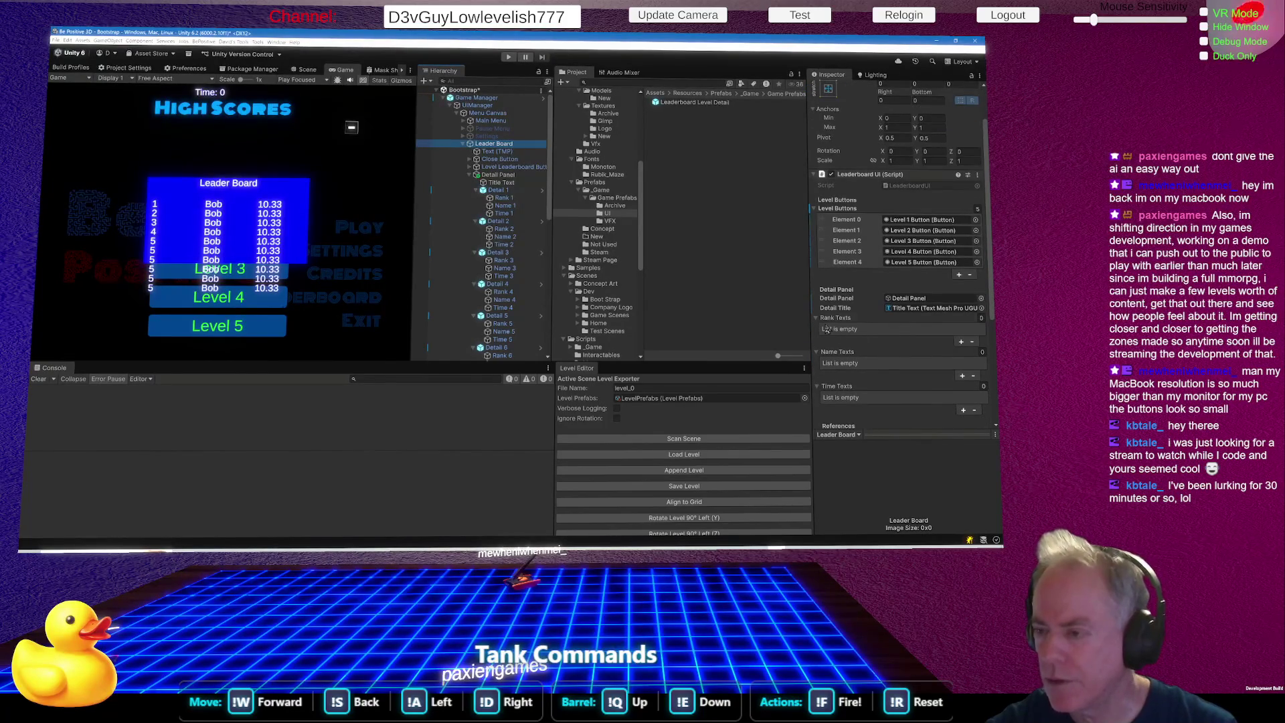
pyautogui.scroll(-3, 536, 224)
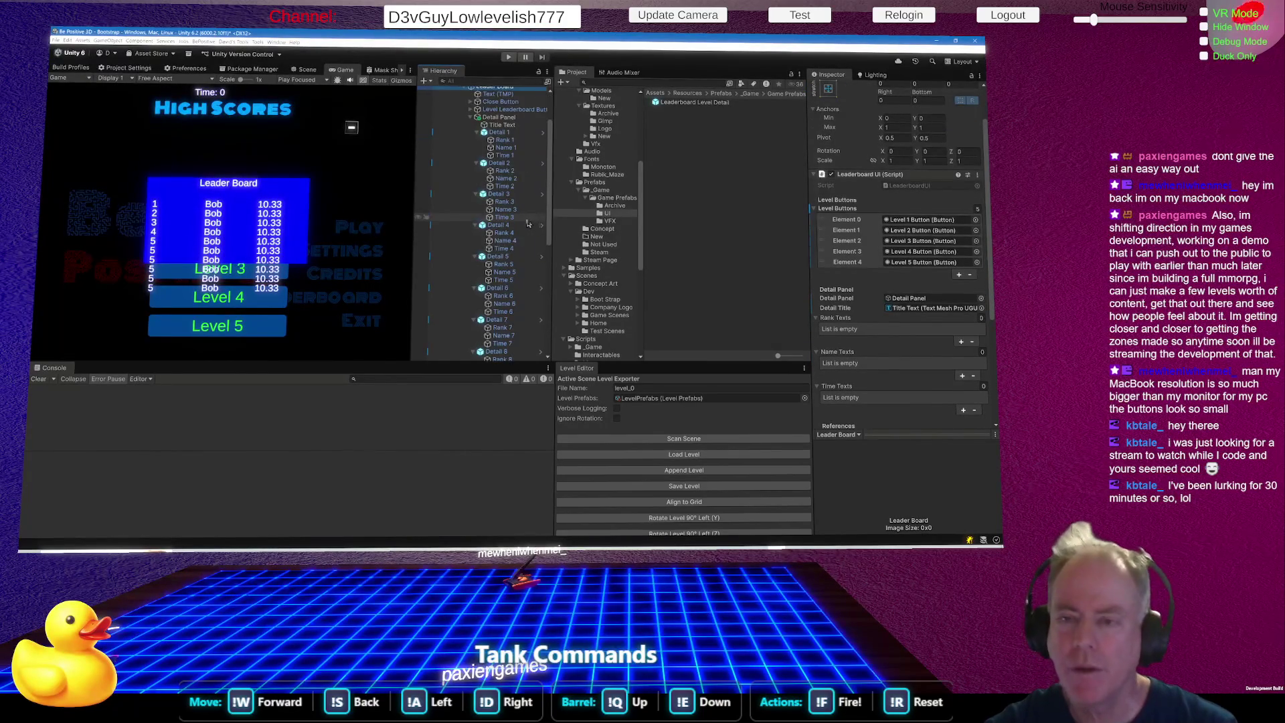
pyautogui.moveTo(471, 362); pyautogui.dragTo(473, 461)
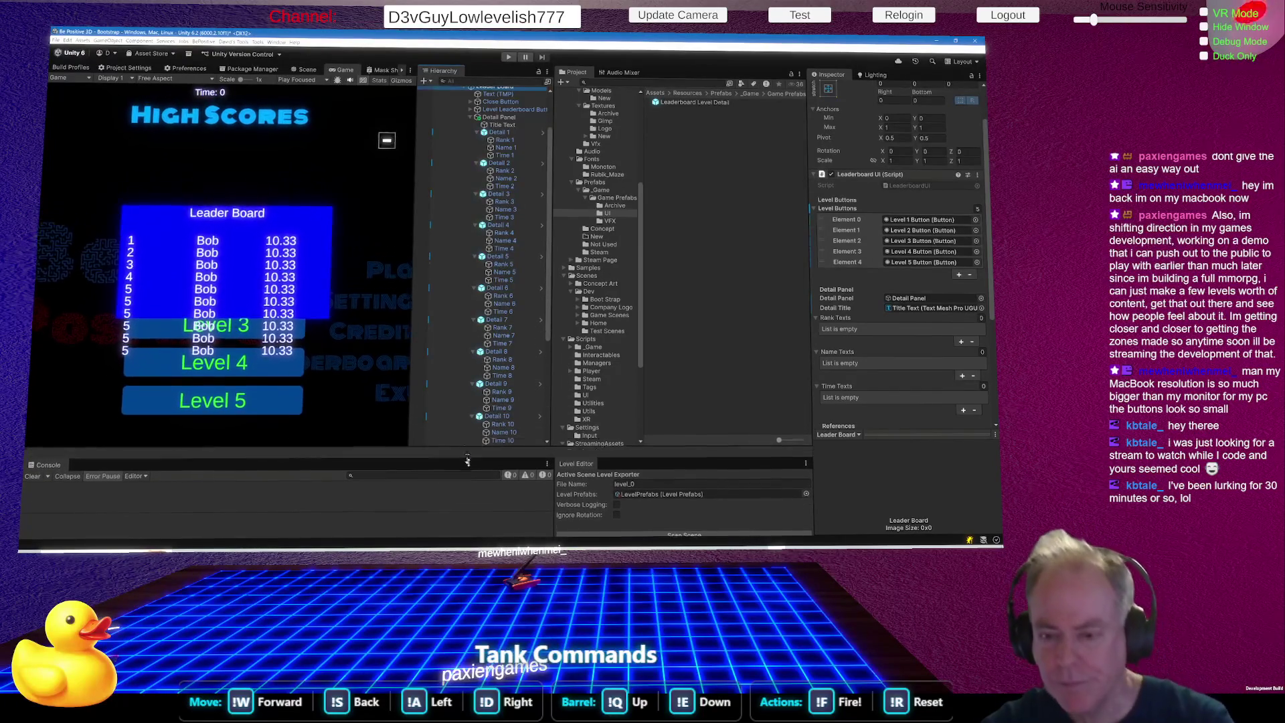
pyautogui.keyDown('ctrl'); pyautogui.click(509, 141); pyautogui.keyUp('ctrl')
# Multi-select Rank 2 through Rank 10 in the Hierarchy, then reselect the Detail Panel.
pyautogui.keyDown('ctrl'); pyautogui.click(507, 172); pyautogui.keyUp('ctrl')
pyautogui.keyDown('ctrl'); pyautogui.click(515, 201); pyautogui.keyUp('ctrl')
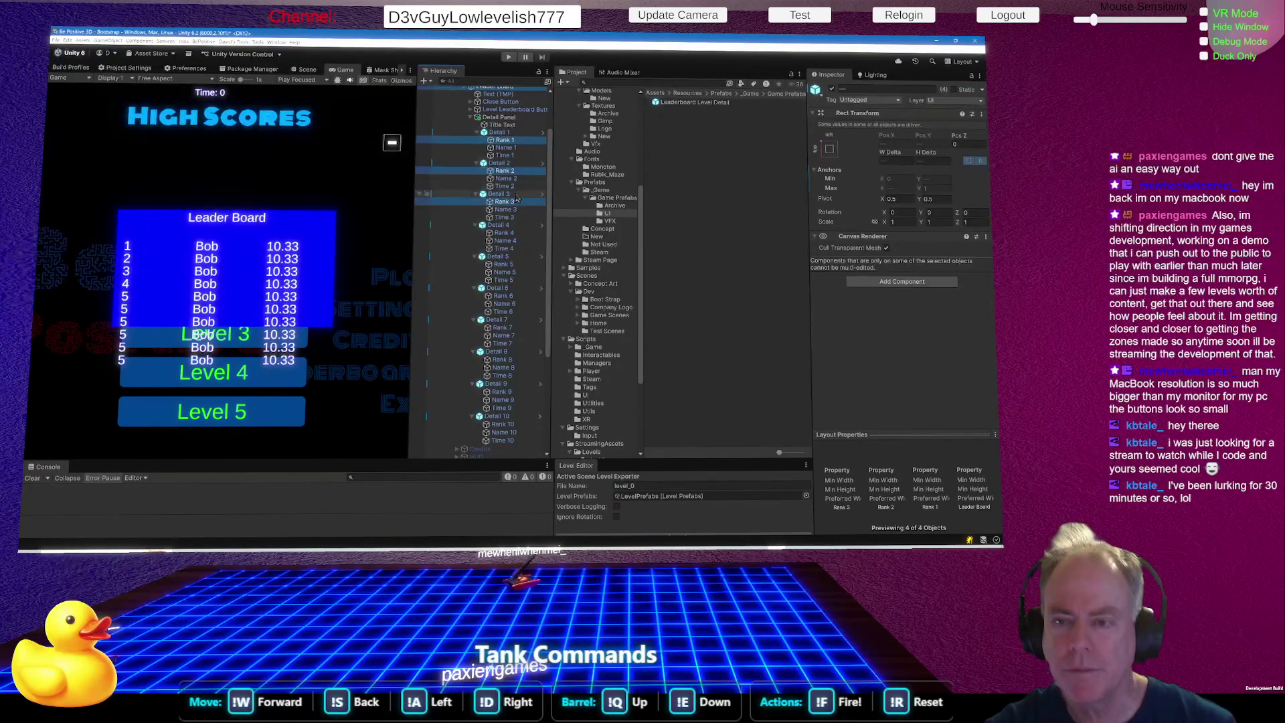
pyautogui.keyDown('ctrl'); pyautogui.click(507, 233); pyautogui.keyUp('ctrl')
pyautogui.keyDown('ctrl'); pyautogui.click(507, 265); pyautogui.keyUp('ctrl')
pyautogui.keyDown('ctrl'); pyautogui.click(507, 296); pyautogui.keyUp('ctrl')
pyautogui.keyDown('ctrl'); pyautogui.click(504, 327); pyautogui.keyUp('ctrl')
pyautogui.keyDown('ctrl'); pyautogui.click(504, 360); pyautogui.keyUp('ctrl')
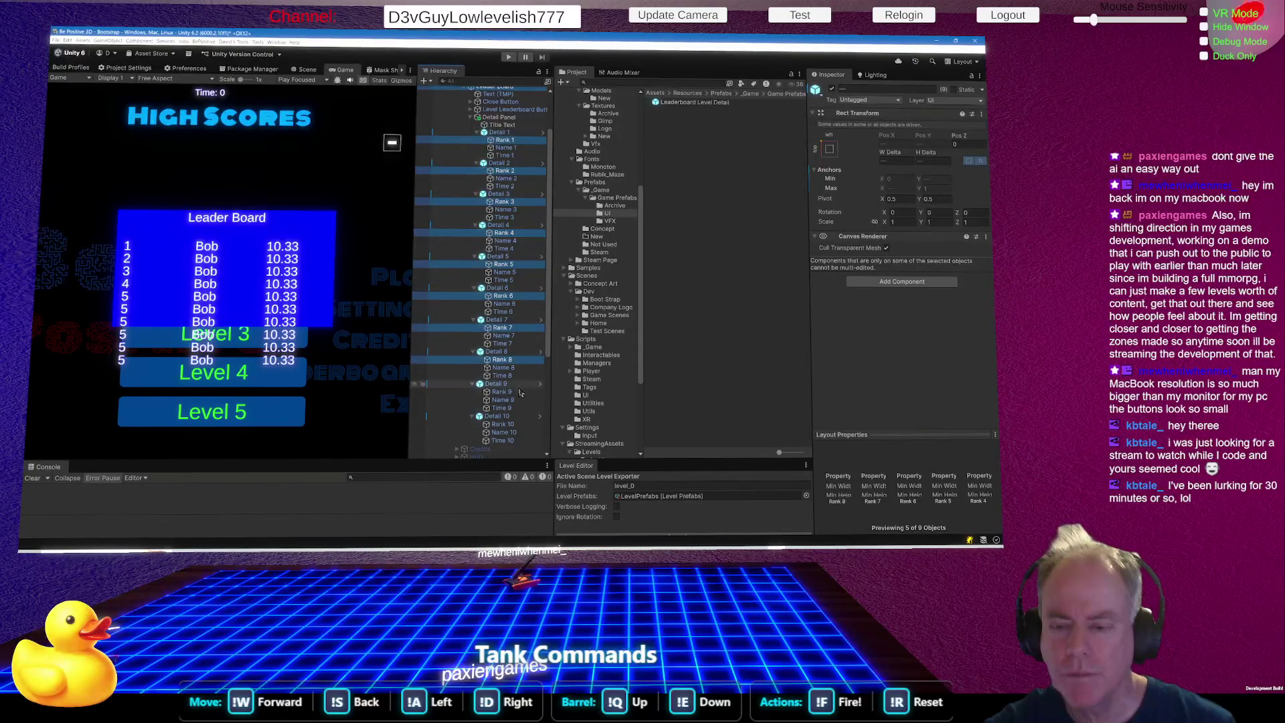
pyautogui.keyDown('ctrl'); pyautogui.click(503, 392); pyautogui.keyUp('ctrl')
pyautogui.keyDown('ctrl'); pyautogui.click(507, 424); pyautogui.keyUp('ctrl')
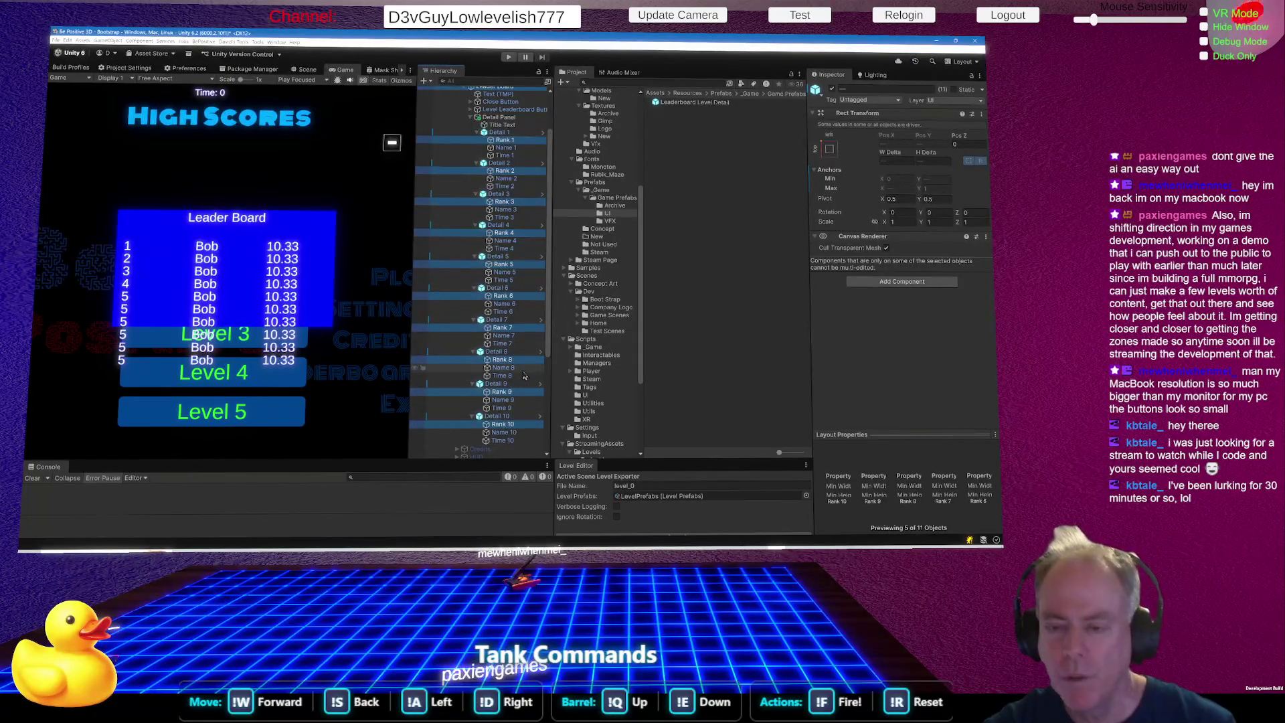
pyautogui.keyDown('ctrl'); pyautogui.click(526, 334); pyautogui.keyUp('ctrl')
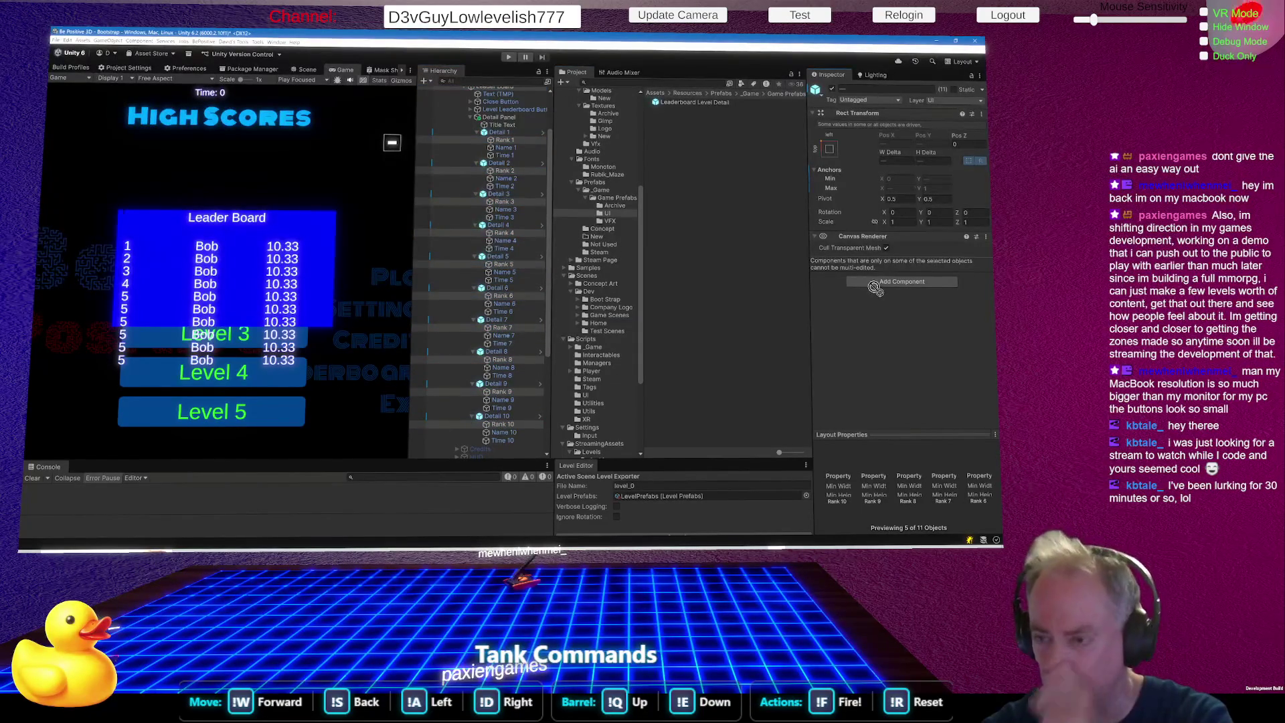
pyautogui.click(513, 117)
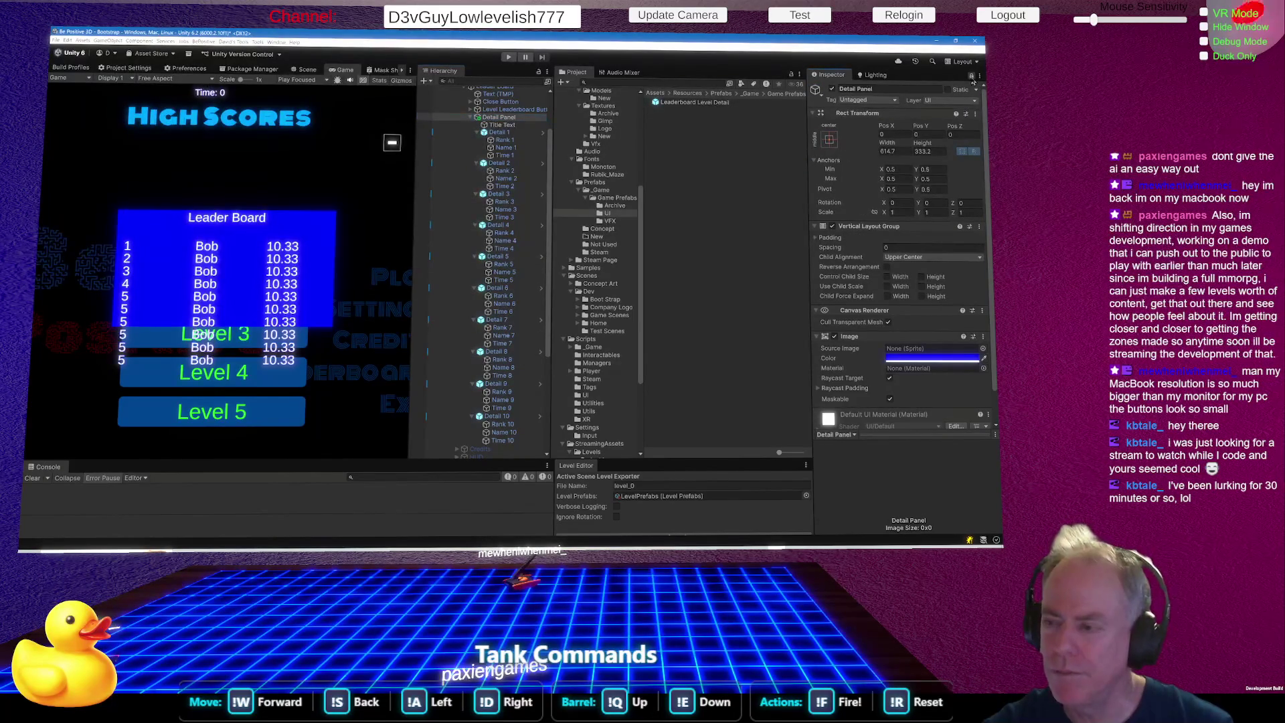
pyautogui.scroll(-2, 883, 393)
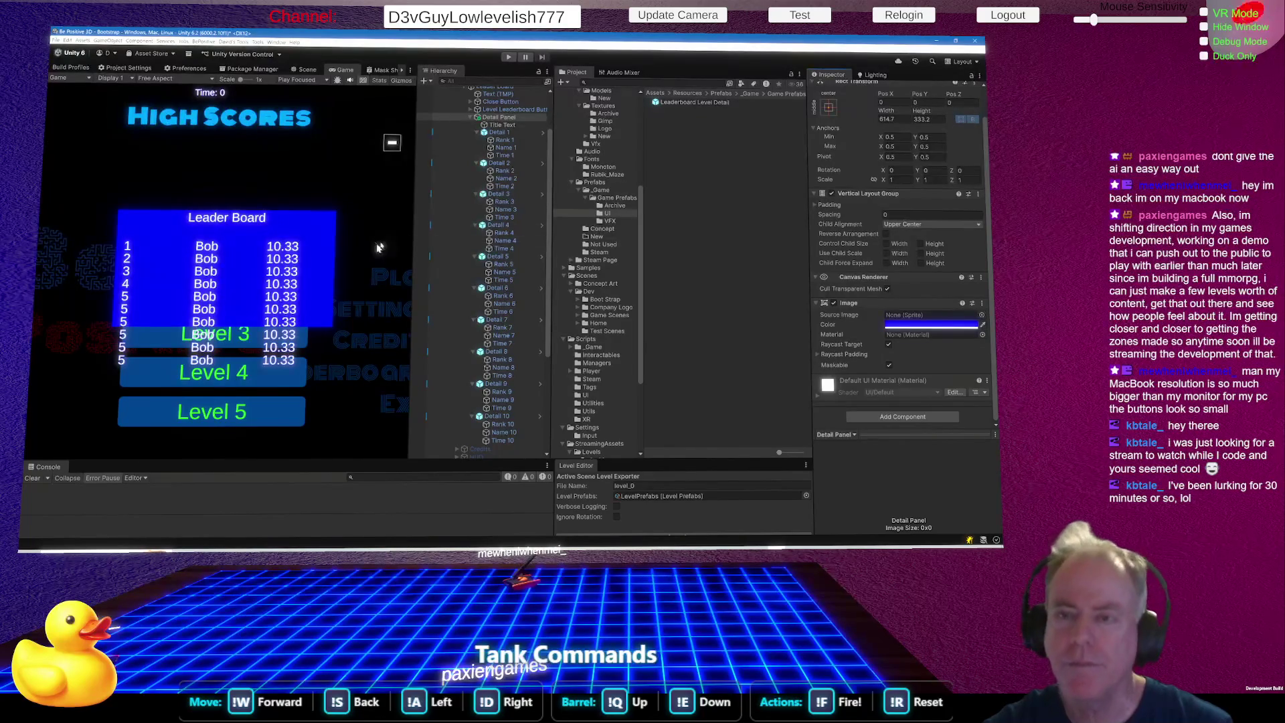
pyautogui.scroll(3, 510, 154)
# Select Leader Board and lock the Inspector on its Leaderboard UI settings.
pyautogui.click(498, 143)
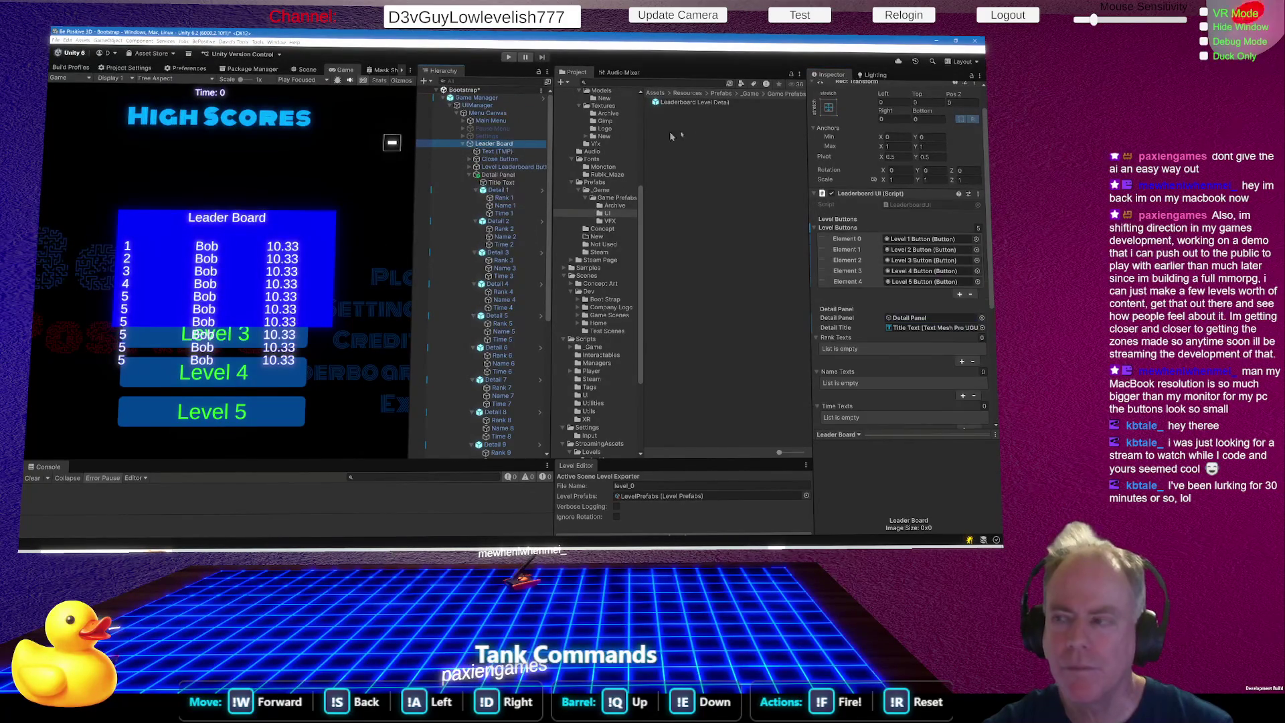
pyautogui.click(972, 76)
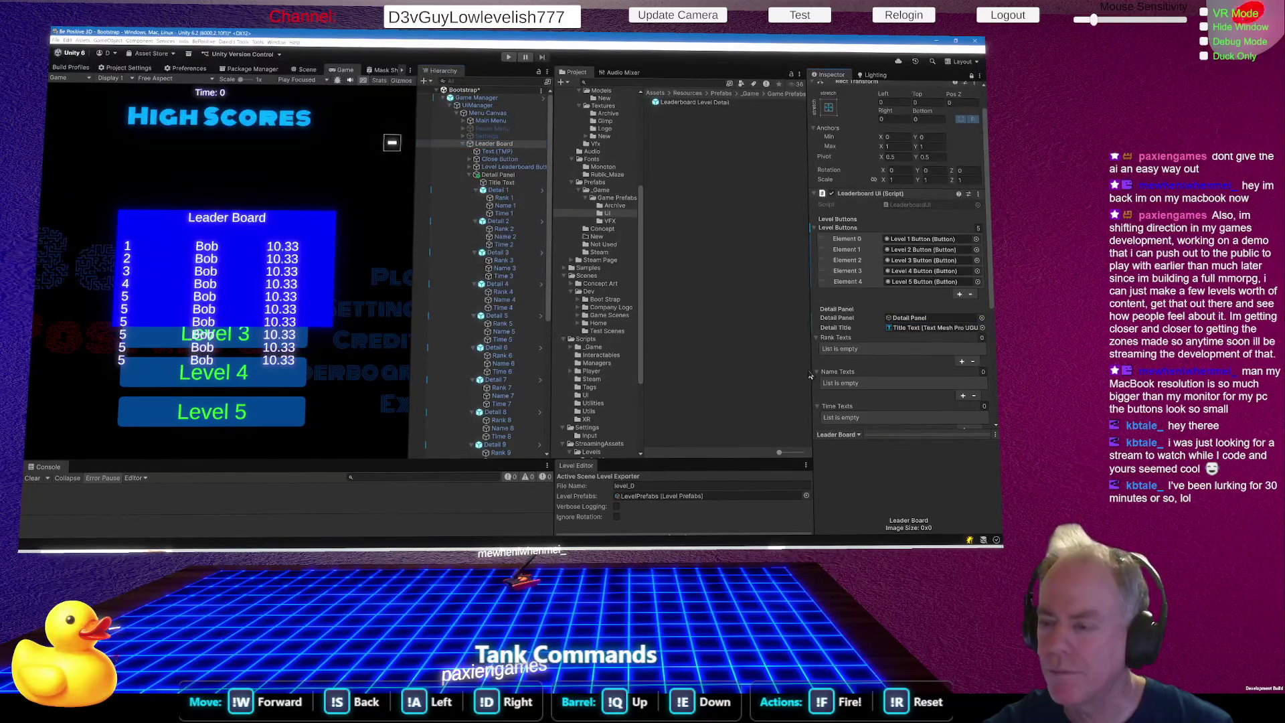
pyautogui.scroll(-2, 810, 376)
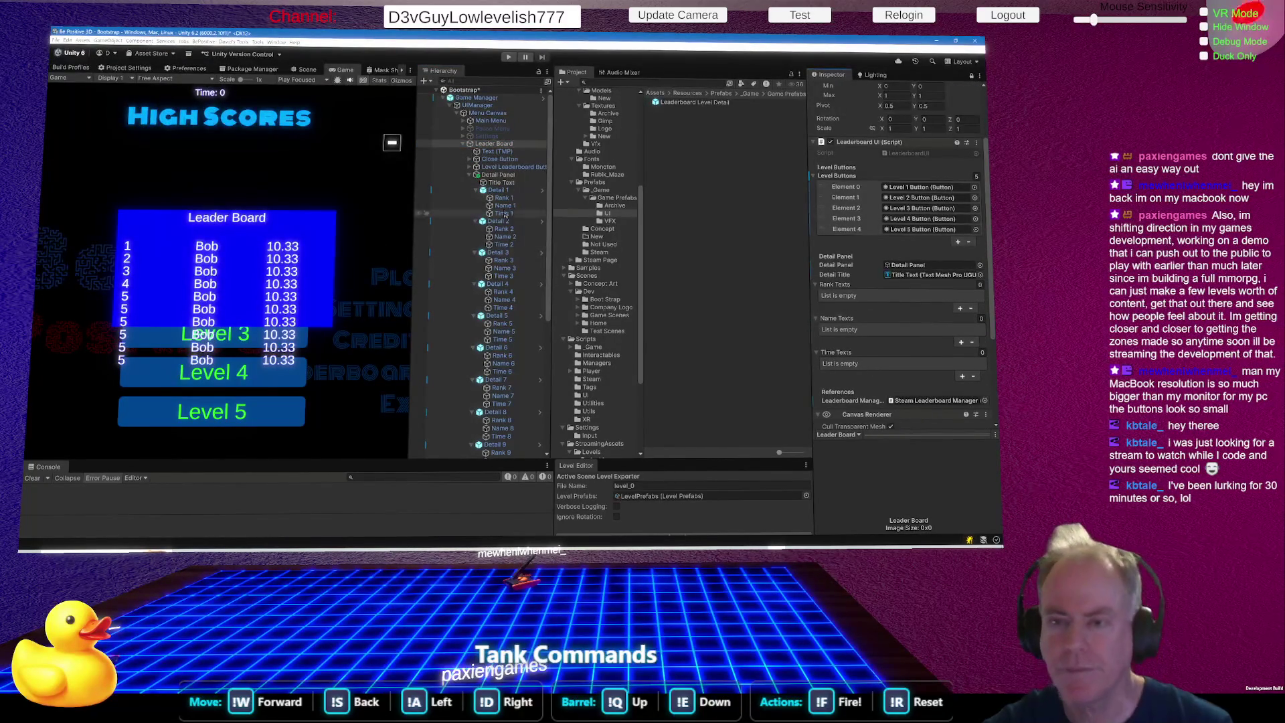
pyautogui.scroll(-2, 505, 217)
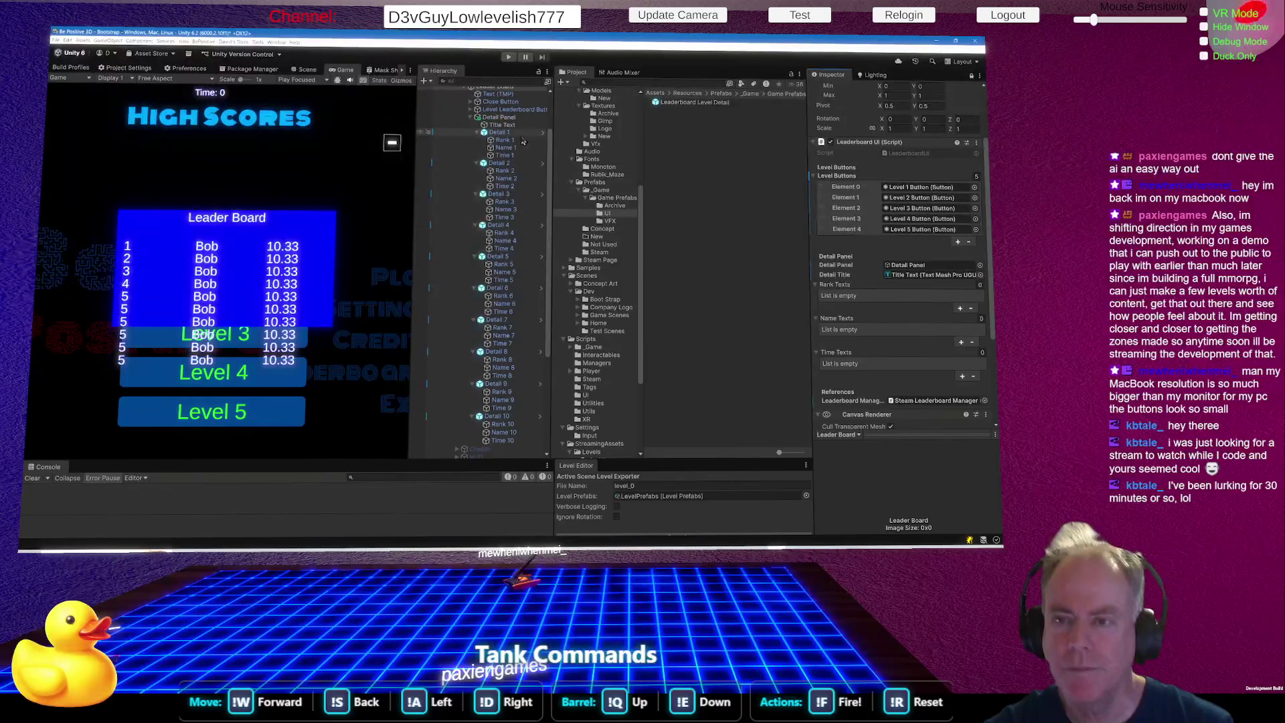
# Drag Rank 1 through Rank 10 onto the Rank Texts list, filling its ten entries.
pyautogui.click(519, 140)
pyautogui.keyDown('ctrl'); pyautogui.click(512, 170); pyautogui.keyUp('ctrl')
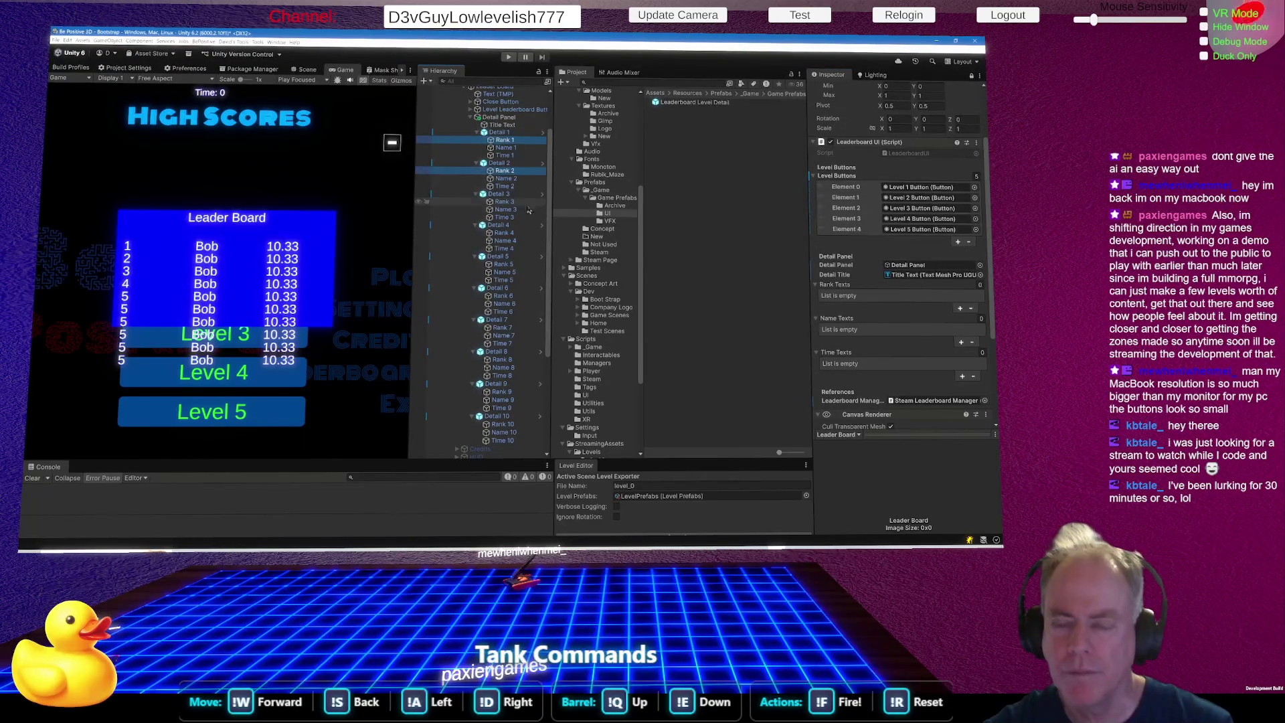
pyautogui.keyDown('ctrl'); pyautogui.click(512, 202); pyautogui.keyUp('ctrl')
pyautogui.keyDown('ctrl'); pyautogui.click(512, 233); pyautogui.keyUp('ctrl')
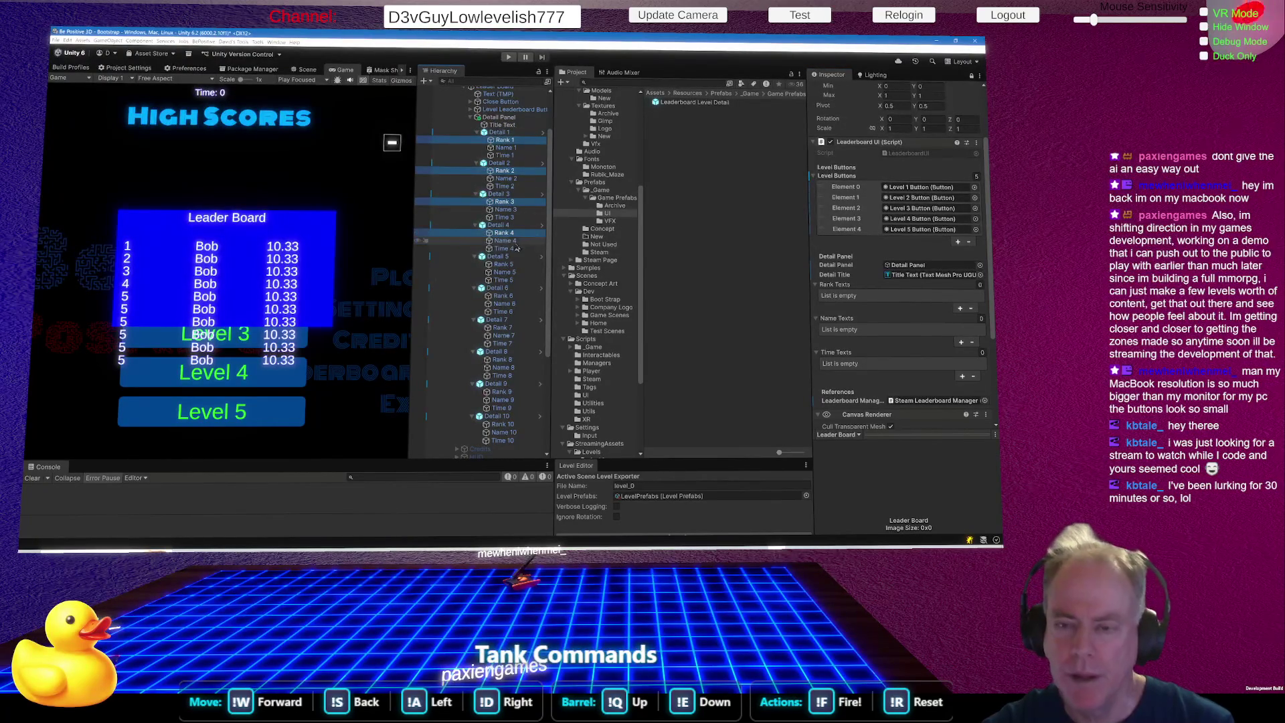
pyautogui.keyDown('ctrl'); pyautogui.click(512, 265); pyautogui.keyUp('ctrl')
pyautogui.keyDown('ctrl'); pyautogui.click(512, 295); pyautogui.keyUp('ctrl')
pyautogui.keyDown('ctrl'); pyautogui.click(512, 328); pyautogui.keyUp('ctrl')
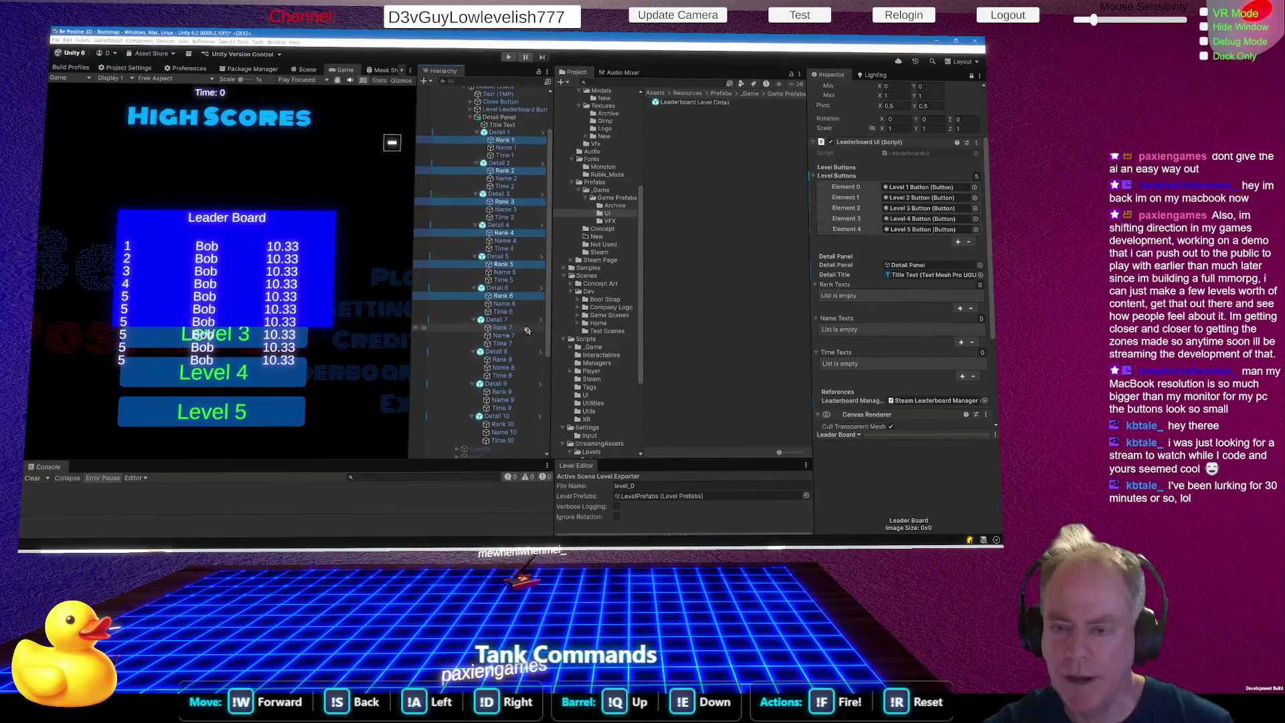
pyautogui.keyDown('ctrl'); pyautogui.click(512, 360); pyautogui.keyUp('ctrl')
pyautogui.keyDown('ctrl'); pyautogui.click(513, 392); pyautogui.keyUp('ctrl')
pyautogui.keyDown('ctrl'); pyautogui.click(512, 424); pyautogui.keyUp('ctrl')
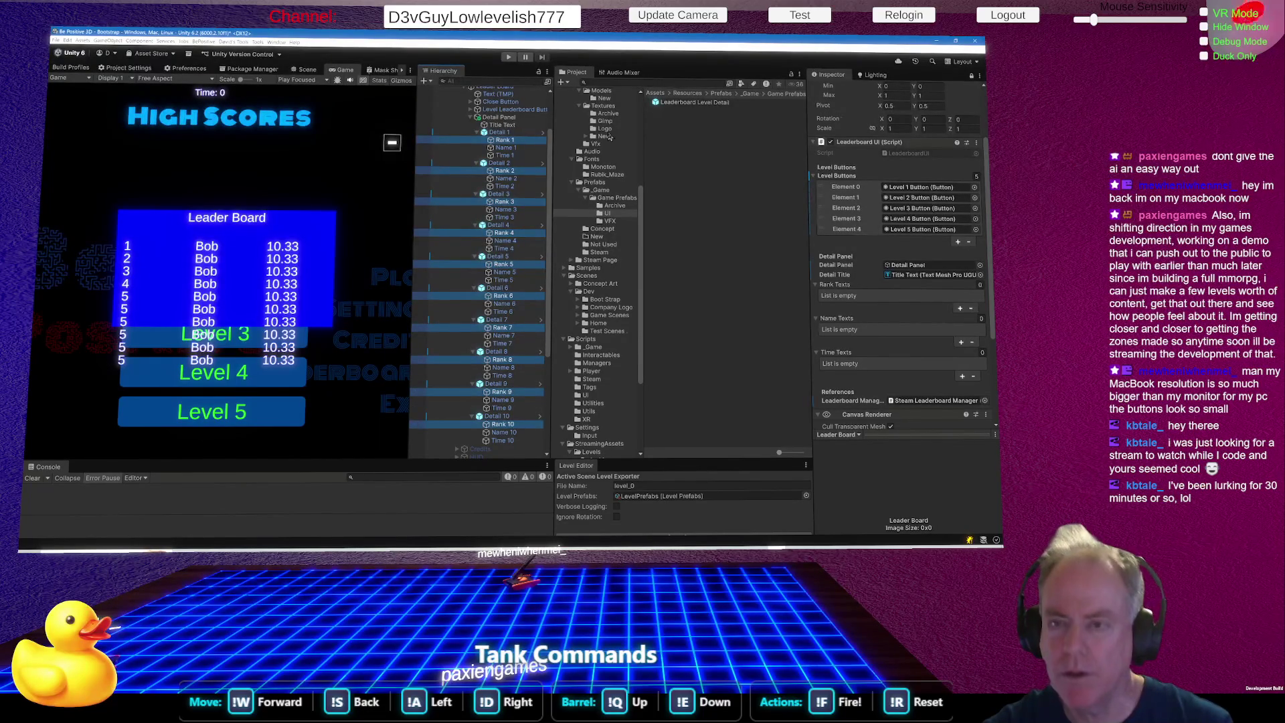
pyautogui.moveTo(529, 146)
pyautogui.mouseDown()
pyautogui.moveTo(618, 153)
pyautogui.moveTo(813, 231)
pyautogui.moveTo(840, 286)
pyautogui.mouseUp()
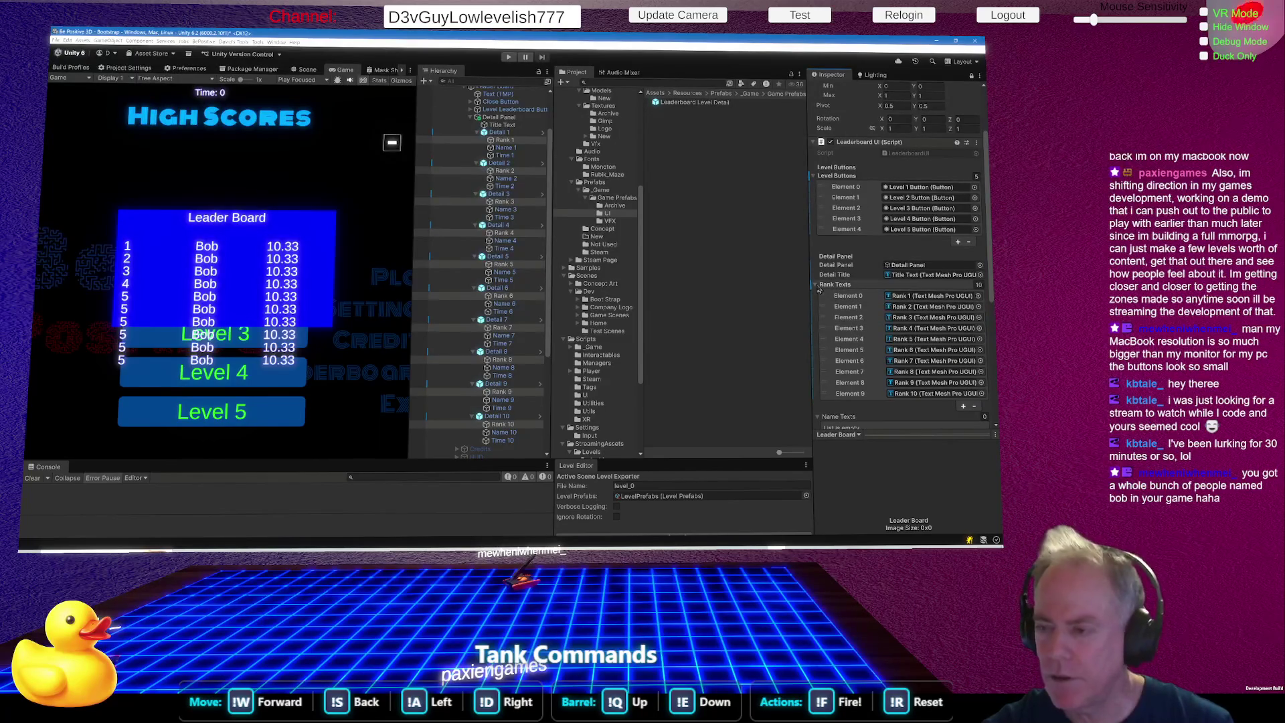
pyautogui.click(816, 287)
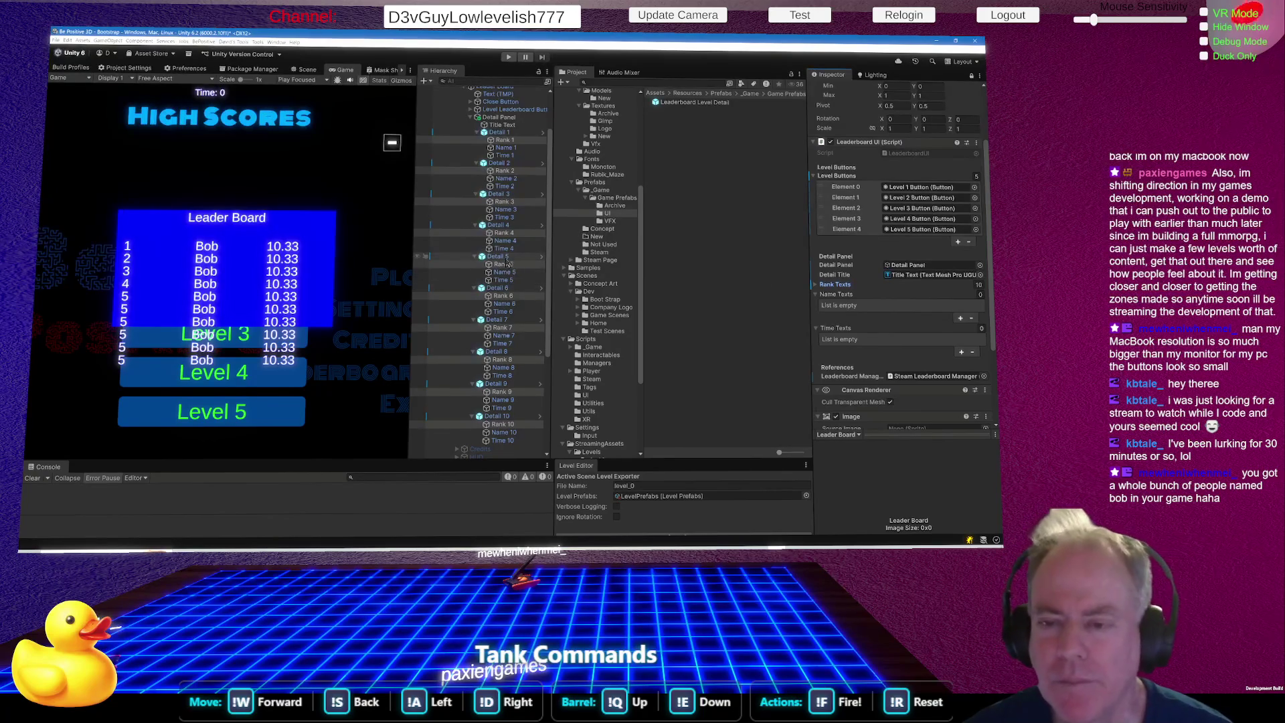
pyautogui.click(521, 296)
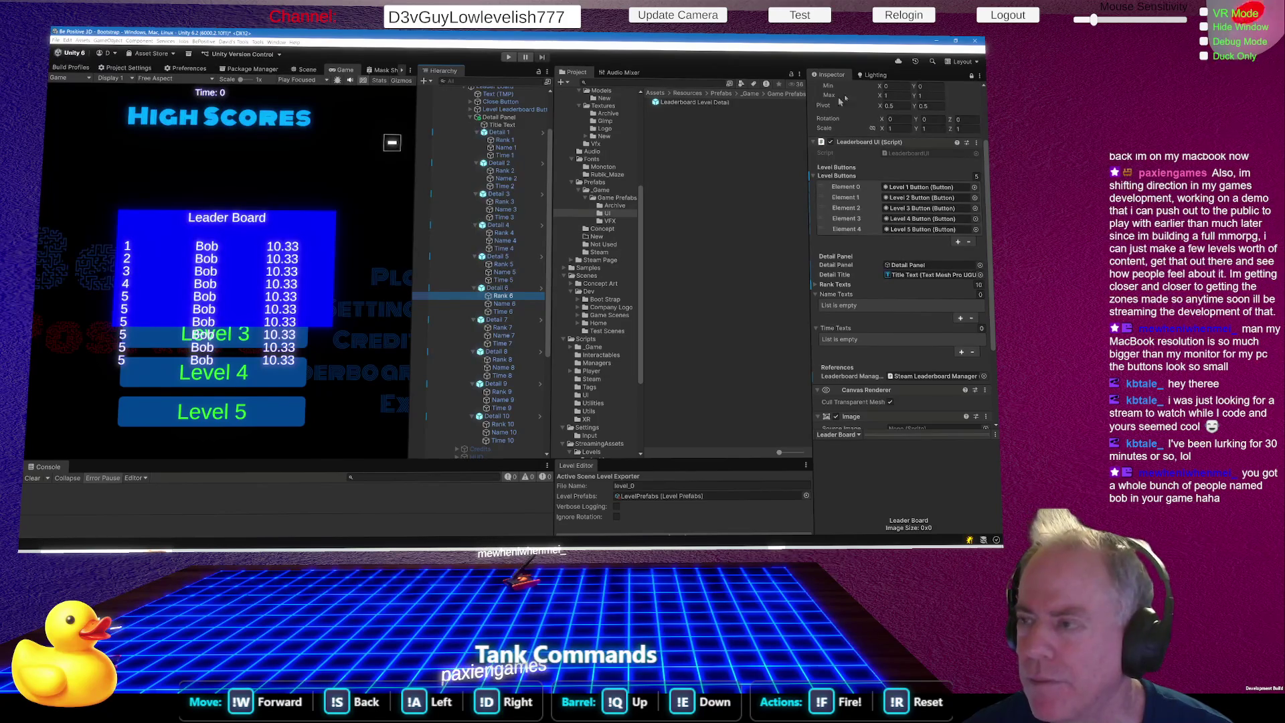
# Unlock the Inspector and edit the Rank 6–10 texts so they read 6, 7, 8, 9 and 10.
pyautogui.click(972, 77)
pyautogui.click(852, 223)
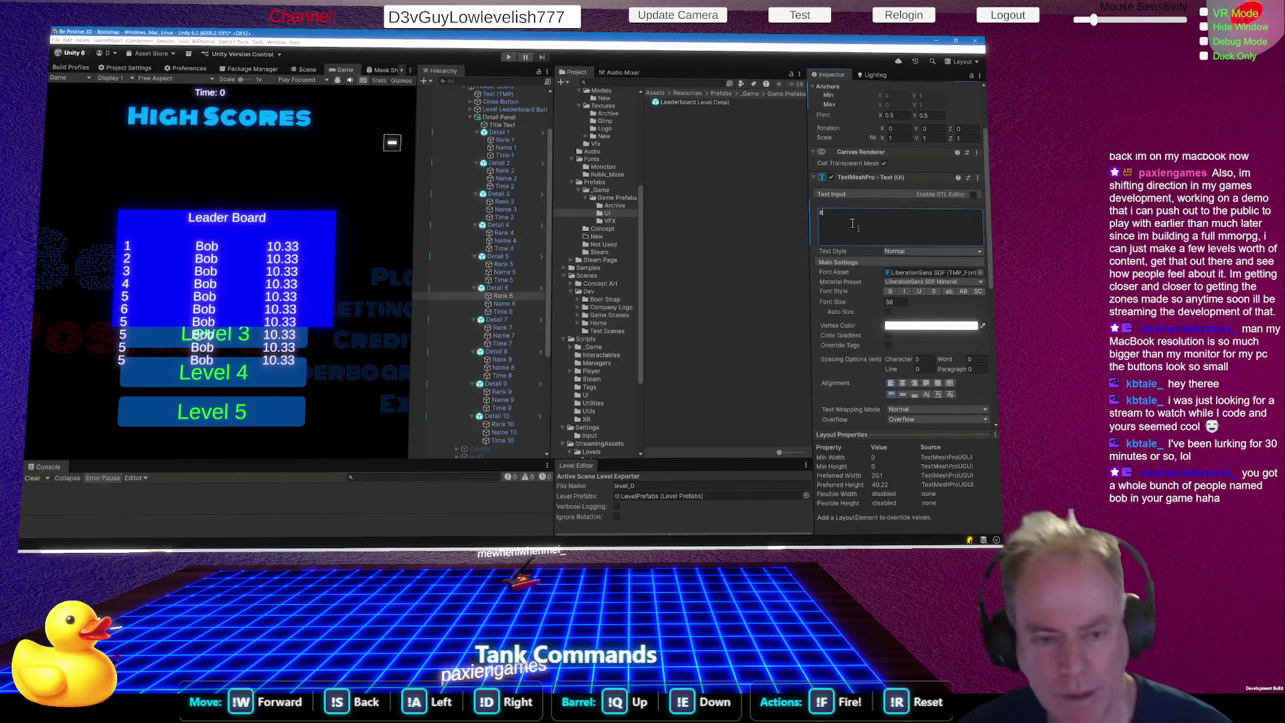
pyautogui.click(512, 329)
pyautogui.click(864, 221)
pyautogui.write('7')
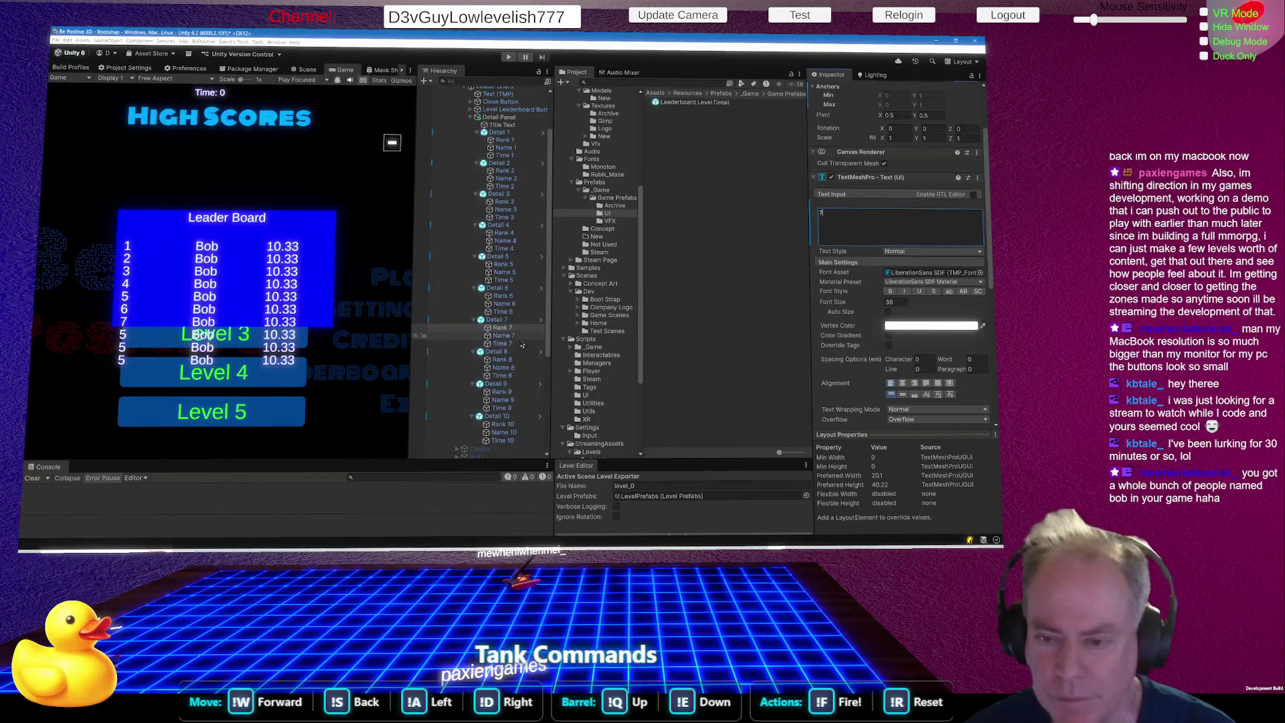
pyautogui.click(506, 361)
pyautogui.click(873, 221)
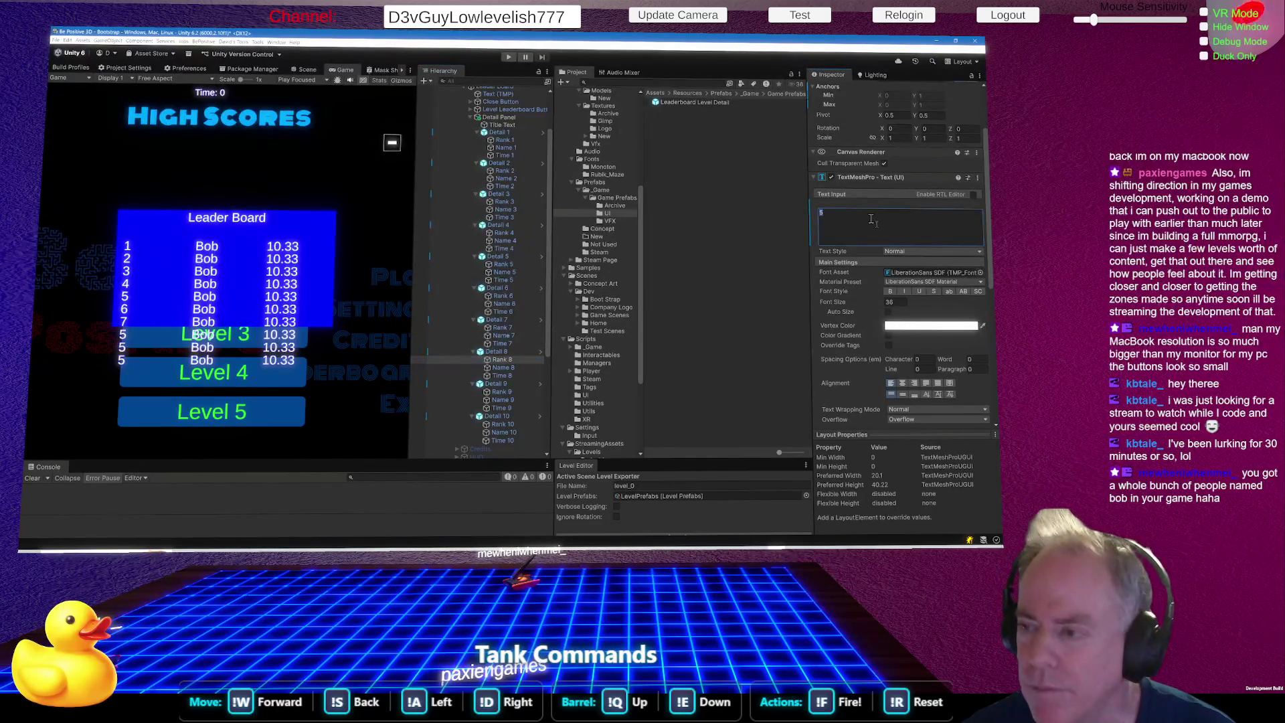
pyautogui.write('8')
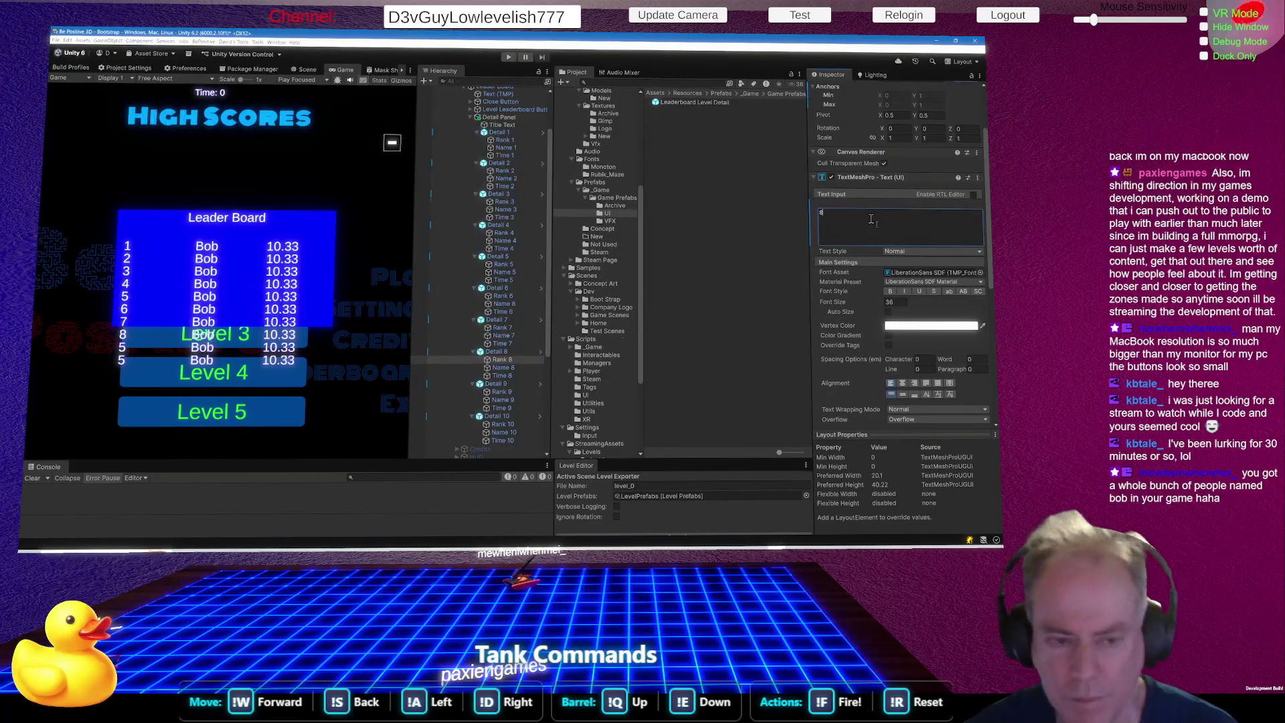
pyautogui.click(502, 392)
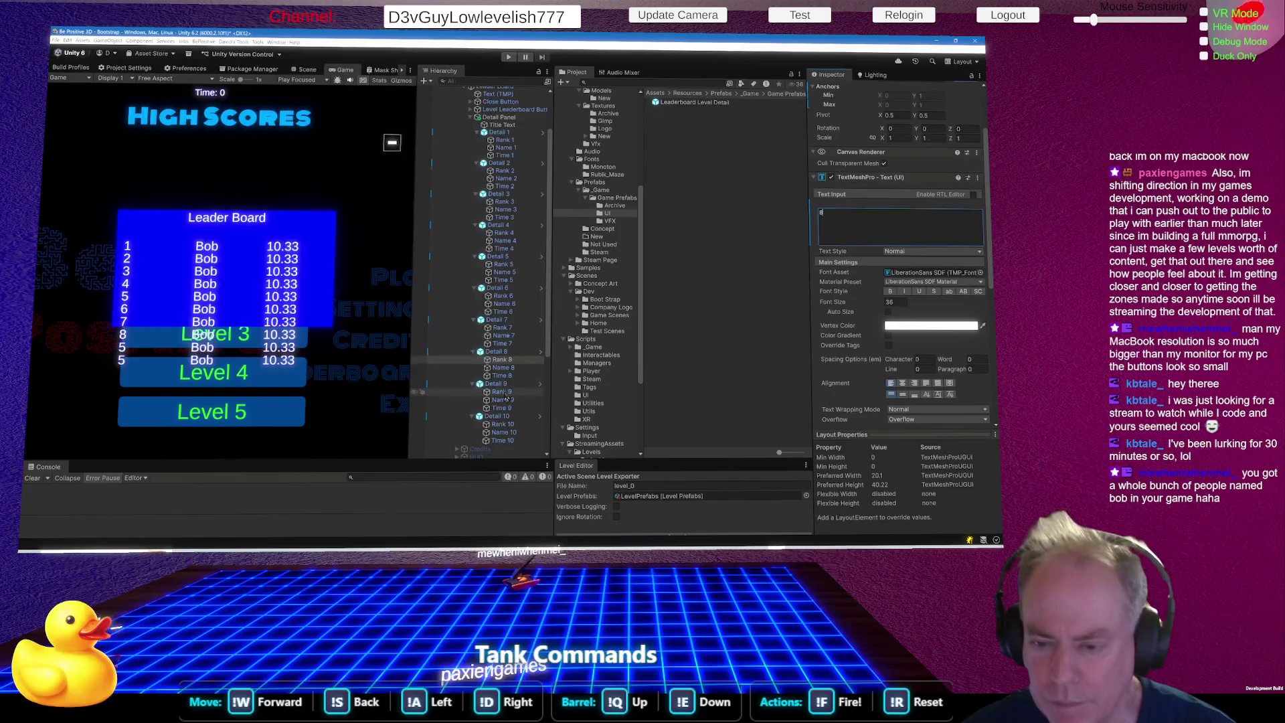
pyautogui.click(839, 230)
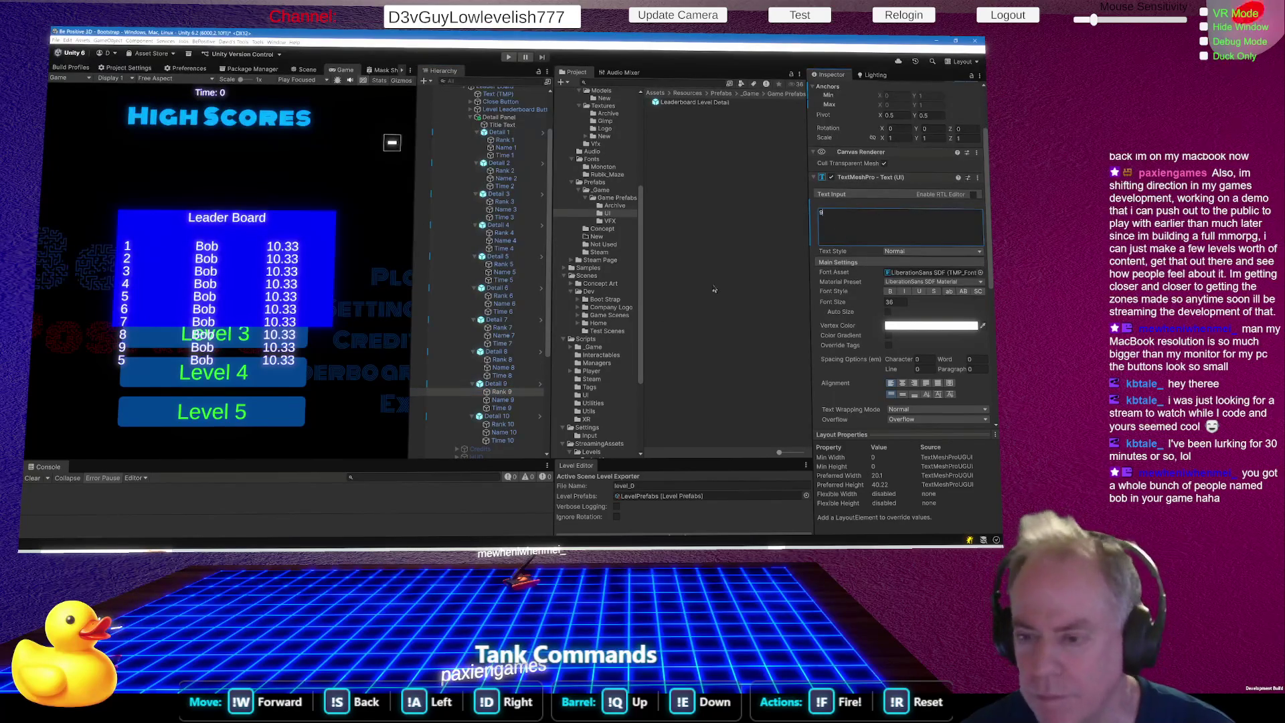
pyautogui.click(518, 426)
pyautogui.click(845, 239)
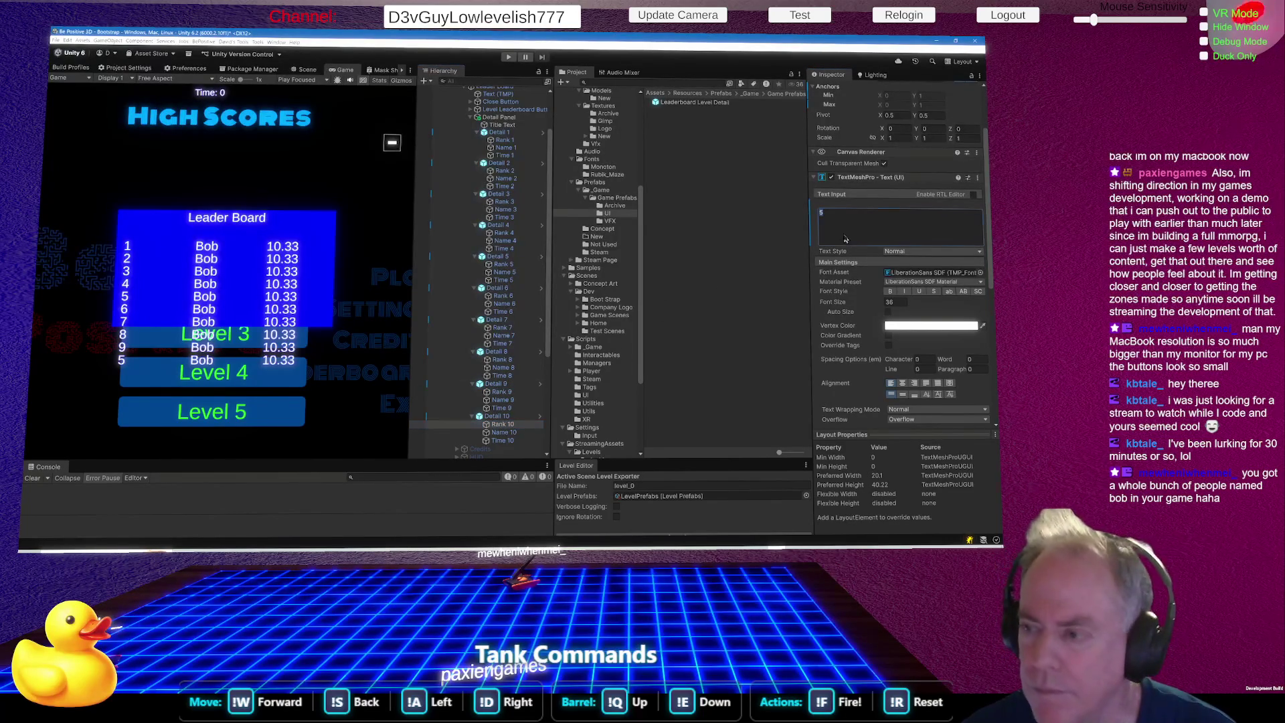
pyautogui.write('10')
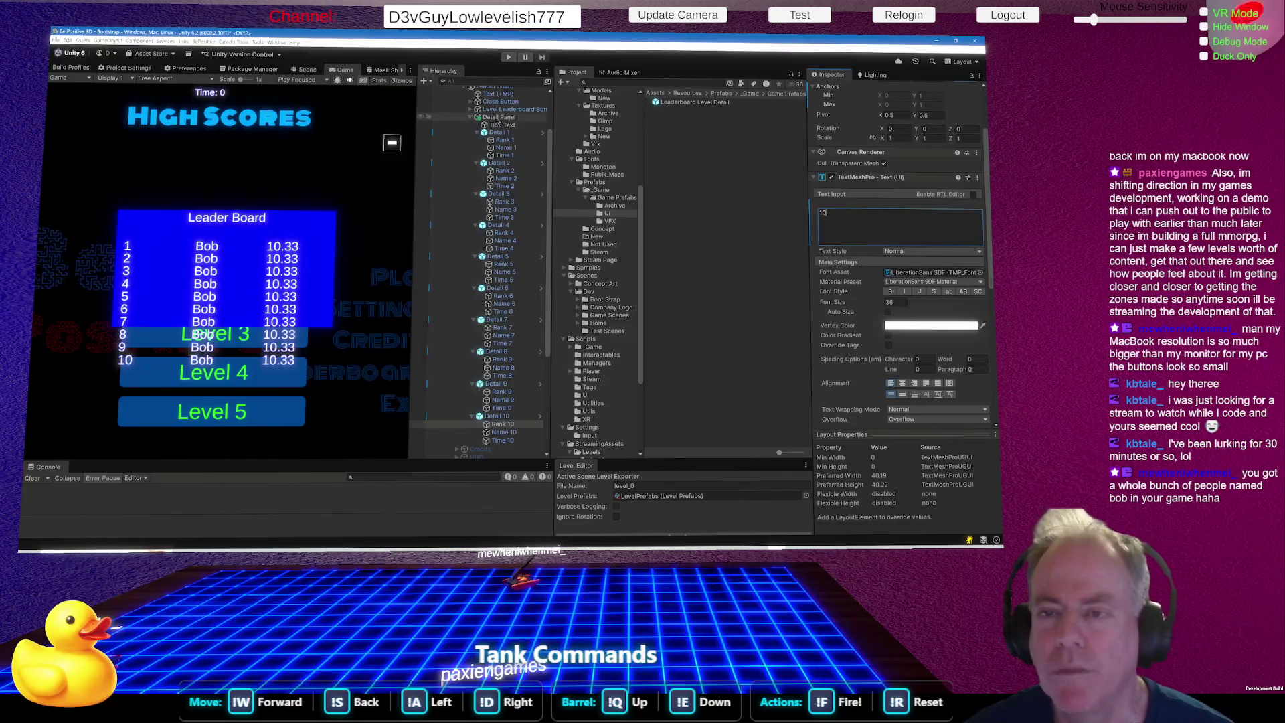
pyautogui.click(499, 118)
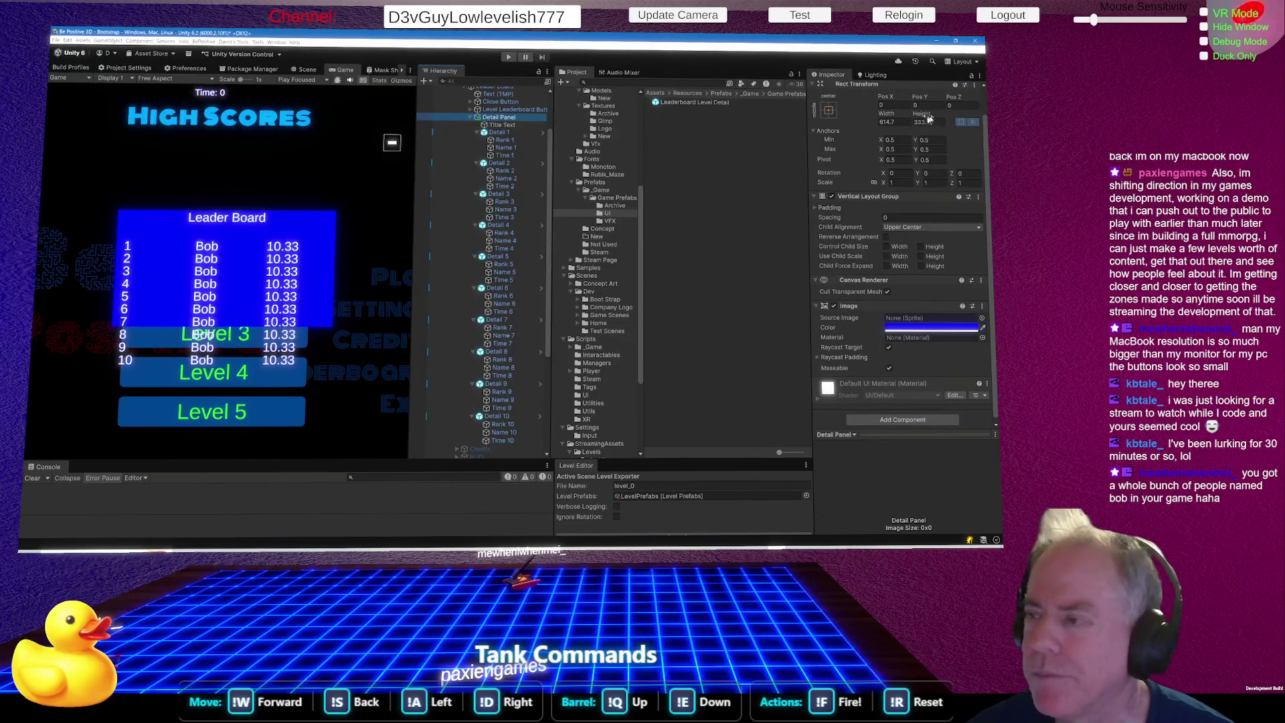
# Enlarge the Detail Panel to about 675 × 505 and recolour it dark navy 0D276F.
pyautogui.moveTo(929, 117)
pyautogui.mouseDown()
pyautogui.moveTo(971, 117)
pyautogui.moveTo(109, 102)
pyautogui.mouseUp()
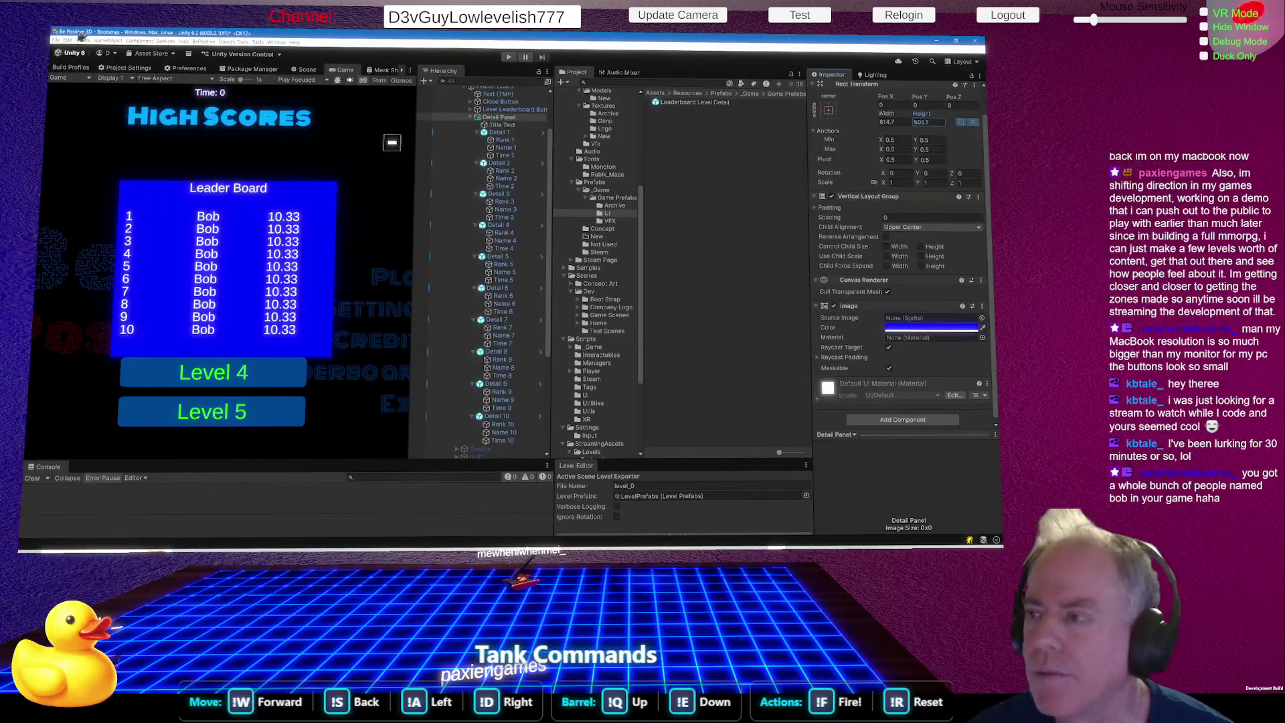
pyautogui.moveTo(897, 111); pyautogui.dragTo(944, 117)
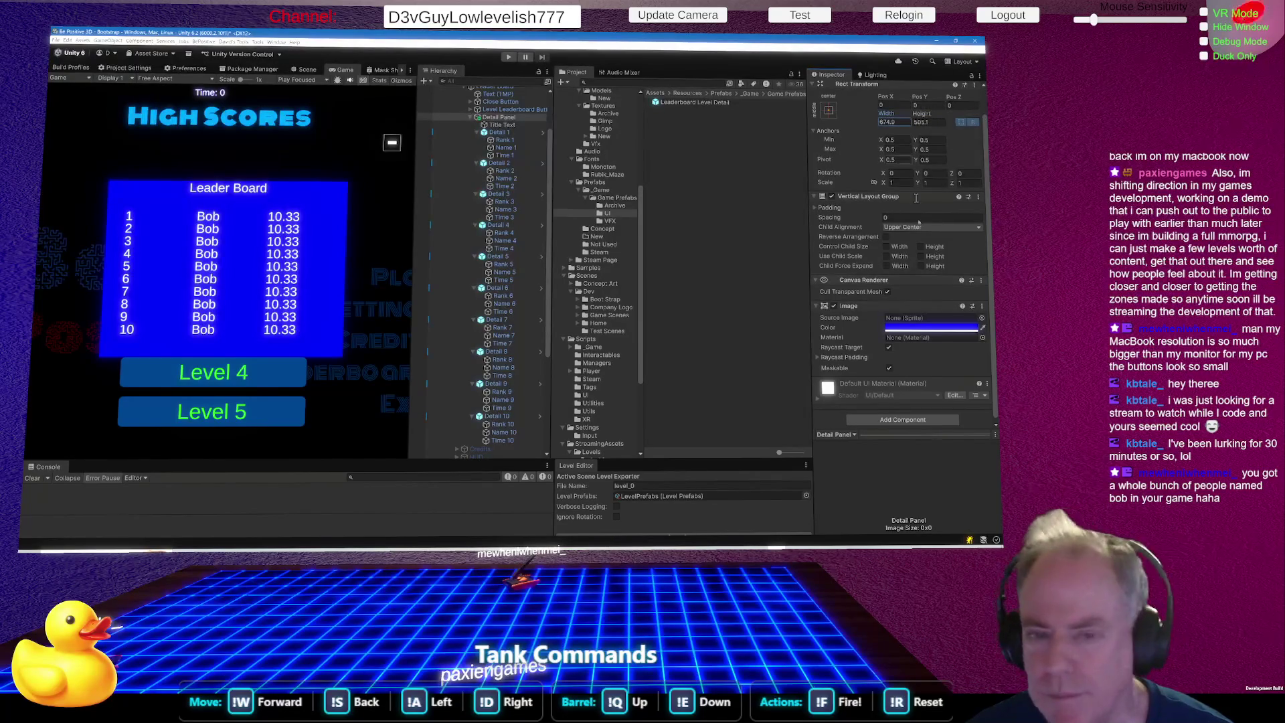
pyautogui.click(938, 331)
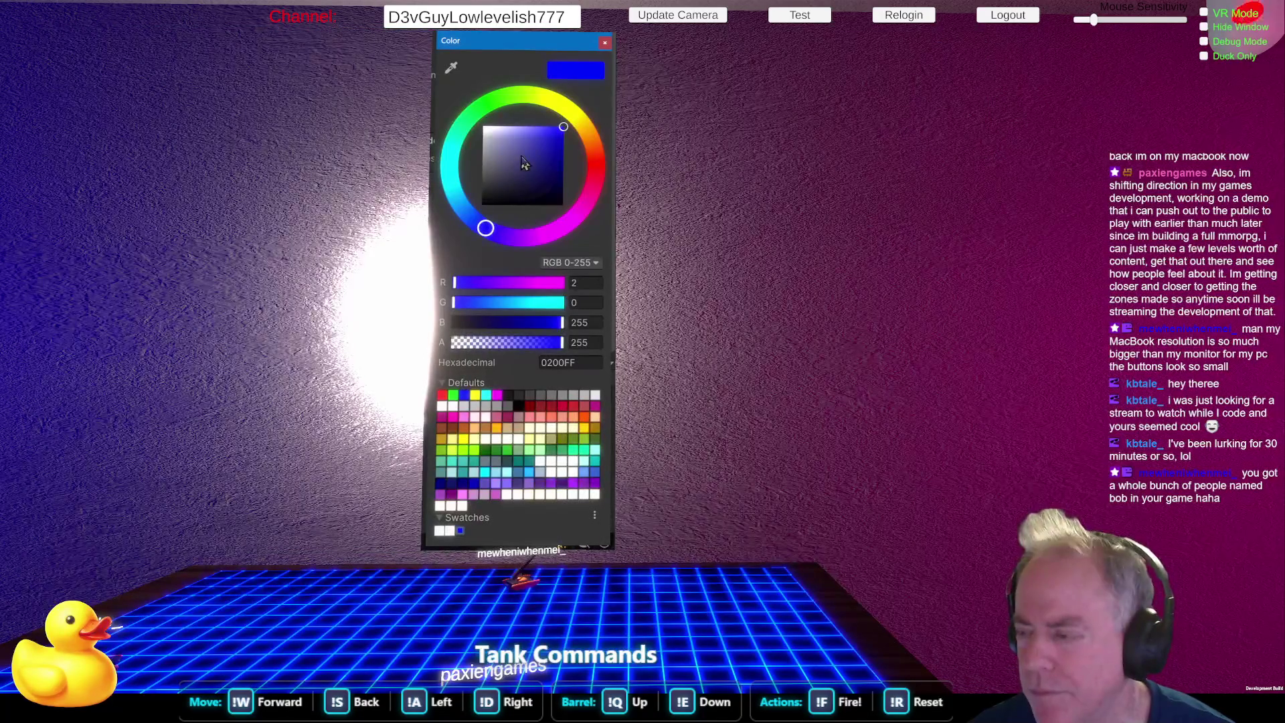
pyautogui.moveTo(549, 149)
pyautogui.mouseDown()
pyautogui.moveTo(566, 184)
pyautogui.moveTo(601, 173)
pyautogui.moveTo(605, 187)
pyautogui.moveTo(584, 106)
pyautogui.moveTo(575, 115)
pyautogui.mouseUp()
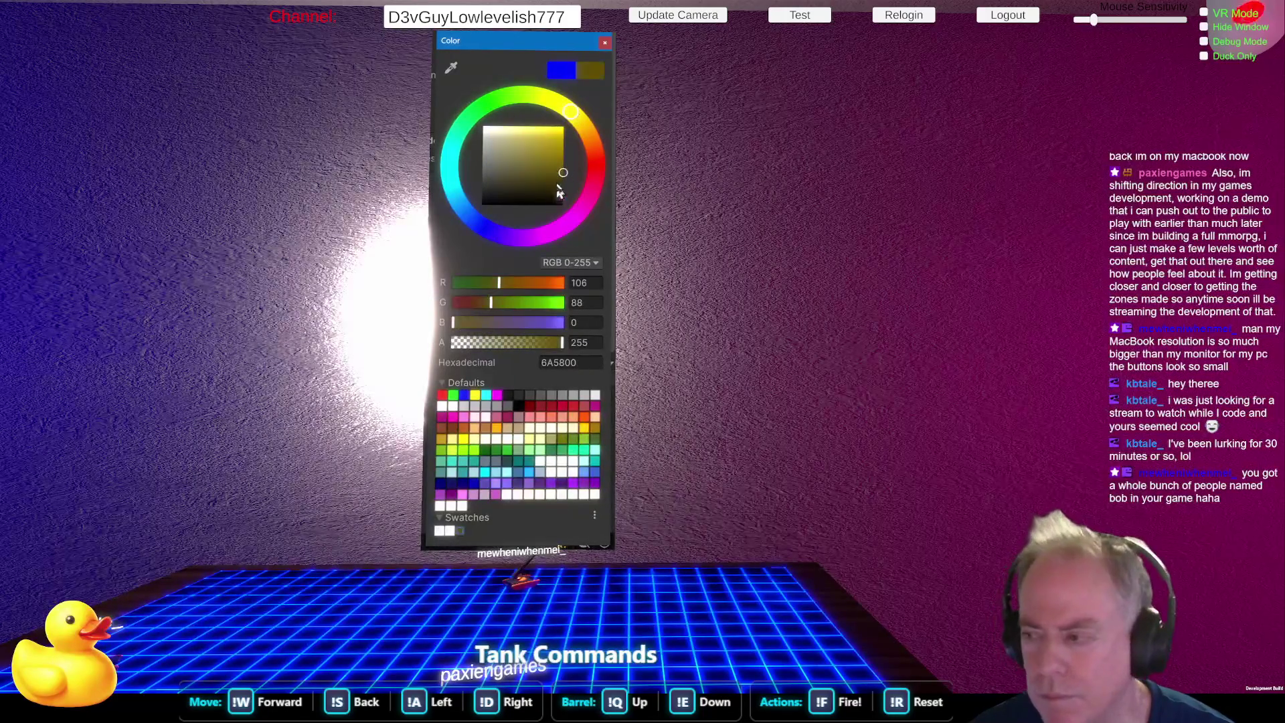
pyautogui.moveTo(562, 165)
pyautogui.mouseDown()
pyautogui.moveTo(567, 130)
pyautogui.moveTo(526, 150)
pyautogui.moveTo(568, 178)
pyautogui.moveTo(587, 219)
pyautogui.moveTo(555, 171)
pyautogui.mouseUp()
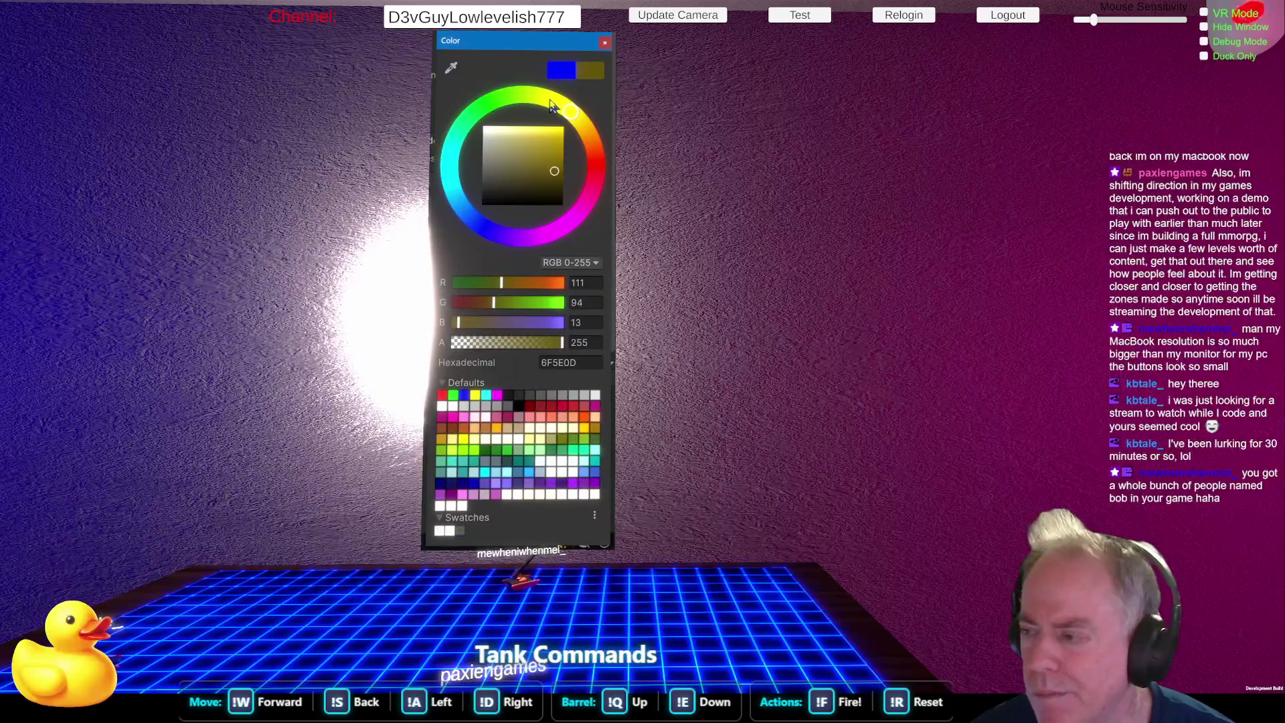
pyautogui.moveTo(563, 122); pyautogui.dragTo(563, 112)
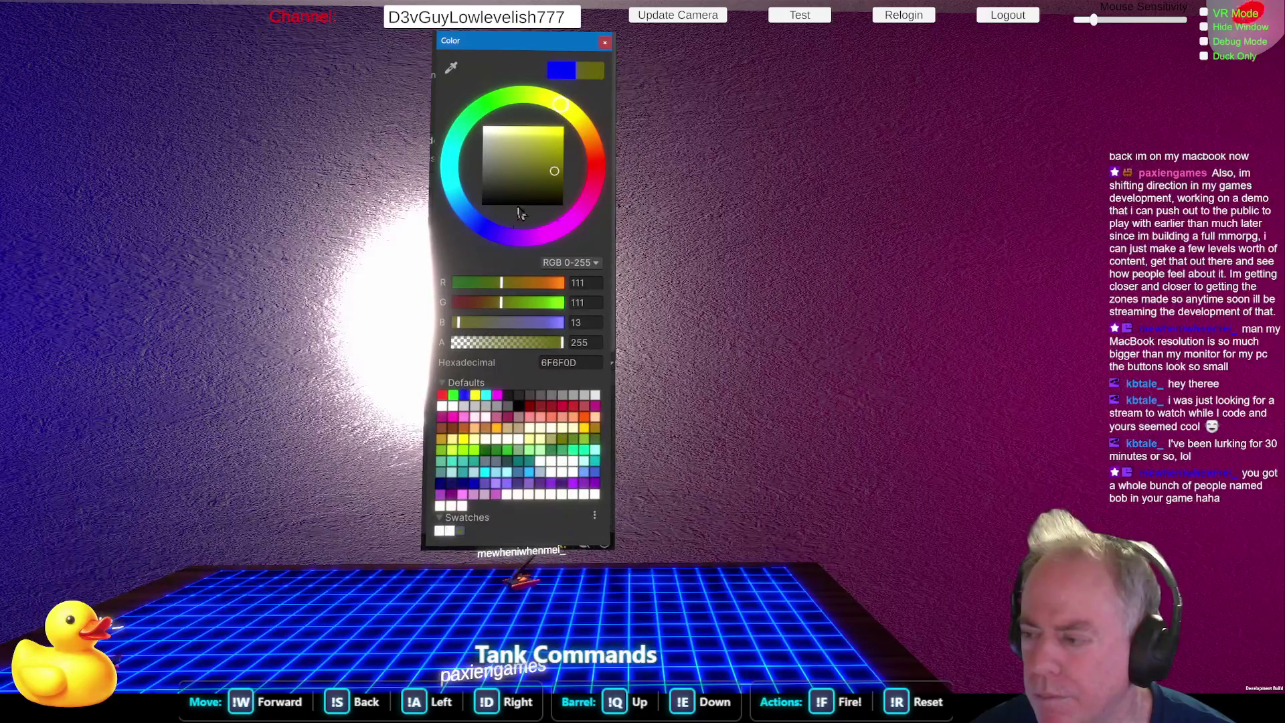
pyautogui.click(471, 216)
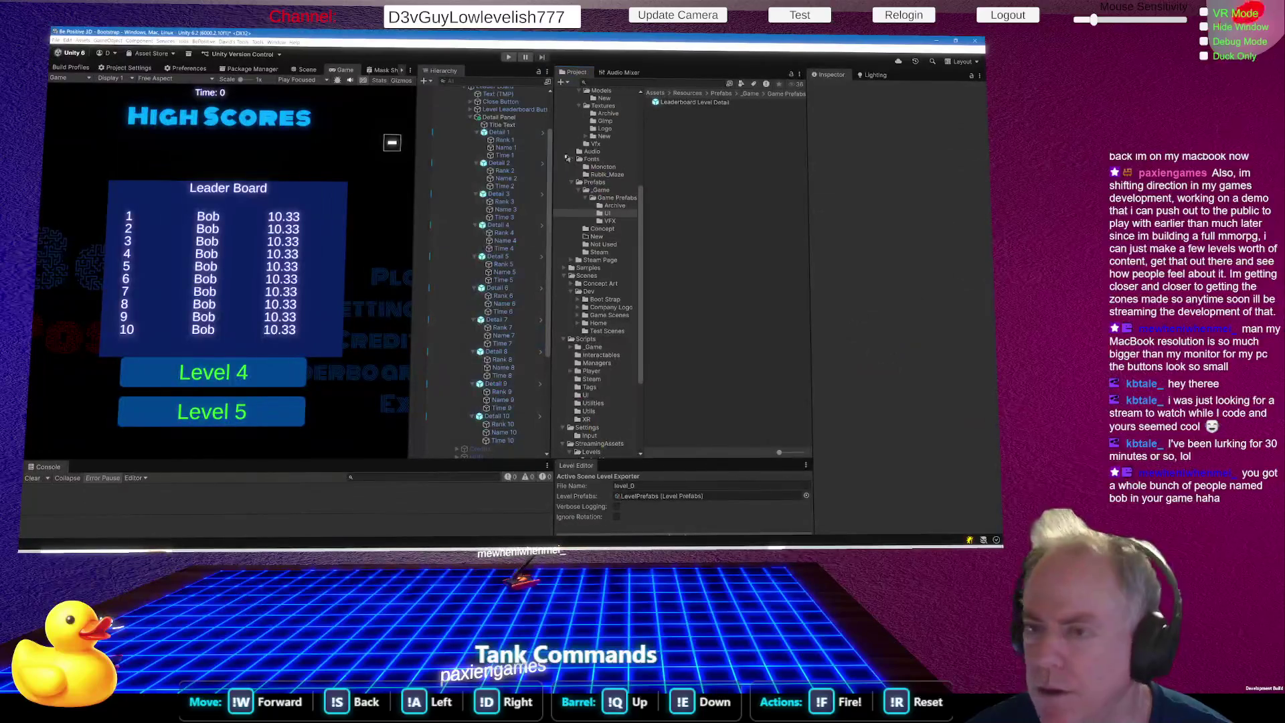
pyautogui.click(508, 110)
# Select Leader Board and lock the Inspector on its Leaderboard UI script.
pyautogui.scroll(1, 508, 112)
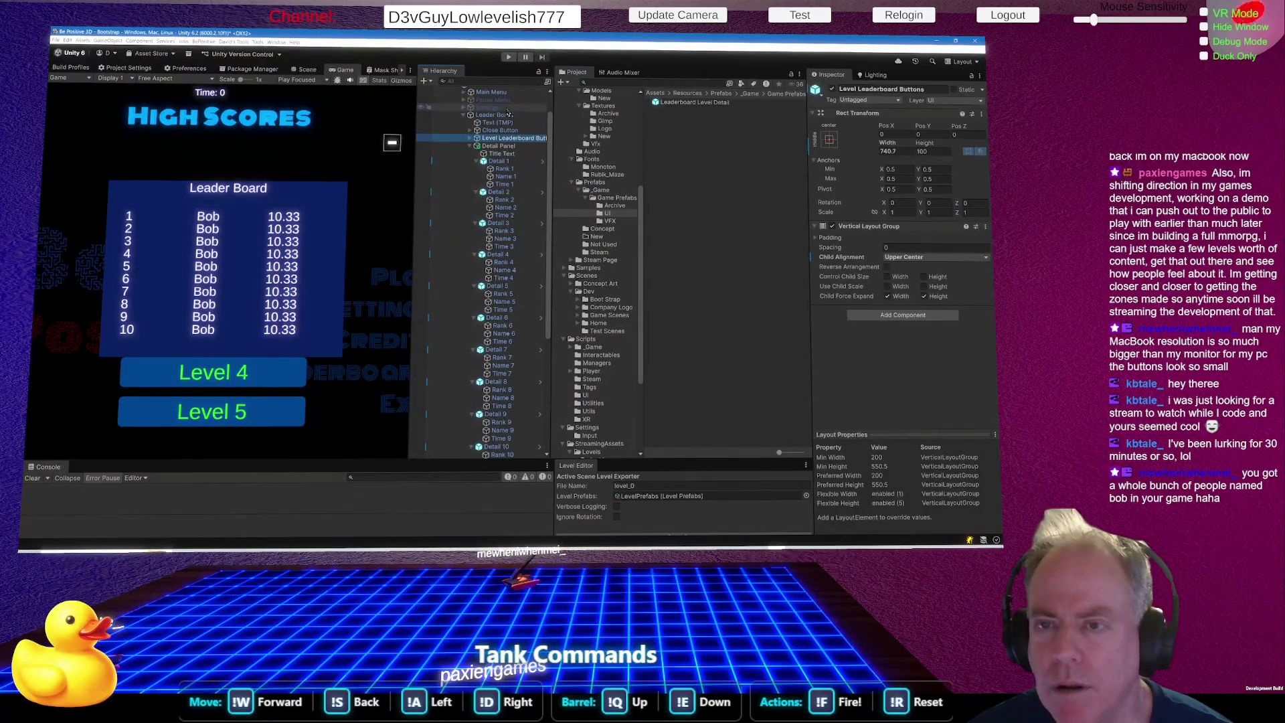
pyautogui.click(508, 115)
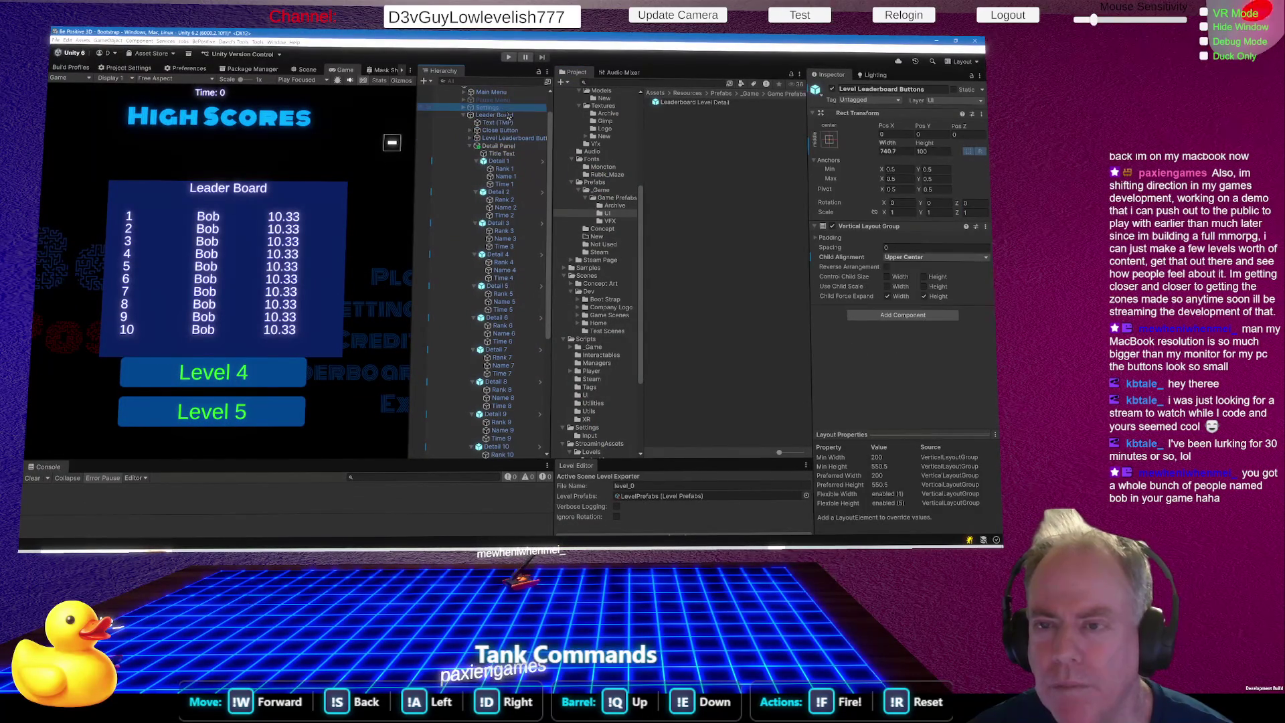
pyautogui.click(972, 75)
# Multi-select Name 1 through Name 10 and drop them onto the Name Texts list.
pyautogui.scroll(-5, 939, 203)
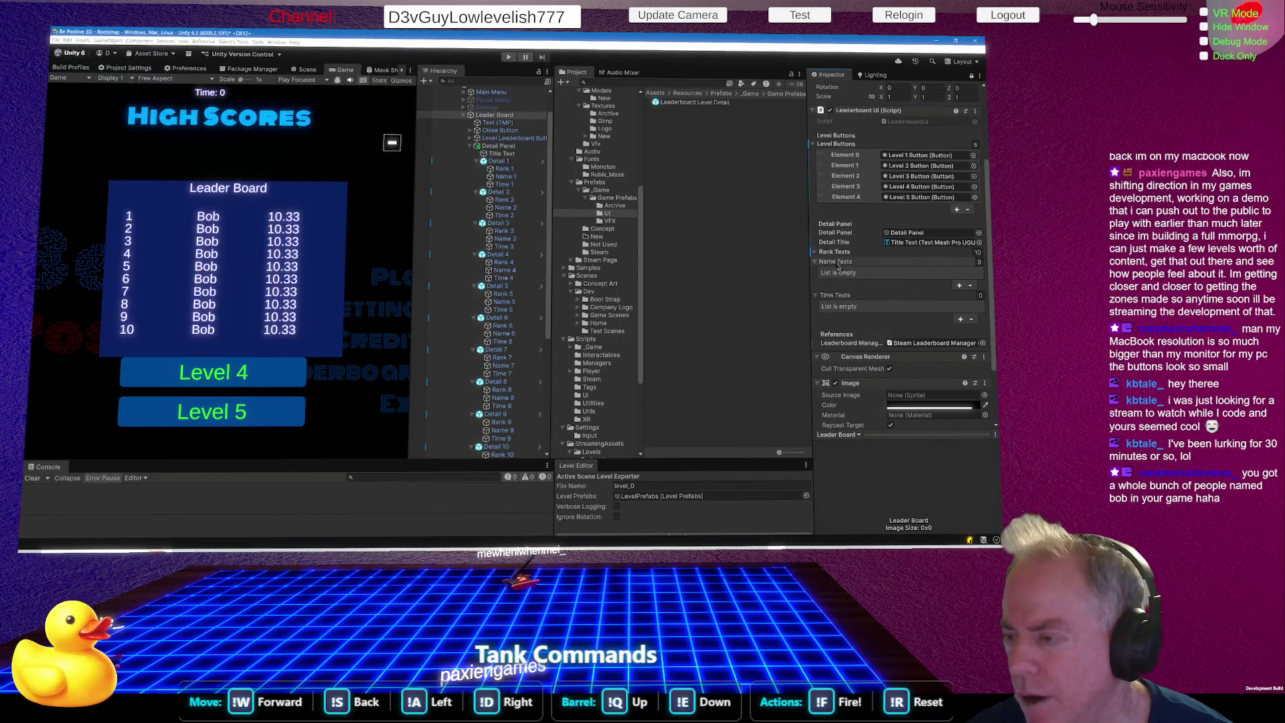
pyautogui.scroll(-2, 504, 169)
pyautogui.click(506, 147)
pyautogui.keyDown('ctrl'); pyautogui.click(512, 178); pyautogui.keyUp('ctrl')
pyautogui.keyDown('ctrl'); pyautogui.click(506, 209); pyautogui.keyUp('ctrl')
pyautogui.keyDown('ctrl'); pyautogui.click(506, 240); pyautogui.keyUp('ctrl')
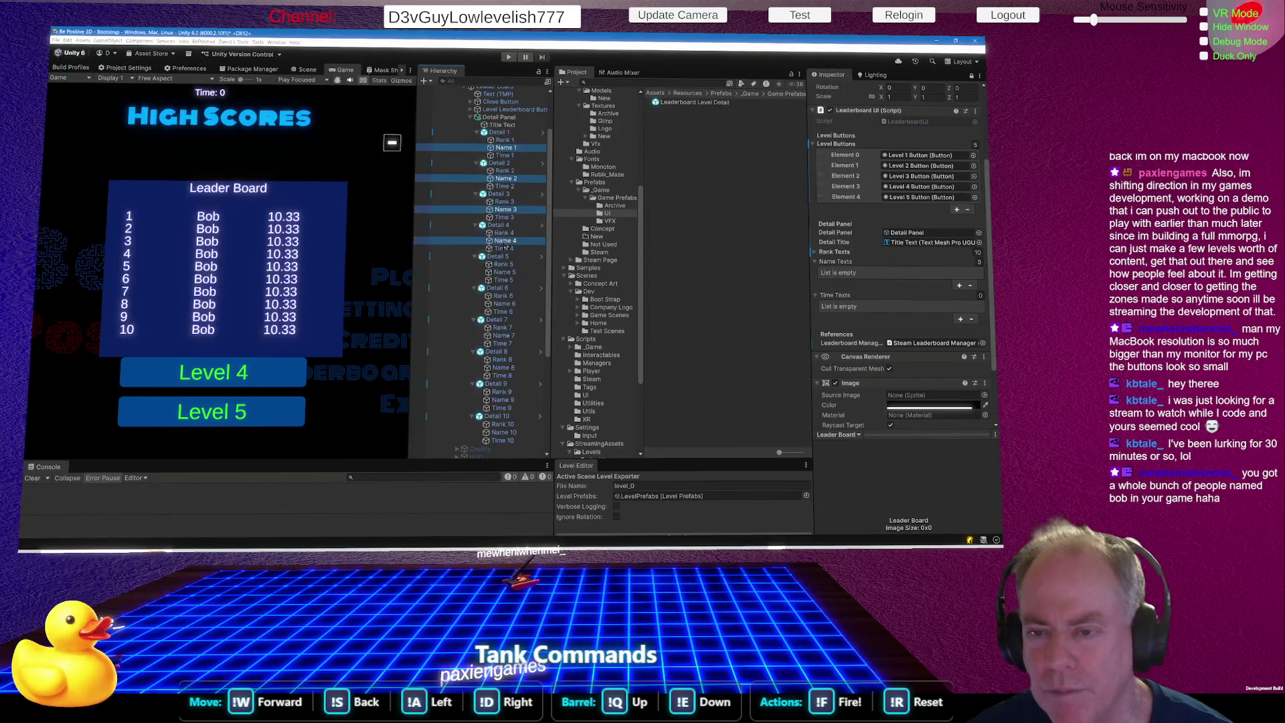
pyautogui.keyDown('ctrl'); pyautogui.click(505, 271); pyautogui.keyUp('ctrl')
pyautogui.keyDown('ctrl'); pyautogui.click(506, 303); pyautogui.keyUp('ctrl')
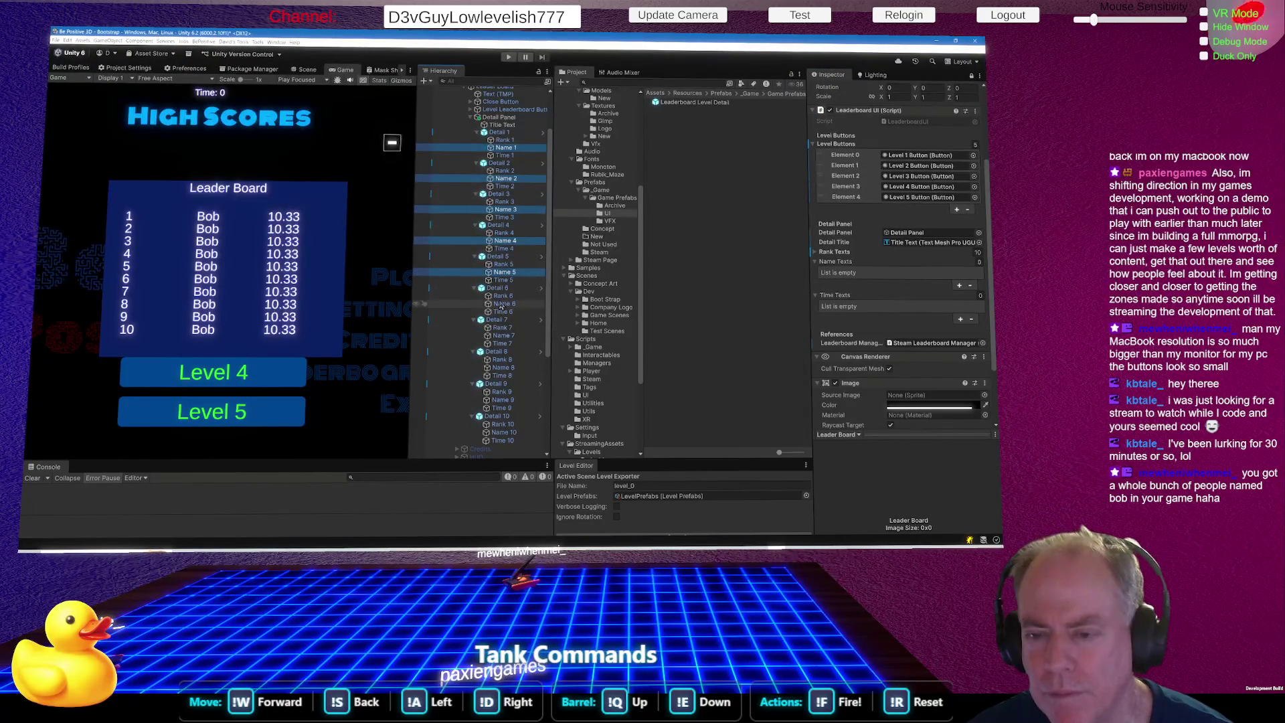
pyautogui.keyDown('ctrl'); pyautogui.click(504, 336); pyautogui.keyUp('ctrl')
pyautogui.keyDown('ctrl'); pyautogui.click(503, 368); pyautogui.keyUp('ctrl')
pyautogui.keyDown('ctrl'); pyautogui.click(504, 400); pyautogui.keyUp('ctrl')
pyautogui.keyDown('ctrl'); pyautogui.click(504, 431); pyautogui.keyUp('ctrl')
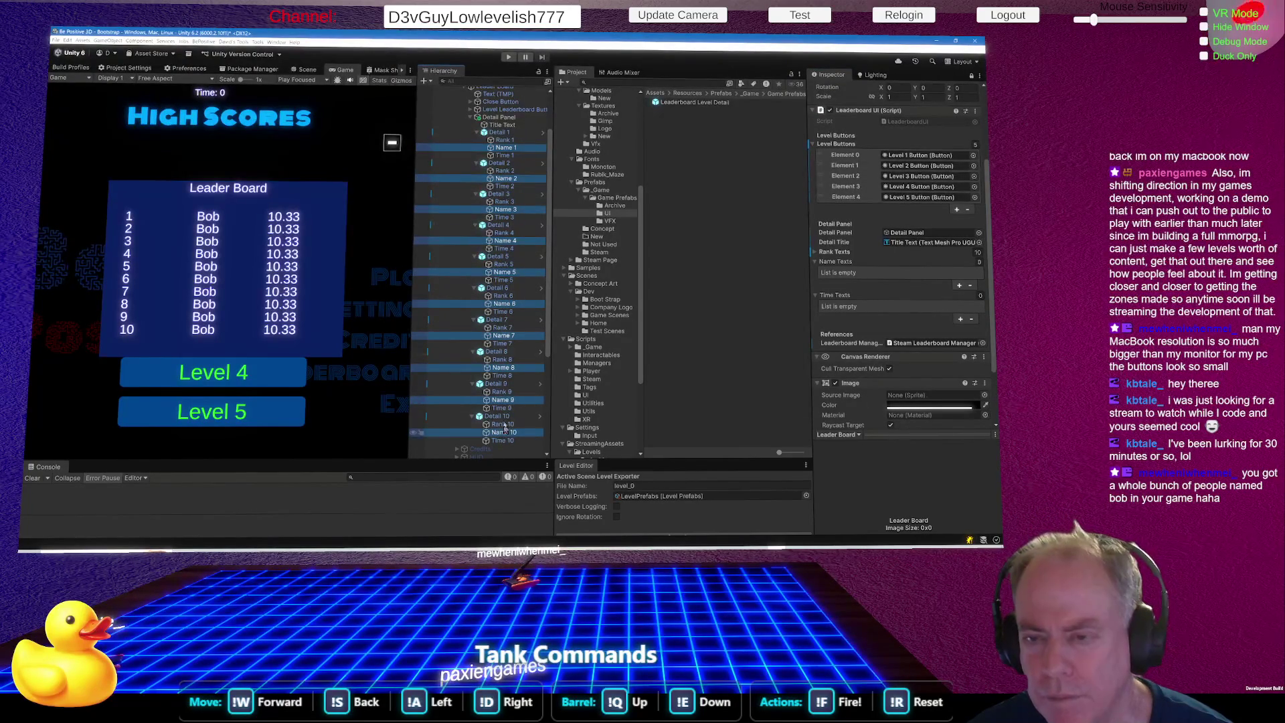
pyautogui.moveTo(505, 210)
pyautogui.mouseDown()
pyautogui.moveTo(807, 258)
pyautogui.moveTo(842, 278)
pyautogui.moveTo(840, 266)
pyautogui.mouseUp()
pyautogui.scroll(-2, 856, 268)
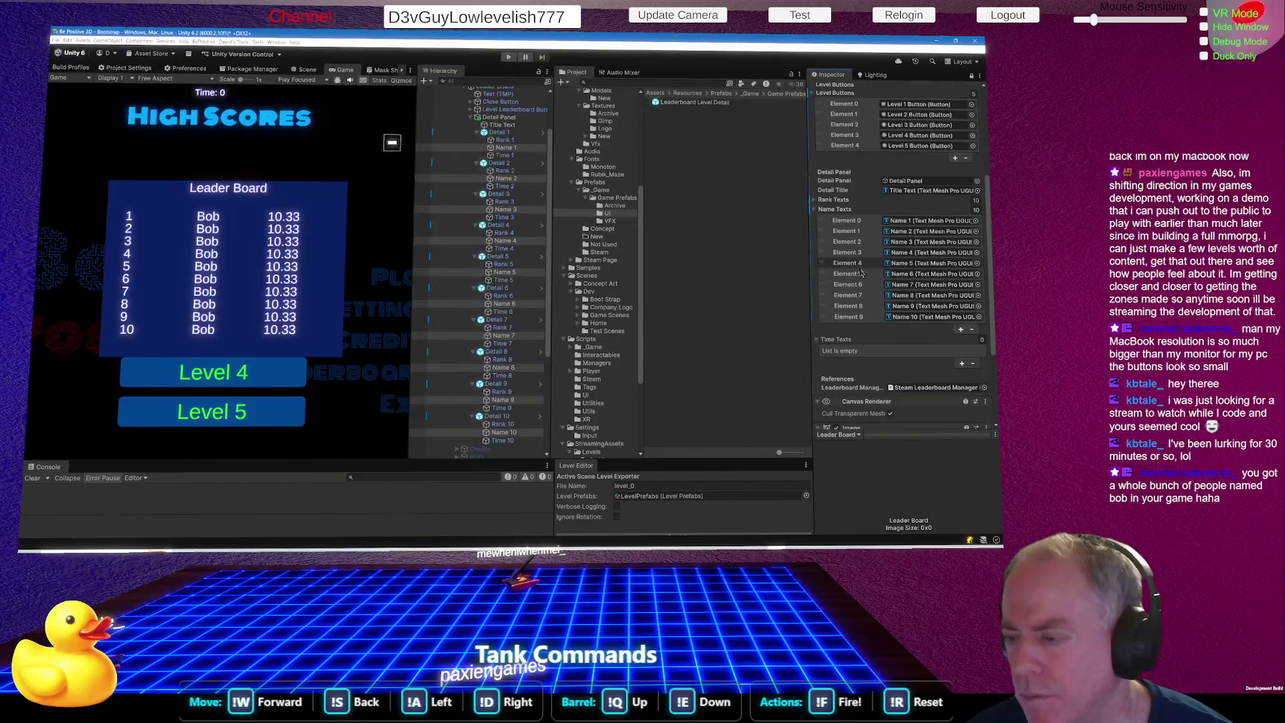
# Multi-select Time 1 through Time 10 and drop them onto the Time Texts list.
pyautogui.click(505, 155)
pyautogui.keyDown('ctrl'); pyautogui.click(505, 186); pyautogui.keyUp('ctrl')
pyautogui.keyDown('ctrl'); pyautogui.click(505, 217); pyautogui.keyUp('ctrl')
pyautogui.keyDown('ctrl'); pyautogui.click(505, 248); pyautogui.keyUp('ctrl')
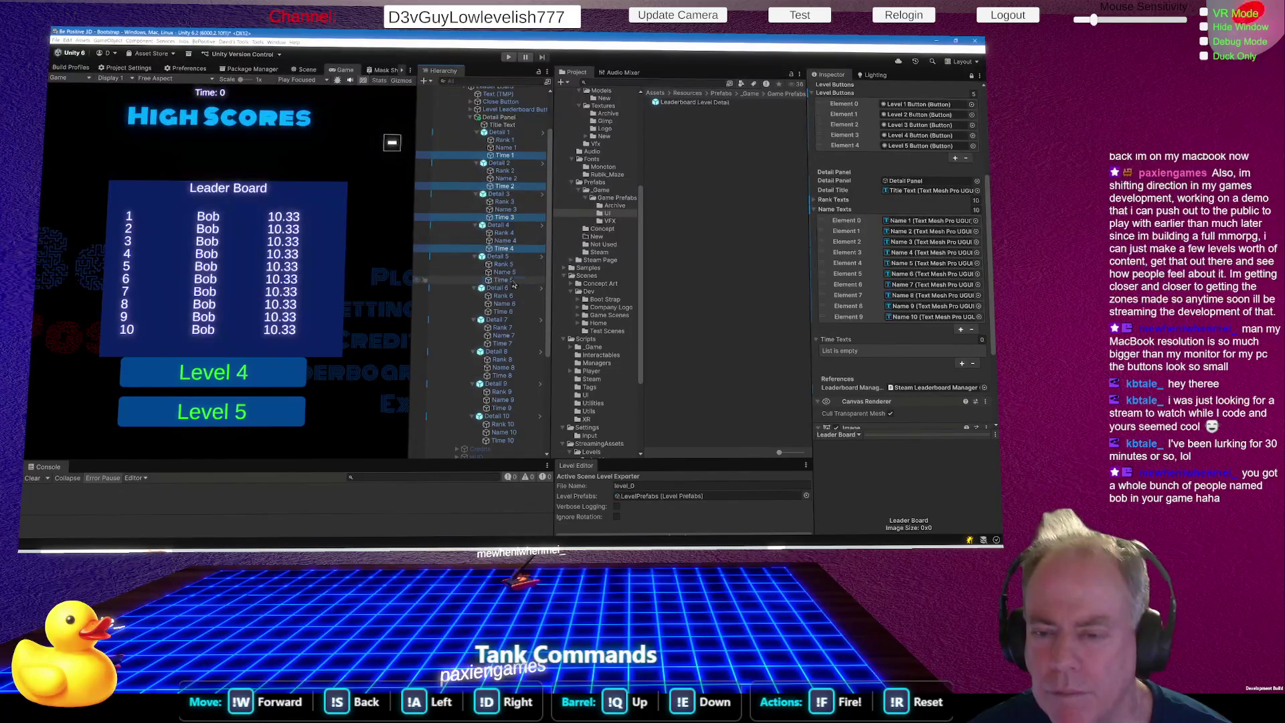
pyautogui.keyDown('ctrl'); pyautogui.click(504, 280); pyautogui.keyUp('ctrl')
pyautogui.keyDown('ctrl'); pyautogui.click(503, 312); pyautogui.keyUp('ctrl')
pyautogui.keyDown('ctrl'); pyautogui.click(503, 343); pyautogui.keyUp('ctrl')
pyautogui.keyDown('ctrl'); pyautogui.click(502, 376); pyautogui.keyUp('ctrl')
pyautogui.keyDown('ctrl'); pyautogui.click(502, 407); pyautogui.keyUp('ctrl')
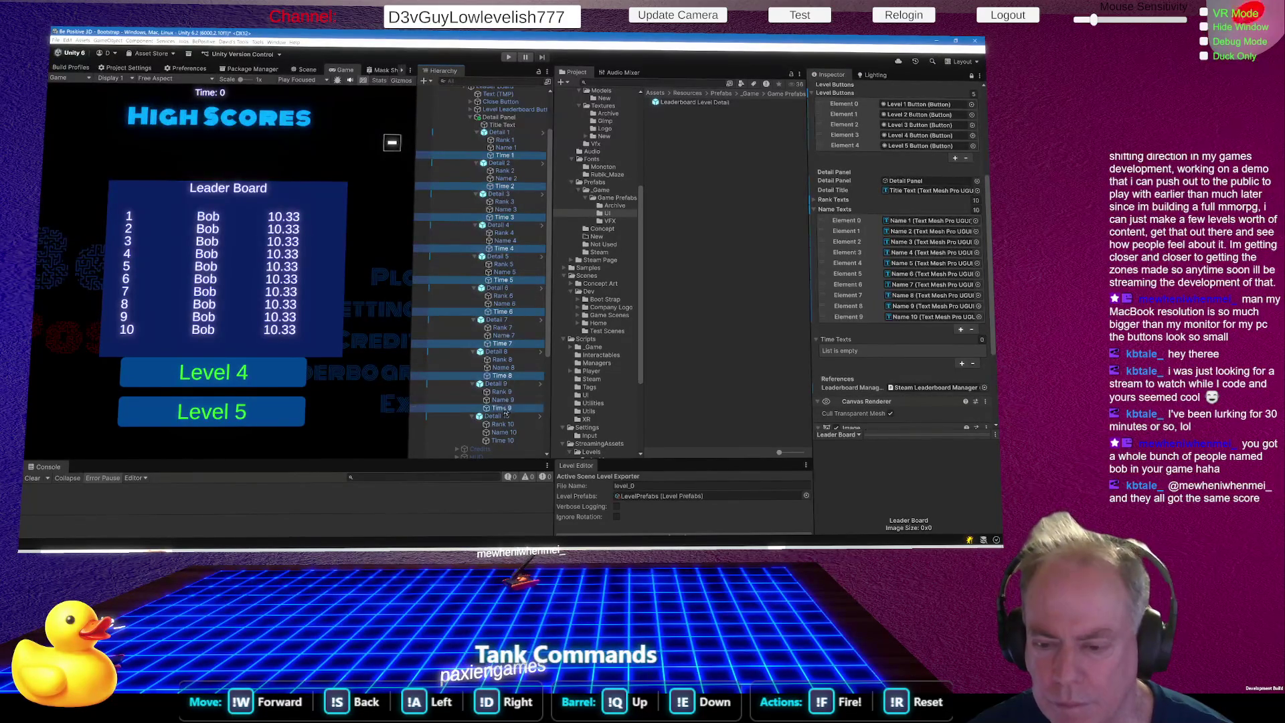
pyautogui.keyDown('ctrl'); pyautogui.click(503, 441); pyautogui.keyUp('ctrl')
pyautogui.moveTo(523, 372); pyautogui.dragTo(840, 345)
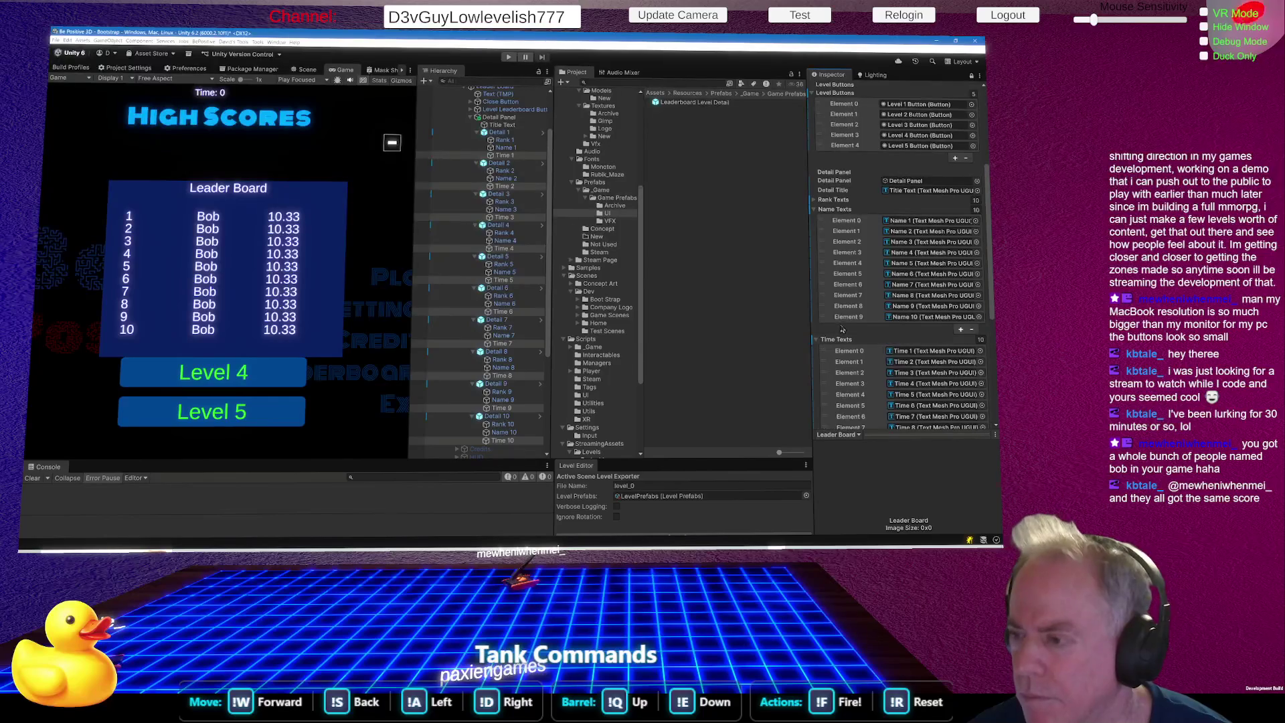
# Collapse the Name Texts and Time Texts lists and fold up Detail Panel in the Hierarchy.
pyautogui.click(814, 210)
pyautogui.click(815, 219)
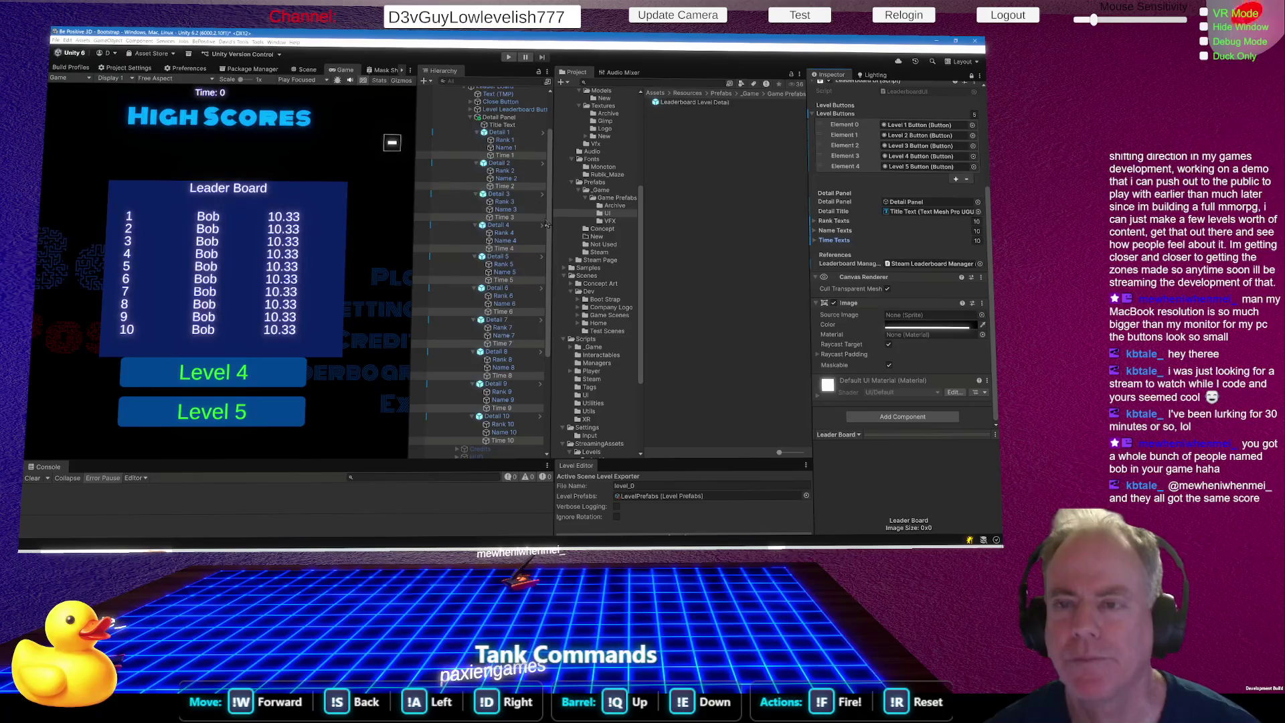
pyautogui.click(471, 118)
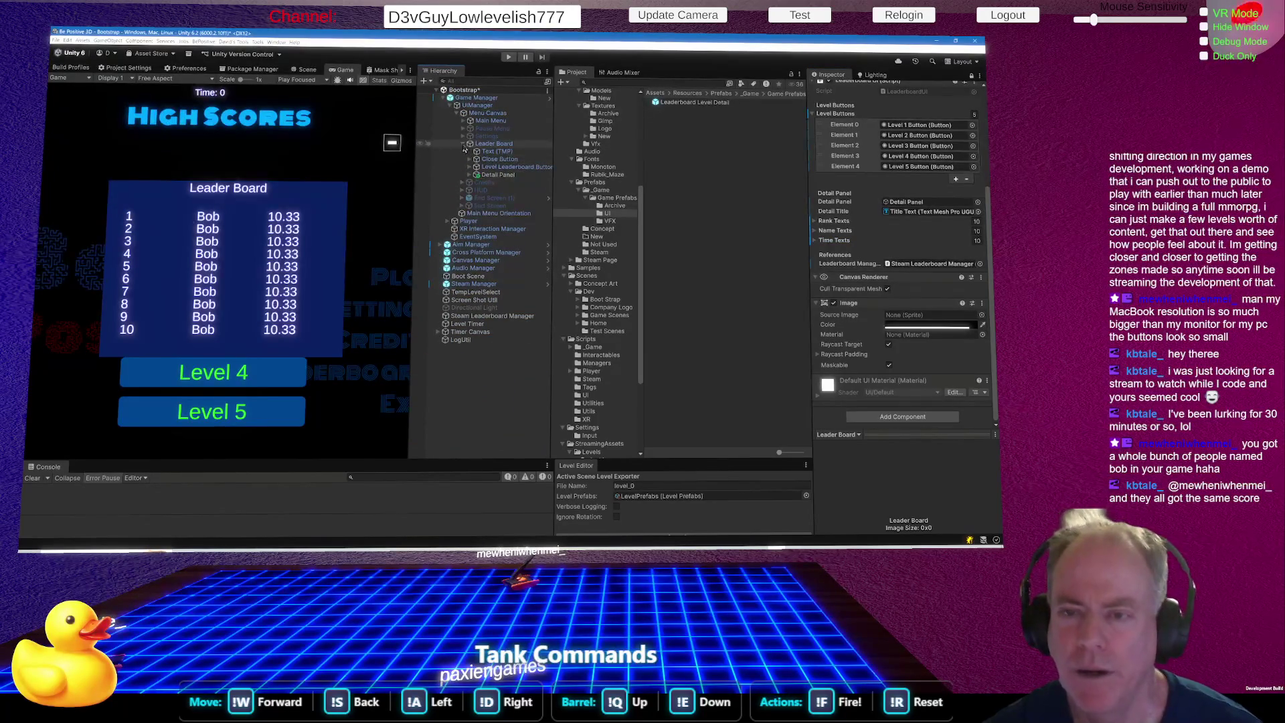
pyautogui.hotkey('alt', 'Tab')
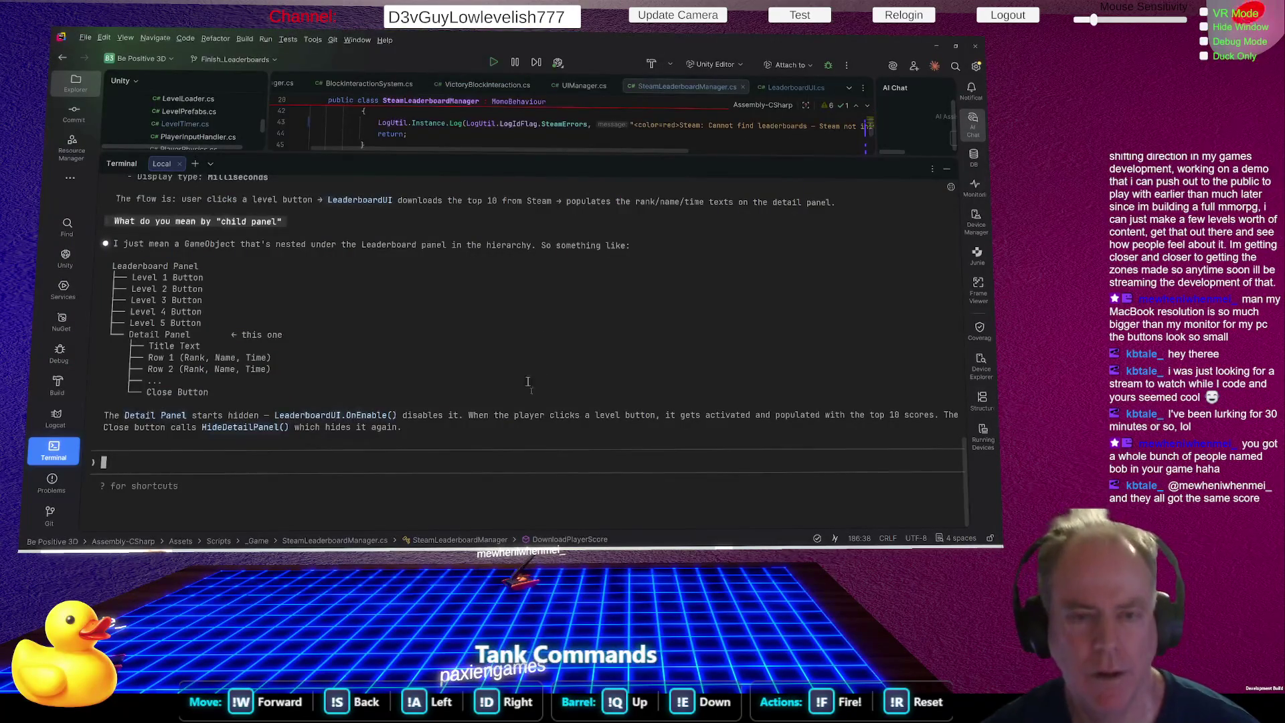
# Scroll Rider's AI chat to the Unity wiring checklist for the Leaderboard and Detail Panels.
pyautogui.scroll(15, 537, 365)
pyautogui.scroll(-1, 533, 383)
pyautogui.scroll(-1, 422, 318)
pyautogui.scroll(-1, 429, 315)
pyautogui.scroll(-4, 433, 314)
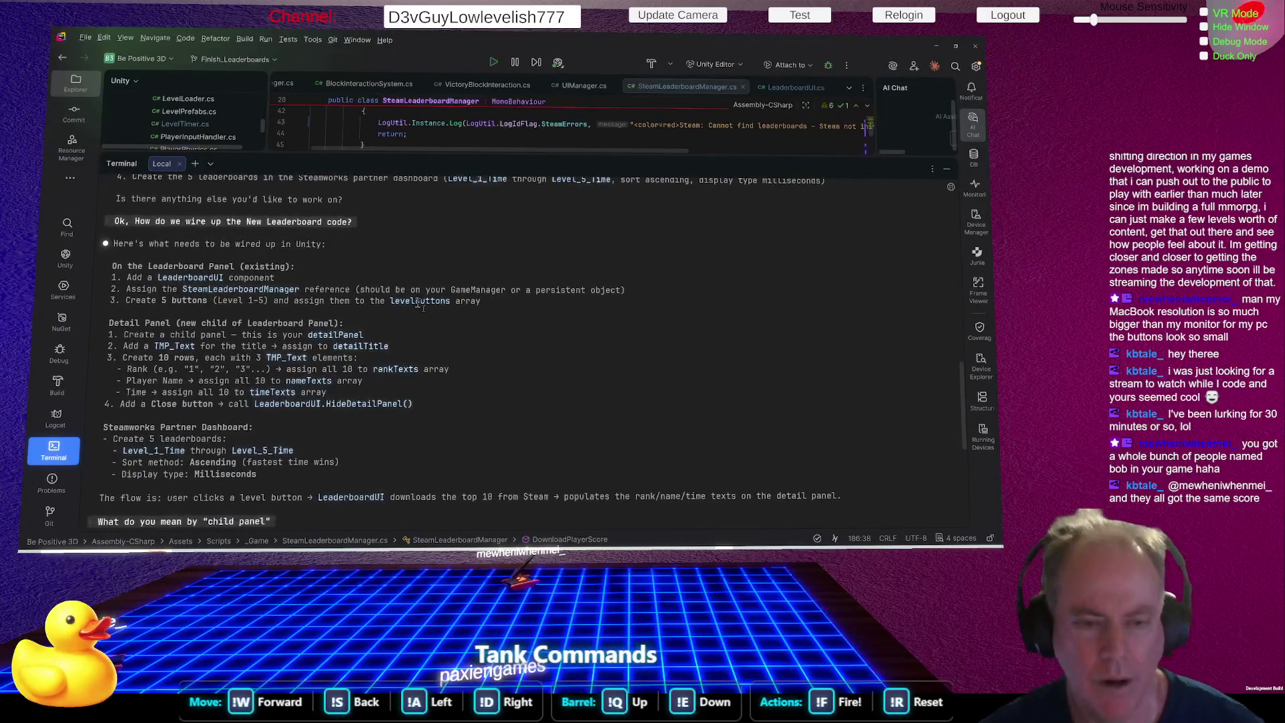